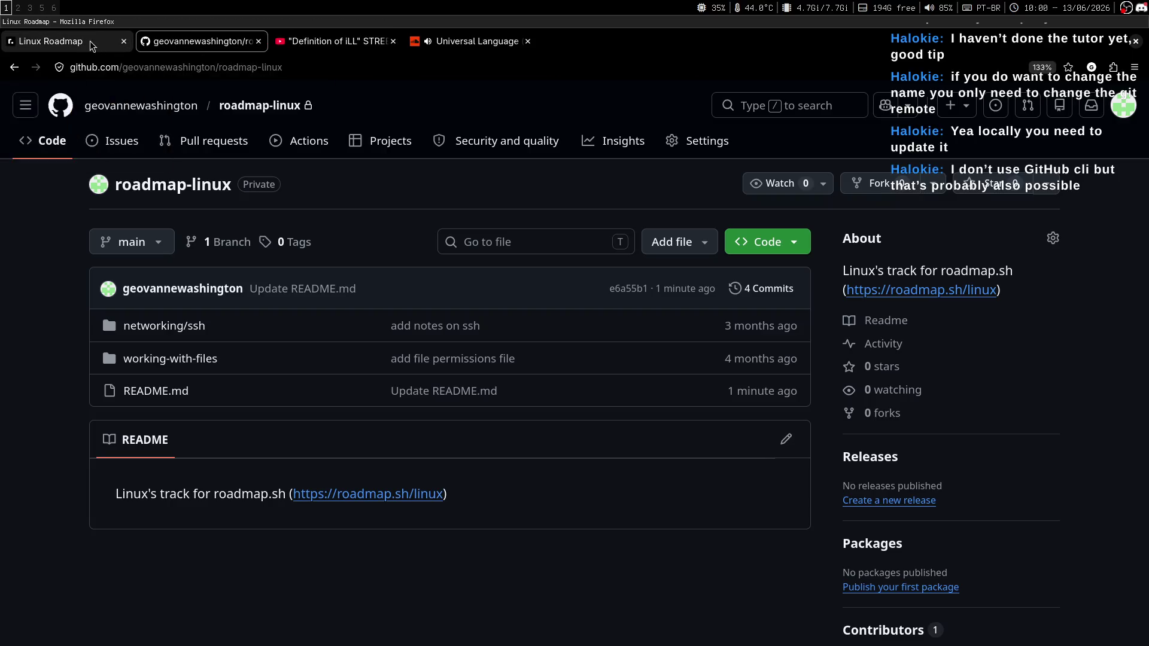
Step: Scroll the Linux roadmap to bring the Service Management (systemd) topics into view
{"action": "scroll", "coordinate": [575, 359], "scroll_direction": "up", "scroll_amount": 5}
{"action": "scroll", "coordinate": [574, 359], "scroll_direction": "down", "scroll_amount": 1}
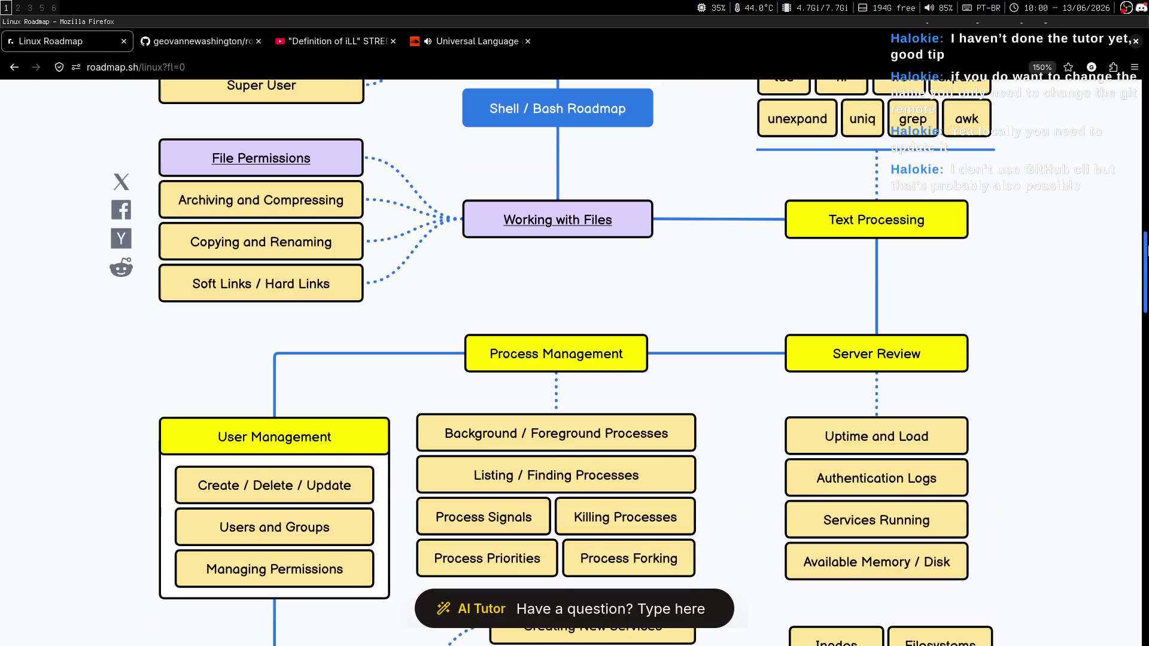
{"action": "scroll", "coordinate": [575, 359], "scroll_direction": "up", "scroll_amount": 6}
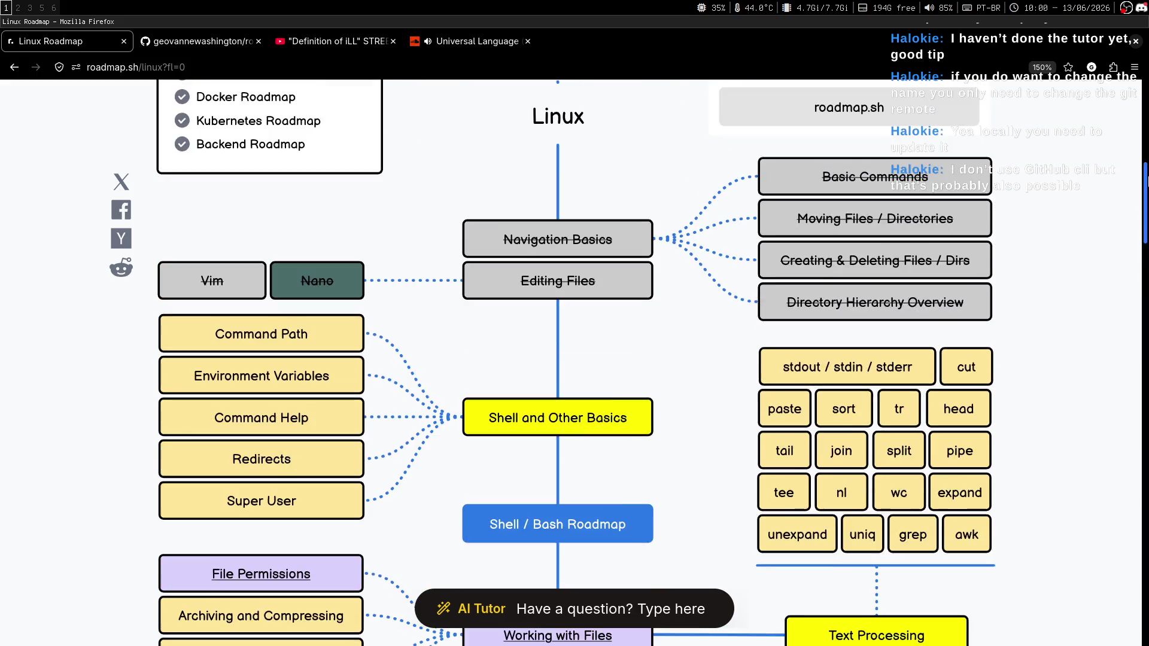
{"action": "mouse_move", "coordinate": [1146, 180]}
{"action": "left_mouse_down"}
{"action": "mouse_move", "coordinate": [1145, 154]}
{"action": "mouse_move", "coordinate": [1146, 355]}
{"action": "left_mouse_up"}
{"action": "key", "text": "super+2"}
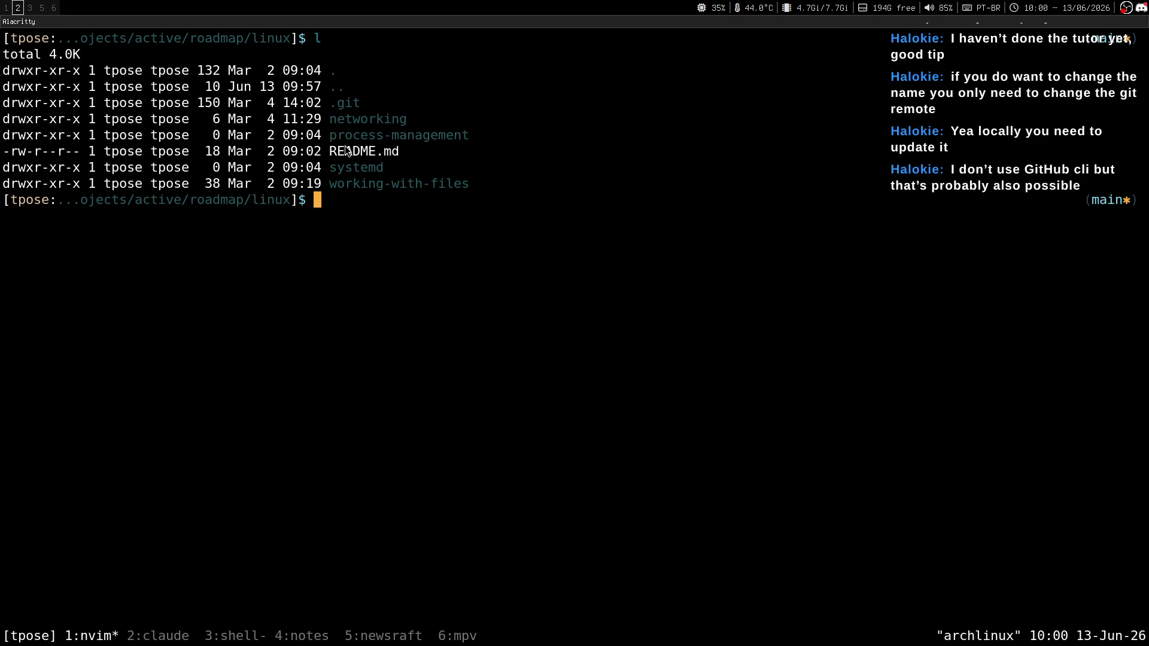
{"action": "double_click", "coordinate": [335, 138]}
{"action": "key", "text": "super+1"}
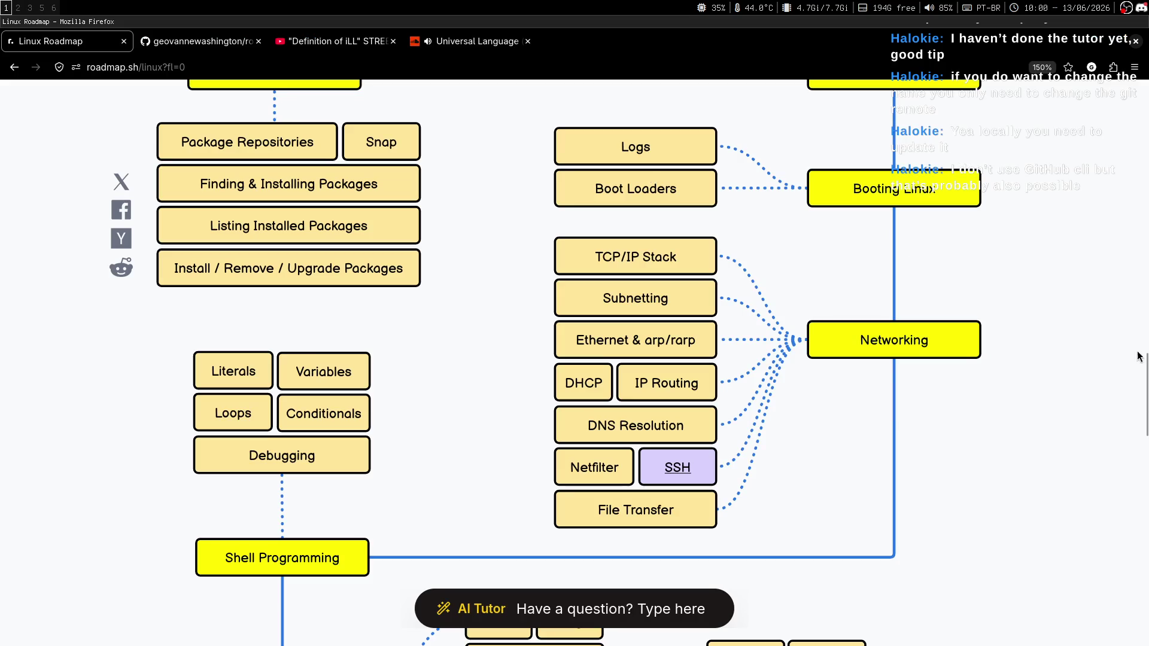
{"action": "scroll", "coordinate": [707, 239], "scroll_direction": "up", "scroll_amount": 8}
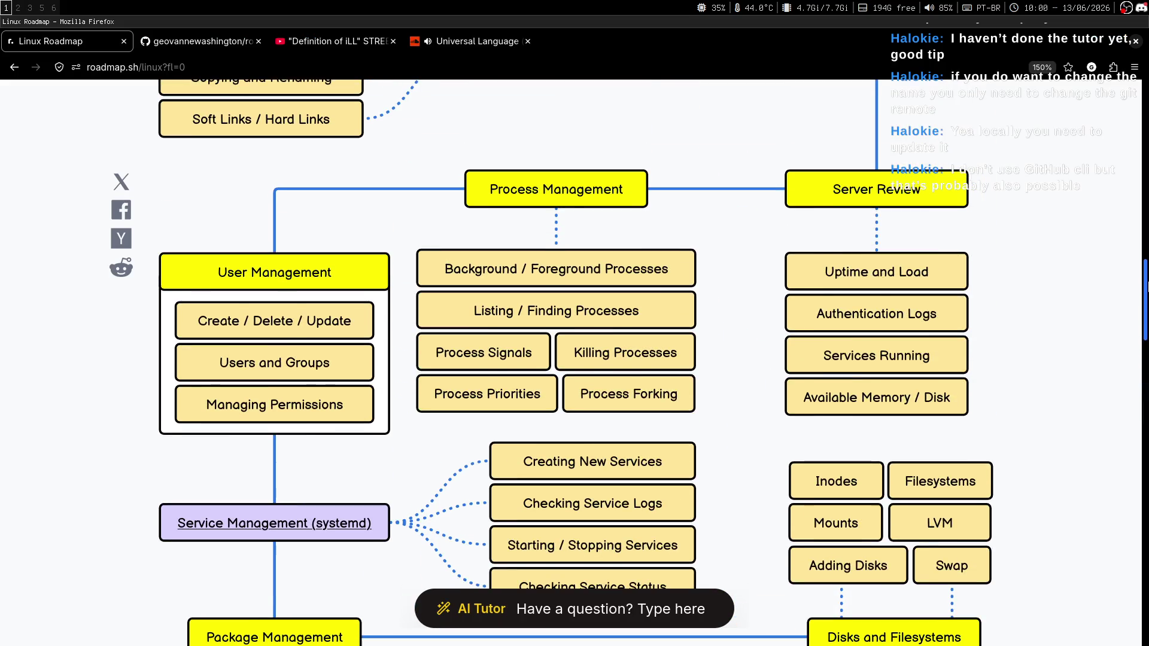
{"action": "middle_click", "coordinate": [434, 461]}
{"action": "scroll", "coordinate": [436, 465], "scroll_direction": "down", "scroll_amount": 10}
{"action": "scroll", "coordinate": [450, 351], "scroll_direction": "up", "scroll_amount": 2}
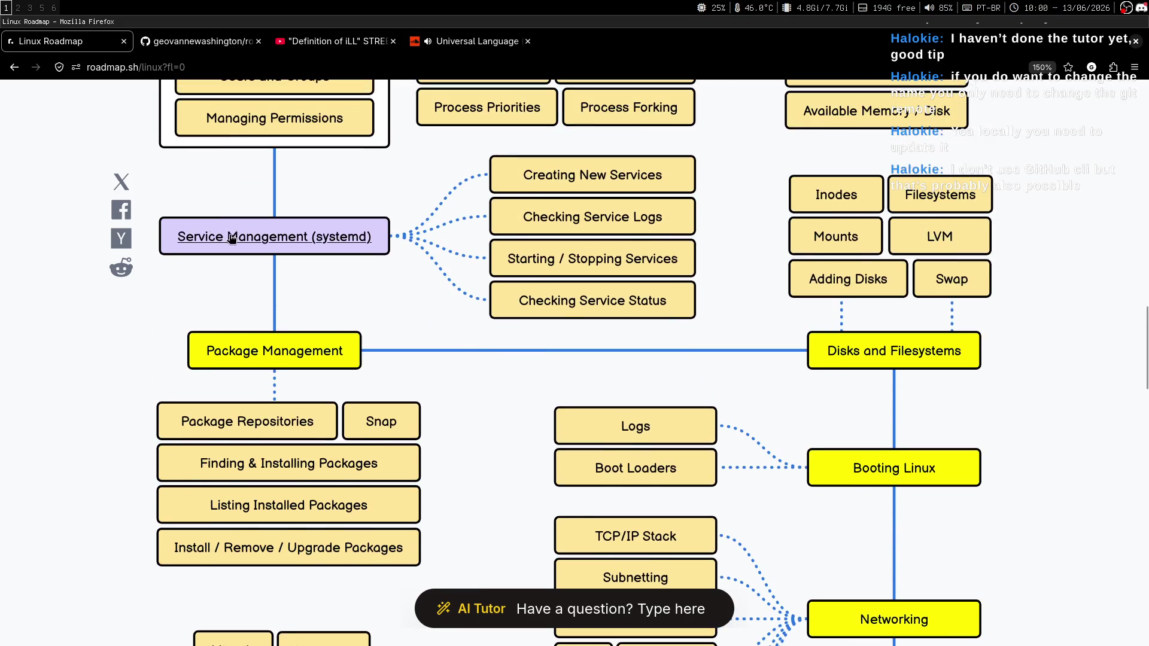
Step: Change the terminal into the systemd folder with cd systemd and glance at the roadmap-linux GitHub page
{"action": "key", "text": "super+2"}
{"action": "double_click", "coordinate": [357, 169]}
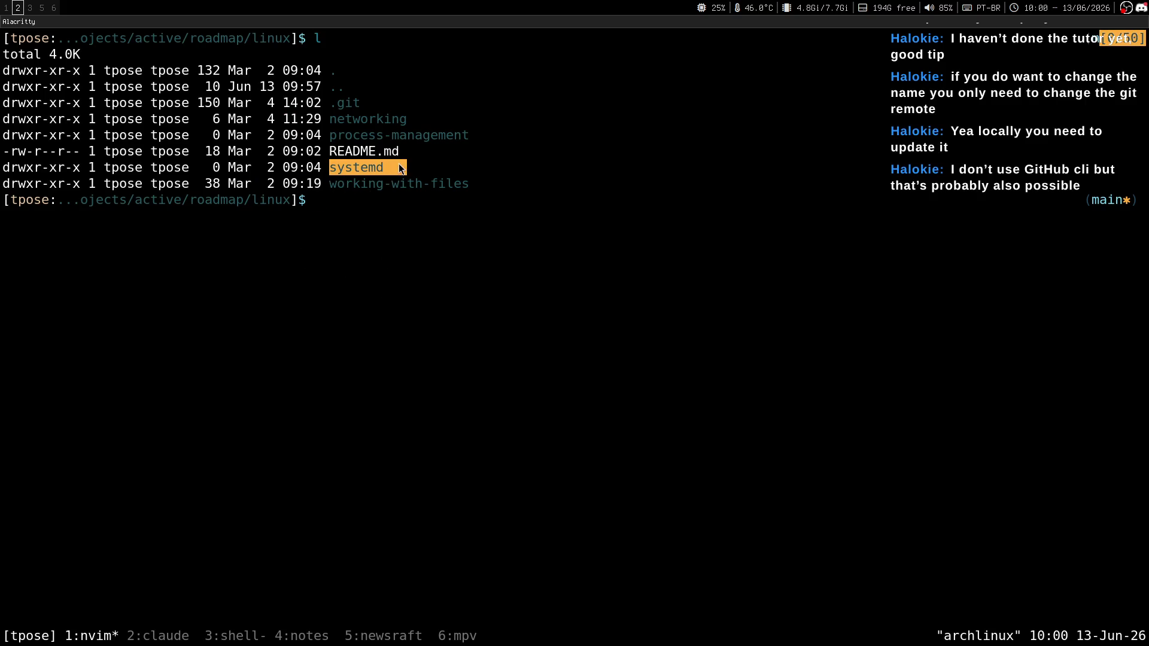
{"action": "key", "text": "super+1"}
{"action": "key", "text": "super+2"}
{"action": "type", "text": "cd systemd"}
{"action": "key", "text": "Return"}
{"action": "key", "text": "super+1"}
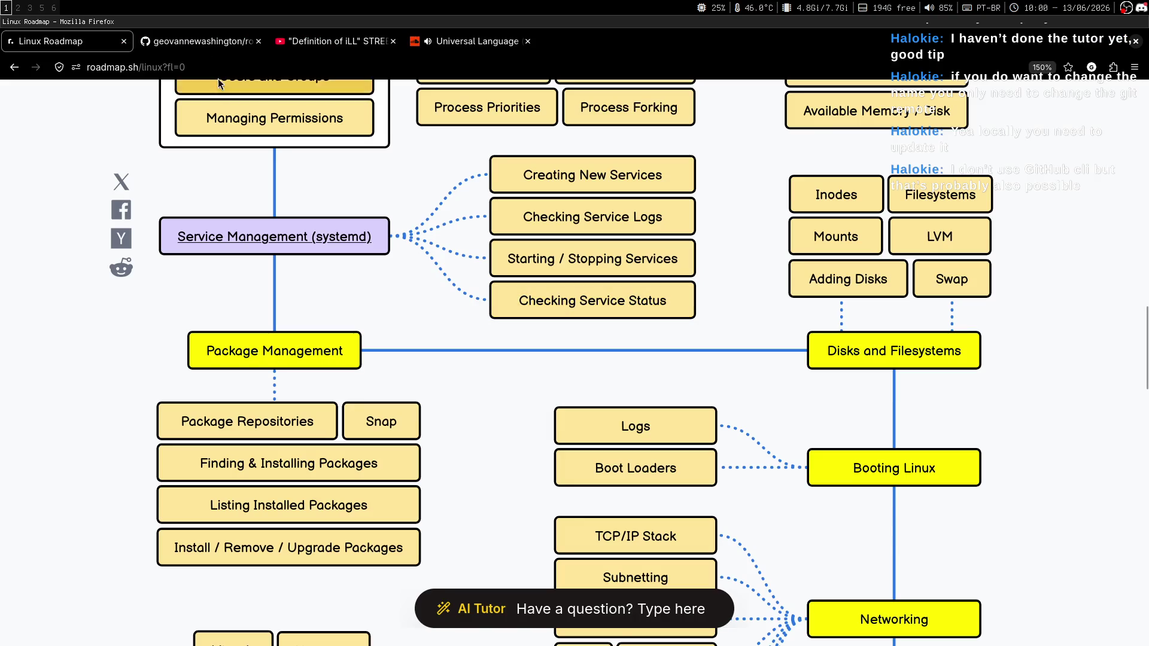
{"action": "left_click", "coordinate": [204, 40]}
{"action": "key", "text": "super+2"}
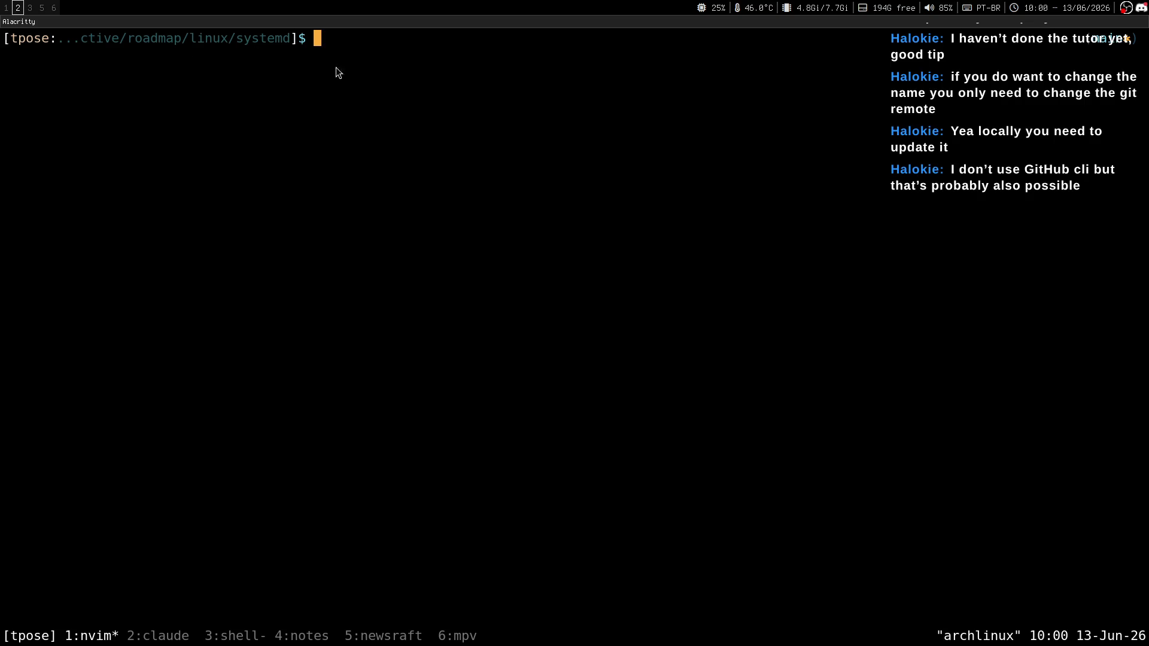
Step: Go back up to the linux repository folder with cd .. and list its contents
{"action": "key", "text": "super+1"}
{"action": "key", "text": "super+2"}
{"action": "type", "text": "cd .."}
{"action": "key", "text": "Return"}
{"action": "type", "text": "l"}
{"action": "key", "text": "Return"}
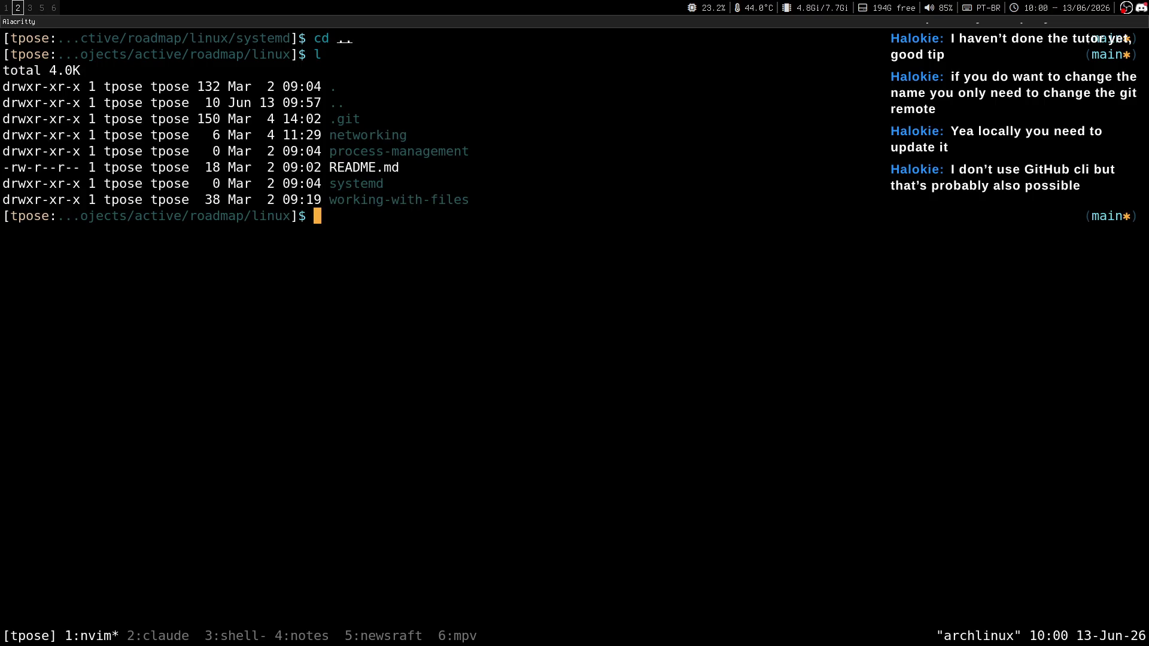
{"action": "left_click_drag", "start_coordinate": [247, 188], "coordinate": [216, 189]}
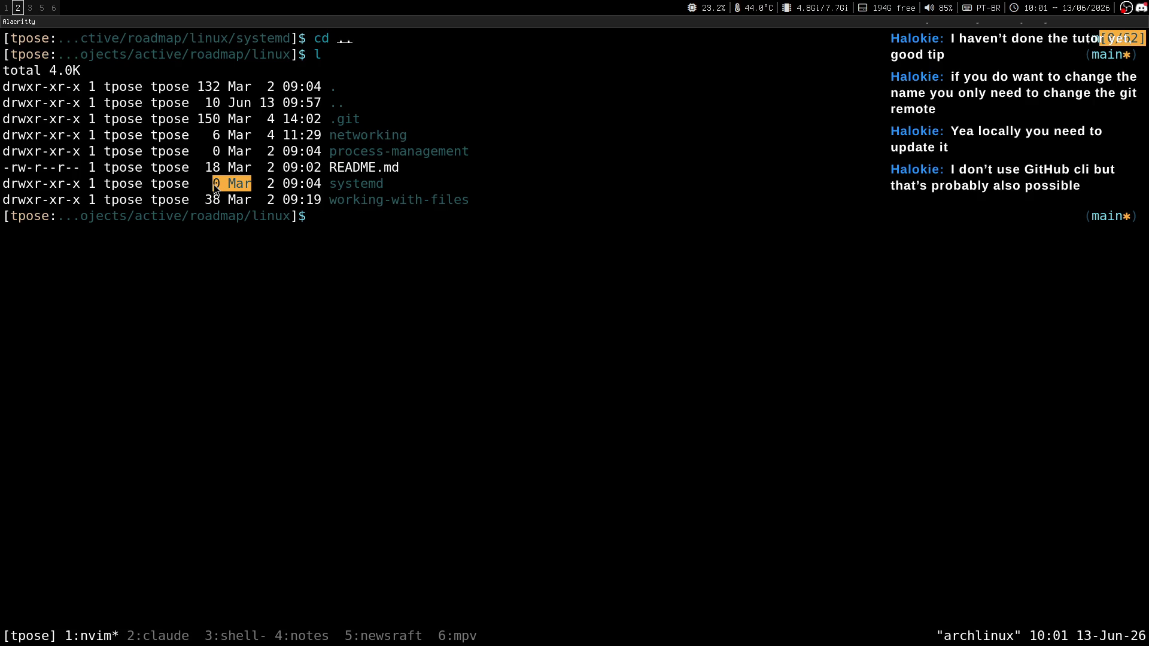
{"action": "left_click_drag", "start_coordinate": [247, 189], "coordinate": [241, 189]}
Step: Run git status, which shows file-permissions.md modified
{"action": "key", "text": "super+1"}
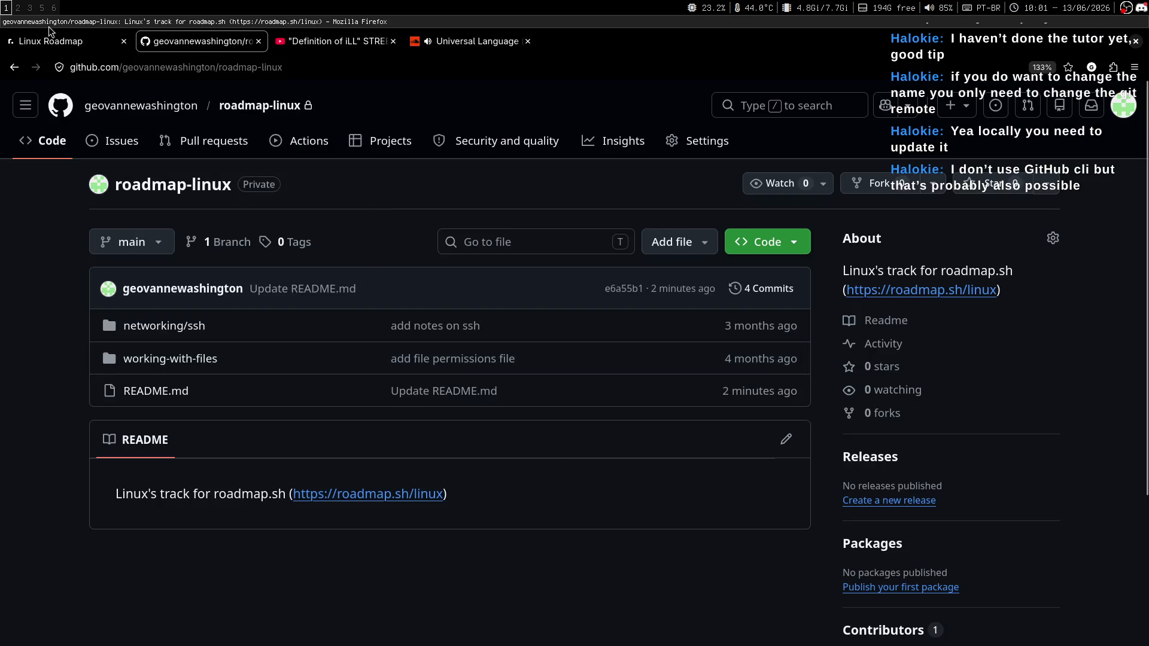
{"action": "left_click", "coordinate": [51, 40]}
{"action": "key", "text": "super+2"}
{"action": "type", "text": "git s"}
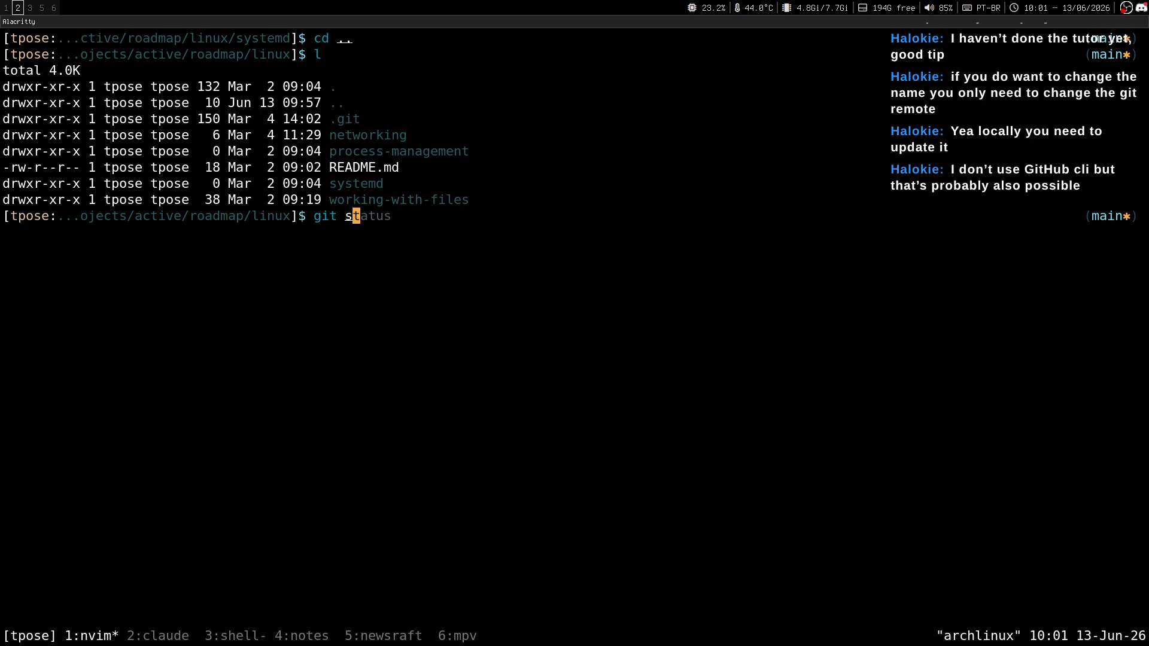
{"action": "type", "text": "tatus"}
{"action": "key", "text": "Return"}
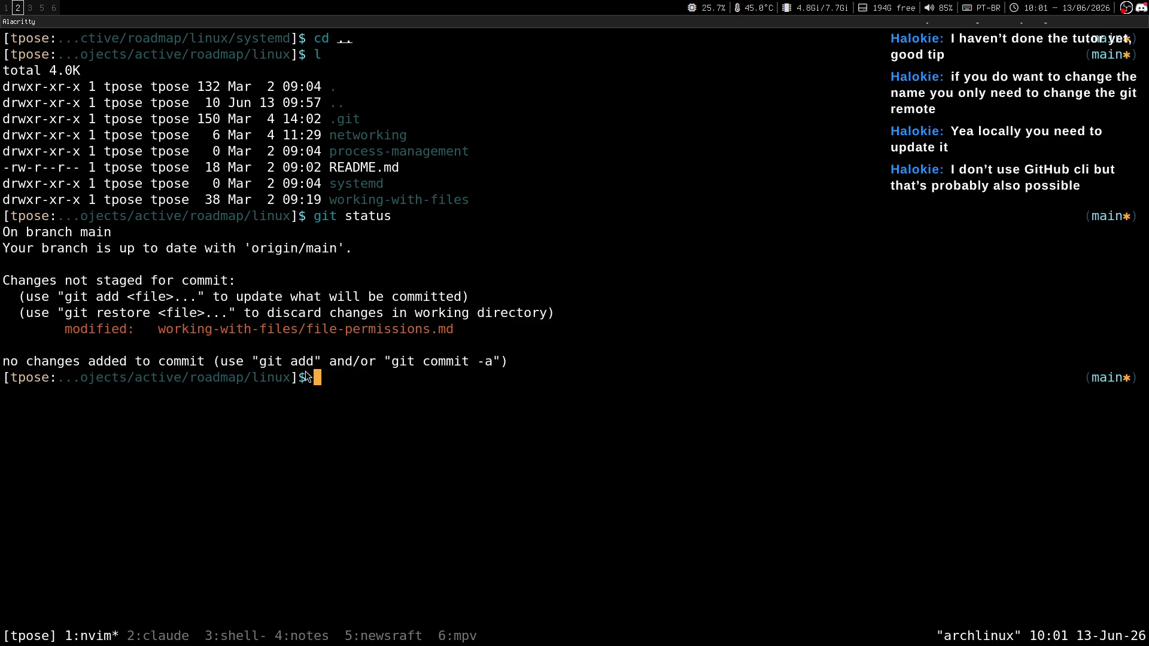
{"action": "mouse_move", "coordinate": [381, 186]}
{"action": "left_mouse_down"}
{"action": "mouse_move", "coordinate": [316, 194]}
{"action": "mouse_move", "coordinate": [331, 189]}
{"action": "left_mouse_up"}
Step: Compare the git status output with the GitHub repository page, then move to the Chatterino chat
{"action": "key", "text": "super+1"}
{"action": "key", "text": "ctrl+Tab"}
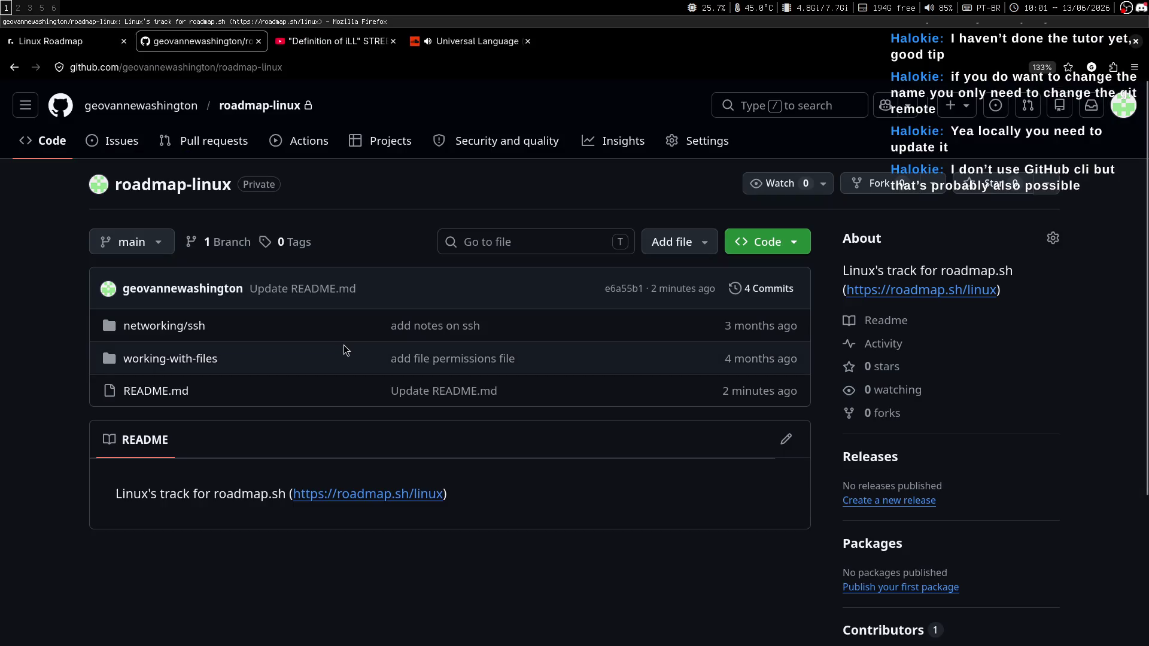
{"action": "key", "text": "super+2"}
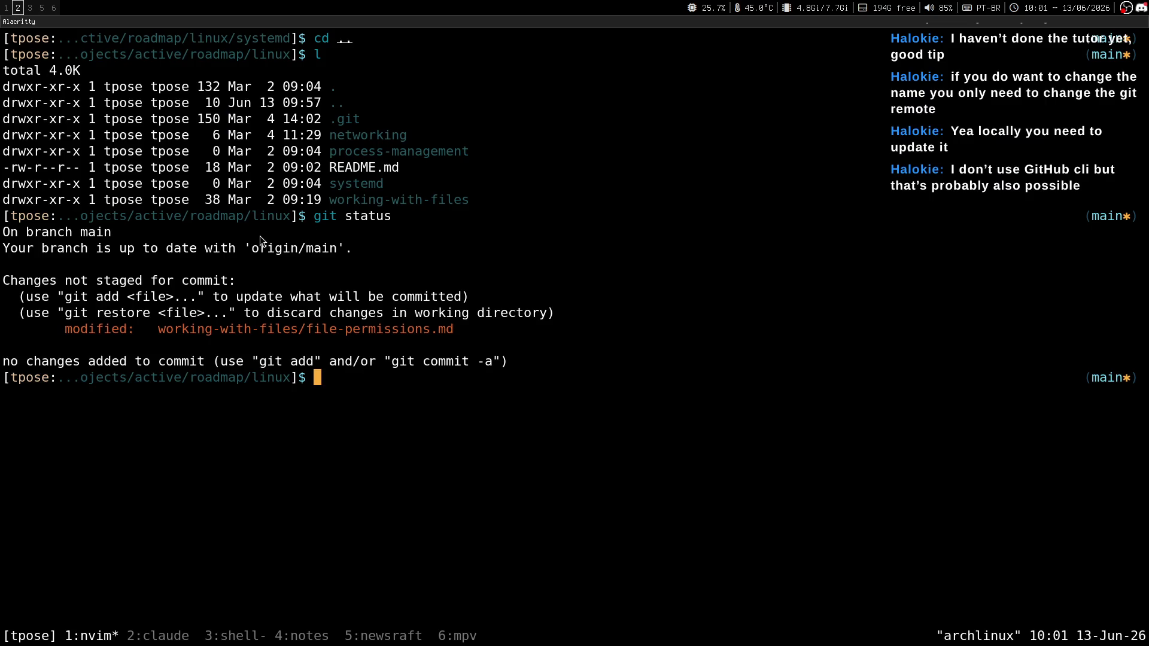
{"action": "left_click_drag", "start_coordinate": [274, 189], "coordinate": [243, 187]}
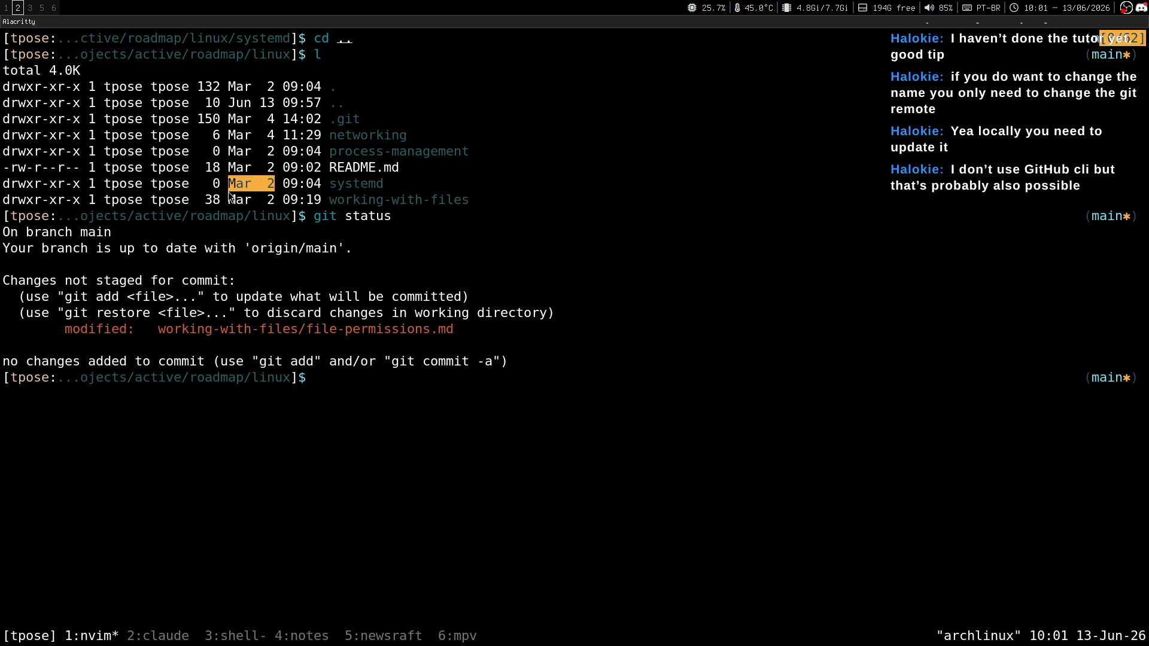
{"action": "key", "text": "Escape"}
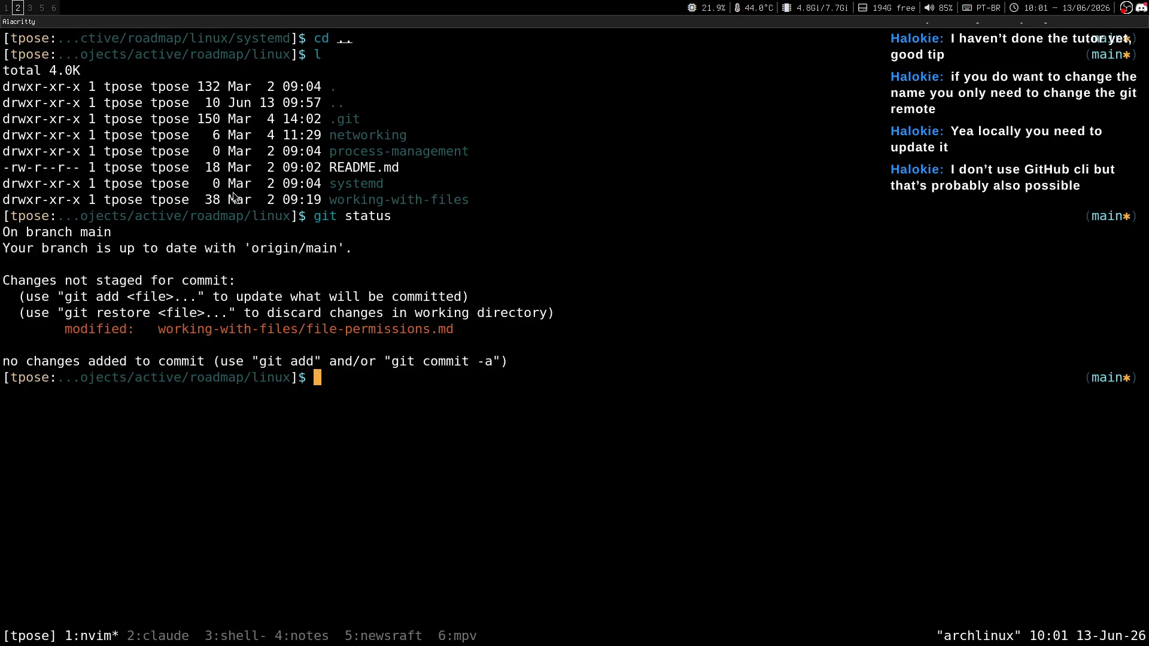
{"action": "key", "text": "super+3"}
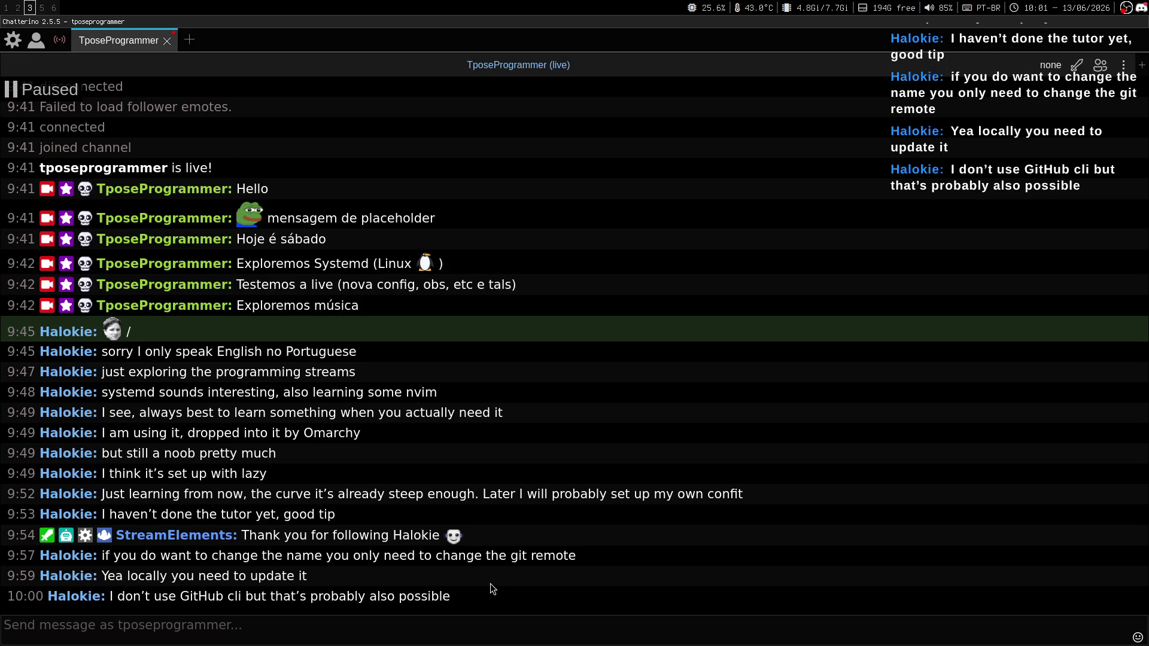
Step: Glance at the SoundCloud and GitHub pages, then read the new pushing/pulling question in Chatterino
{"action": "key", "text": "super+2"}
{"action": "key", "text": "super+1"}
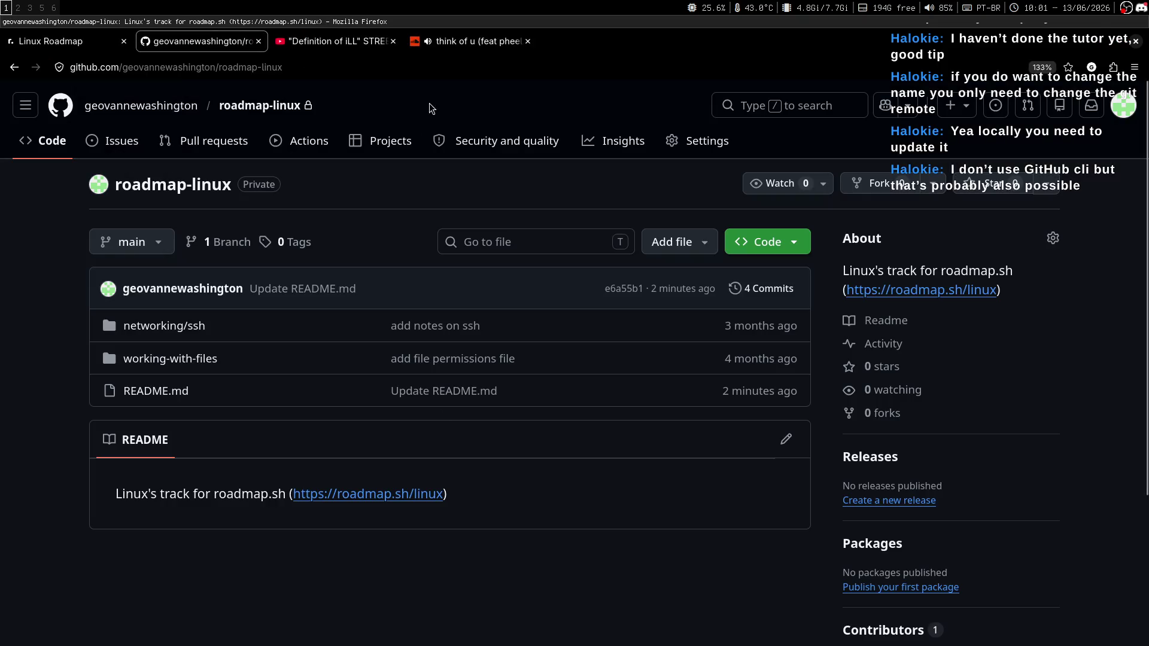
{"action": "key", "text": "alt+4"}
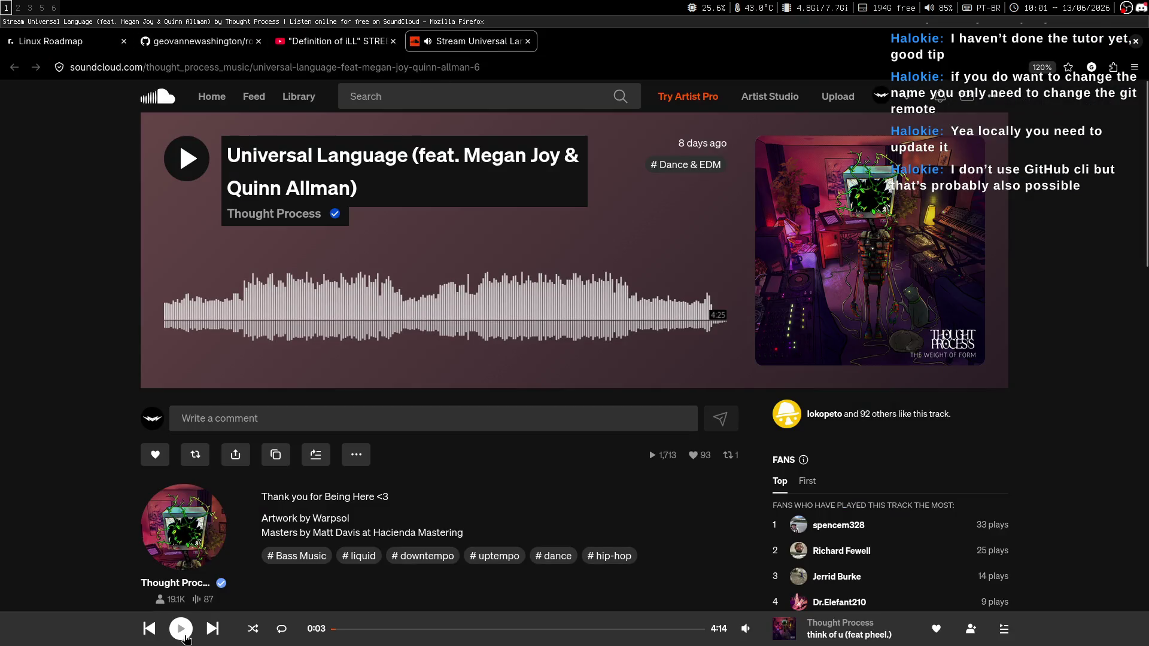
{"action": "left_click", "coordinate": [205, 48]}
{"action": "key", "text": "super+3"}
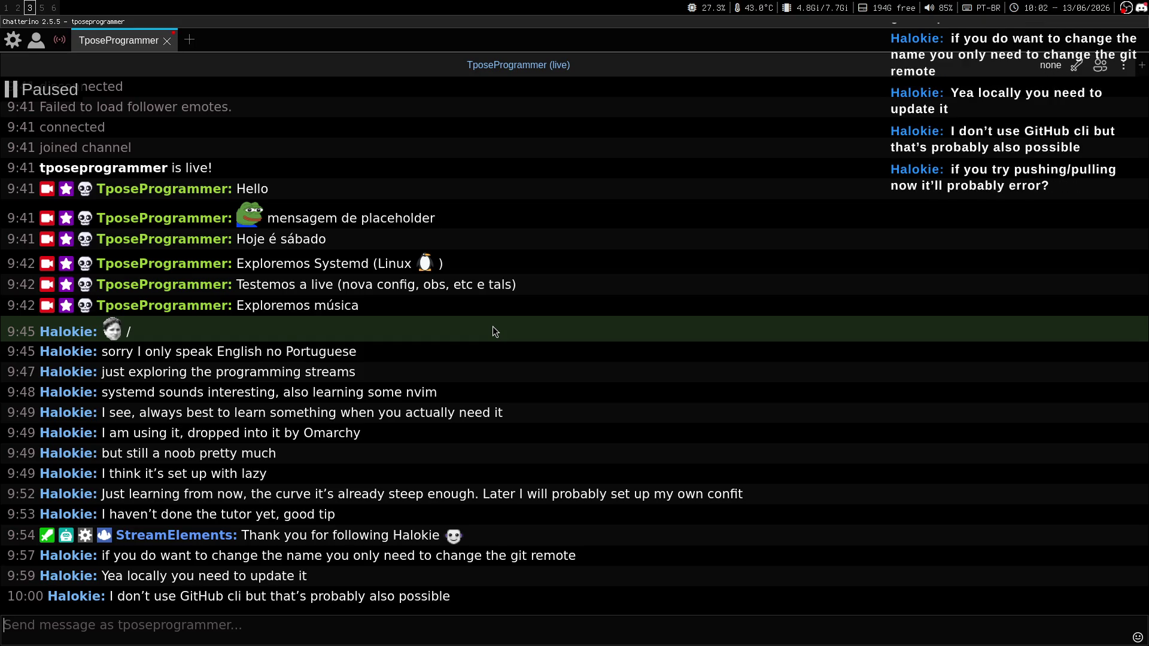
Step: Type and erase gh in the terminal, recheck chat and GitHub, and return to the git status output
{"action": "key", "text": "super+2"}
{"action": "key", "text": "super+3"}
{"action": "key", "text": "super+2"}
{"action": "type", "text": "gh"}
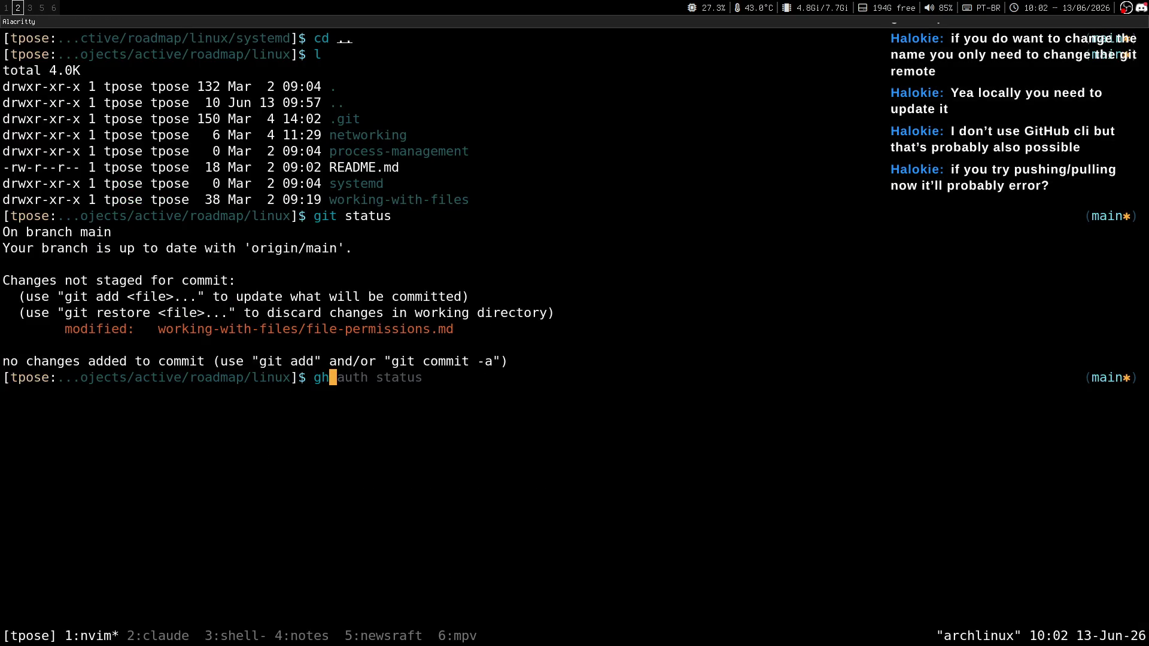
{"action": "key", "text": "BackSpace"}
{"action": "key", "text": "BackSpace"}
{"action": "key", "text": "BackSpace"}
{"action": "key", "text": "super+3"}
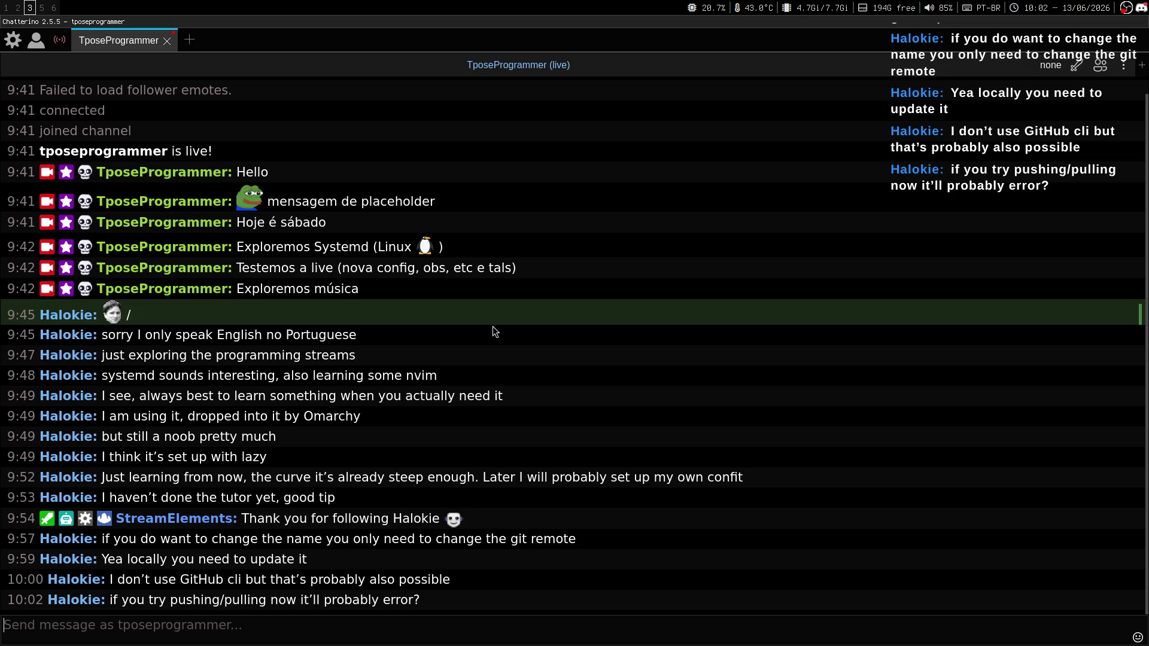
{"action": "key", "text": "super+1"}
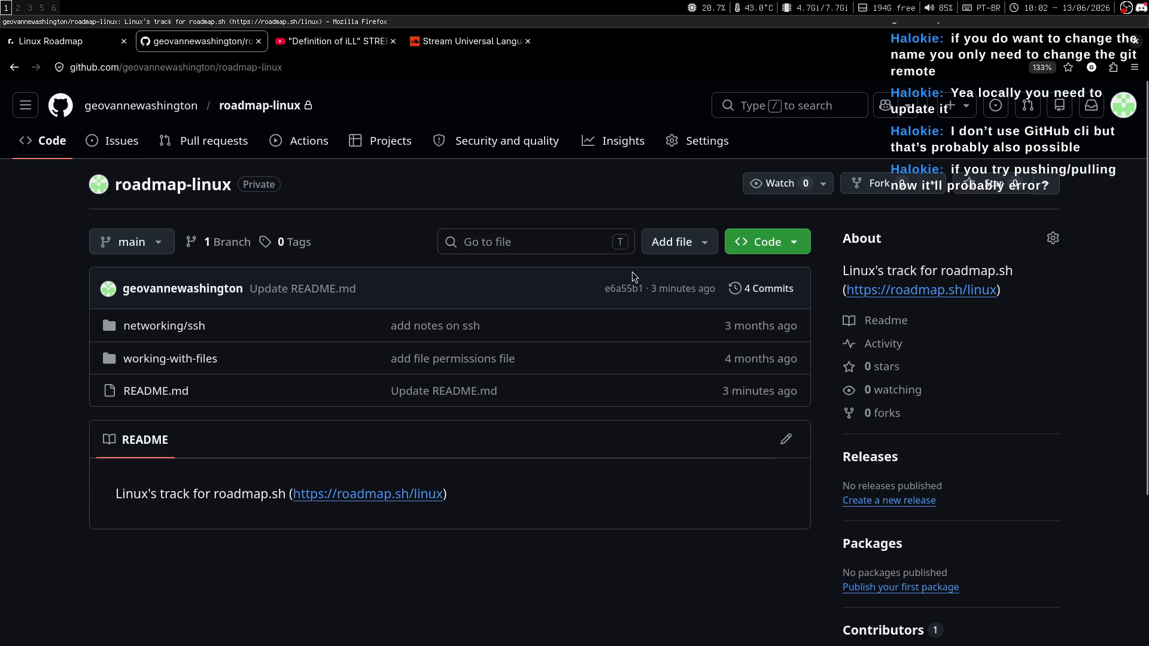
{"action": "key", "text": "super+2"}
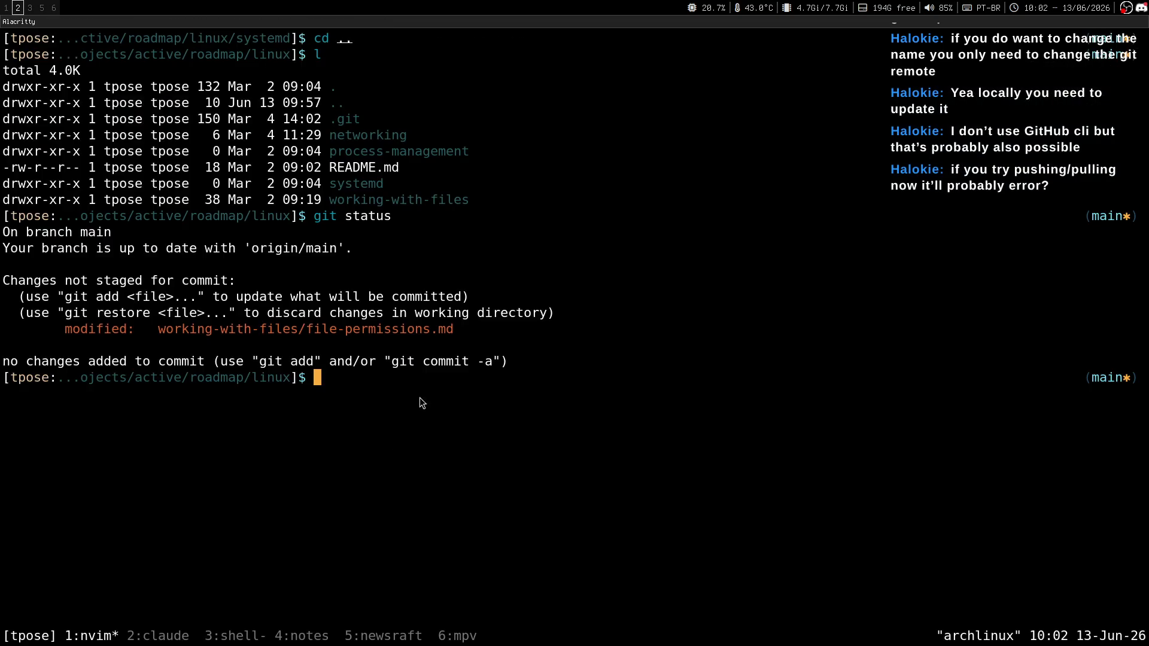
Step: Begin a mv systemd/ command, then abandon it and clear the terminal
{"action": "double_click", "coordinate": [358, 184]}
{"action": "left_click", "coordinate": [406, 376]}
{"action": "type", "text": "mv systemd/"}
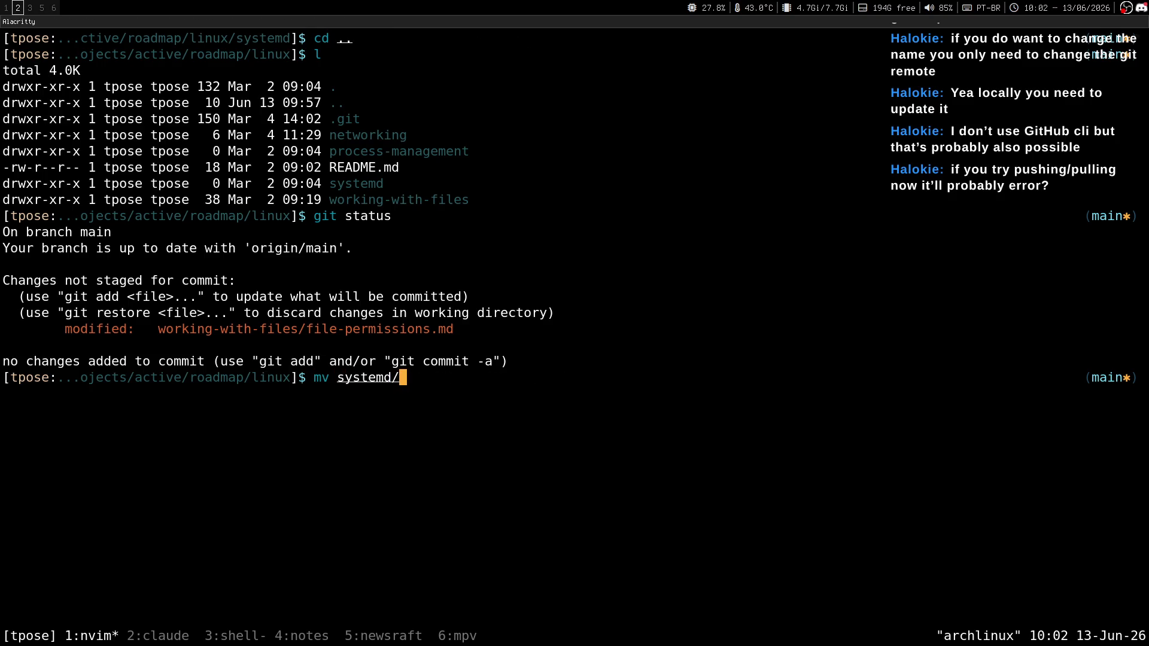
{"action": "key", "text": "super+1"}
{"action": "key", "text": "ctrl+Page_Up"}
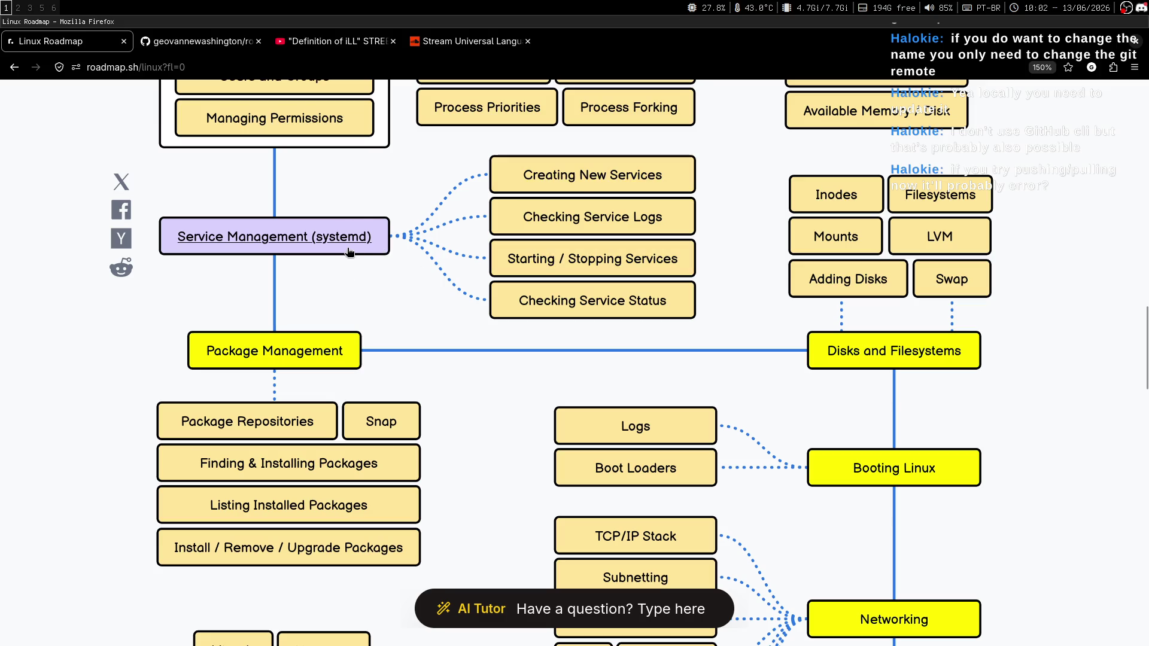
{"action": "key", "text": "super+2"}
{"action": "key", "text": "ctrl+c"}
{"action": "key", "text": "ctrl+l"}
Step: Enter the systemd folder and list it, confirming it is empty
{"action": "type", "text": "cd systemd/"}
{"action": "key", "text": "BackSpace"}
{"action": "key", "text": "Return"}
{"action": "key", "text": "ctrl+l"}
{"action": "type", "text": "ls"}
{"action": "key", "text": "Return"}
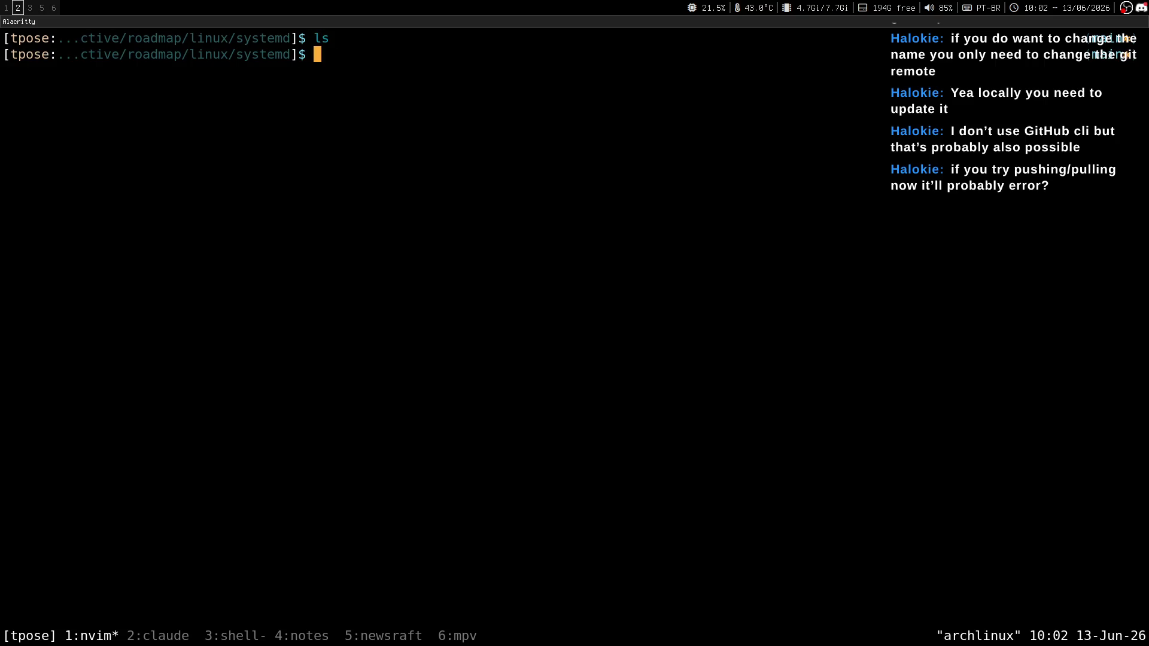
{"action": "key", "text": "super+1"}
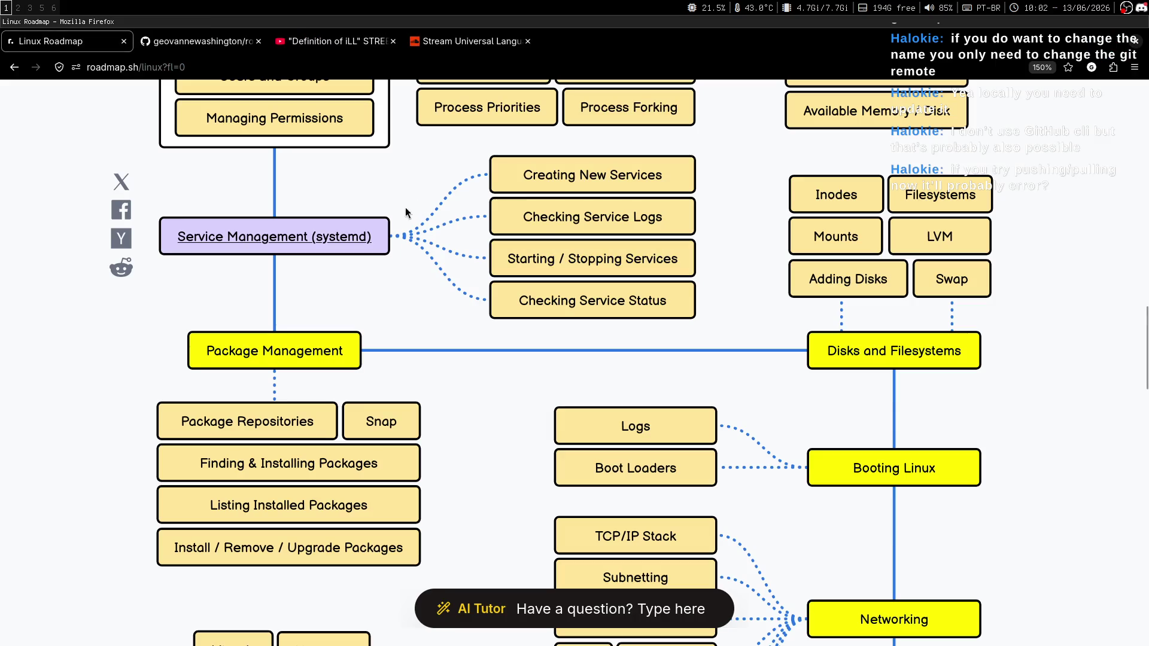
{"action": "key", "text": "ctrl+Tab"}
{"action": "key", "text": "ctrl+Tab"}
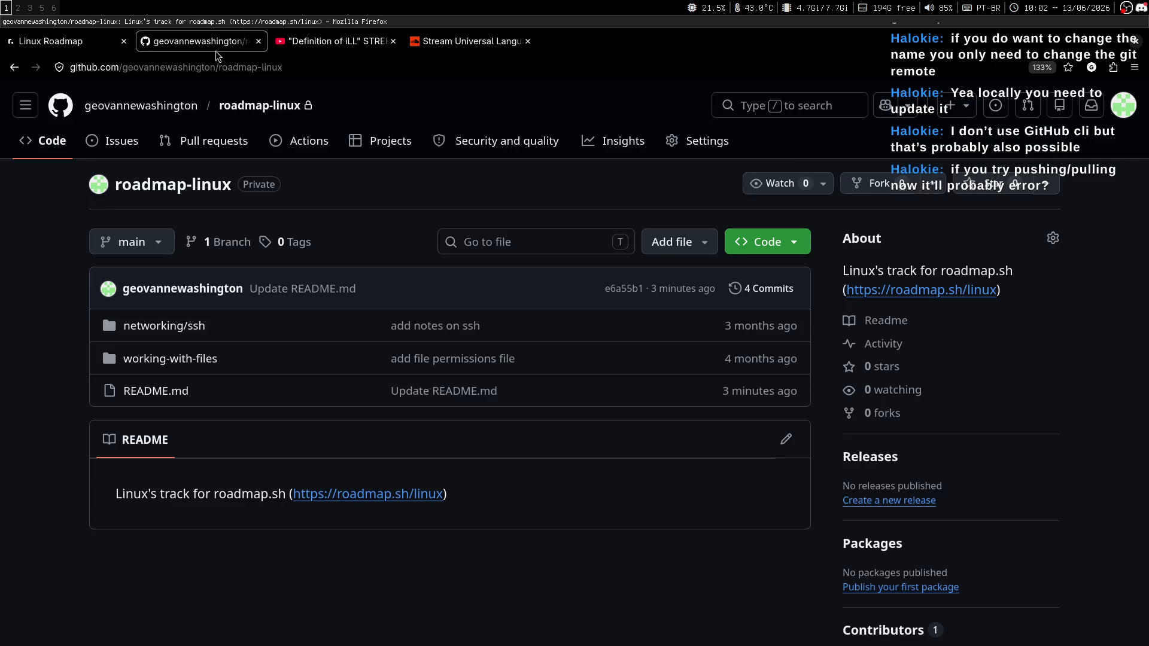
{"action": "key", "text": "ctrl+Tab"}
{"action": "key", "text": "ctrl+Tab"}
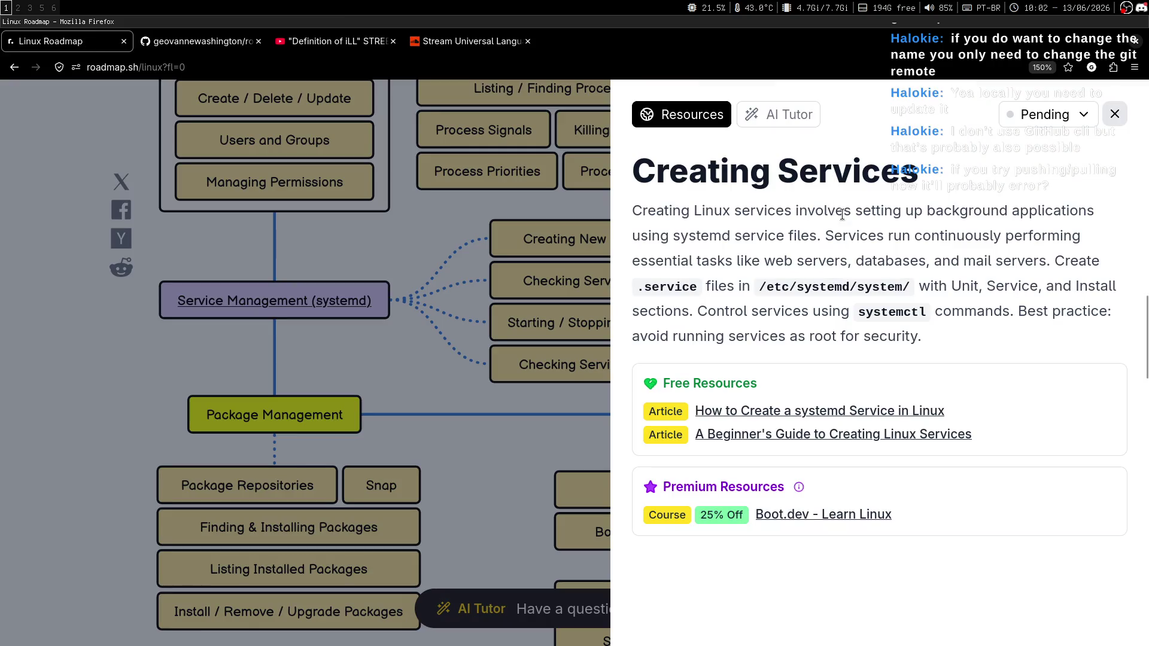
{"action": "left_click", "coordinate": [475, 236]}
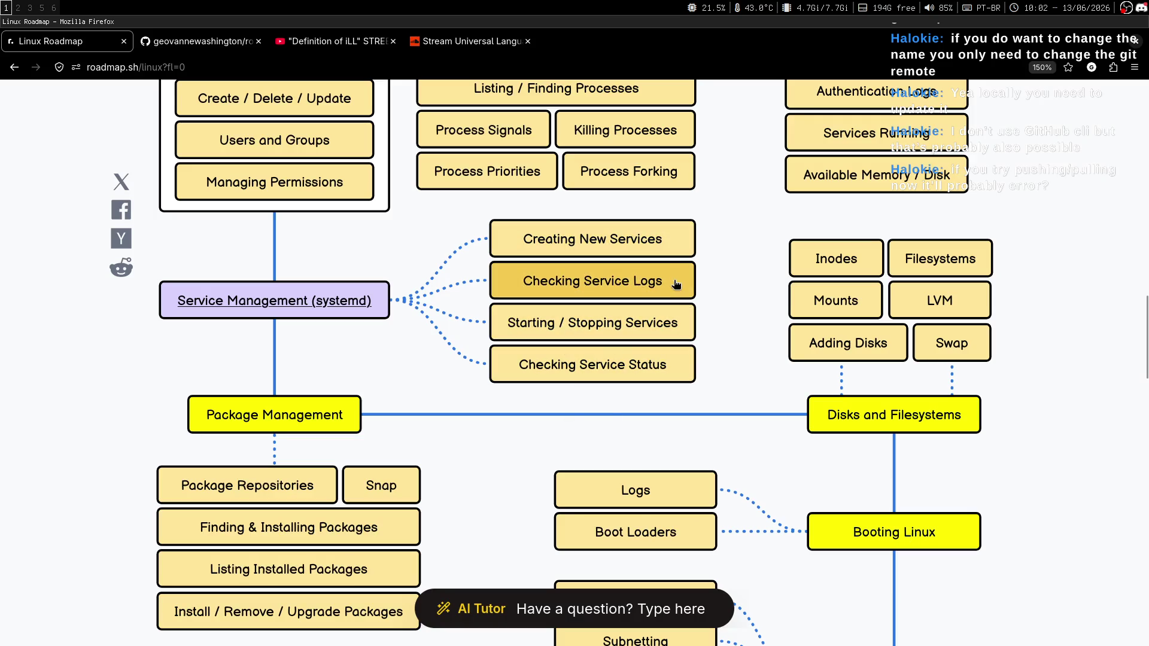
Step: Launch nvim and open the oil file browser on the systemd folder
{"action": "key", "text": "super+2"}
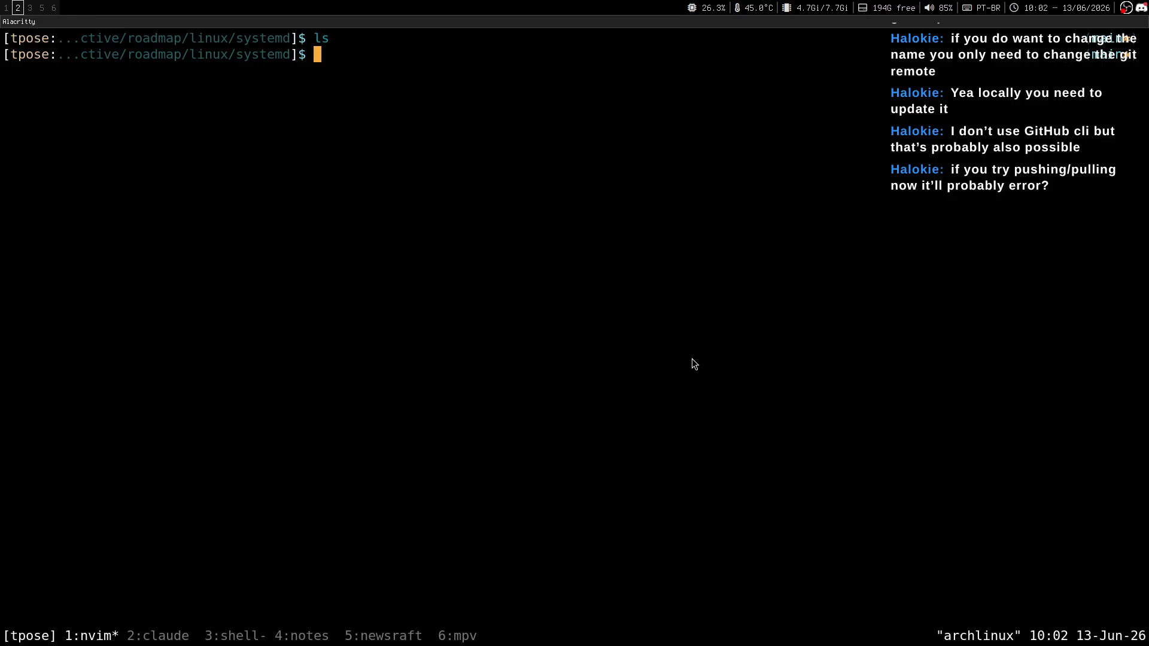
{"action": "type", "text": "mkdir -p"}
{"action": "key", "text": "BackSpace"}
{"action": "key", "text": "BackSpace"}
{"action": "key", "text": "BackSpace"}
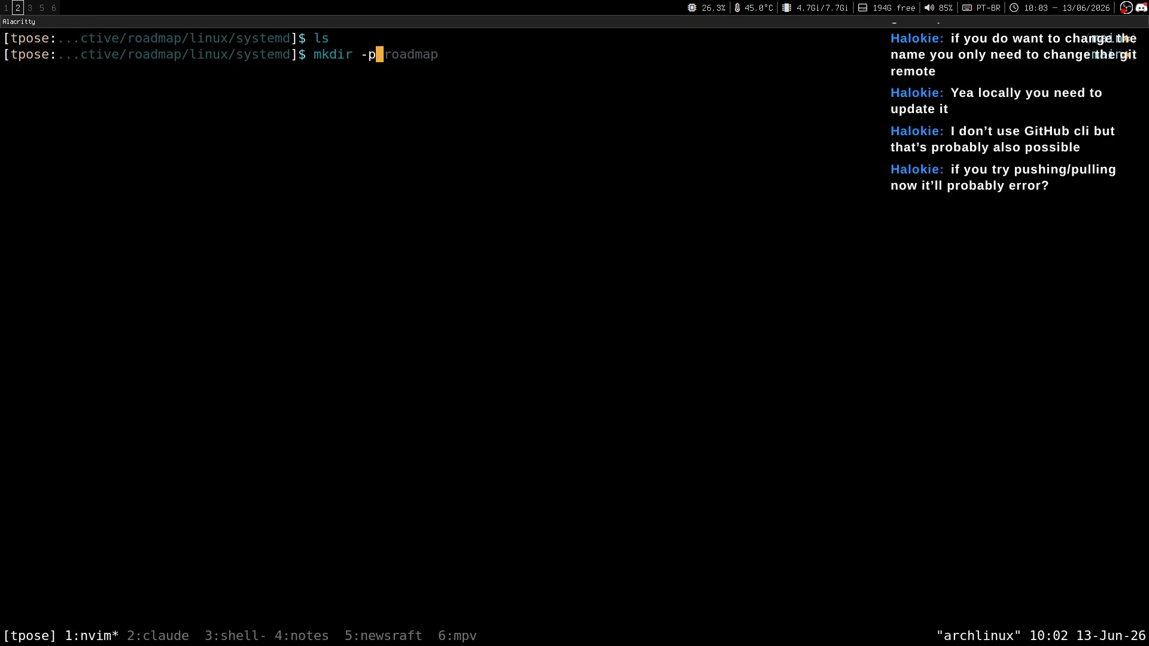
{"action": "type", "text": "nvim"}
{"action": "key", "text": "Return"}
{"action": "key", "text": "minus"}
Step: Add a creating-new-services/ entry in oil and save with :w to create the folder
{"action": "key", "text": "i"}
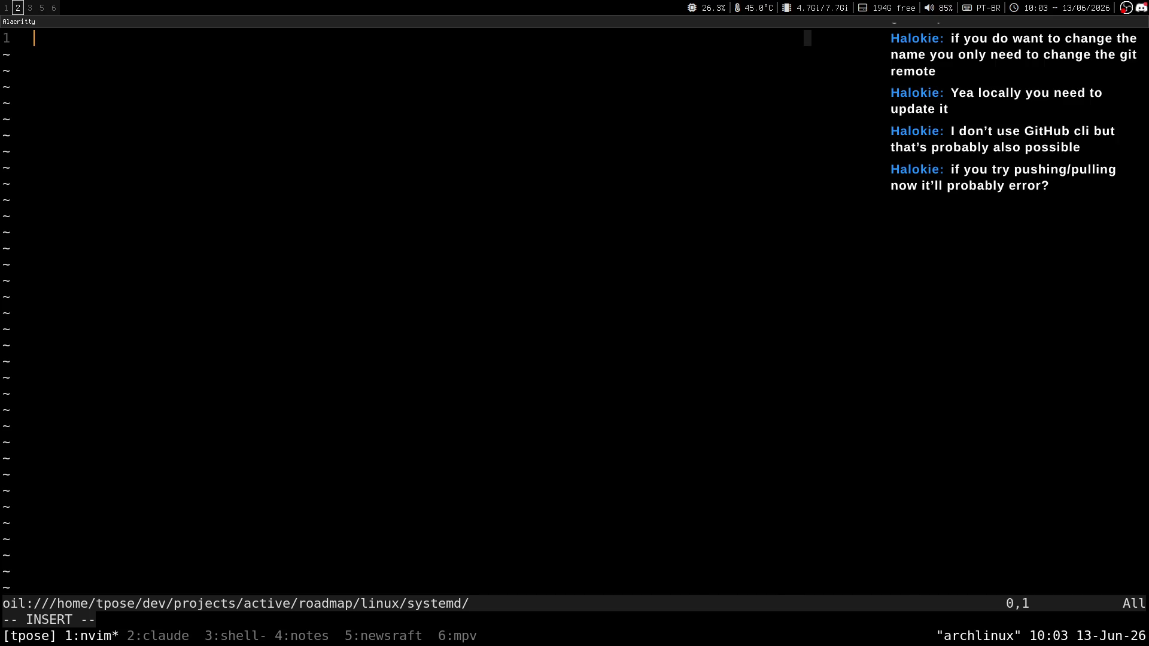
{"action": "key", "text": "super+1"}
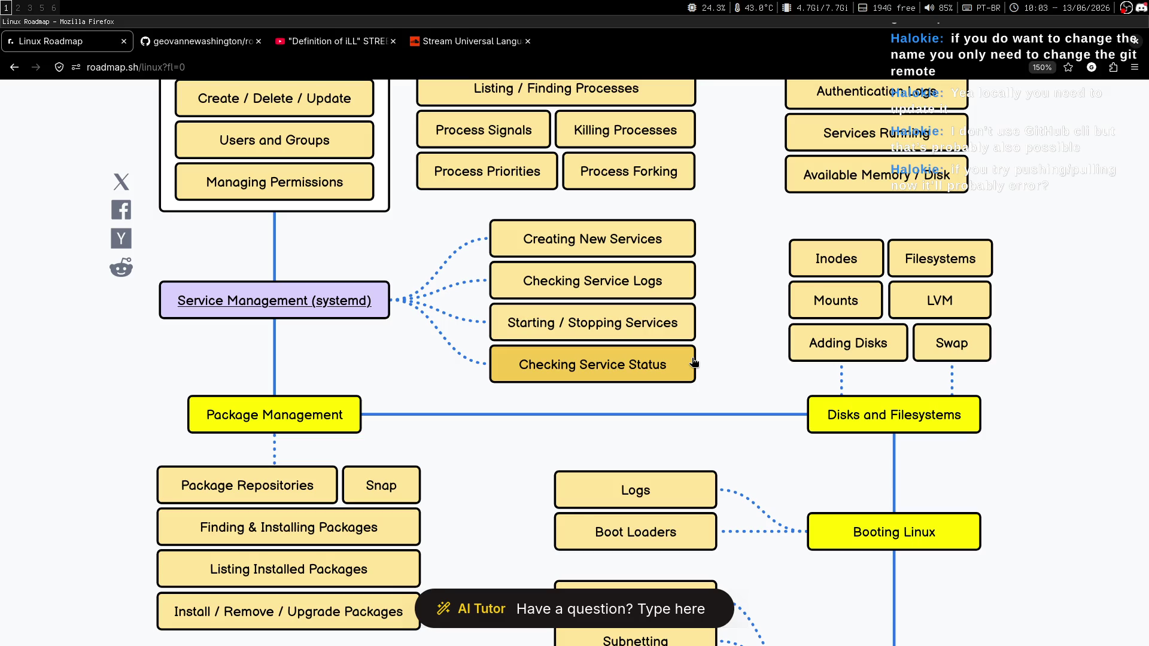
{"action": "key", "text": "super+2"}
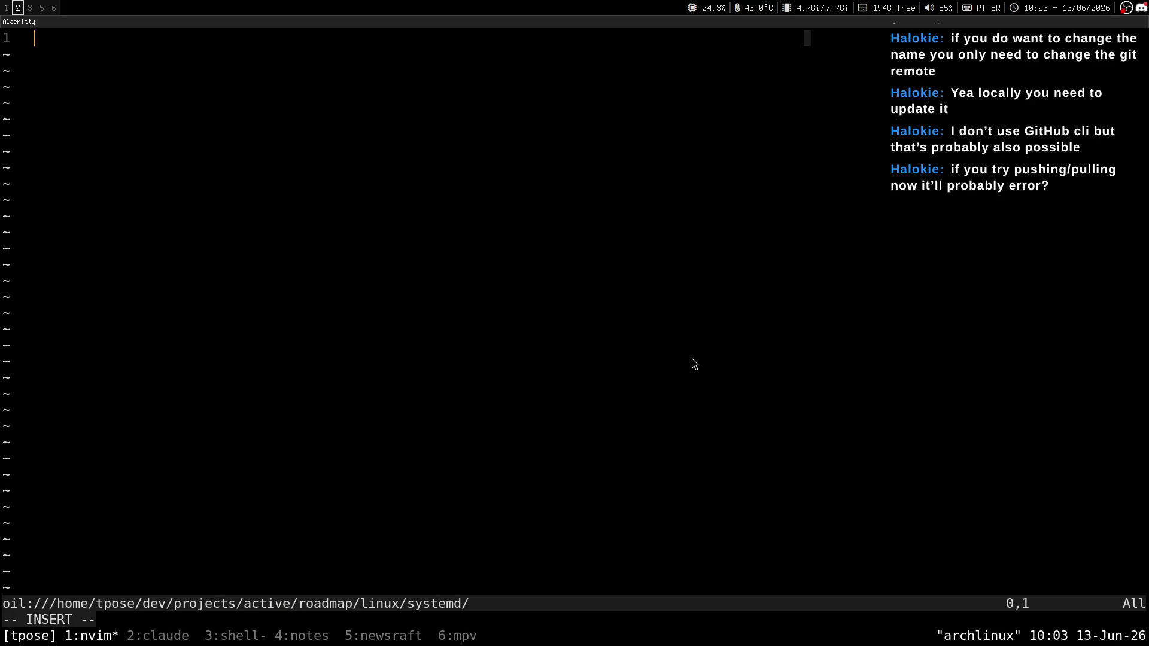
{"action": "type", "text": "1"}
{"action": "key", "text": "BackSpace"}
{"action": "key", "text": "super+1"}
{"action": "type", "text": "creating-new-servic"}
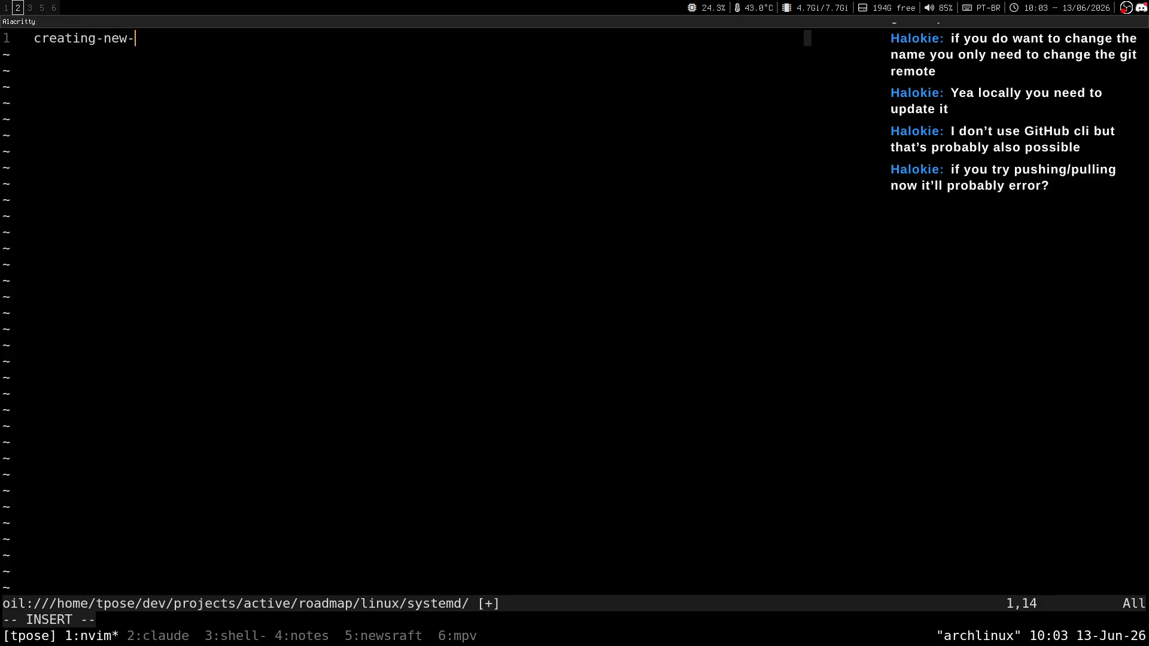
{"action": "type", "text": "es/"}
{"action": "key", "text": "Escape"}
{"action": "key", "text": "0"}
{"action": "key", "text": "dollar"}
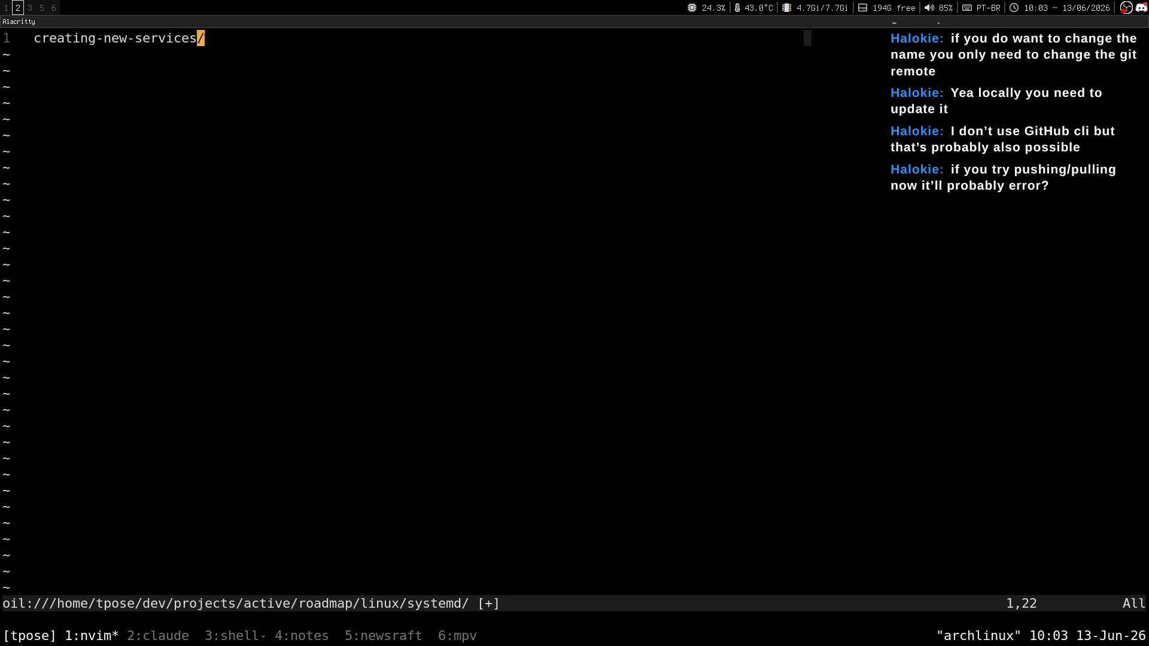
{"action": "type", "text": ":w"}
{"action": "key", "text": "Return"}
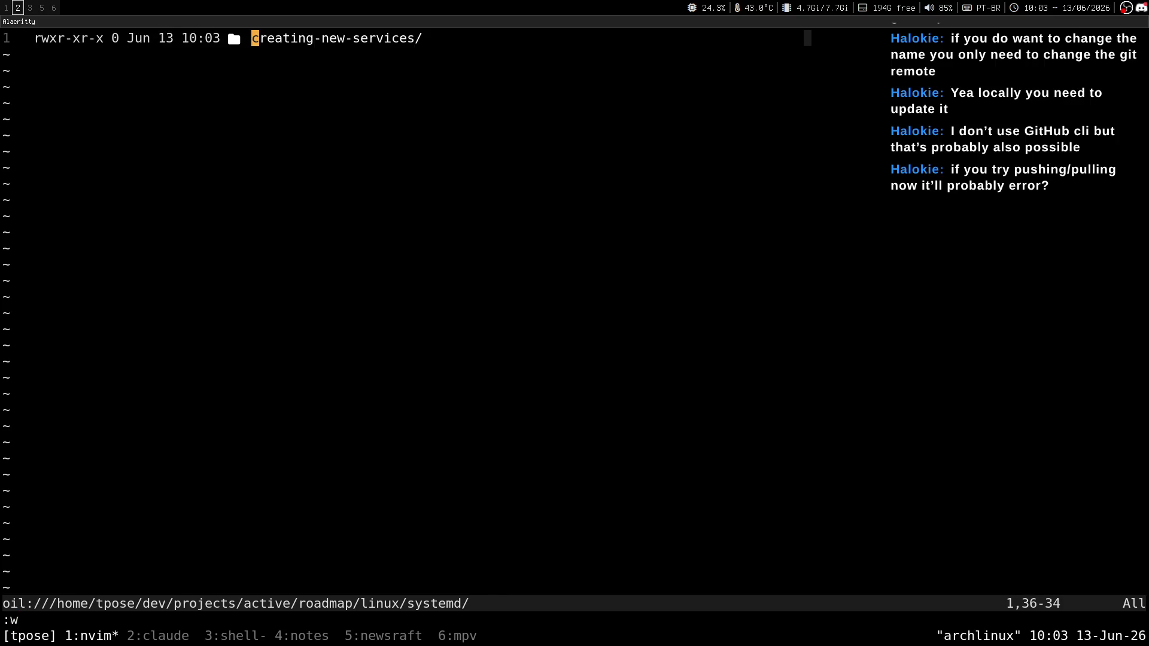
Step: Read the Creating New Services resource on the roadmap, then enter the new folder
{"action": "key", "text": "super+1"}
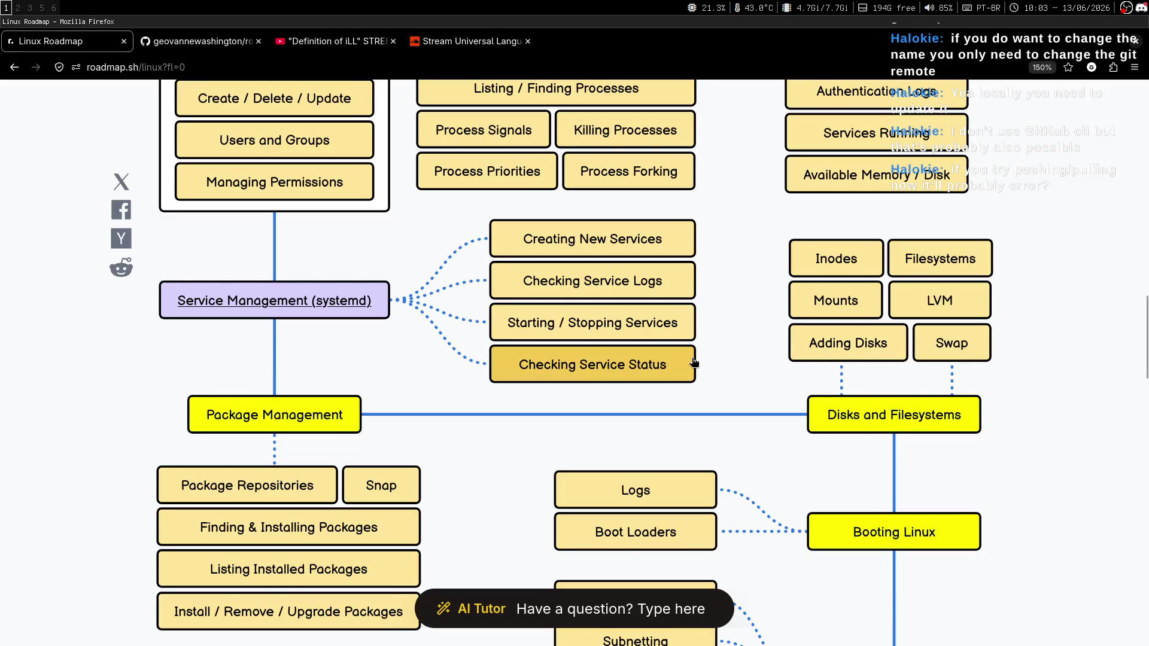
{"action": "left_click", "coordinate": [673, 246]}
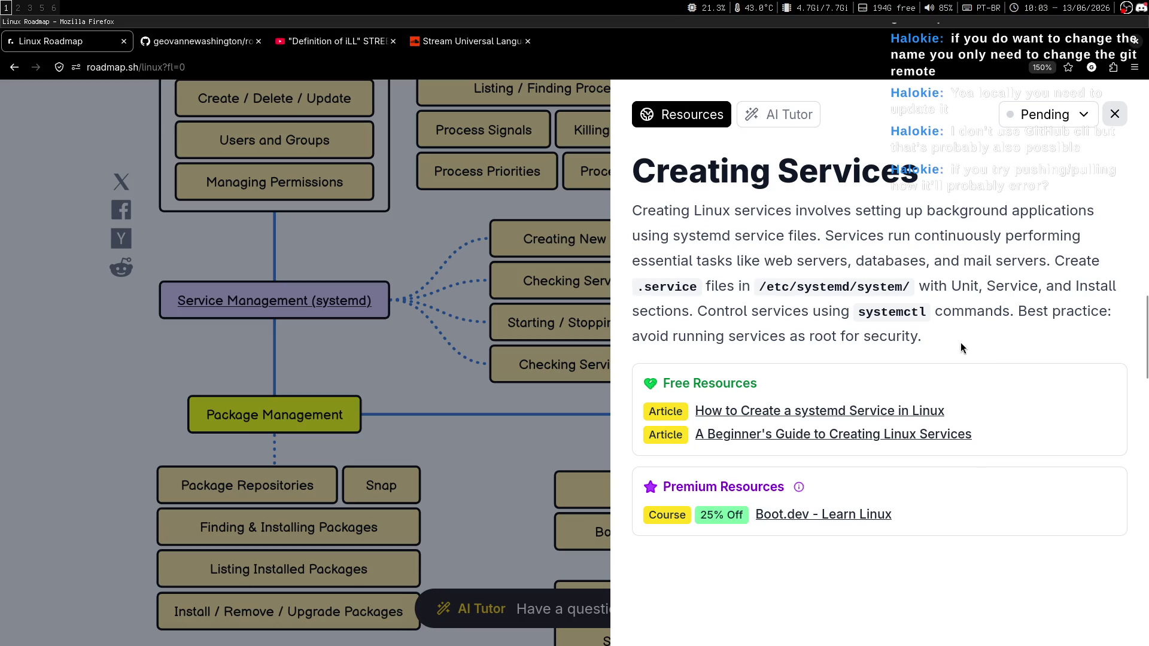
{"action": "mouse_move", "coordinate": [998, 338]}
{"action": "left_mouse_down"}
{"action": "mouse_move", "coordinate": [613, 224]}
{"action": "mouse_move", "coordinate": [659, 209]}
{"action": "left_mouse_up"}
{"action": "left_click", "coordinate": [688, 245]}
{"action": "key", "text": "super+2"}
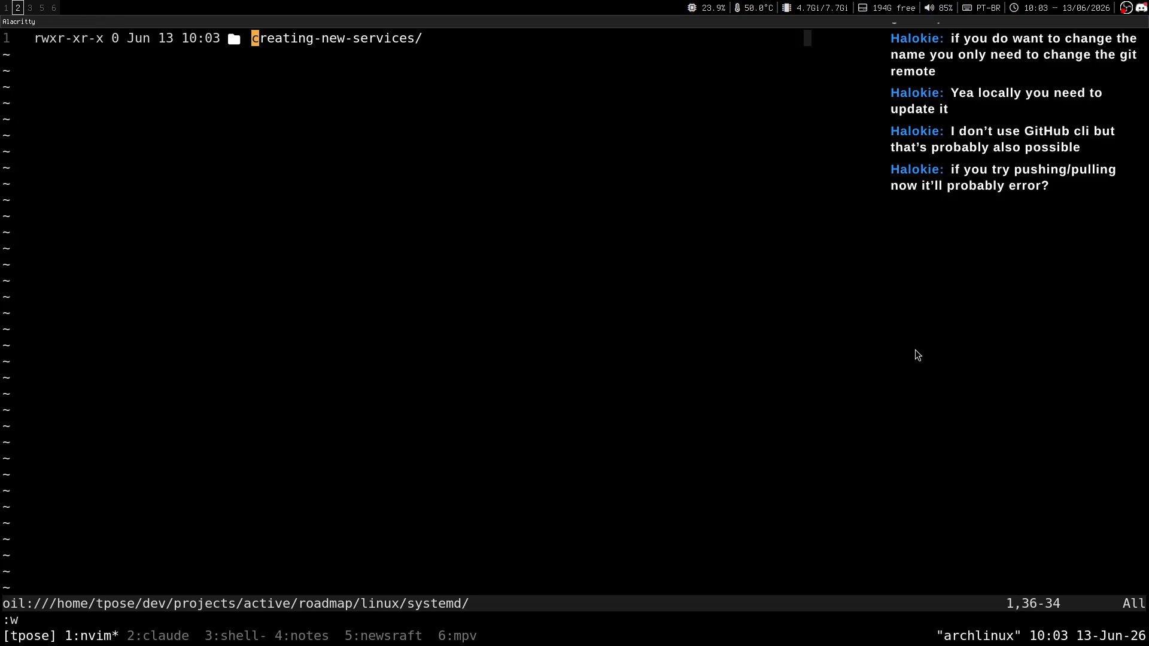
{"action": "key", "text": "Return"}
Step: Add an unsaved notes.md entry in creating-new-services, then check the roadmap and stream chat
{"action": "type", "text": "inote"}
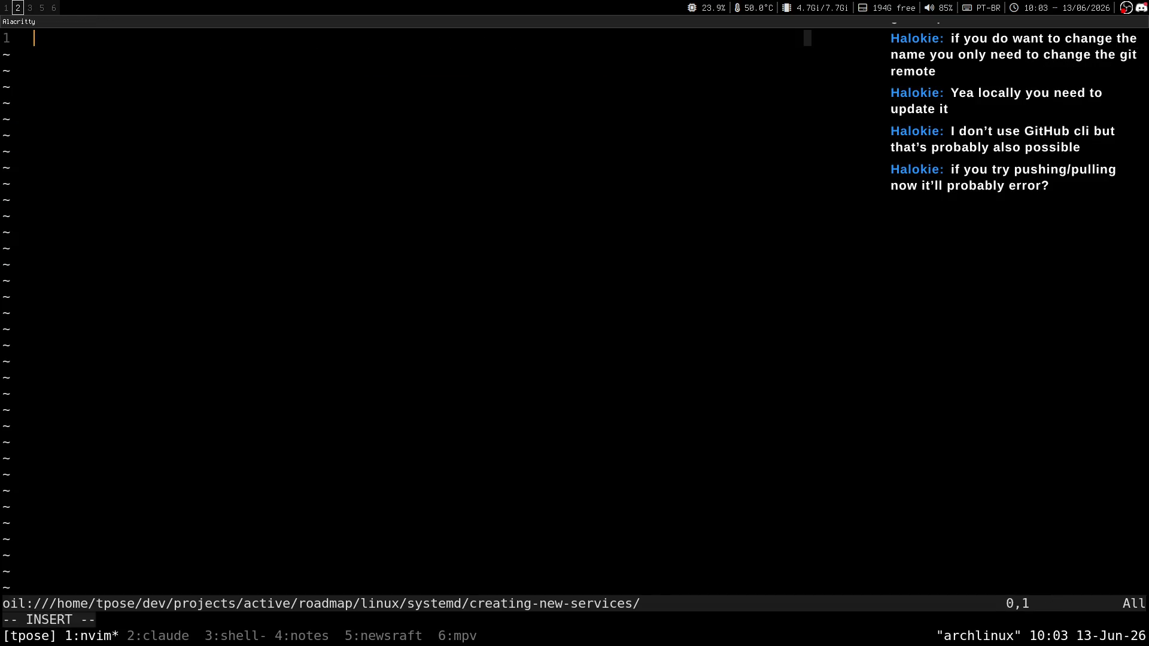
{"action": "type", "text": "s.md"}
{"action": "key", "text": "Escape"}
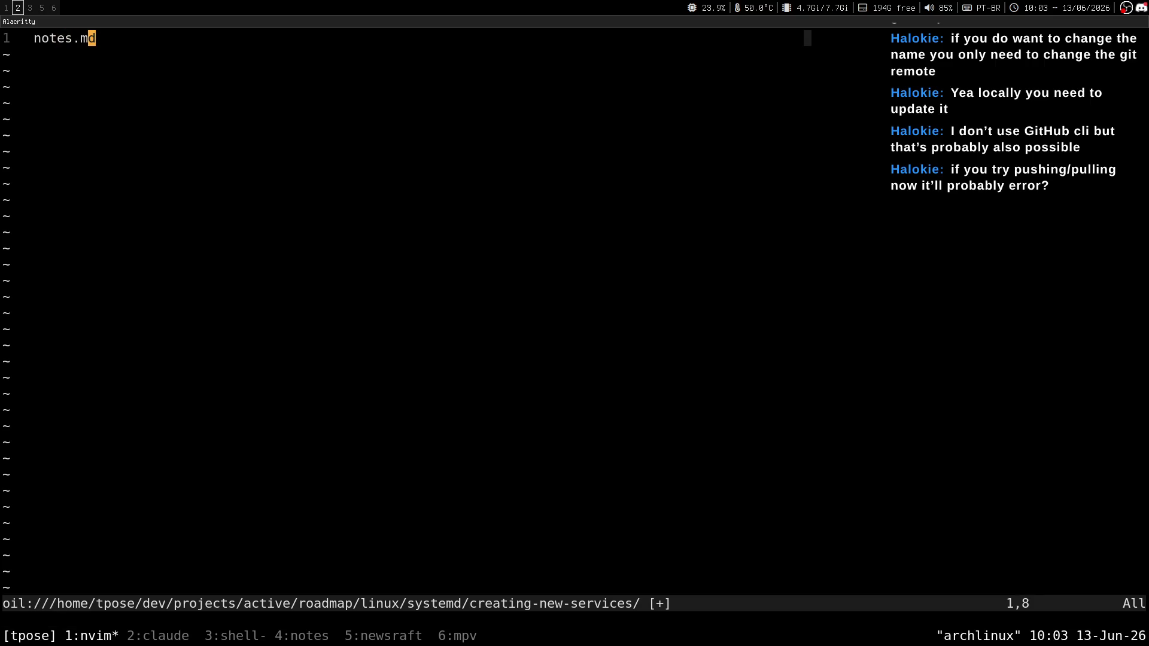
{"action": "key", "text": "super+1"}
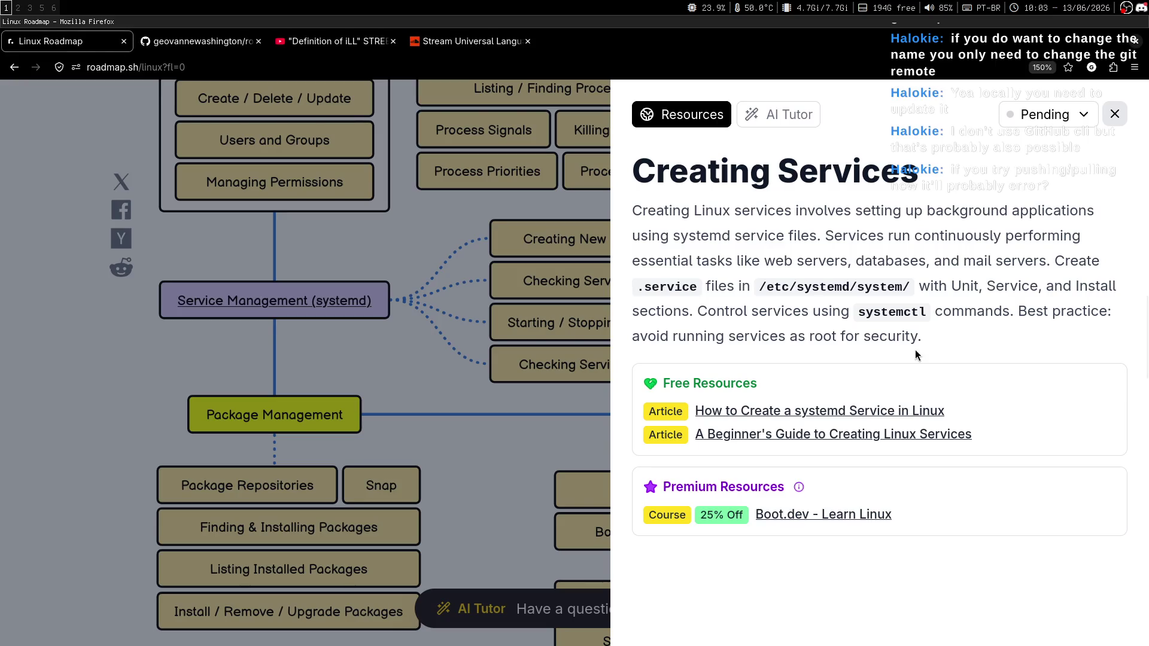
{"action": "key", "text": "super+2"}
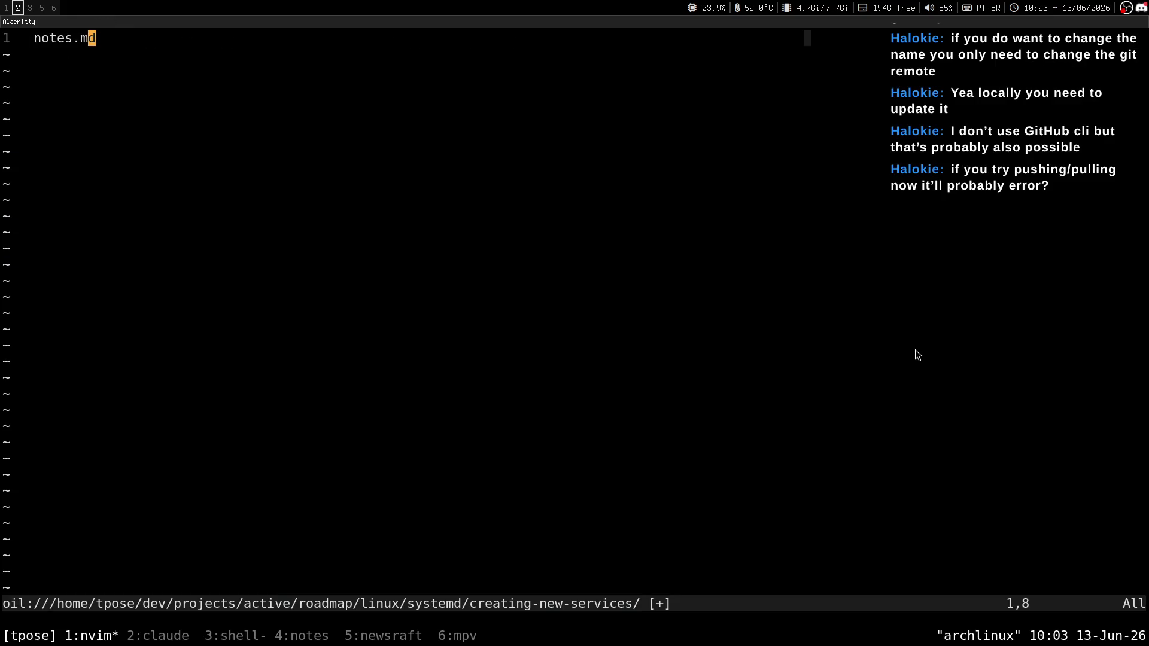
{"action": "key", "text": "super+1"}
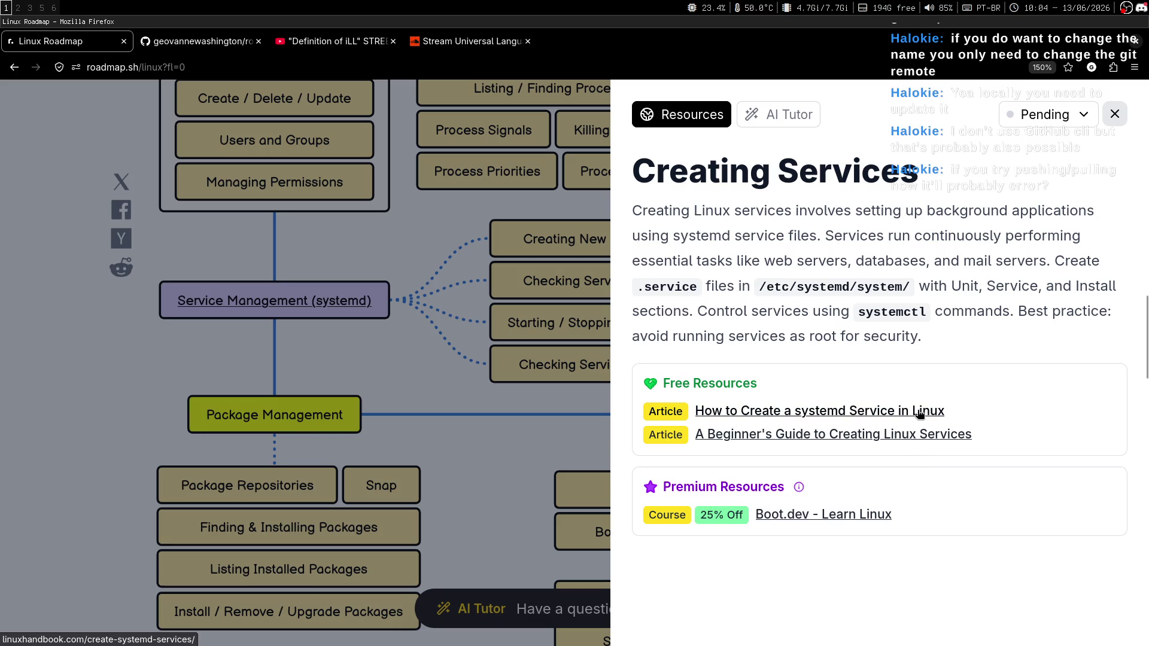
{"action": "key", "text": "super+3"}
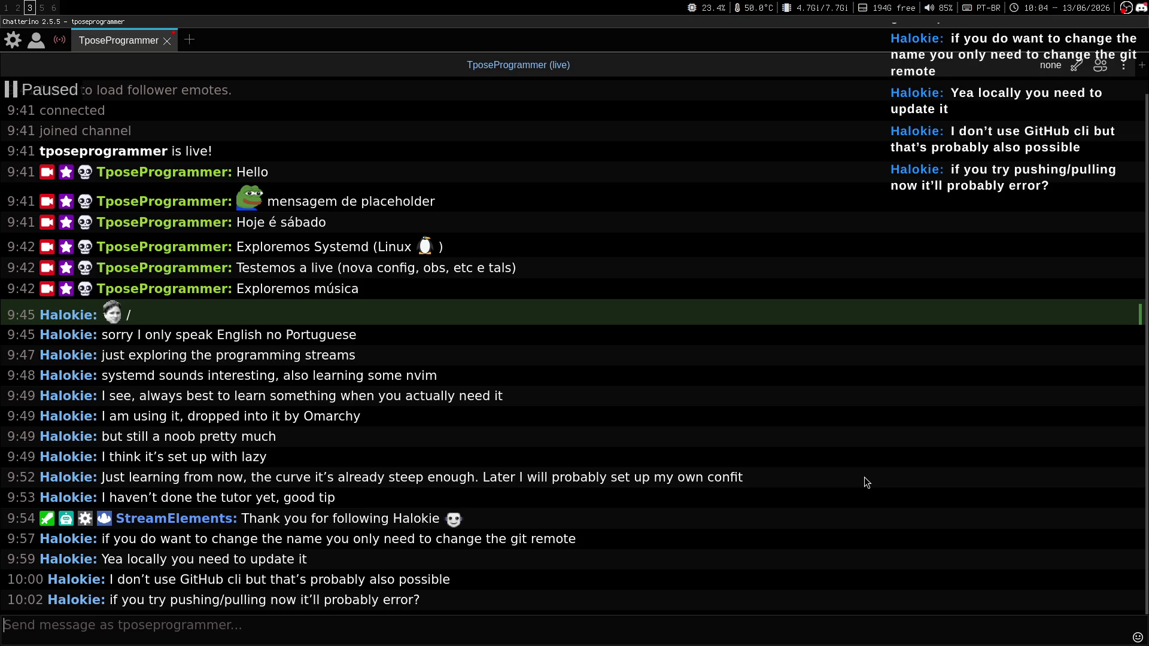
{"action": "key", "text": "super+1"}
{"action": "key", "text": "super+2"}
{"action": "key", "text": "super+1"}
{"action": "key", "text": "super+3"}
{"action": "key", "text": "super+1"}
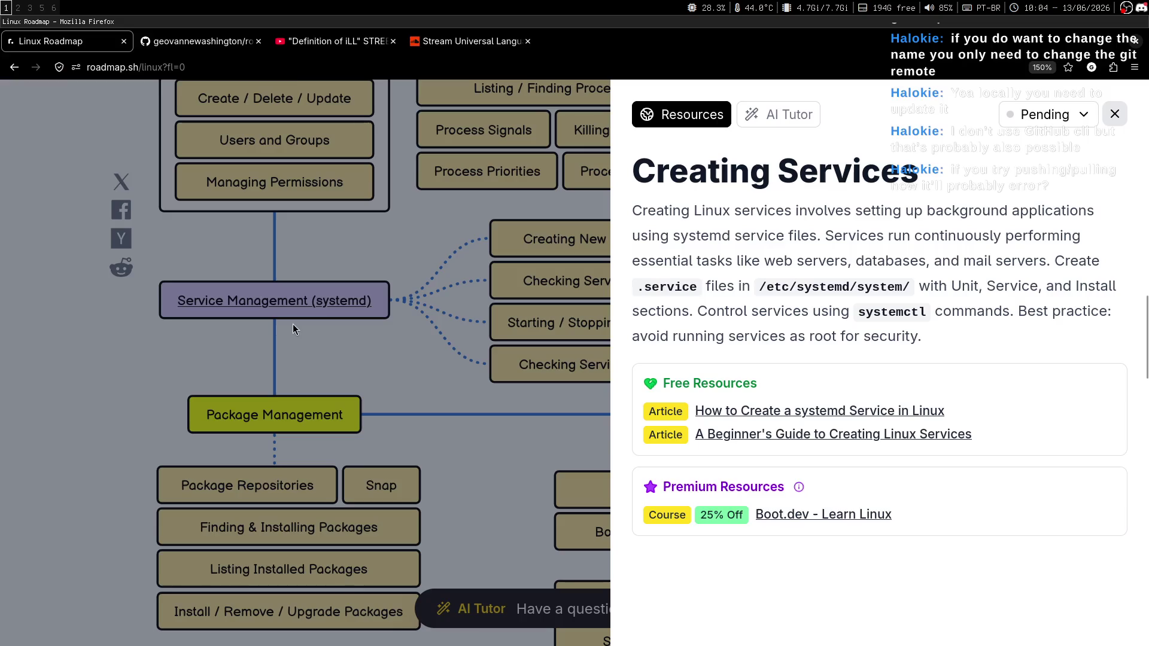
{"action": "left_click", "coordinate": [198, 39]}
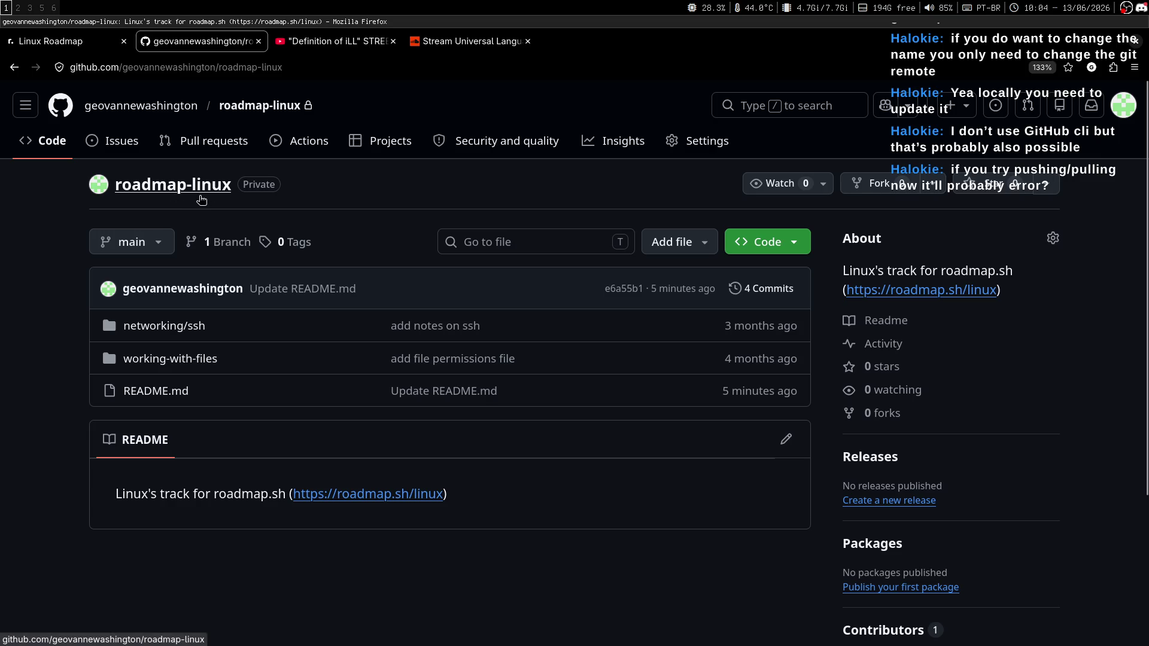
{"action": "key", "text": "super+j"}
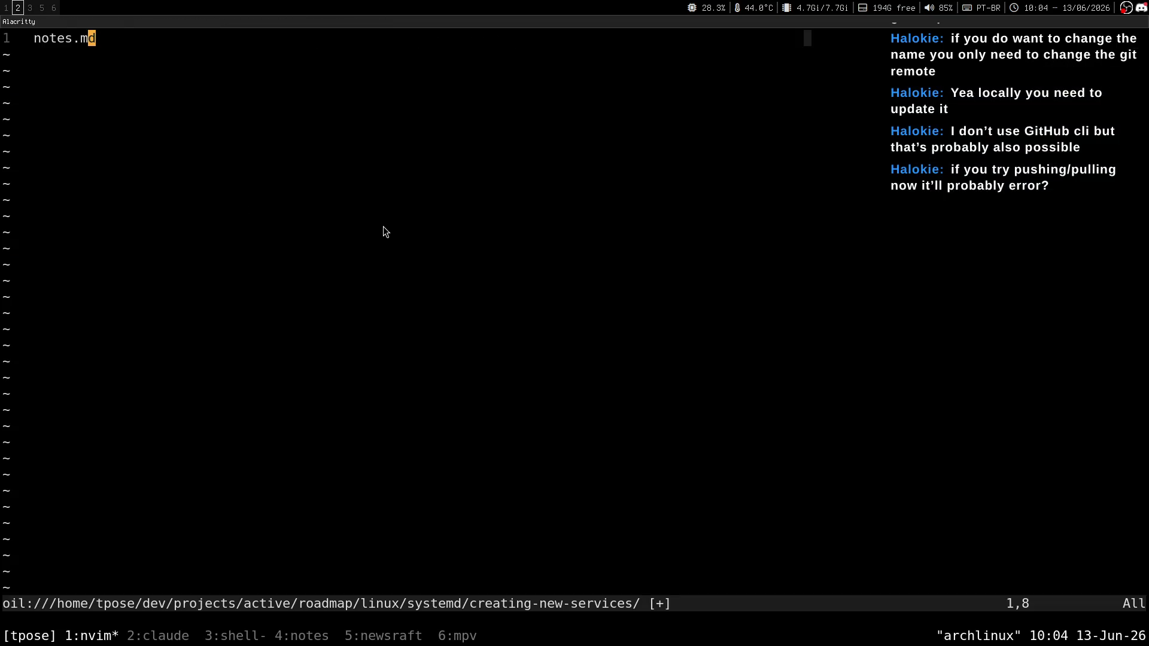
{"action": "key", "text": "super+3"}
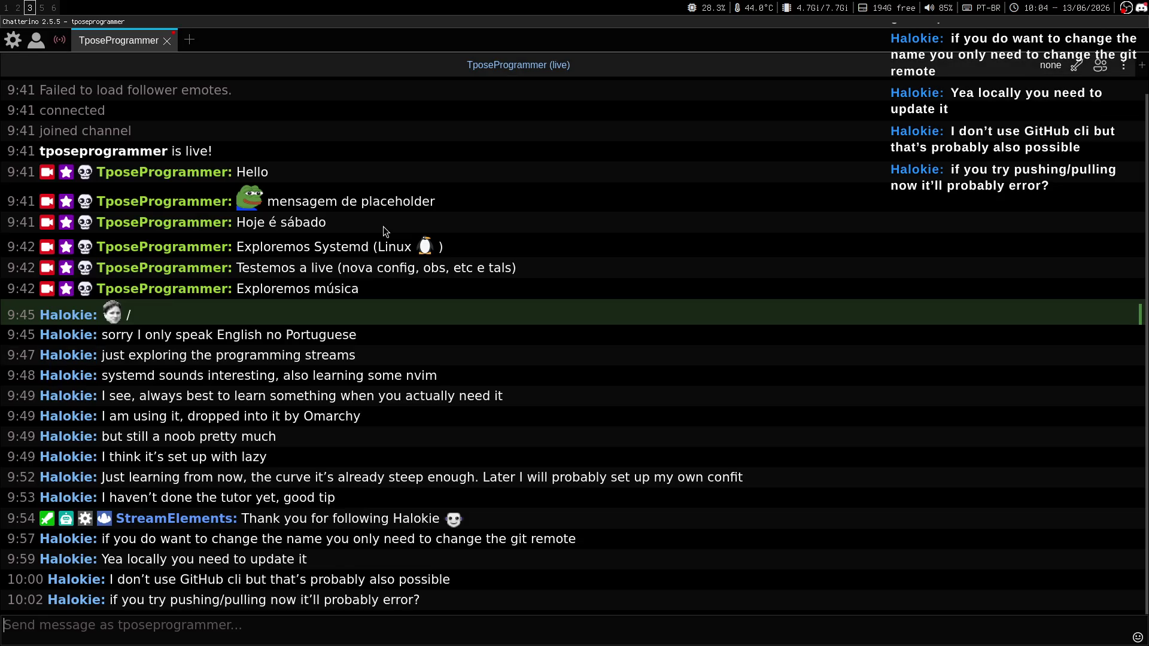
{"action": "key", "text": "super+1"}
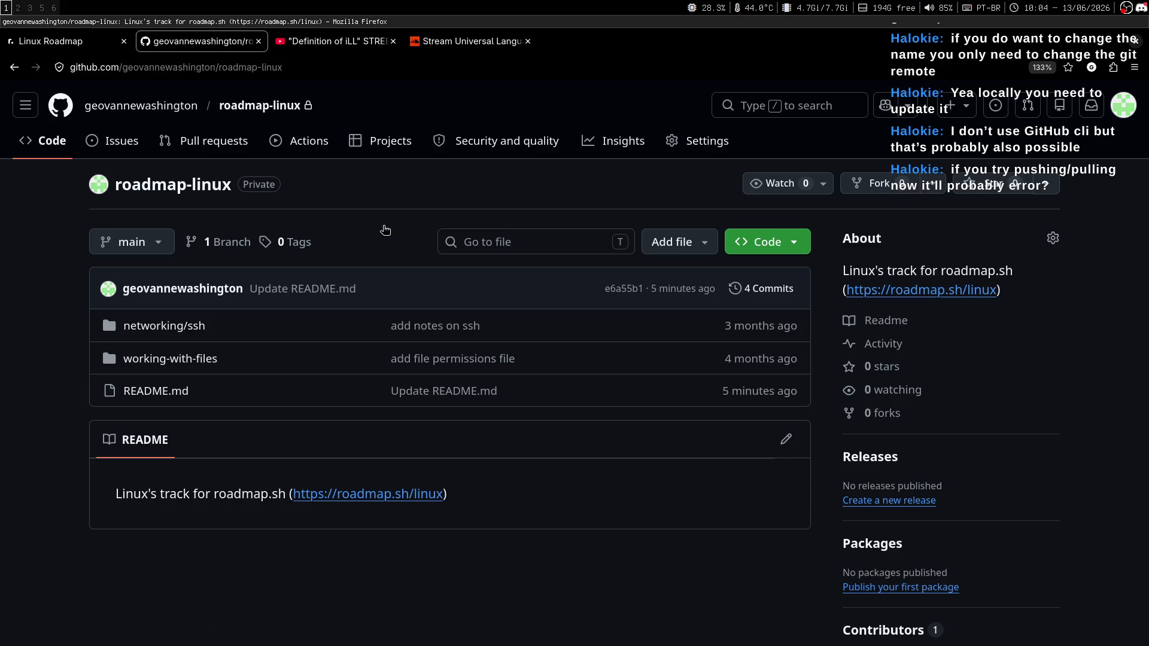
{"action": "key", "text": "super+2"}
{"action": "key", "text": "super+3"}
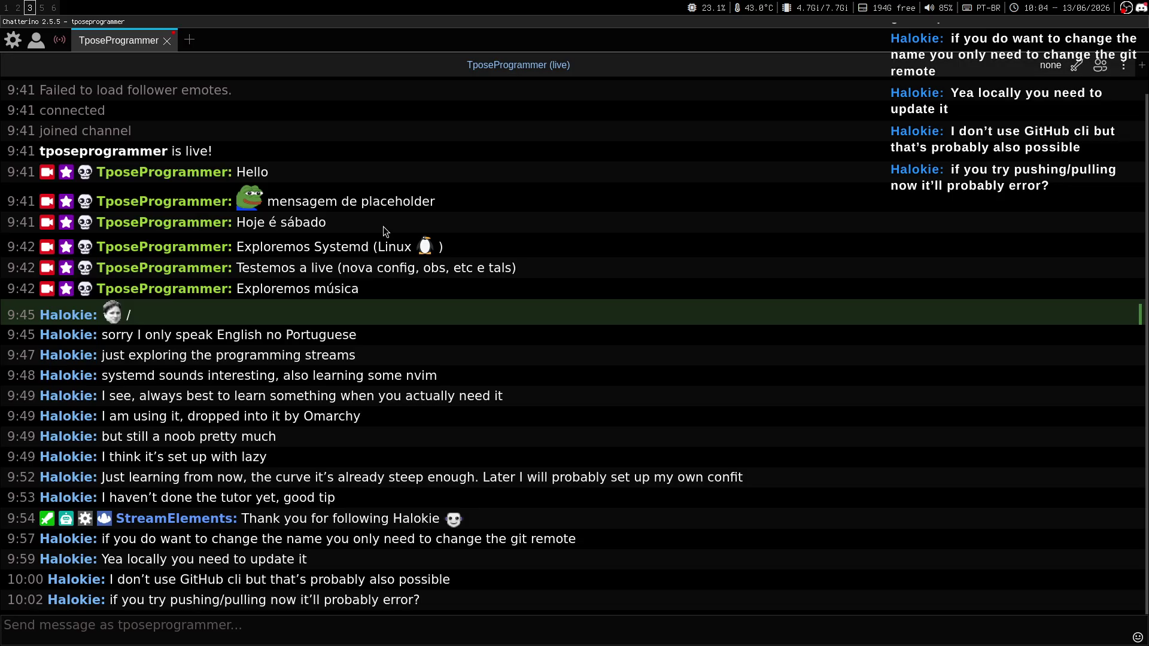
{"action": "key", "text": "super+2"}
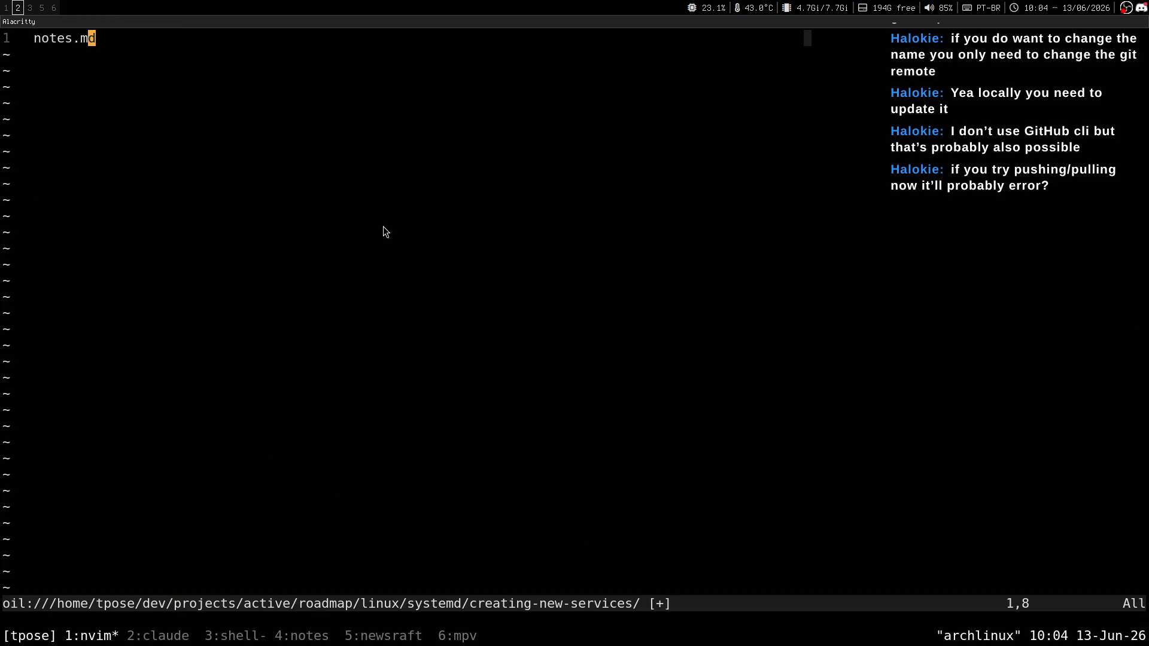
{"action": "key", "text": "super+3"}
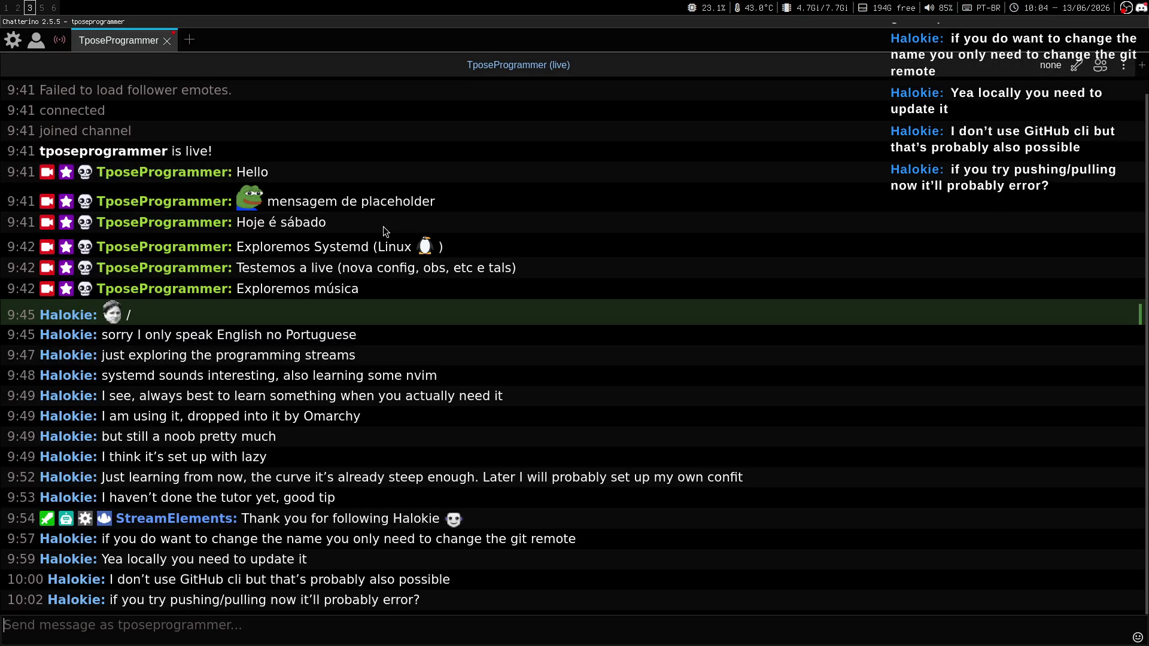
{"action": "key", "text": "super+2"}
Step: Save and quit Neovim with :wq, move up to the linux folder and check git status
{"action": "type", "text": ":wq"}
{"action": "key", "text": "Return"}
{"action": "key", "text": "ctrl+l"}
{"action": "type", "text": "cd.."}
{"action": "key", "text": "Return"}
{"action": "key", "text": "ctrl+l"}
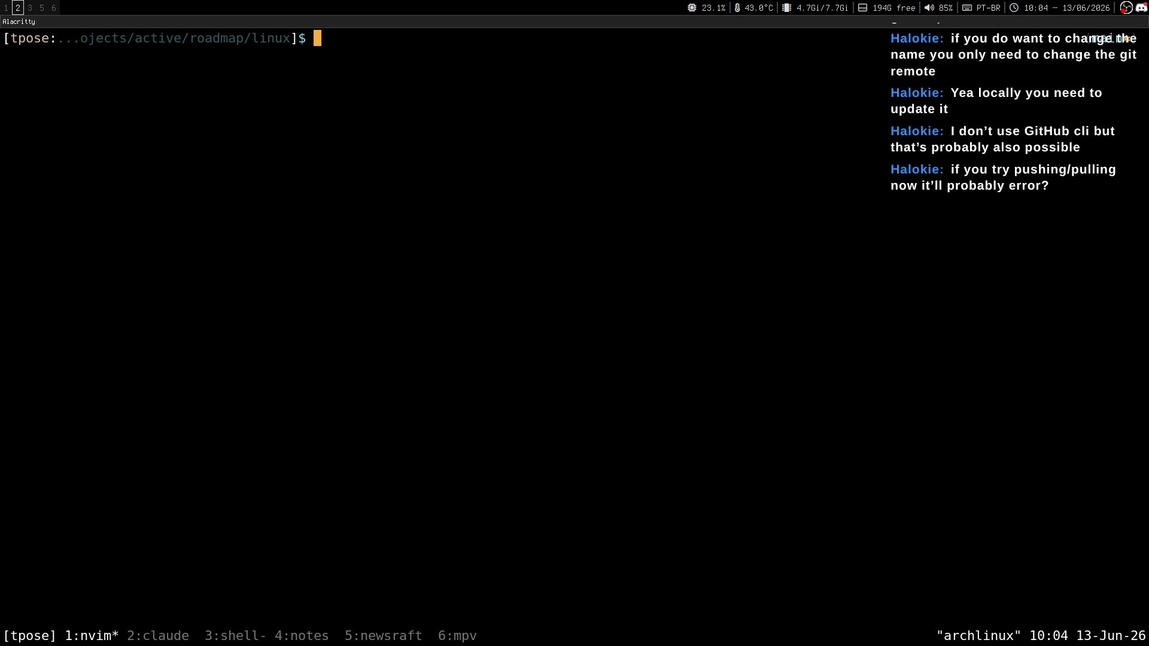
{"action": "type", "text": "git status"}
{"action": "key", "text": "Return"}
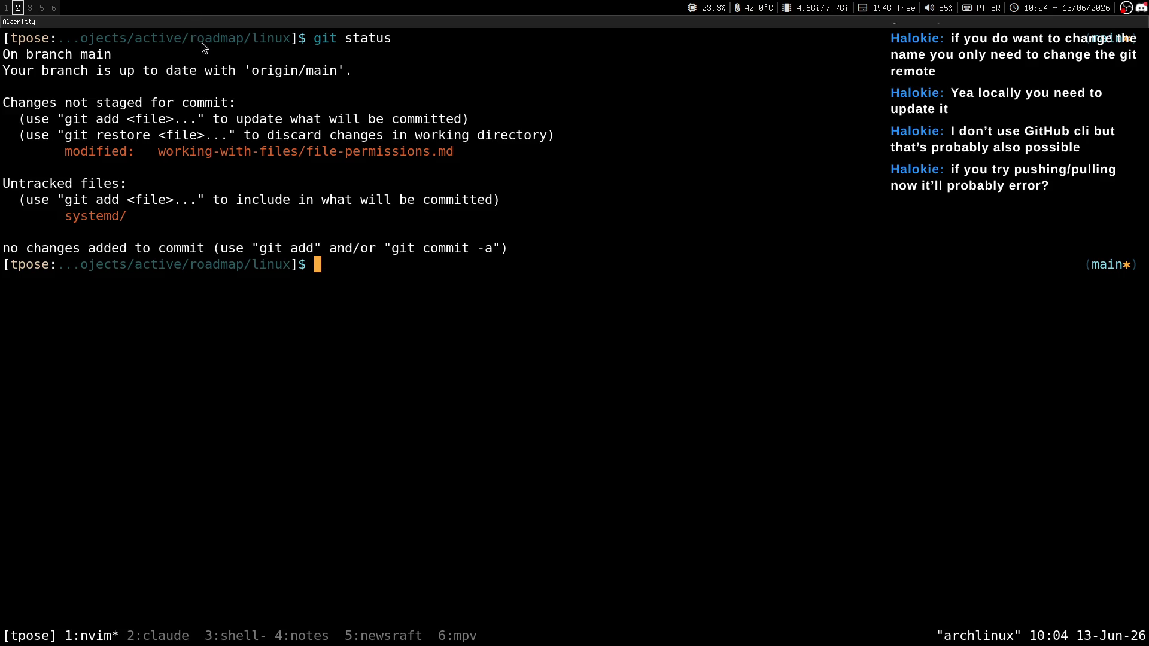
{"action": "left_click_drag", "start_coordinate": [253, 42], "coordinate": [289, 40]}
{"action": "key", "text": "super+1"}
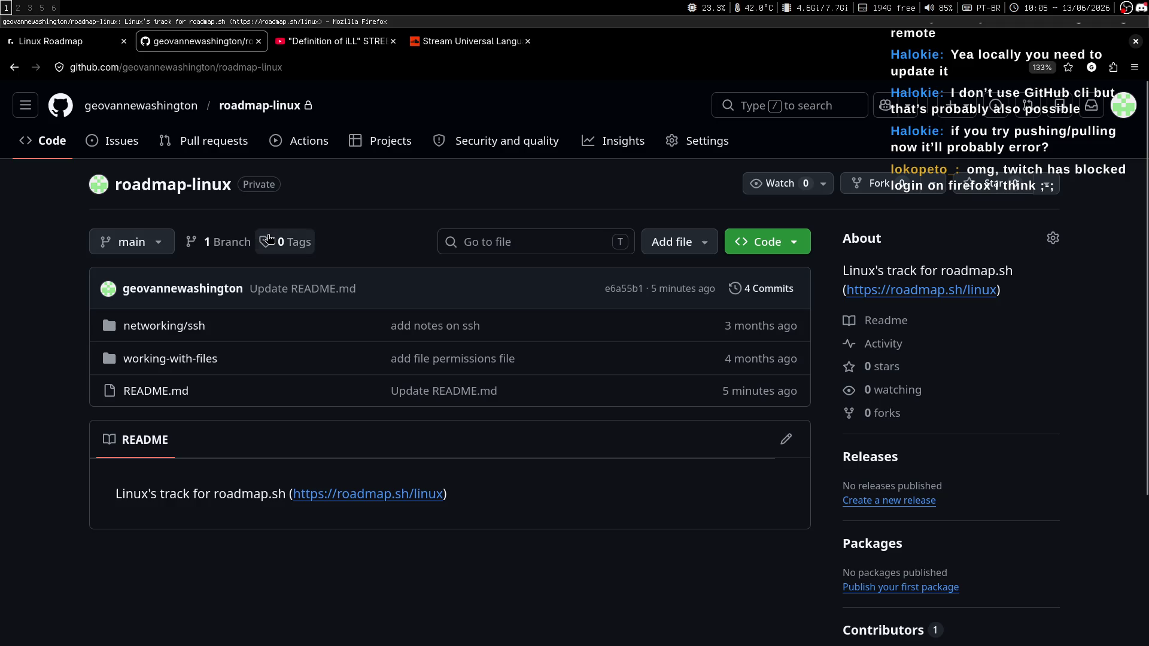
{"action": "key", "text": "super+2"}
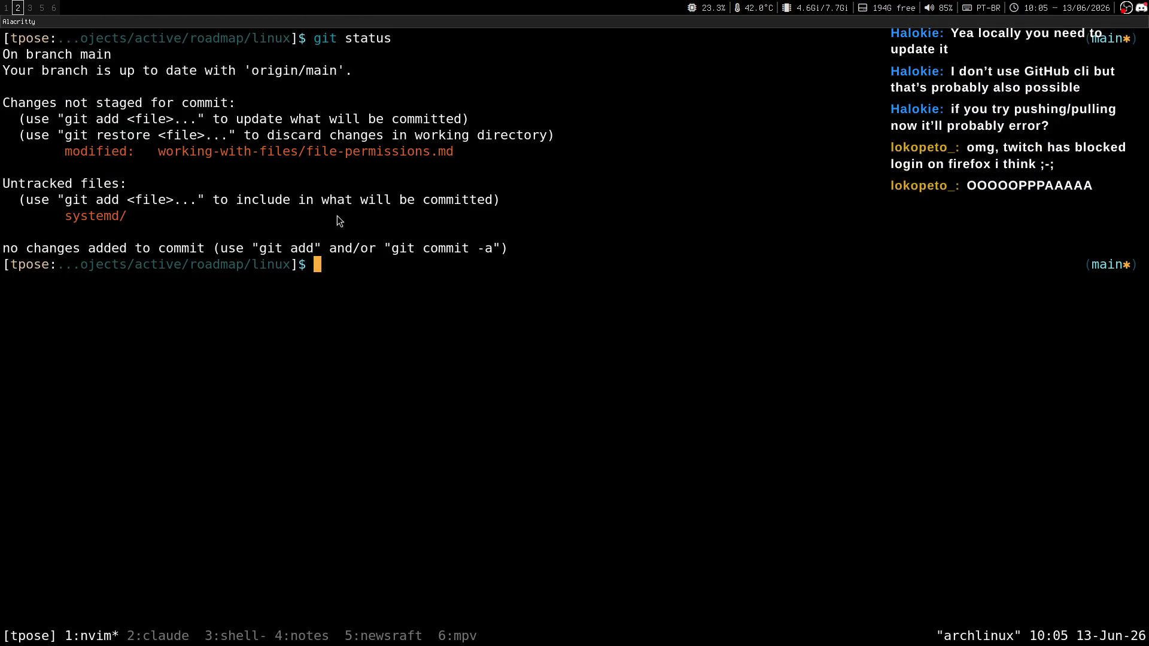
{"action": "left_click_drag", "start_coordinate": [163, 155], "coordinate": [388, 150]}
Step: Stage everything, commit as "test commit", and push with the SSH passphrase; the remote rejects it
{"action": "type", "text": "git add ."}
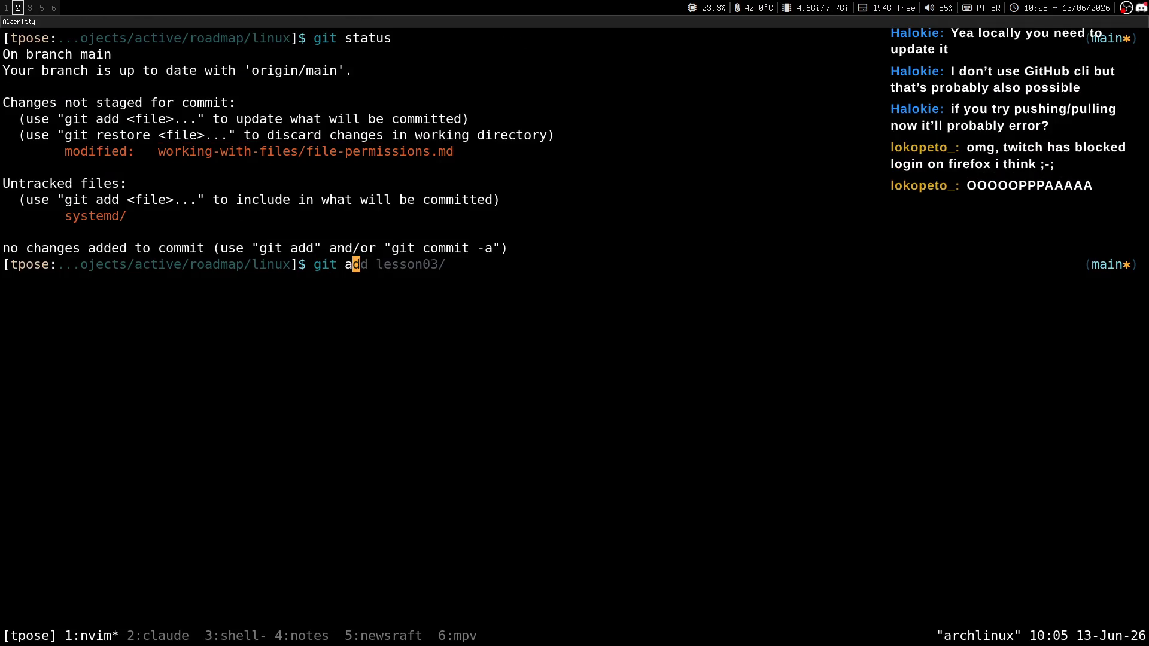
{"action": "key", "text": "Return"}
{"action": "type", "text": "git commit -m \""}
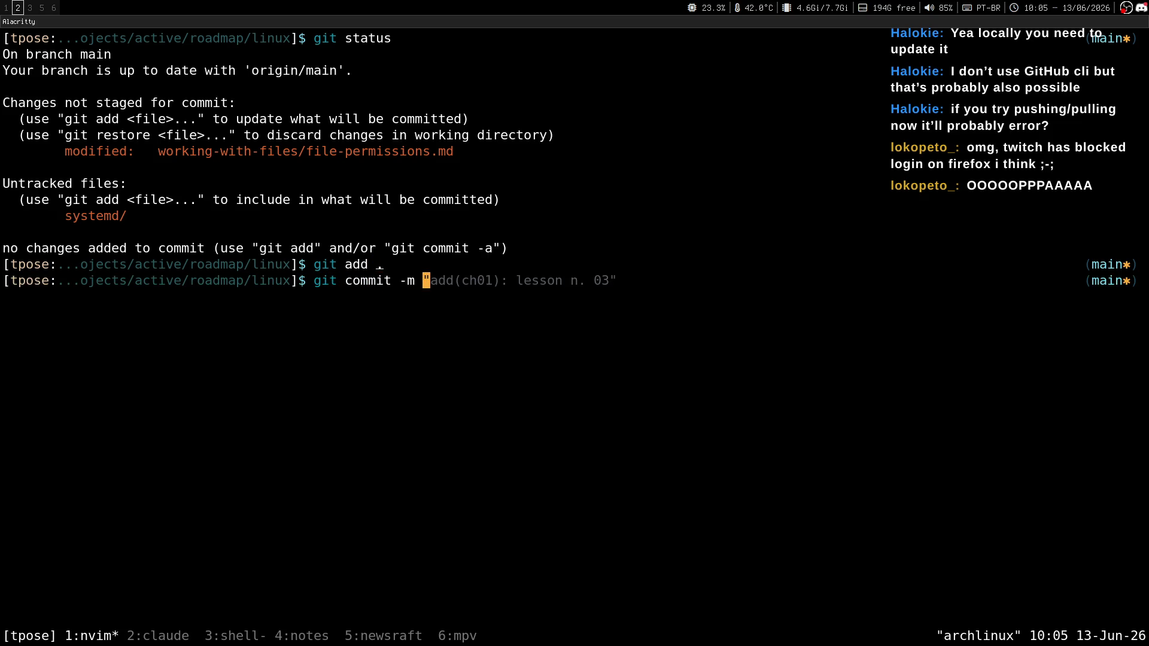
{"action": "type", "text": "test commit"}
{"action": "key", "text": "Return"}
{"action": "type", "text": "git push"}
{"action": "key", "text": "Return"}
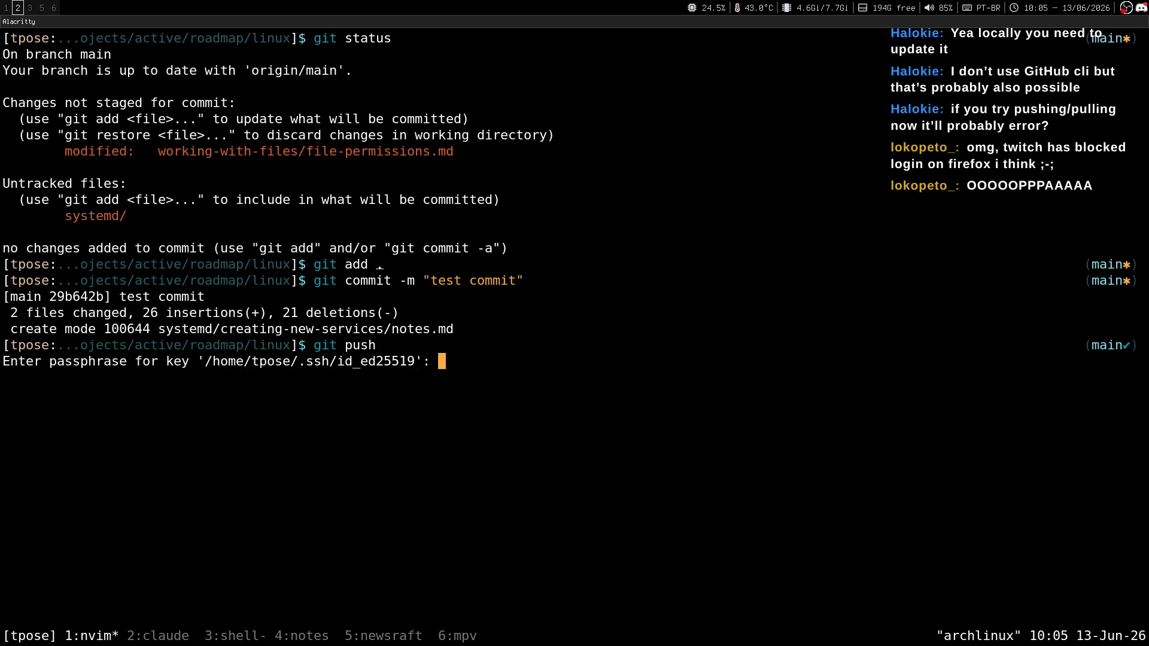
{"action": "key", "text": "Return"}
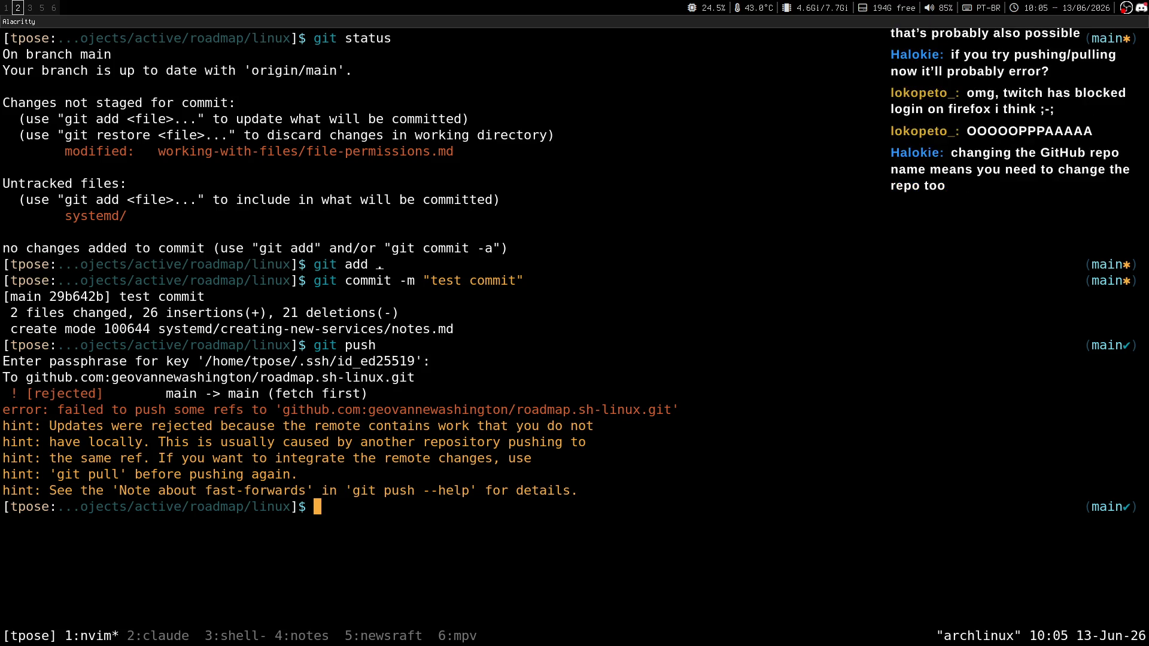
Step: Pull the remote changes with git pull and the SSH passphrase, then check git status
{"action": "type", "text": "git"}
{"action": "key", "text": "ctrl+l"}
{"action": "type", "text": "pul"}
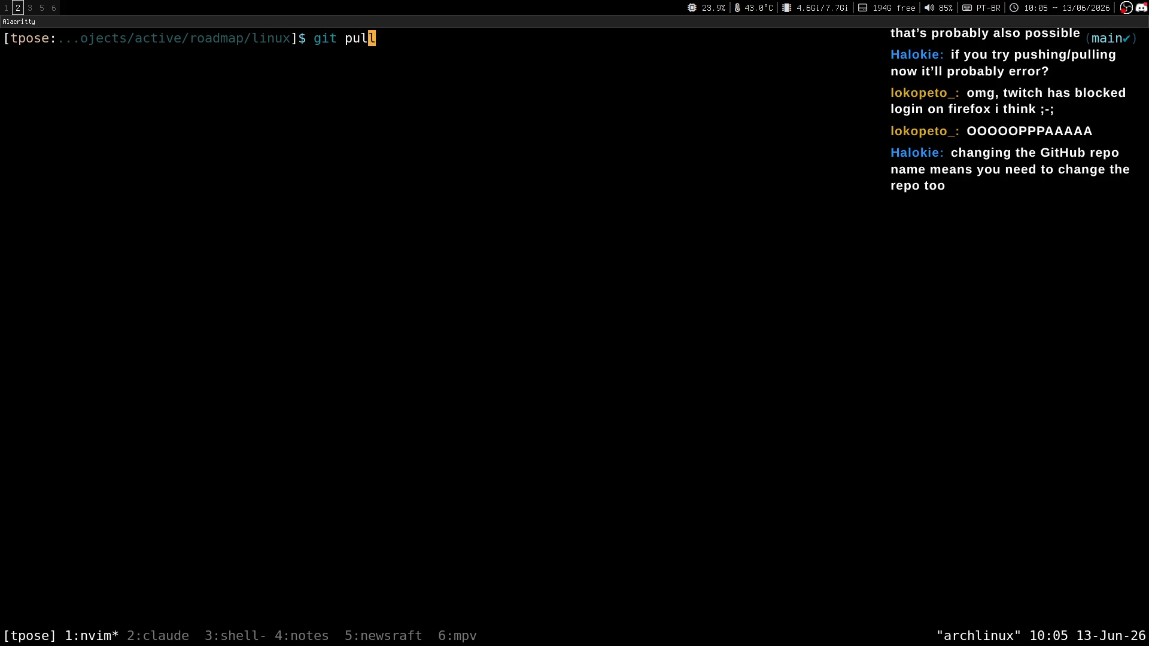
{"action": "key", "text": "super+1"}
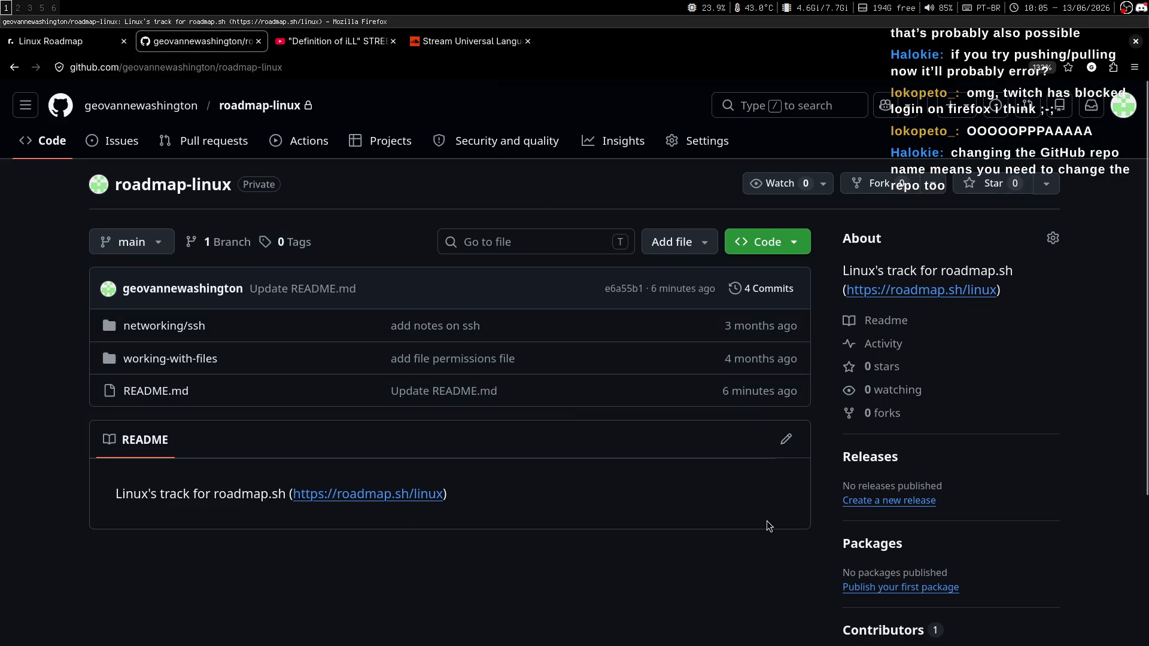
{"action": "key", "text": "super+2"}
{"action": "key", "text": "Return"}
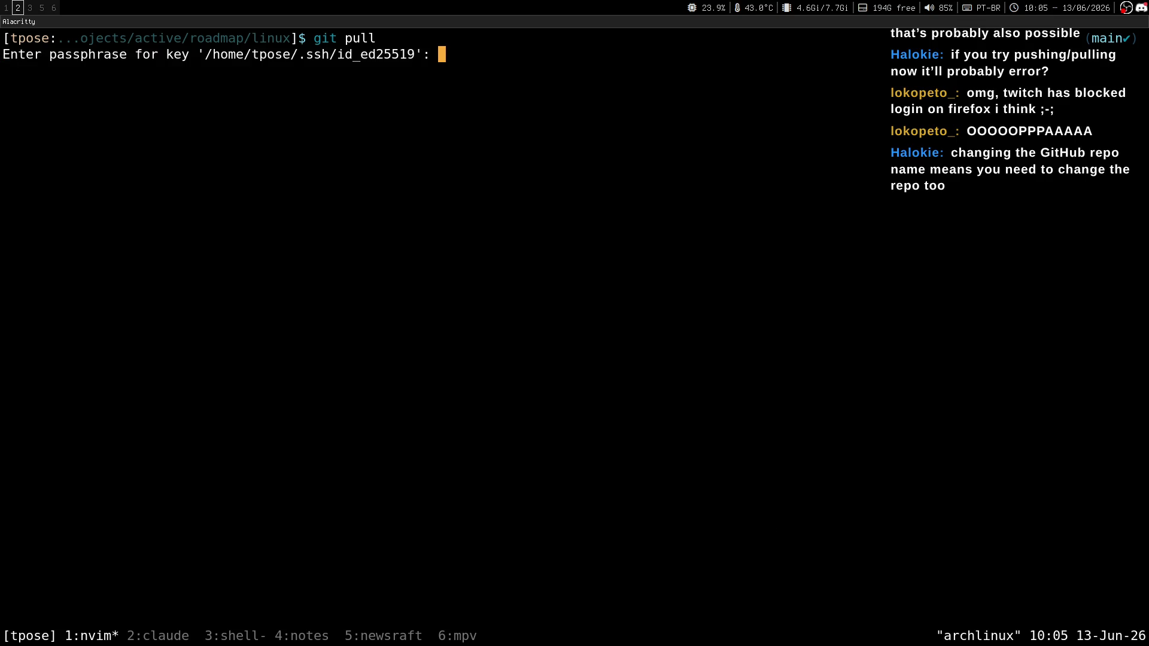
{"action": "key", "text": "Return"}
{"action": "key", "text": "ctrl+l"}
{"action": "type", "text": "git "}
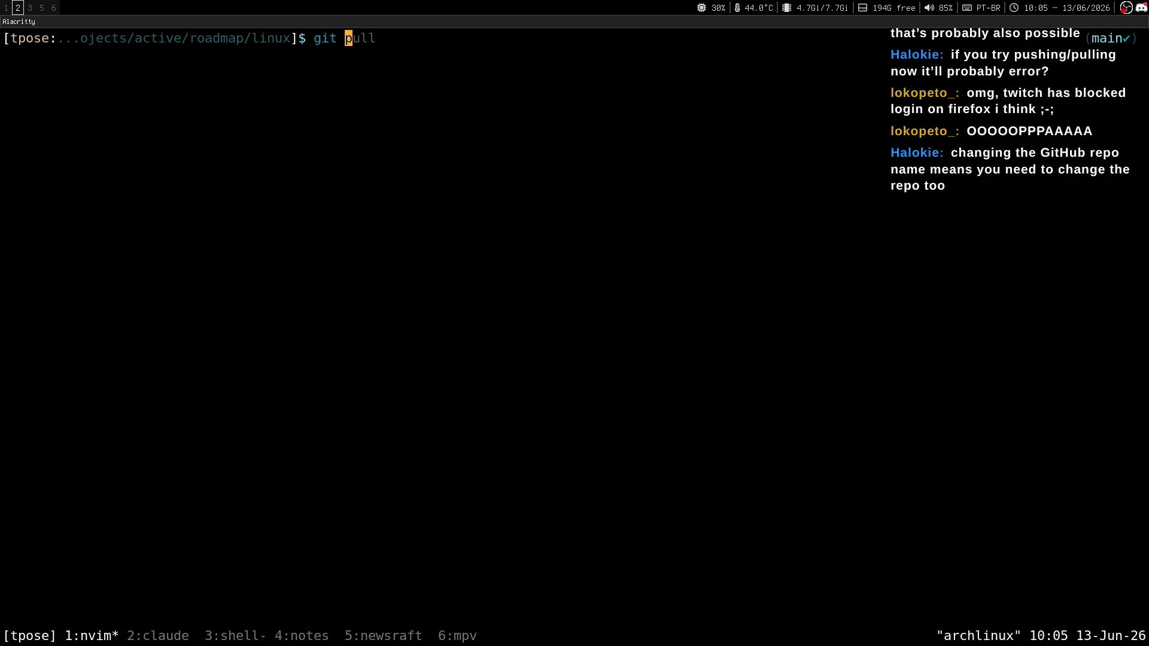
{"action": "type", "text": "status"}
{"action": "key", "text": "Return"}
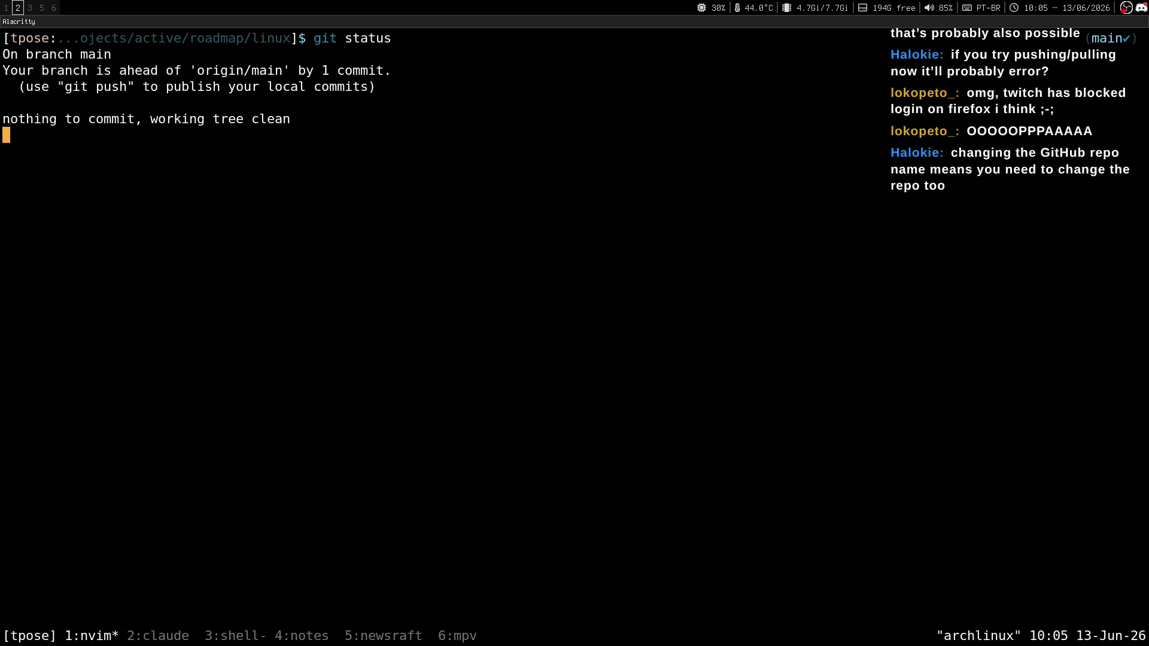
Step: Push the local commit with the passphrase and reload GitHub to see systemd/creating-new-services
{"action": "type", "text": "git push"}
{"action": "key", "text": "Return"}
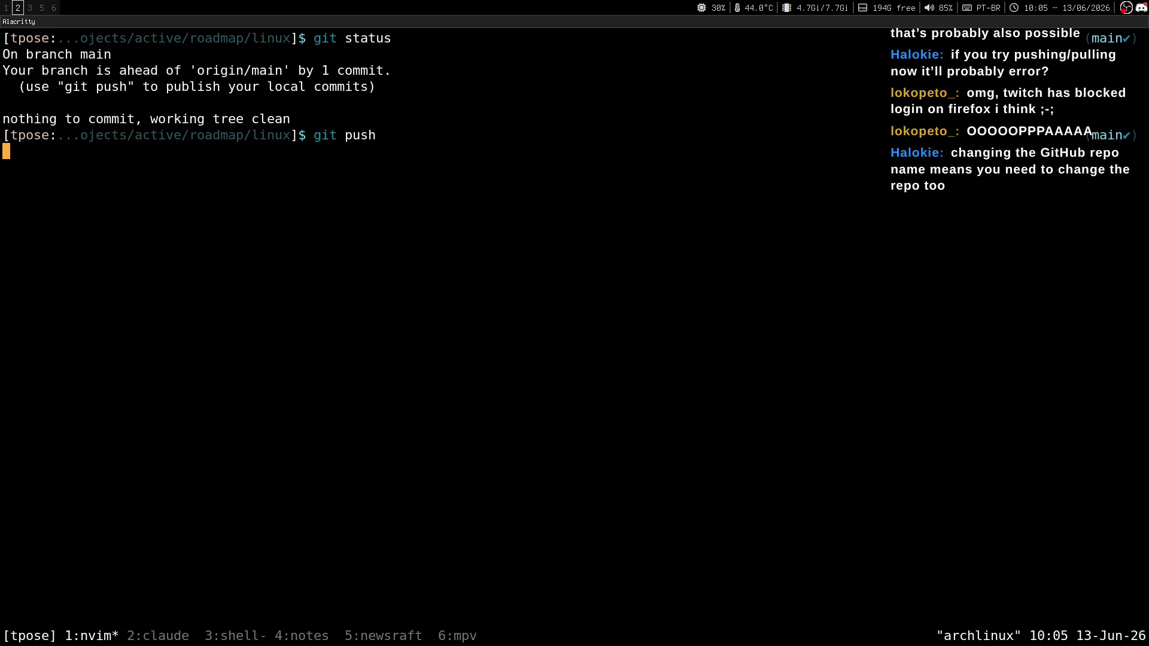
{"action": "key", "text": "Return"}
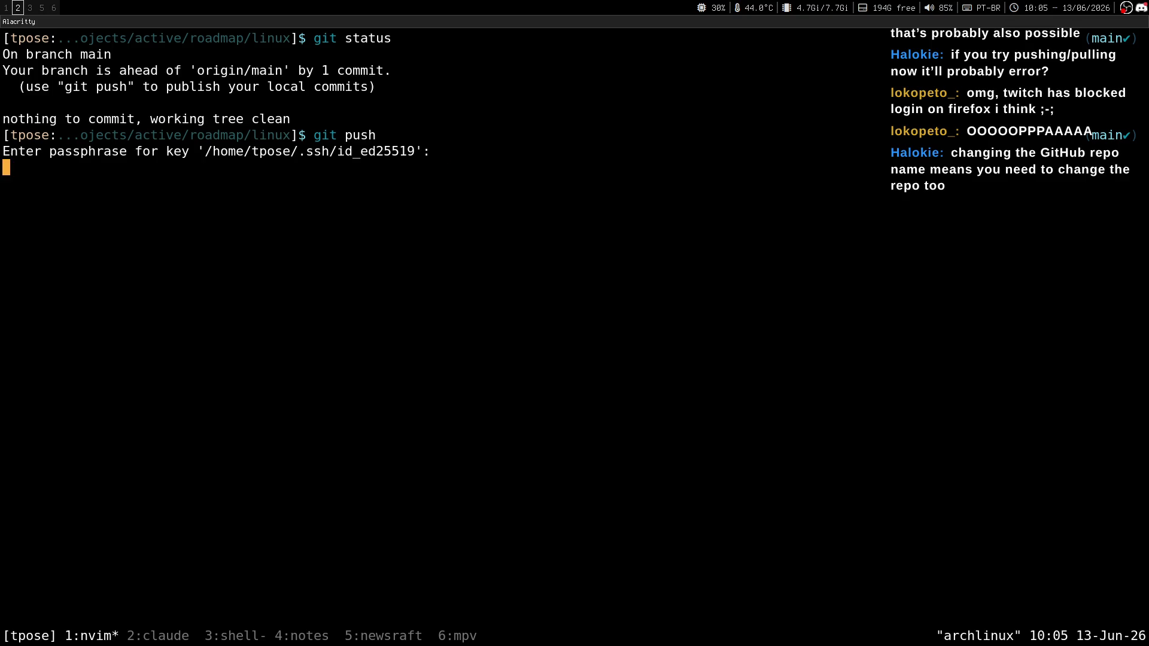
{"action": "key", "text": "super+1"}
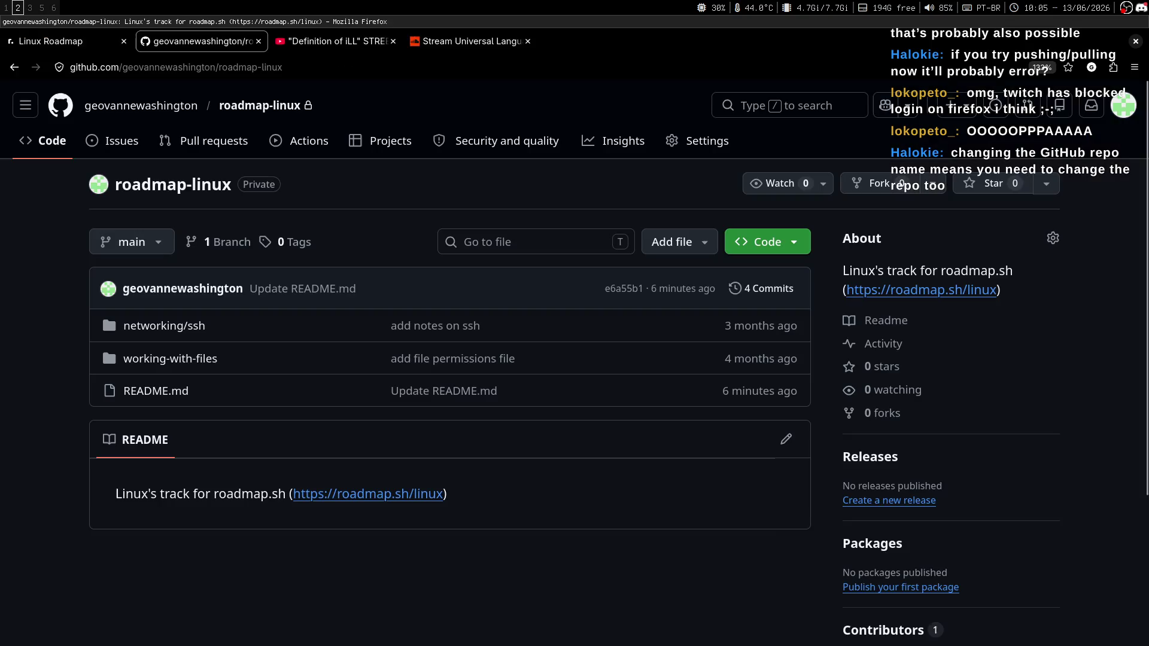
{"action": "key", "text": "F5"}
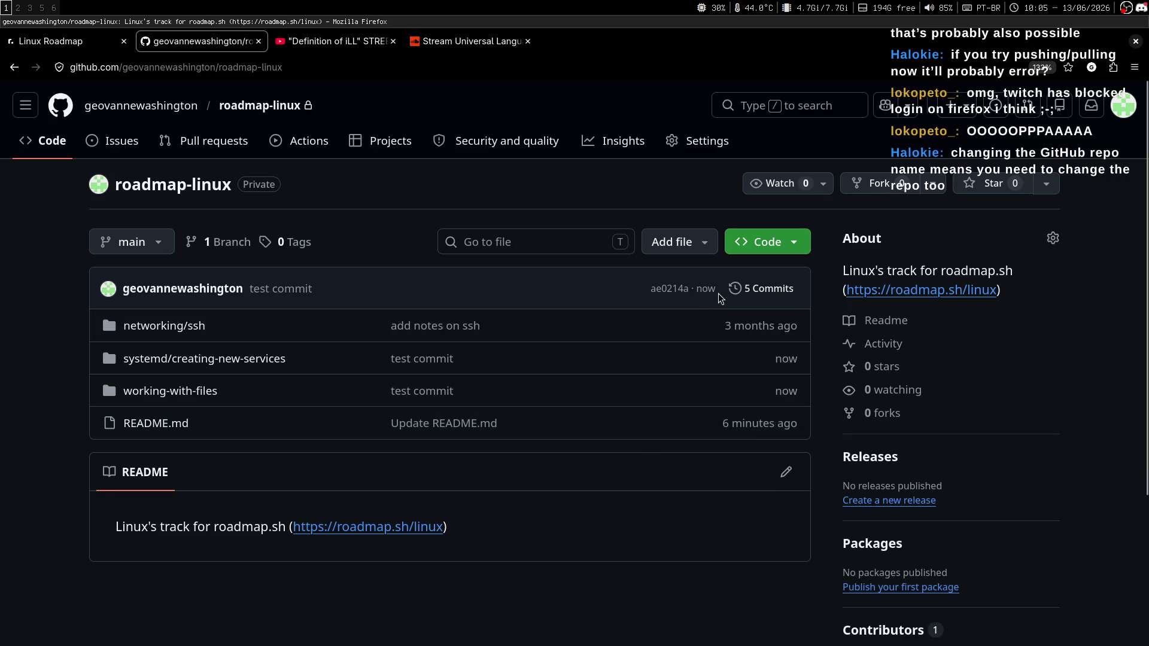
Step: Open the repository's commit history, scroll through the test commit's diff, then go back to the commits list
{"action": "left_click", "coordinate": [768, 289]}
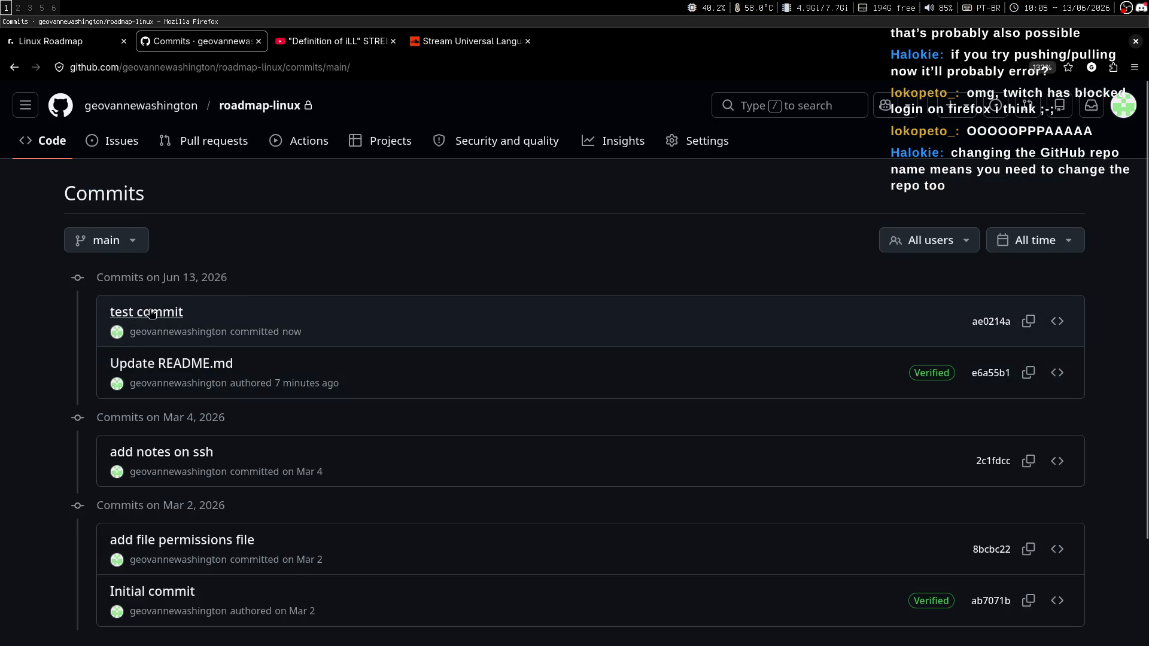
{"action": "left_click", "coordinate": [152, 312]}
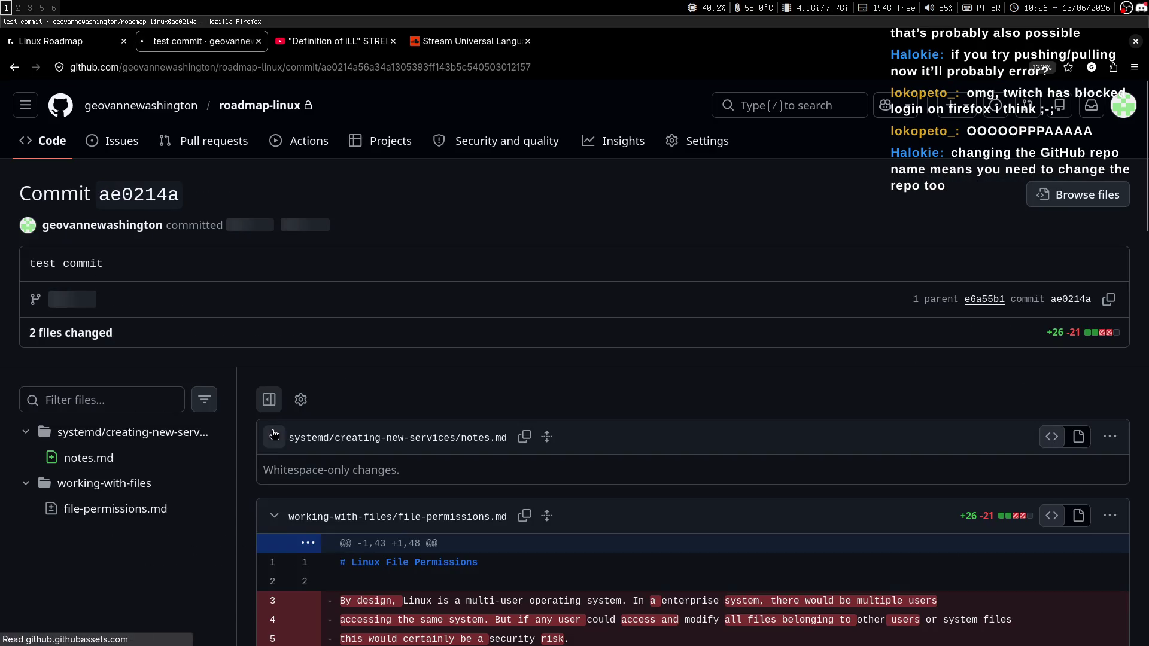
{"action": "left_click", "coordinate": [1146, 338]}
{"action": "mouse_move", "coordinate": [1147, 338]}
{"action": "left_mouse_down"}
{"action": "mouse_move", "coordinate": [1146, 84]}
{"action": "mouse_move", "coordinate": [1146, 605]}
{"action": "mouse_move", "coordinate": [1146, 267]}
{"action": "left_mouse_up"}
{"action": "key", "text": "alt+Left"}
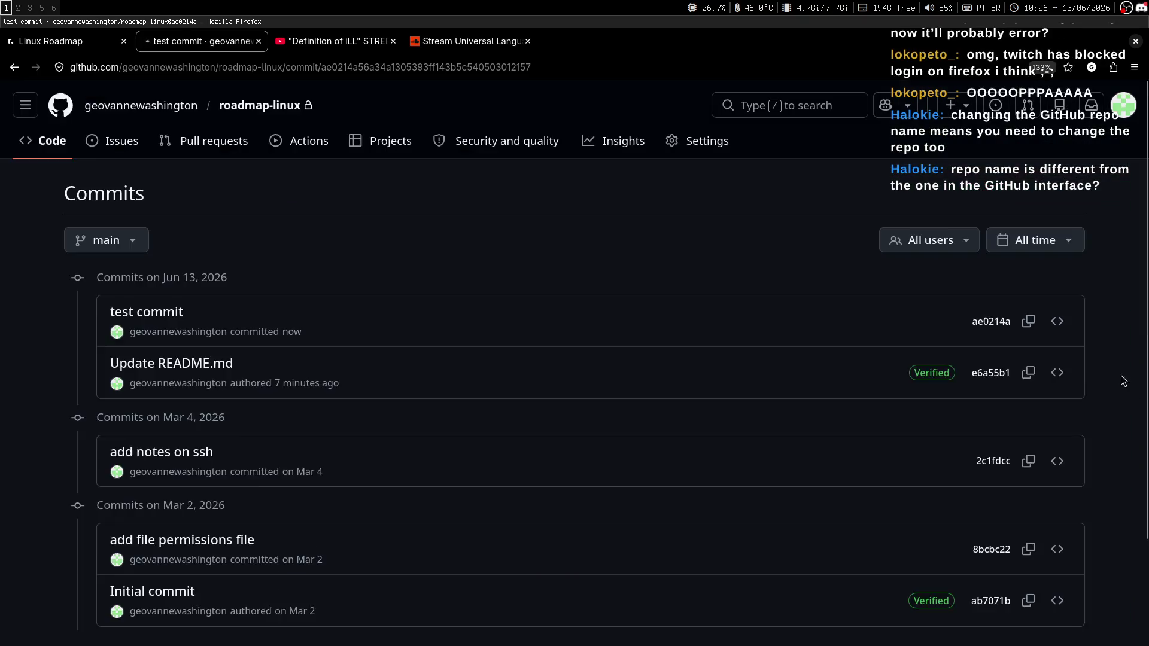
{"action": "key", "text": "super+3"}
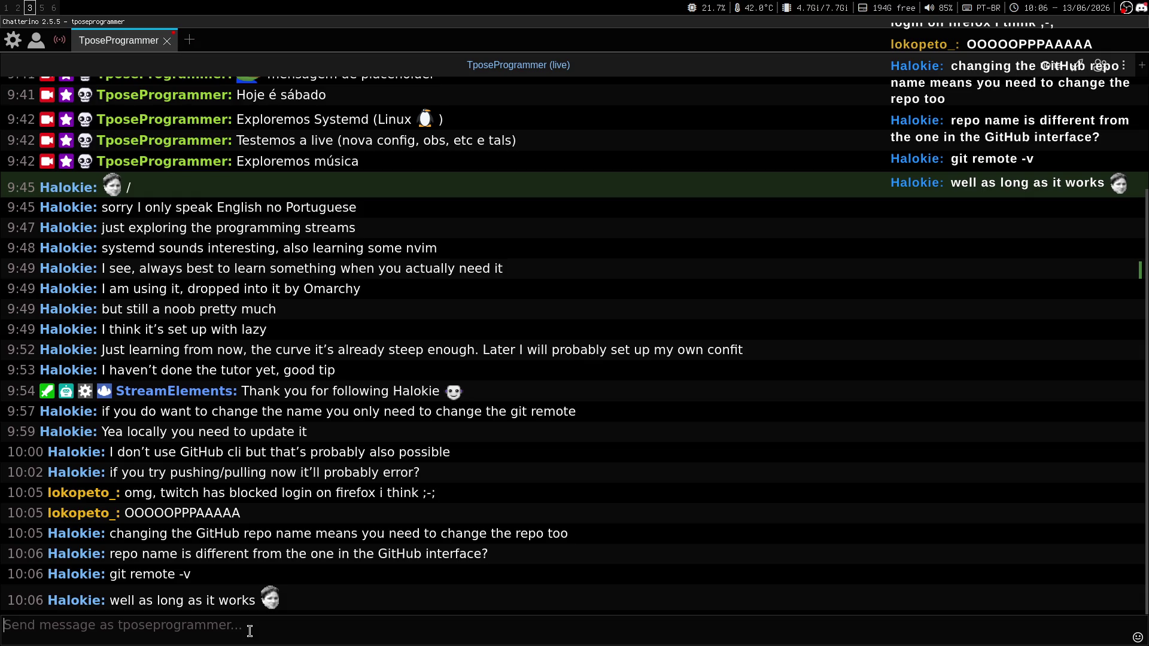
Step: Run git remote -v, correcting the mistyped git remove -v, to confirm origin uses roadmap.sh-linux.git
{"action": "key", "text": "super+2"}
{"action": "type", "text": "git"}
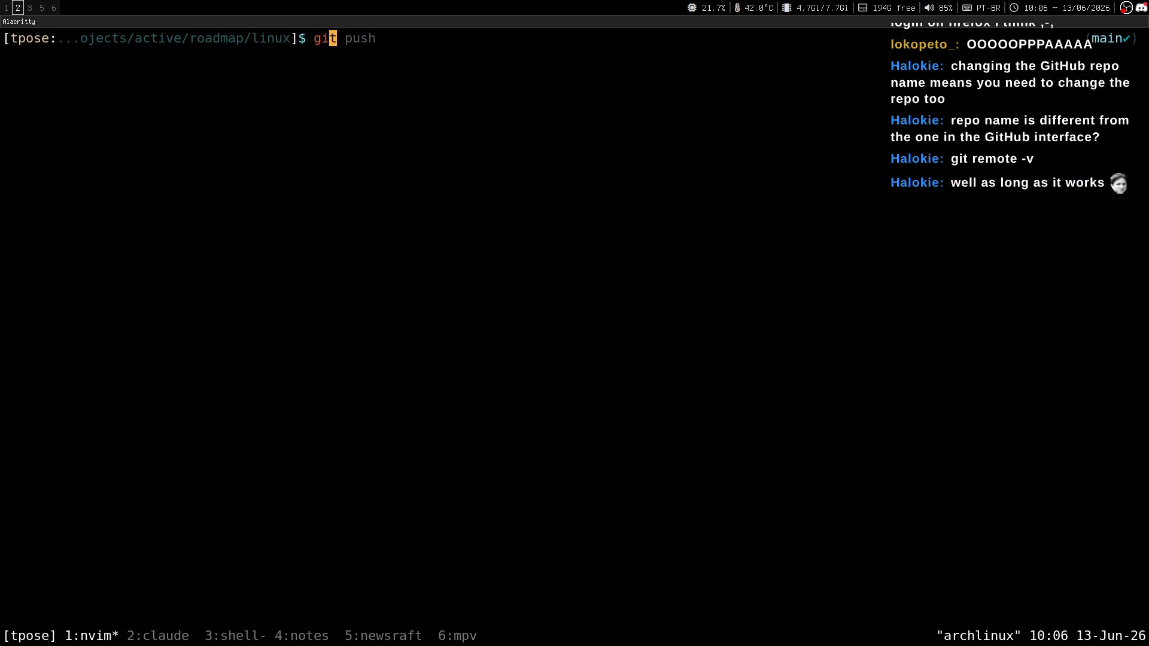
{"action": "type", "text": " remove -v"}
{"action": "key", "text": "Return"}
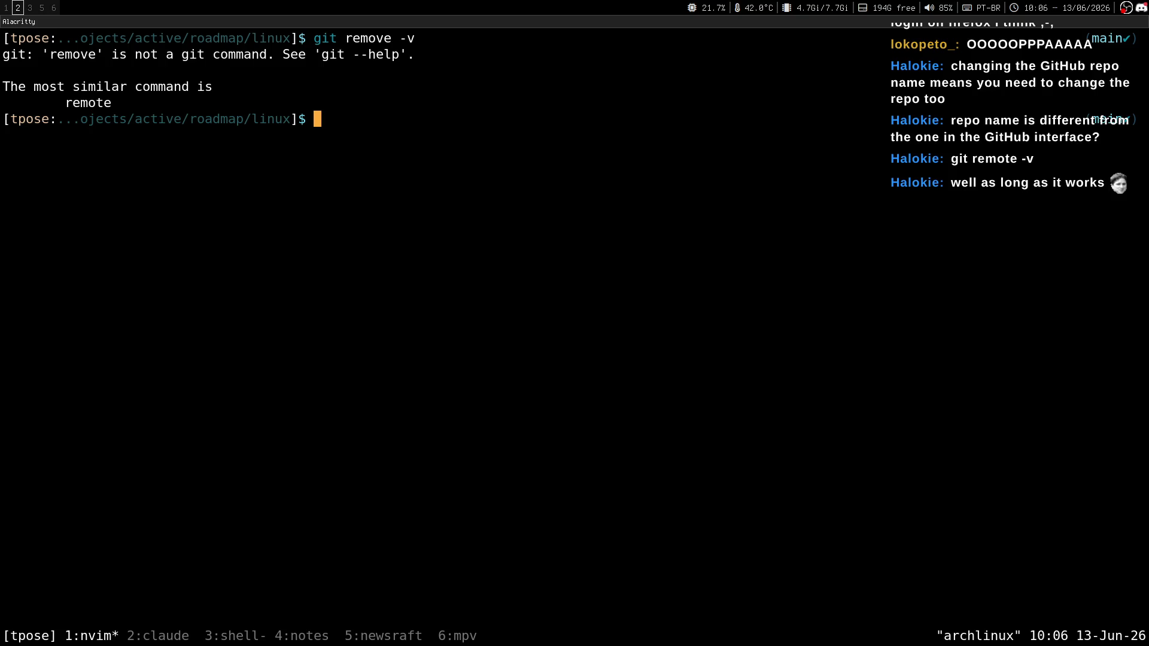
{"action": "key", "text": "ctrl+l"}
{"action": "type", "text": "git remote -v"}
{"action": "key", "text": "Return"}
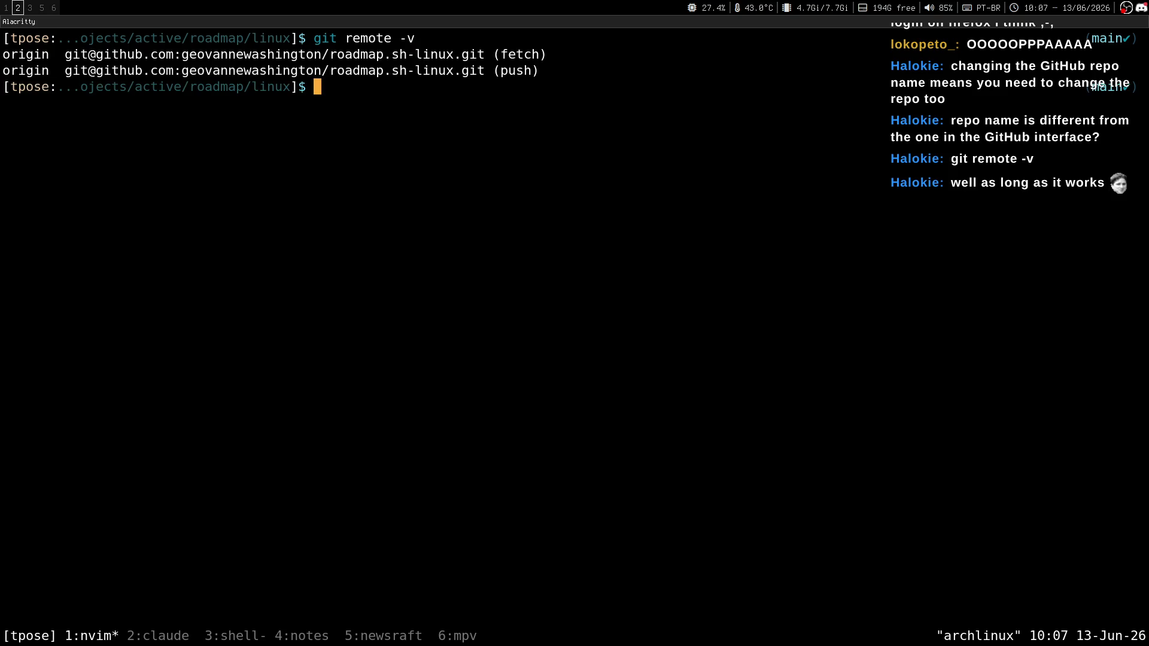
{"action": "key", "text": "super+3"}
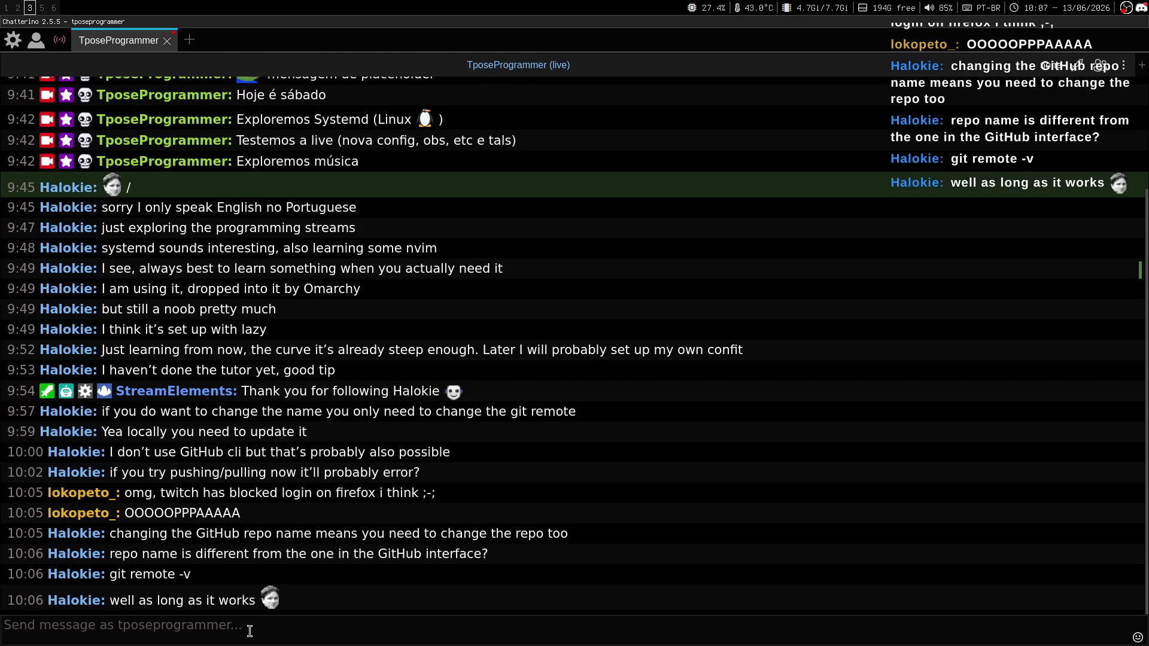
{"action": "key", "text": "super+2"}
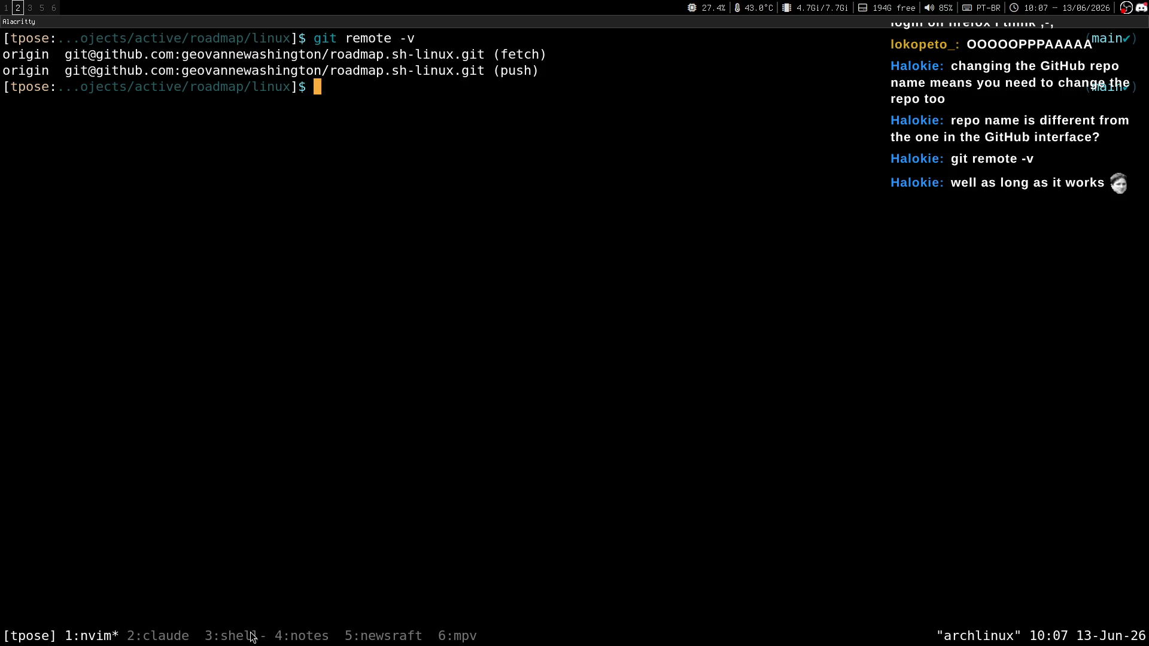
{"action": "left_click_drag", "start_coordinate": [331, 60], "coordinate": [417, 57]}
{"action": "left_click", "coordinate": [441, 118]}
{"action": "key", "text": "super+3"}
{"action": "key", "text": "super+2"}
{"action": "key", "text": "super+3"}
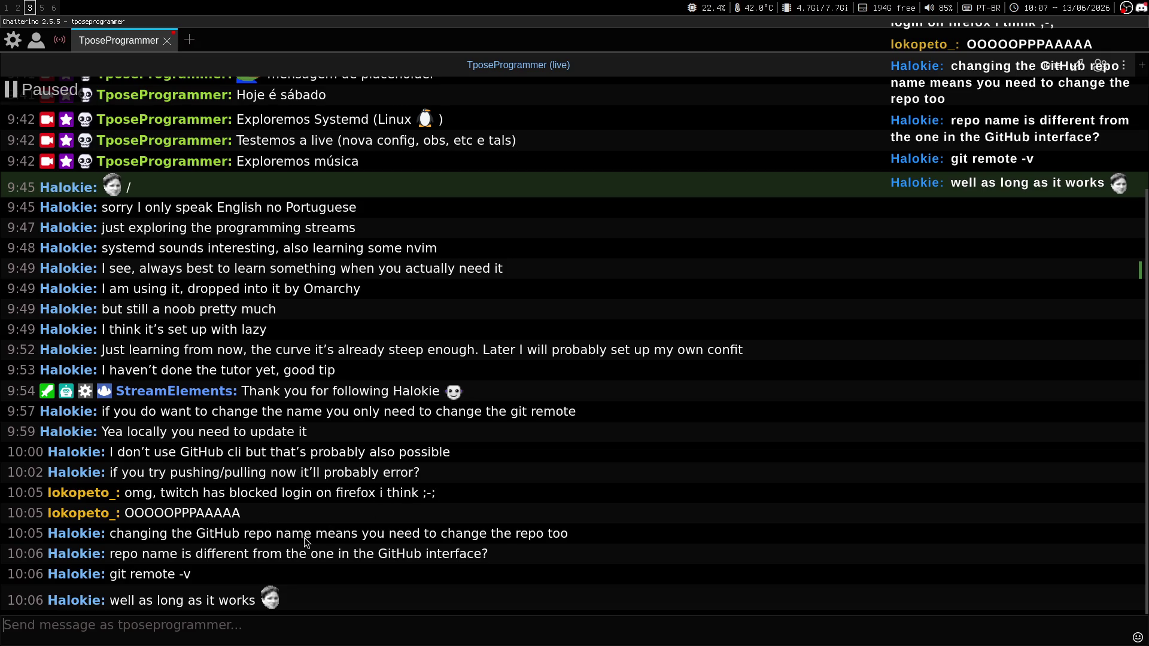
{"action": "key", "text": "super+5"}
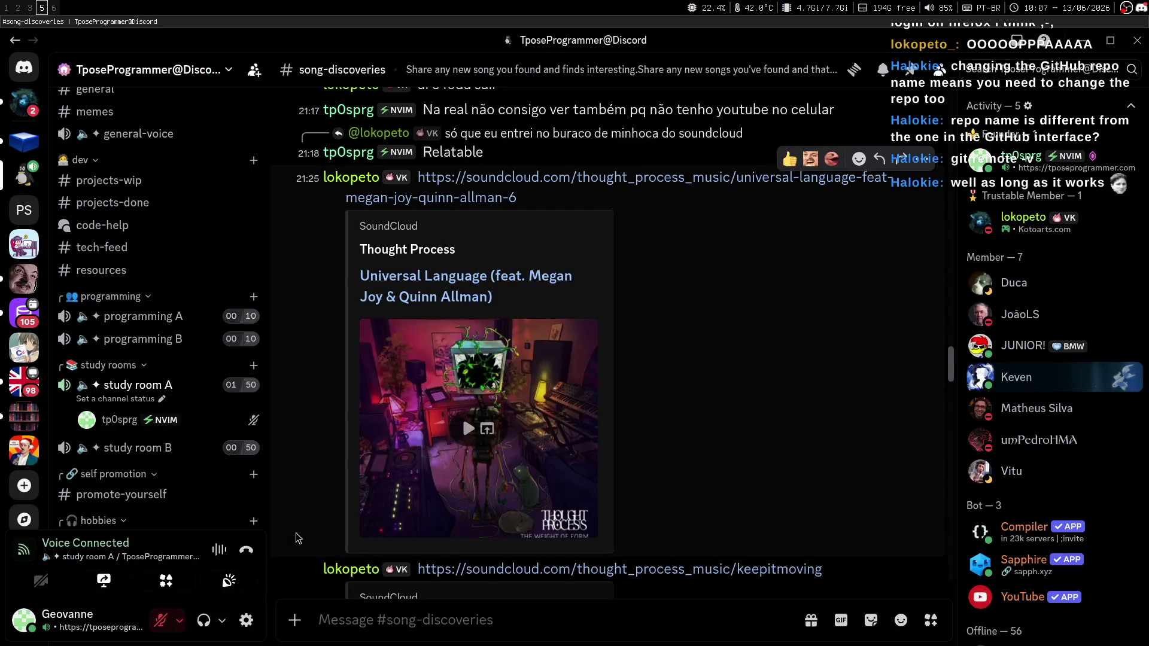
{"action": "key", "text": "super+3"}
{"action": "key", "text": "super+1"}
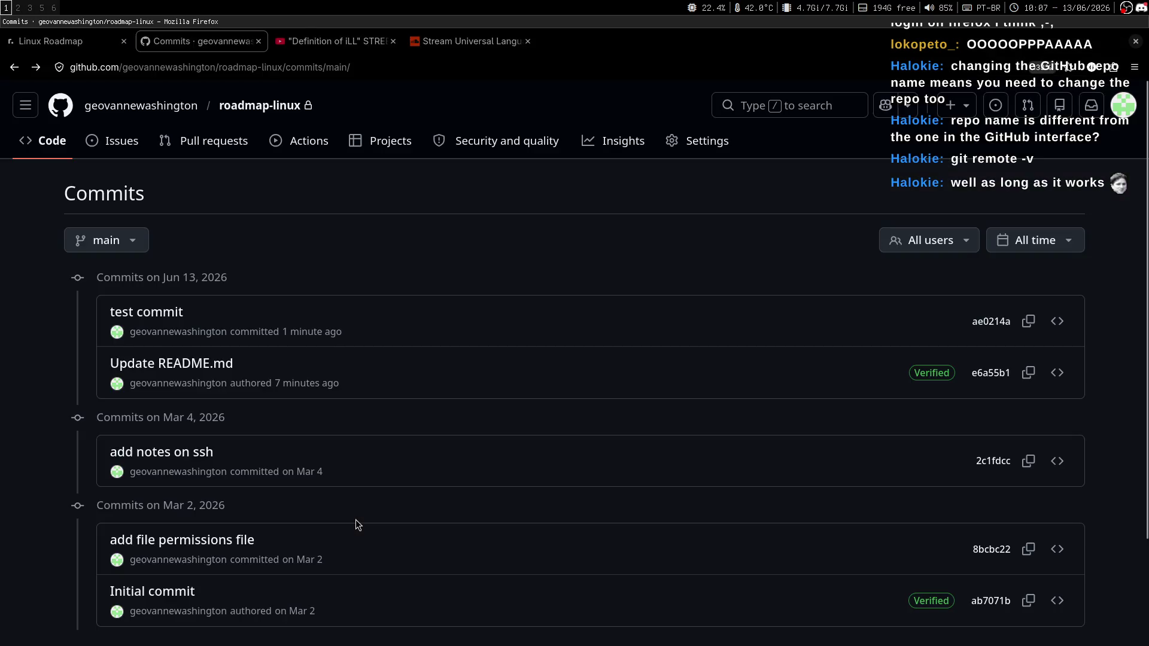
{"action": "key", "text": "super+3"}
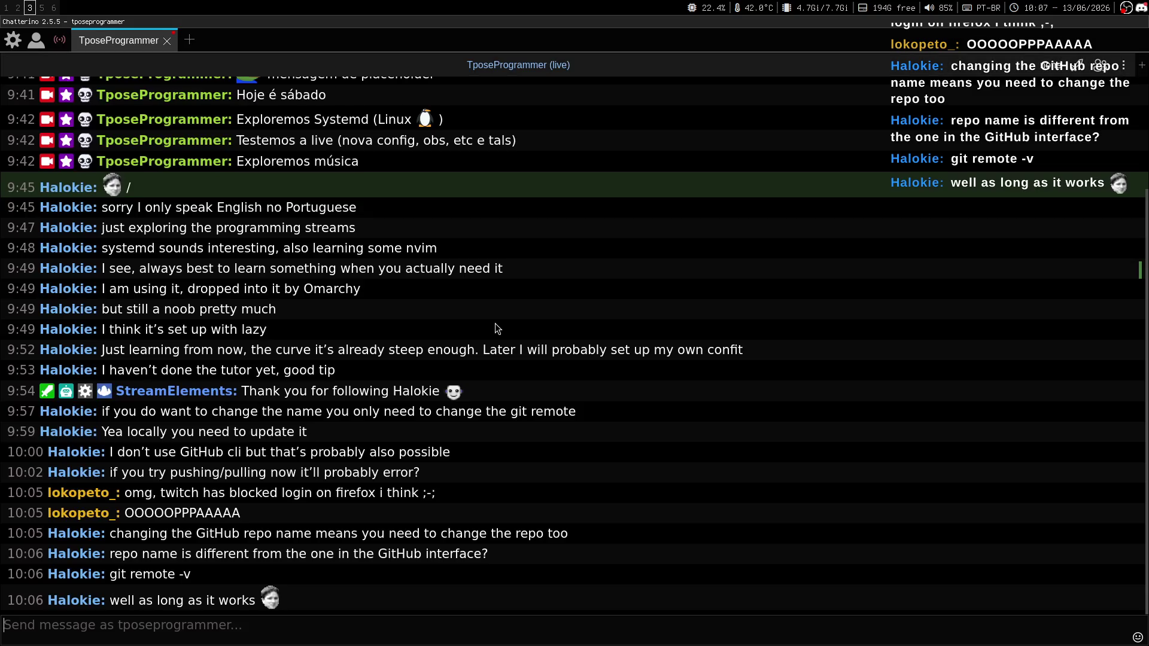
{"action": "key", "text": "super+2"}
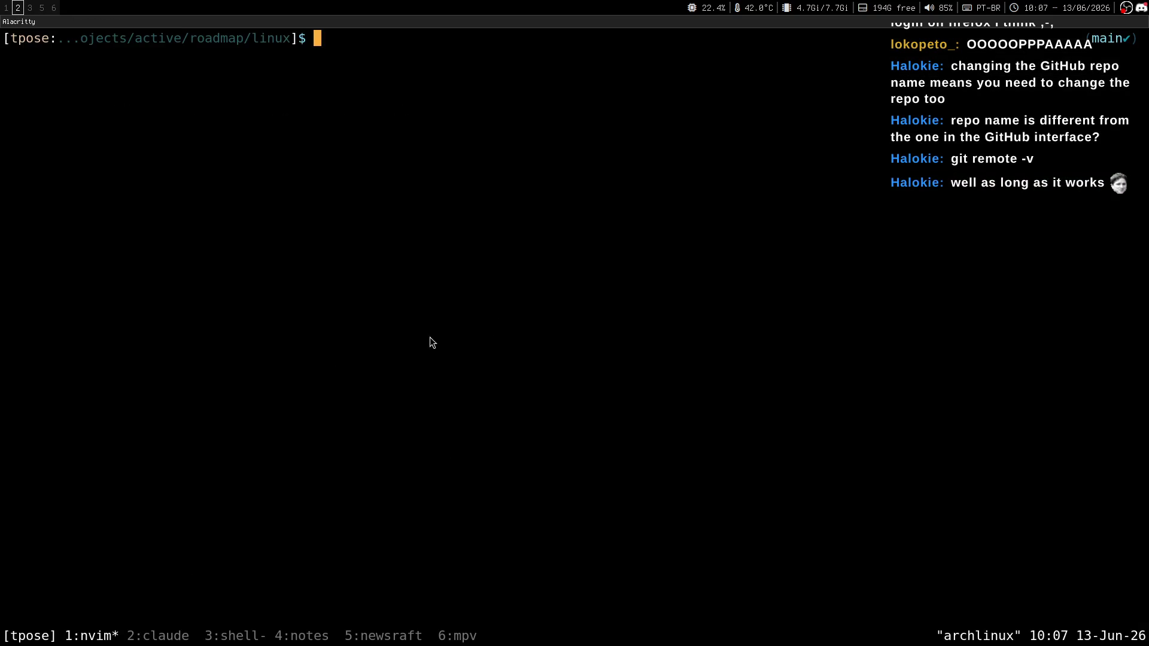
Step: Close the SoundCloud tab, view the roadmap-linux repository home, then return to the Linux Roadmap tab
{"action": "key", "text": "super+1"}
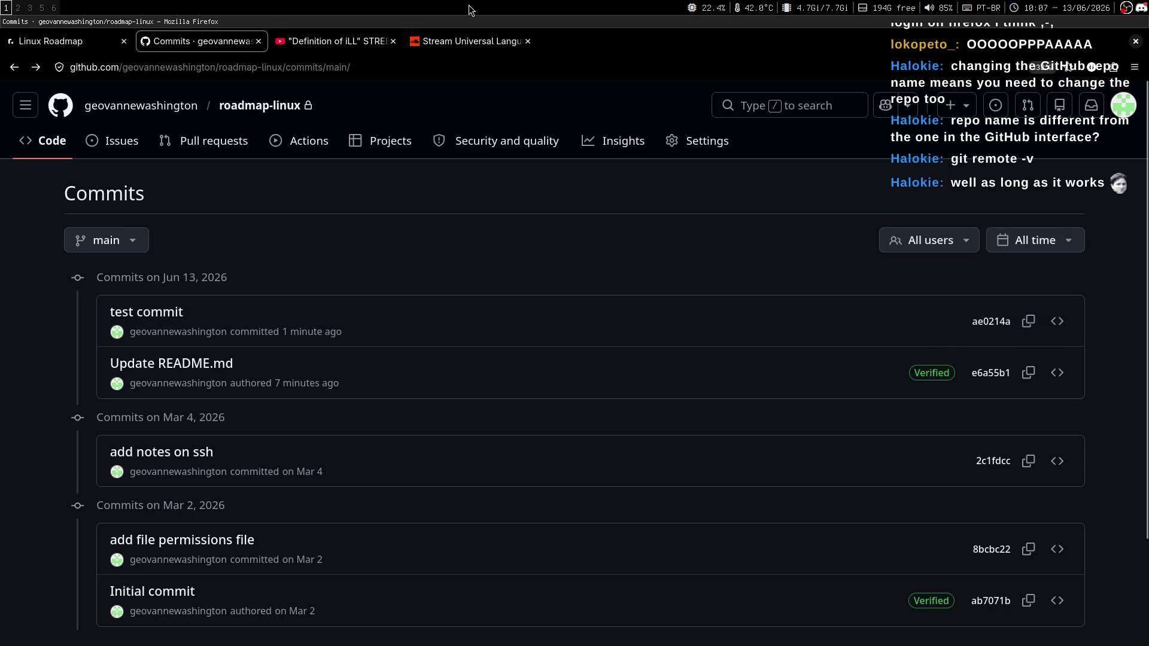
{"action": "left_click", "coordinate": [473, 41]}
{"action": "left_click", "coordinate": [528, 42]}
{"action": "left_click", "coordinate": [225, 41]}
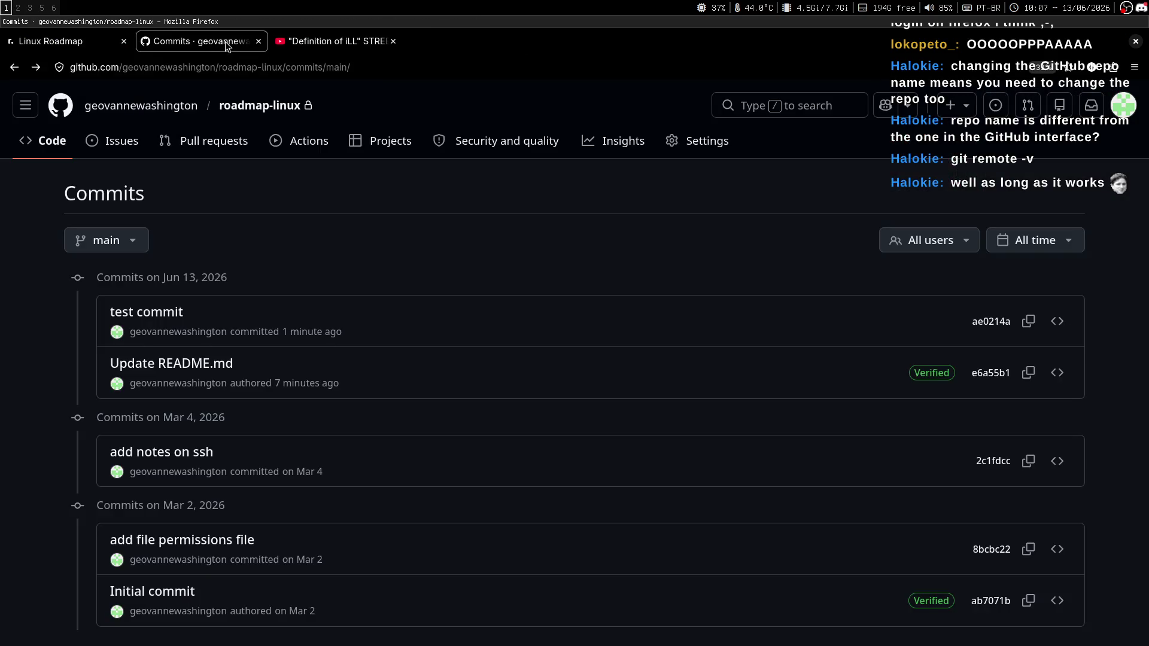
{"action": "left_click", "coordinate": [295, 113]}
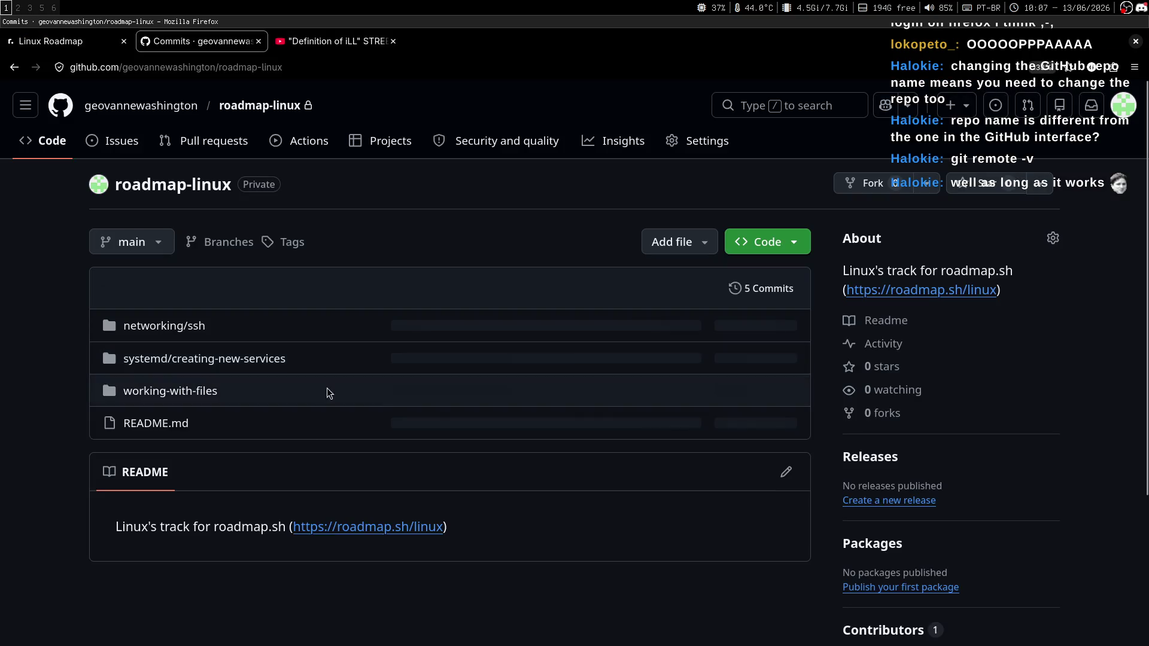
{"action": "key", "text": "ctrl+Page_Up"}
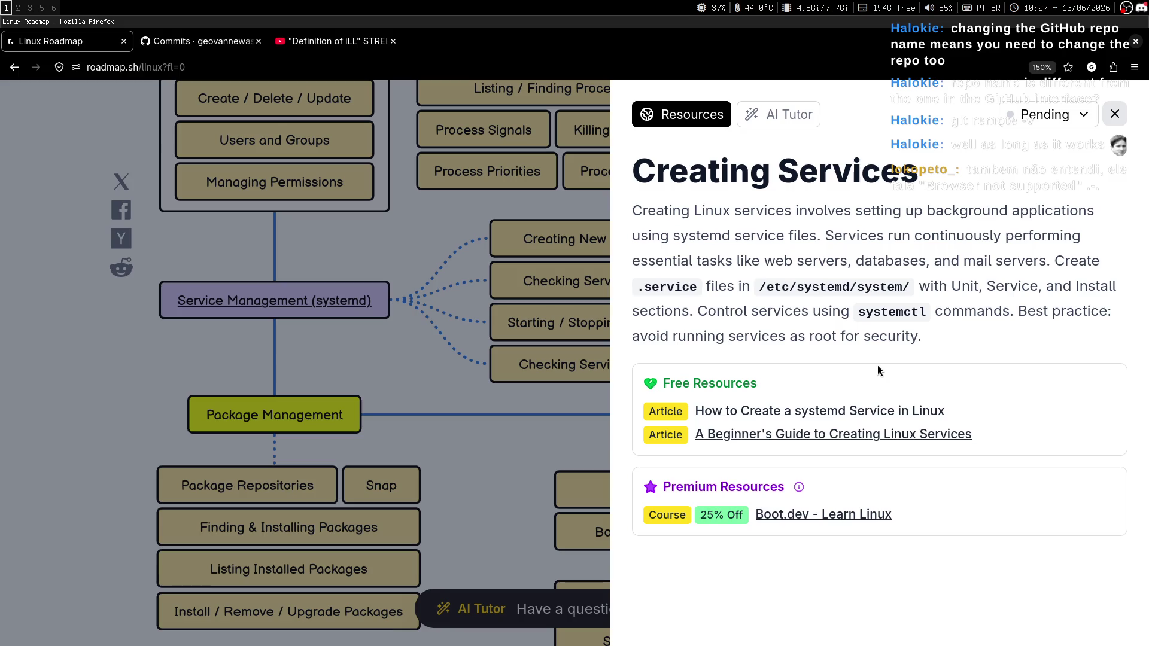
{"action": "key", "text": "super+2"}
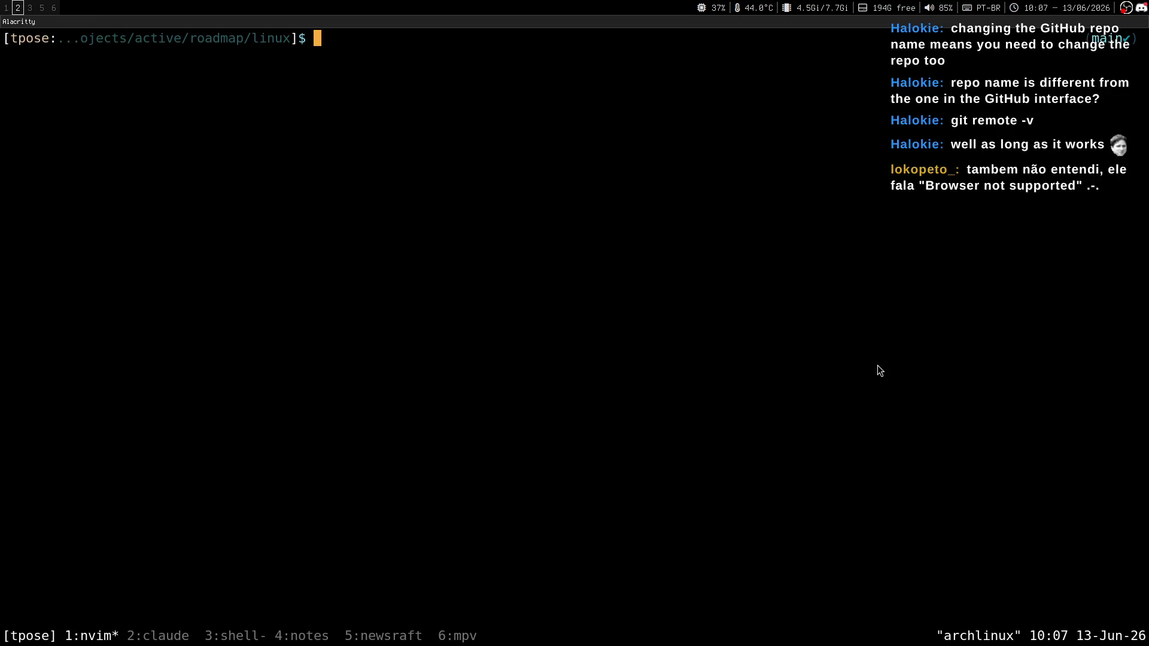
Step: Launch vim in the linux project folder, close the roadmap's Creating Services panel, and enter systemd/
{"action": "key", "text": "super+1"}
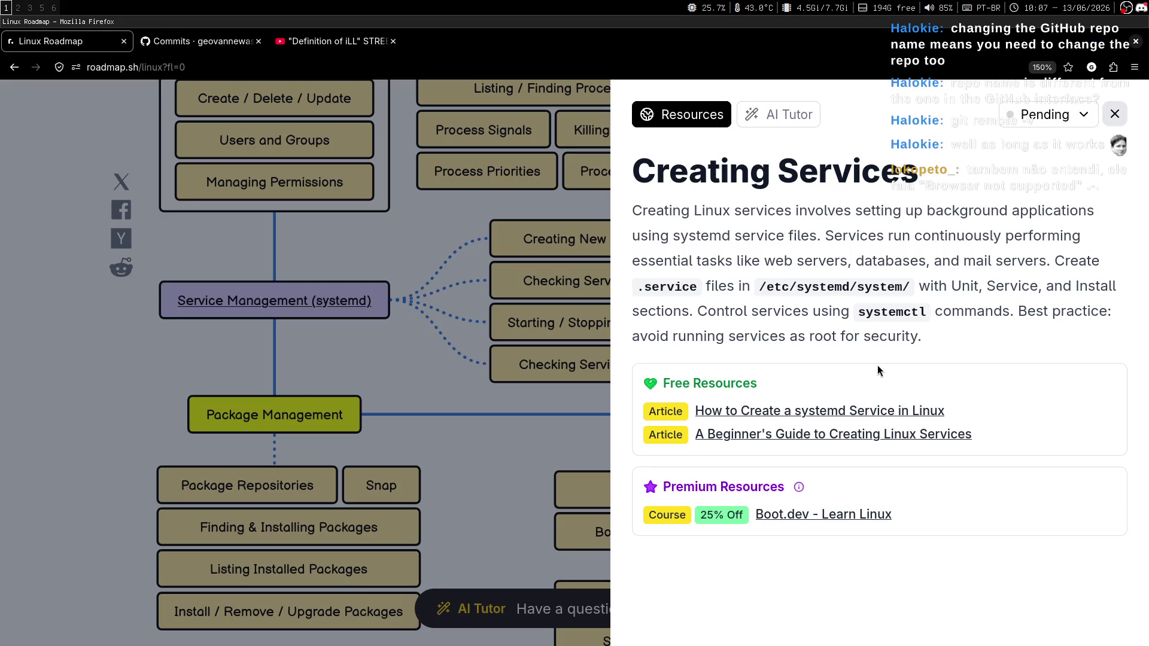
{"action": "key", "text": "super+2"}
{"action": "type", "text": "vim"}
{"action": "key", "text": "Return"}
{"action": "key", "text": "j"}
{"action": "key", "text": "j"}
{"action": "key", "text": "k"}
{"action": "key", "text": "j"}
{"action": "key", "text": "j"}
{"action": "key", "text": "j"}
{"action": "key", "text": "k"}
{"action": "key", "text": "super+1"}
{"action": "key", "text": "super+2"}
{"action": "key", "text": "k"}
{"action": "key", "text": "k"}
{"action": "key", "text": "j"}
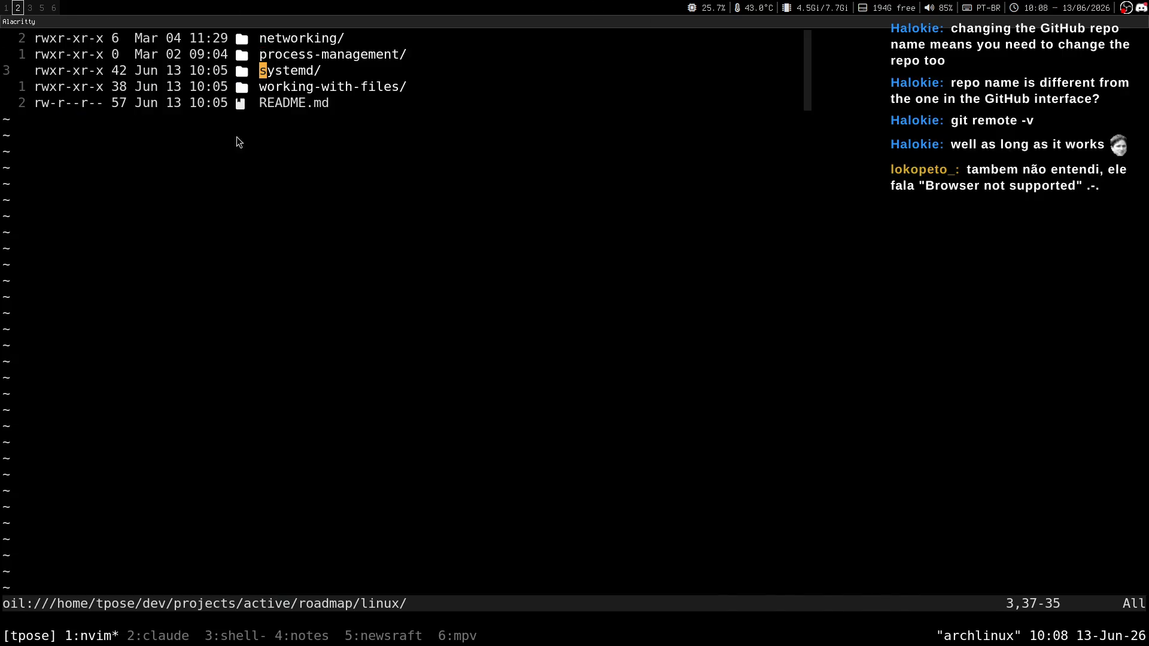
{"action": "key", "text": "super+1"}
{"action": "left_click", "coordinate": [292, 336]}
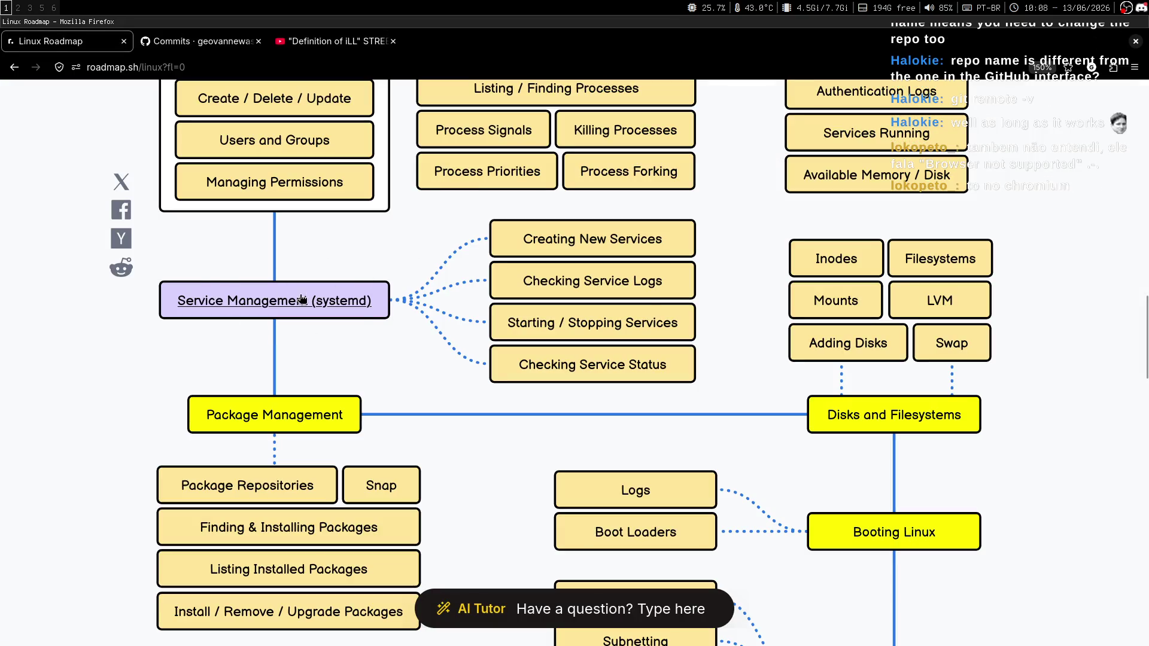
{"action": "key", "text": "super+2"}
{"action": "key", "text": "Return"}
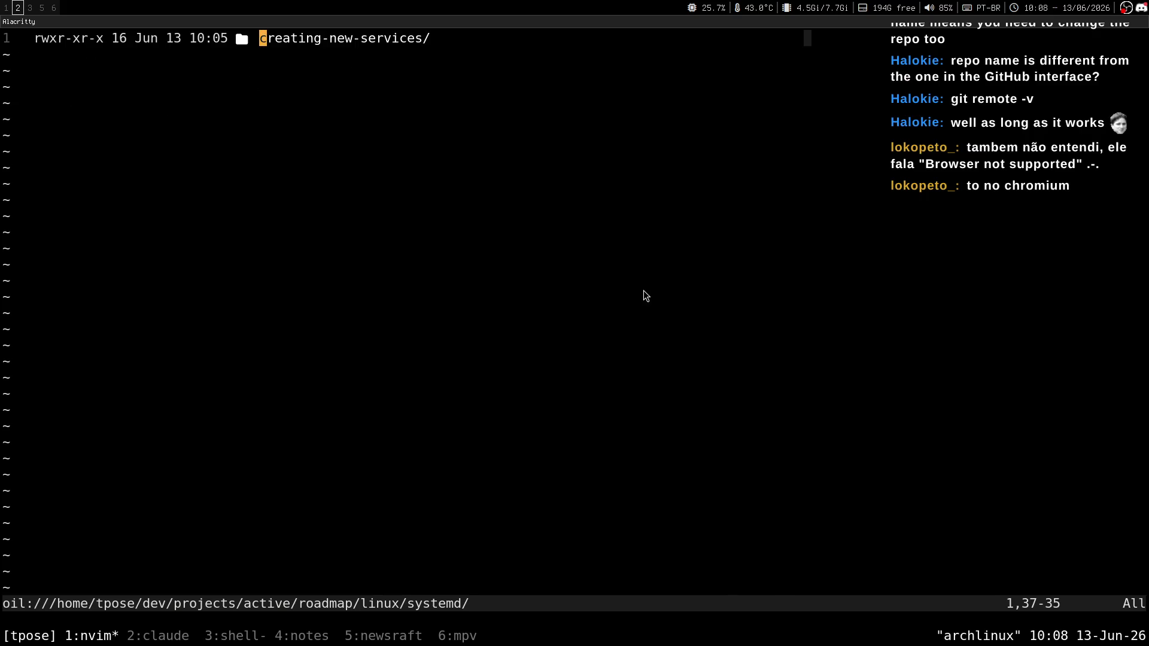
Step: Open the Creating New Services topic, then open creating-new-services/notes.md in insert mode
{"action": "key", "text": "super+1"}
{"action": "key", "text": "super+2"}
{"action": "key", "text": "super+1"}
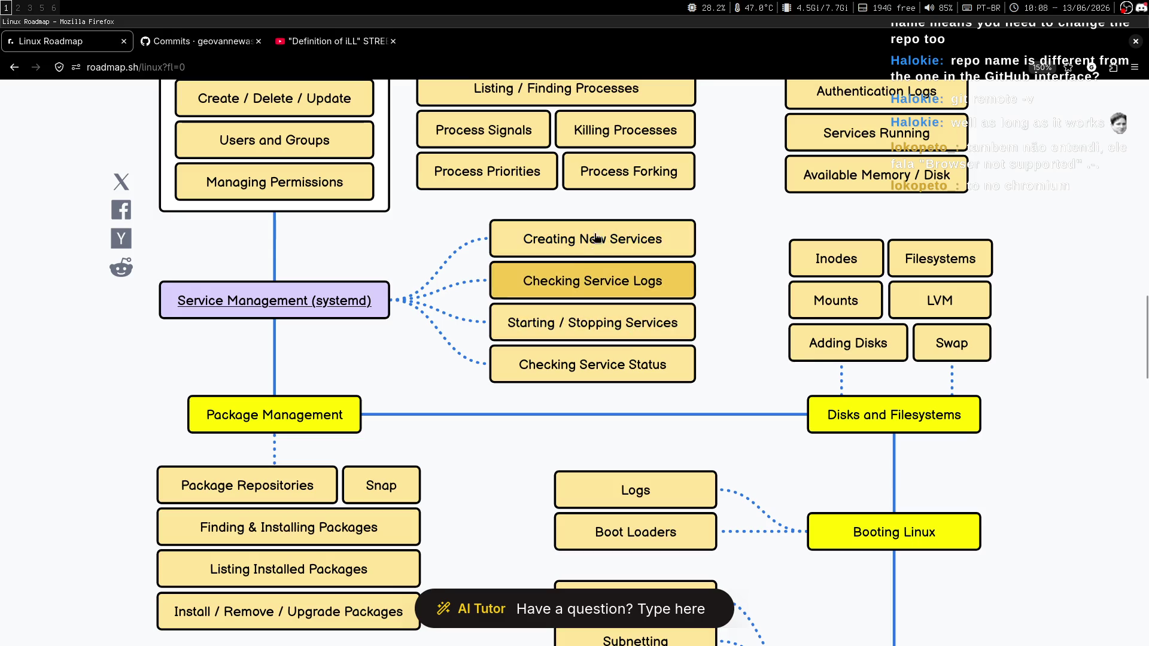
{"action": "left_click", "coordinate": [649, 252]}
{"action": "key", "text": "super+2"}
{"action": "key", "text": "Return"}
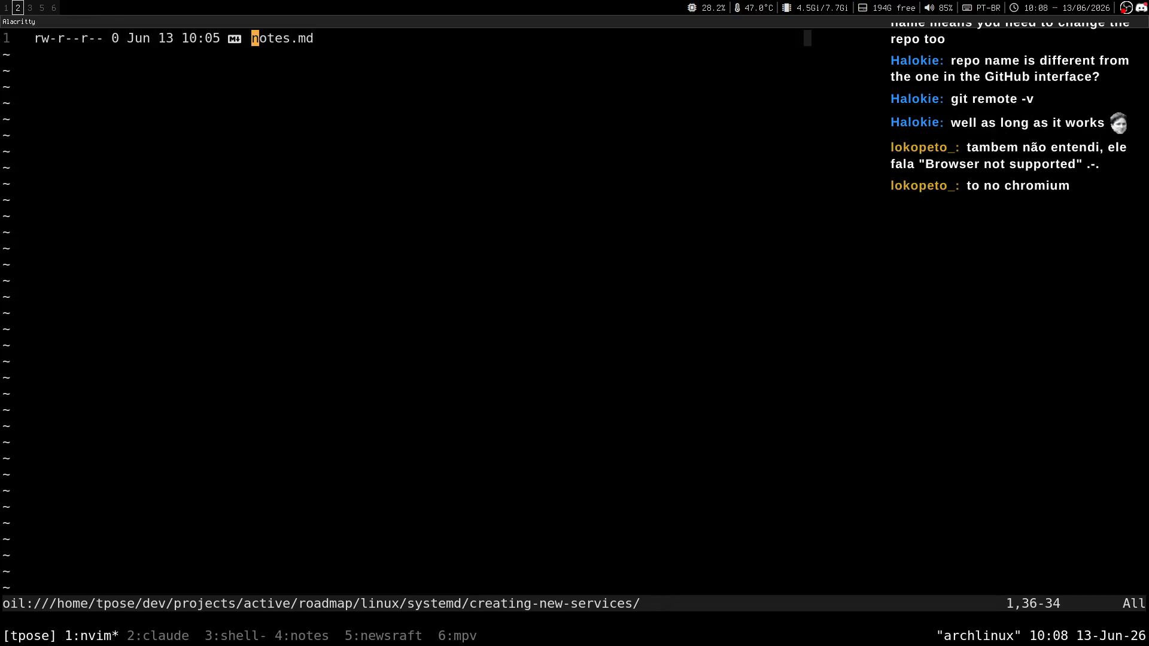
{"action": "key", "text": "Return"}
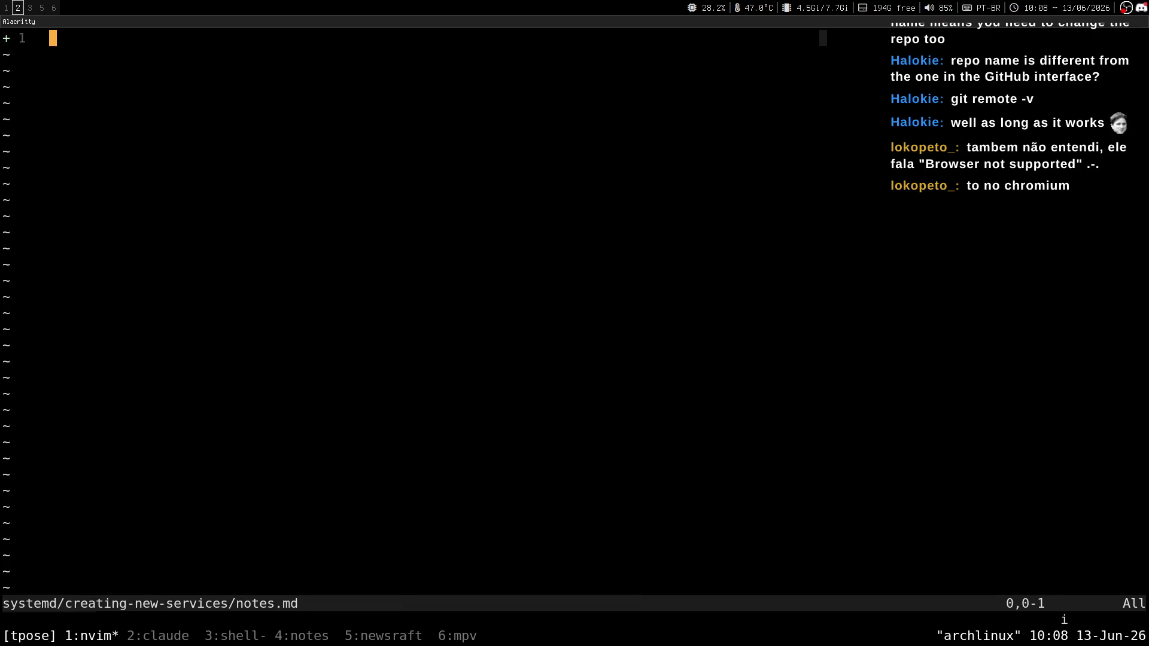
{"action": "key", "text": "i"}
{"action": "key", "text": "super+1"}
Step: Read the Creating Services description paragraph on roadmap.sh
{"action": "left_click_drag", "start_coordinate": [765, 261], "coordinate": [845, 312]}
{"action": "left_click", "coordinate": [845, 312]}
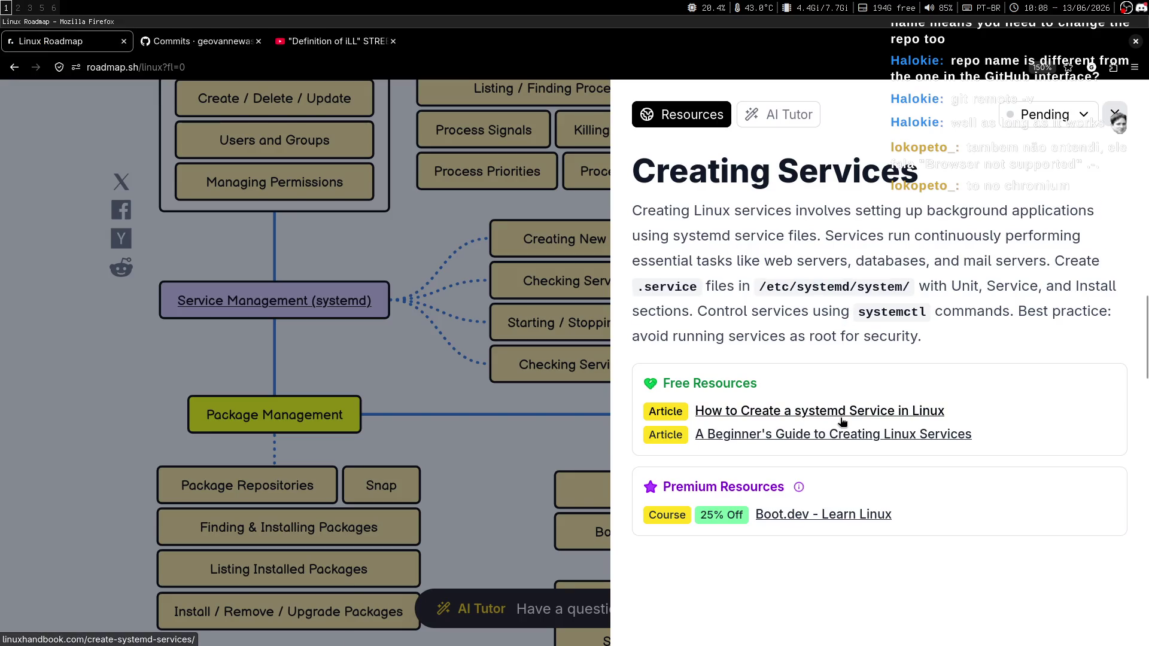
{"action": "key", "text": "super+2"}
{"action": "key", "text": "super+1"}
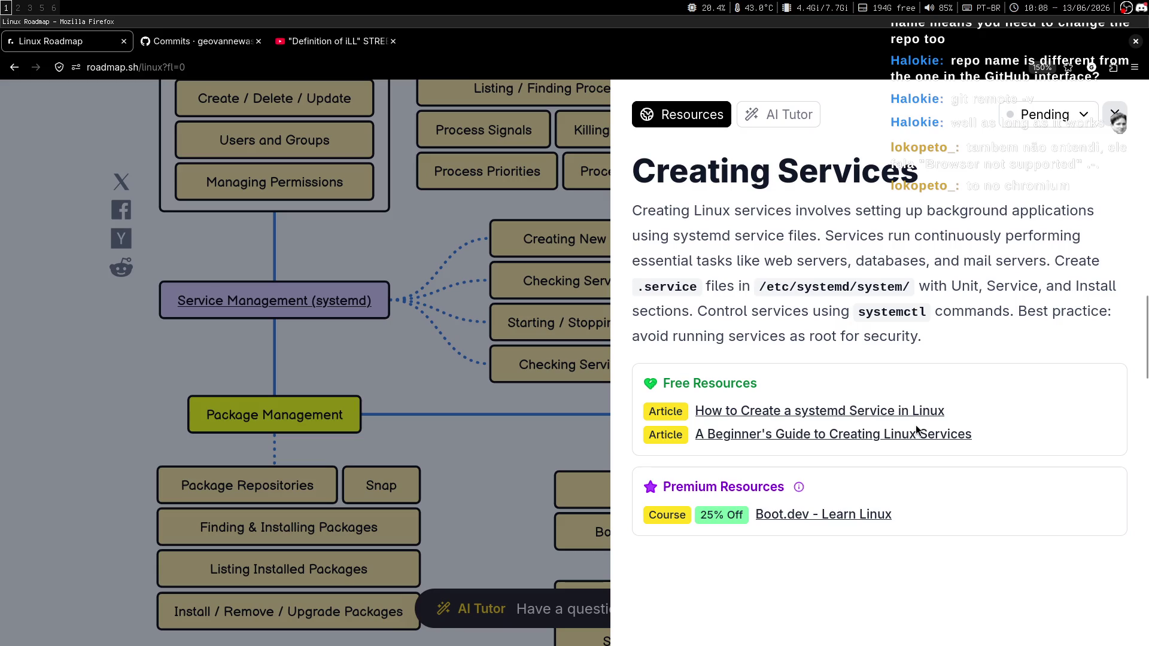
Step: Check the stream chat in Chatterino, then return to Neovim to write the heading
{"action": "key", "text": "super+3"}
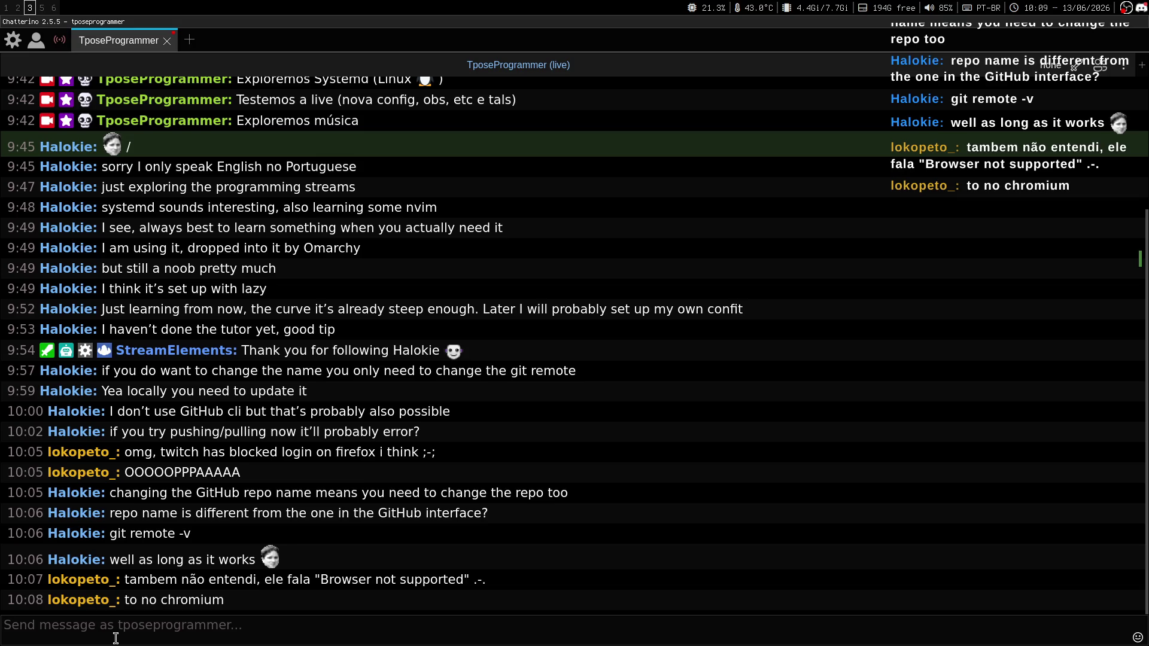
{"action": "key", "text": "super+5"}
{"action": "key", "text": "super+3"}
{"action": "key", "text": "super+1"}
{"action": "key", "text": "super+2"}
{"action": "key", "text": "super+3"}
{"action": "key", "text": "super+2"}
{"action": "key", "text": "super+1"}
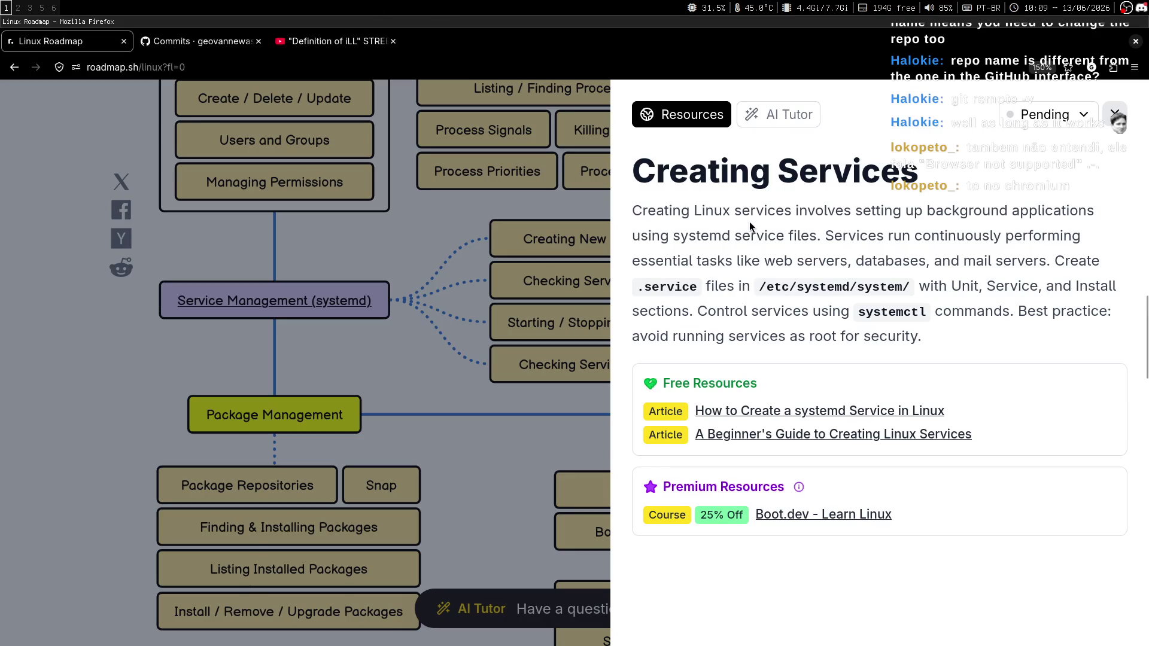
{"action": "key", "text": "super+2"}
Step: Type the heading '# Creating Services' in notes.md, fixing typos, and leave insert mode
{"action": "type", "text": "# "}
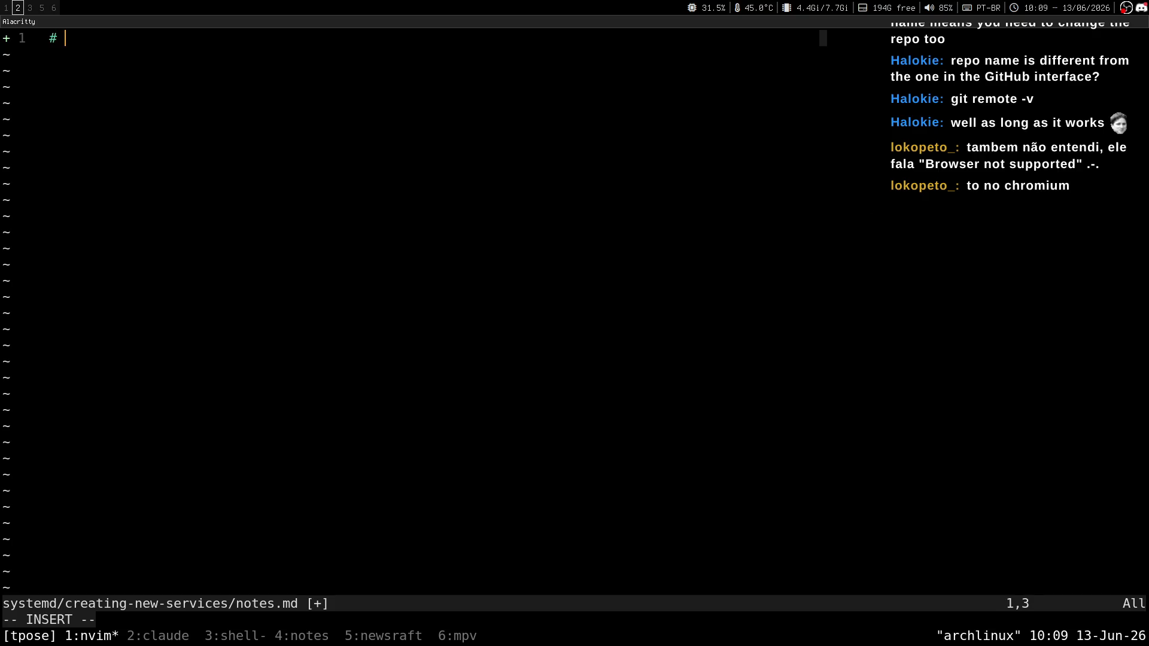
{"action": "type", "text": "Creating Set"}
{"action": "key", "text": "BackSpace"}
{"action": "type", "text": "rvbci"}
{"action": "key", "text": "BackSpace"}
{"action": "key", "text": "BackSpace"}
{"action": "key", "text": "BackSpace"}
{"action": "type", "text": "ices"}
{"action": "key", "text": "Escape"}
{"action": "key", "text": "super+1"}
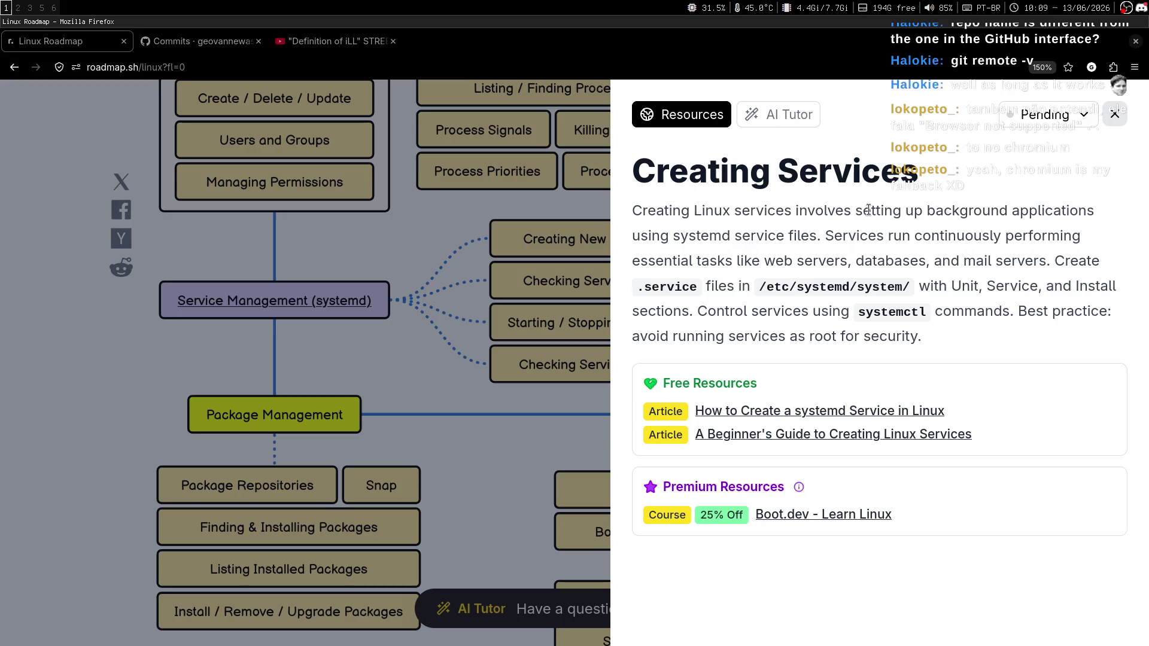
Step: Select and reread the Creating Services description on roadmap.sh before turning to the chat
{"action": "mouse_move", "coordinate": [626, 210]}
{"action": "left_mouse_down"}
{"action": "mouse_move", "coordinate": [850, 312]}
{"action": "mouse_move", "coordinate": [943, 340]}
{"action": "left_mouse_up"}
{"action": "left_click", "coordinate": [943, 340]}
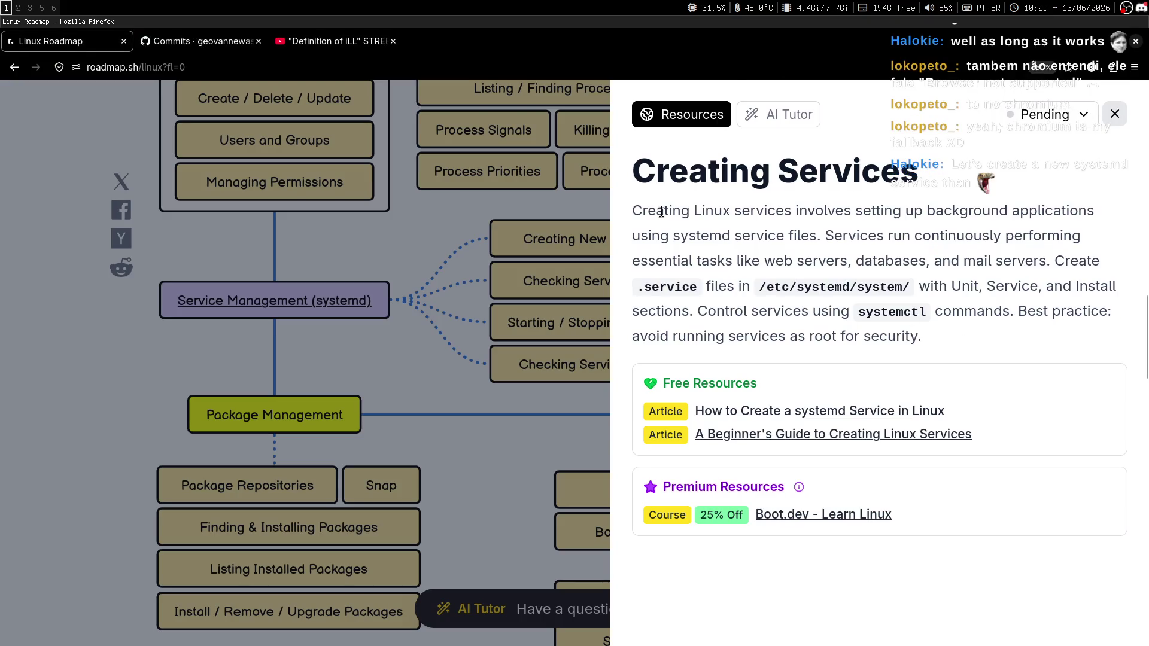
{"action": "mouse_move", "coordinate": [623, 213]}
{"action": "left_mouse_down"}
{"action": "mouse_move", "coordinate": [909, 286]}
{"action": "mouse_move", "coordinate": [975, 358]}
{"action": "left_mouse_up"}
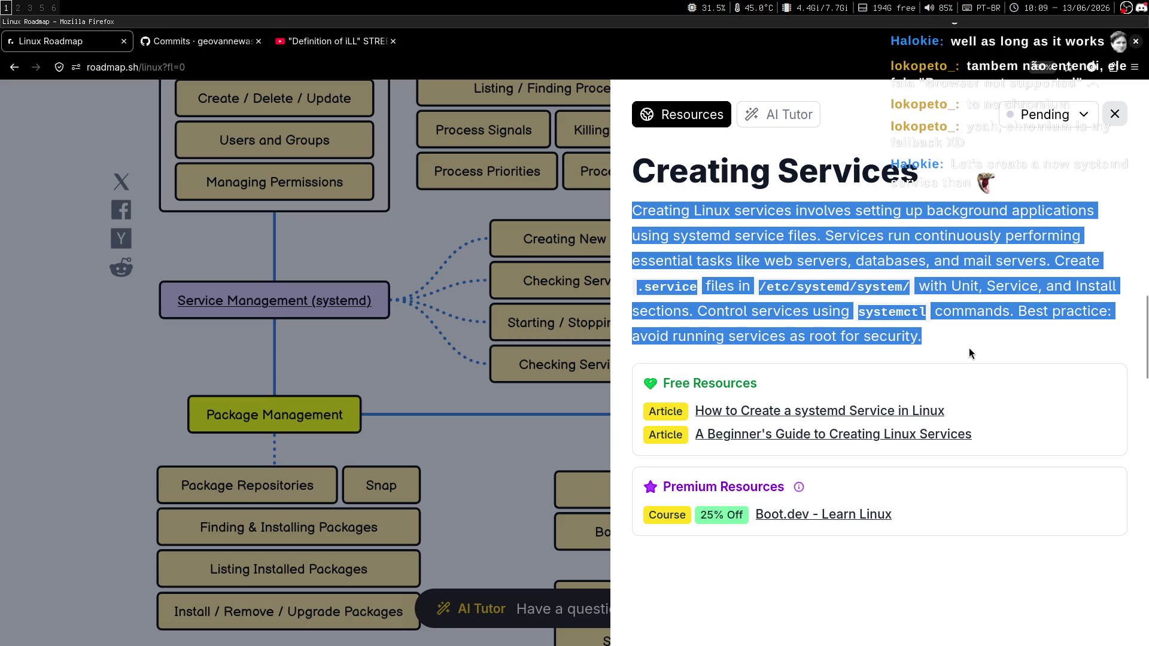
{"action": "left_click", "coordinate": [973, 356]}
{"action": "left_click_drag", "start_coordinate": [623, 213], "coordinate": [980, 353]}
{"action": "left_click", "coordinate": [981, 355]}
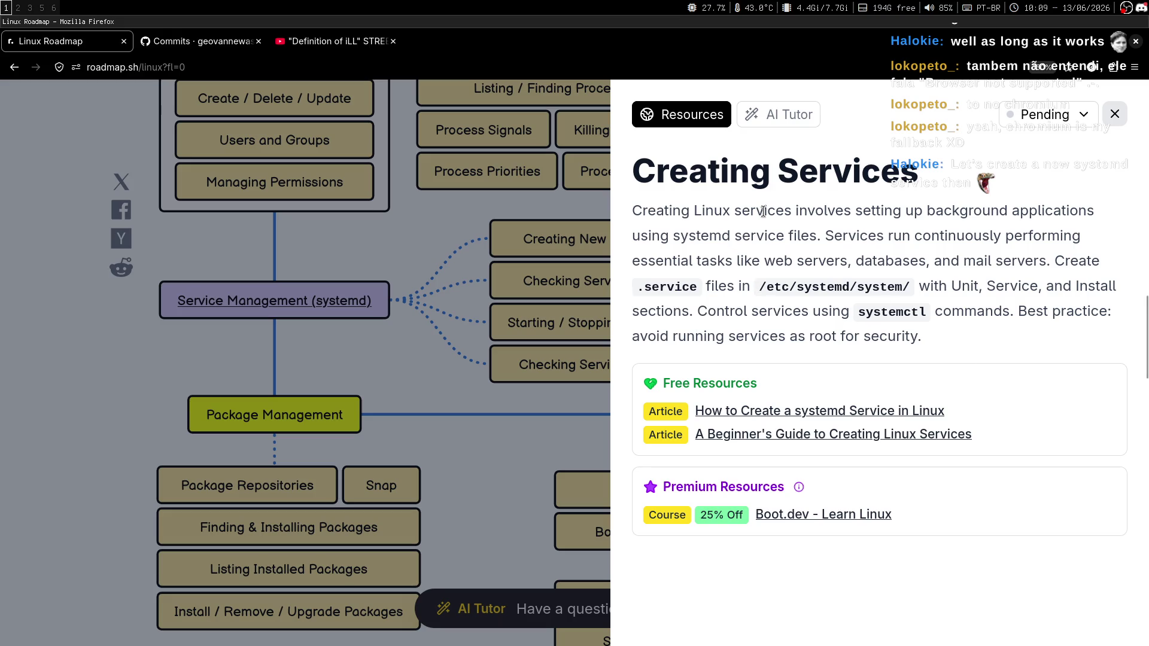
{"action": "left_click_drag", "start_coordinate": [630, 212], "coordinate": [984, 328]}
{"action": "left_click", "coordinate": [982, 344]}
{"action": "key", "text": "super+2"}
{"action": "key", "text": "super+3"}
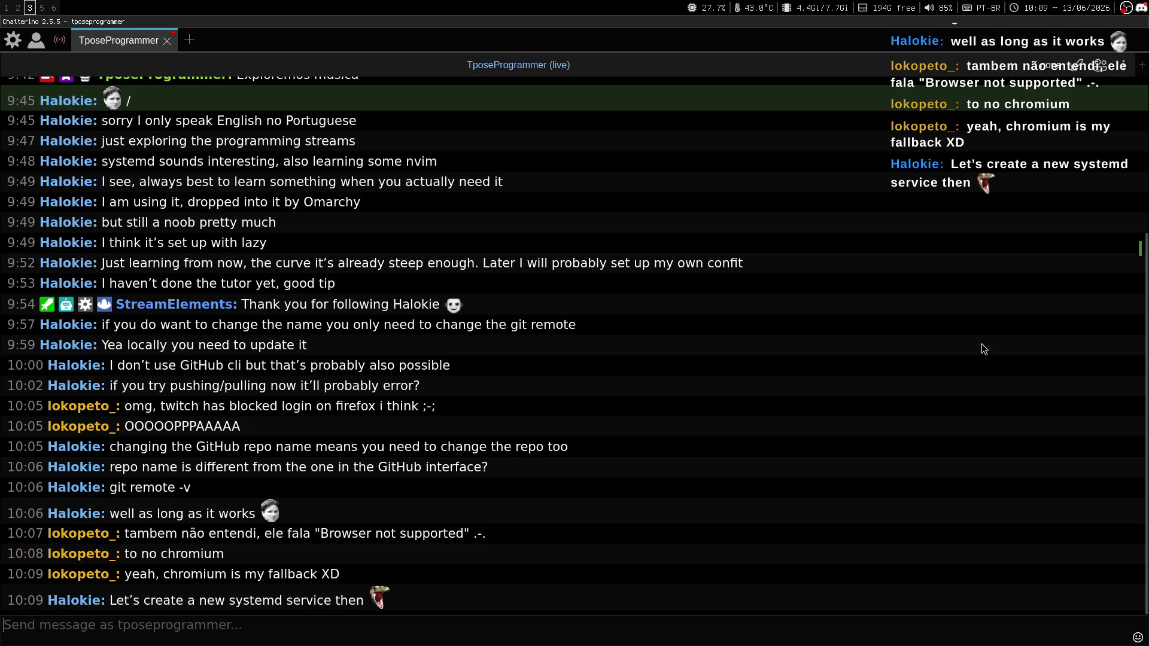
Step: Catch up on the latest messages in the Chatterino stream chat
{"action": "key", "text": "super+1"}
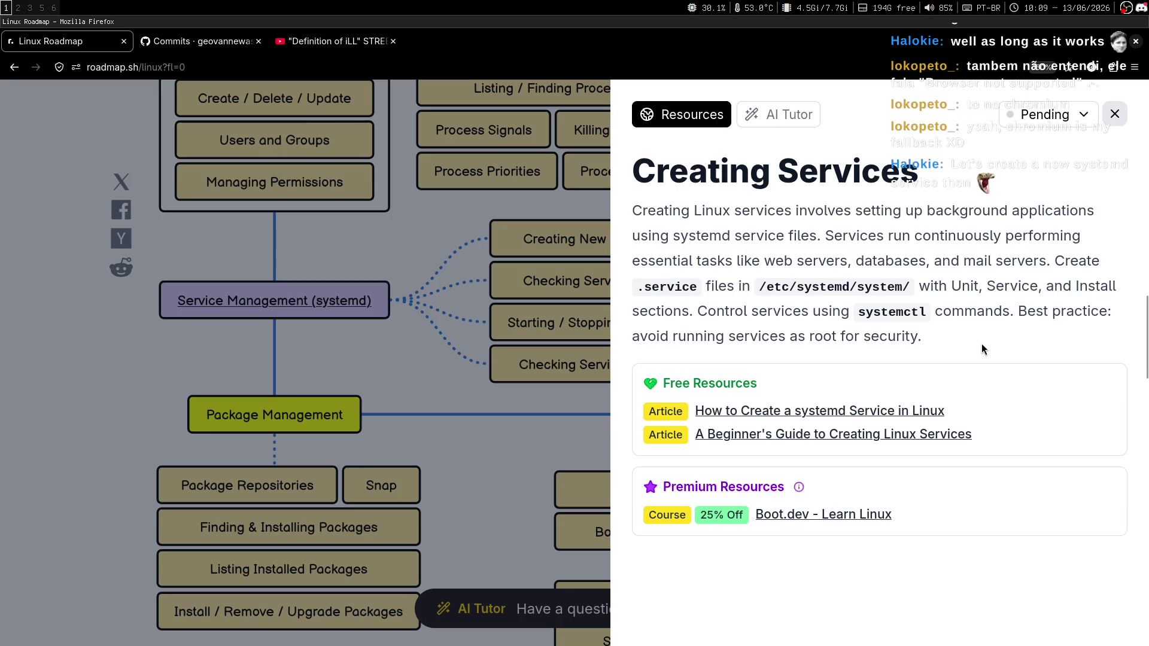
{"action": "key", "text": "super+3"}
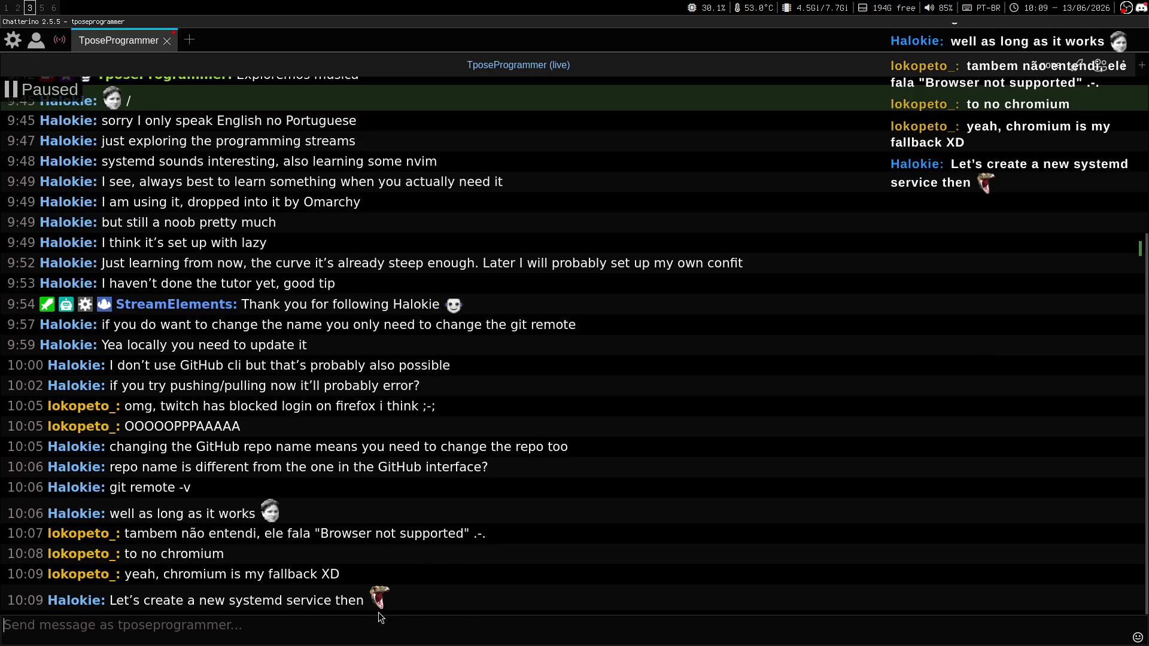
{"action": "mouse_move", "coordinate": [380, 609]}
{"action": "key", "text": "super+1"}
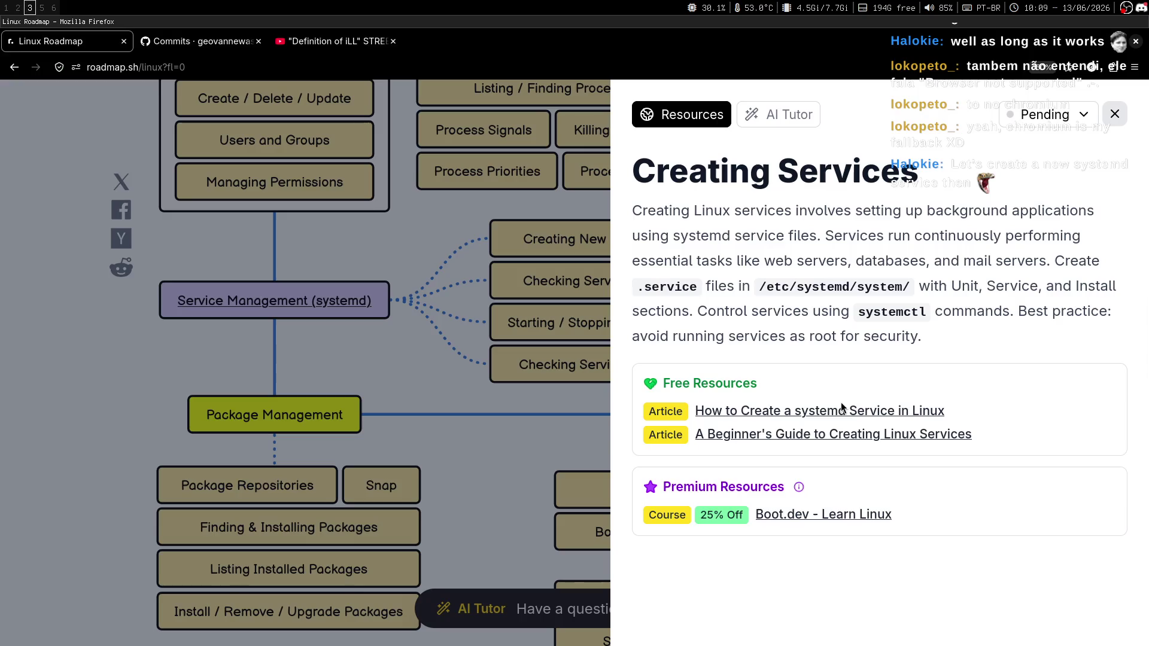
{"action": "key", "text": "super+3"}
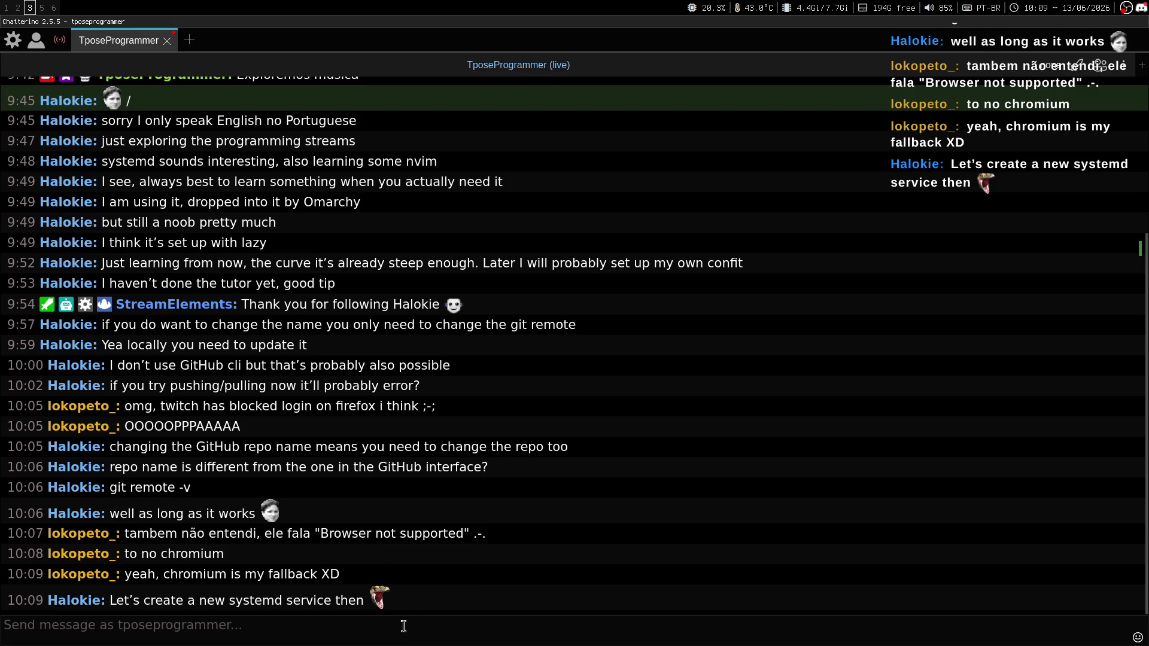
Step: Search Google in a new Firefox tab for 'original twitch pogchamp emote'
{"action": "key", "text": "super+1"}
{"action": "key", "text": "ctrl+t"}
{"action": "type", "text": "en a"}
{"action": "type", "text": "riginal tw"}
{"action": "type", "text": "itch pogchamp emote"}
{"action": "key", "text": "Return"}
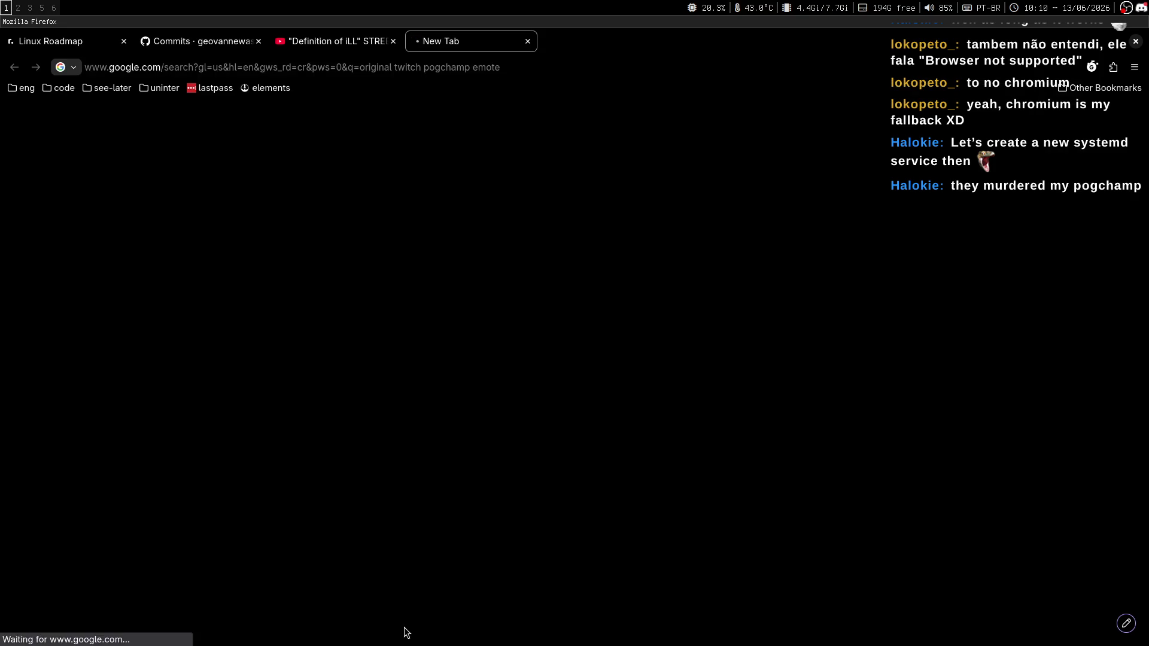
Step: Switch to image results and preview the OWN3D and Wikipedia PogChamp images
{"action": "left_click", "coordinate": [418, 184]}
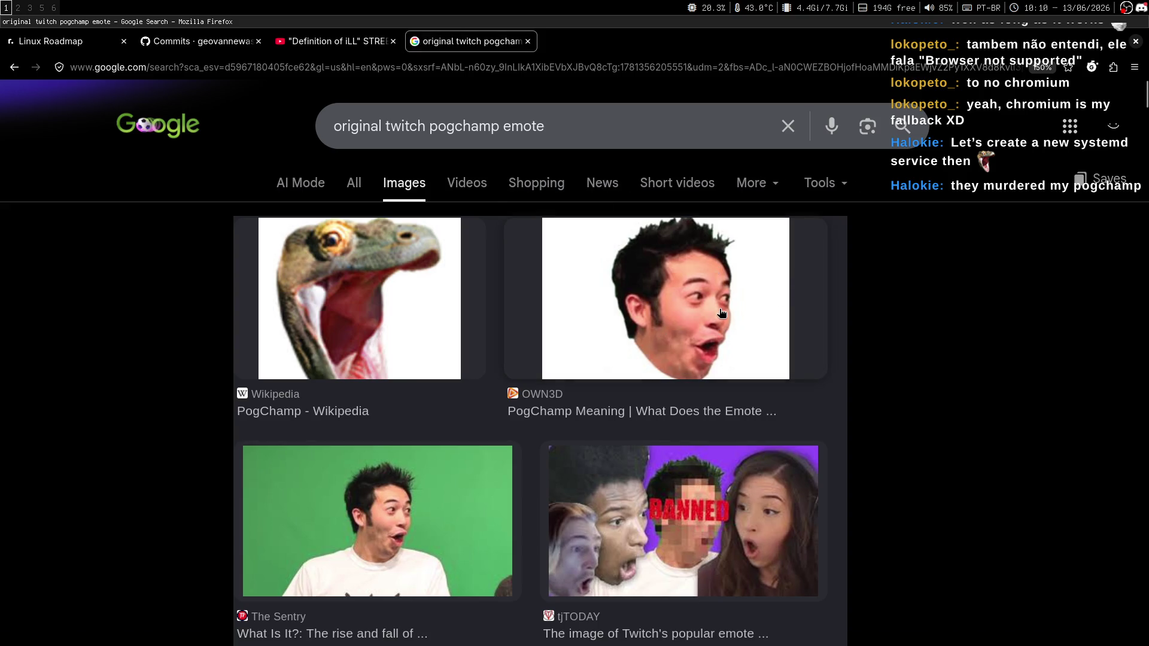
{"action": "left_click", "coordinate": [694, 343]}
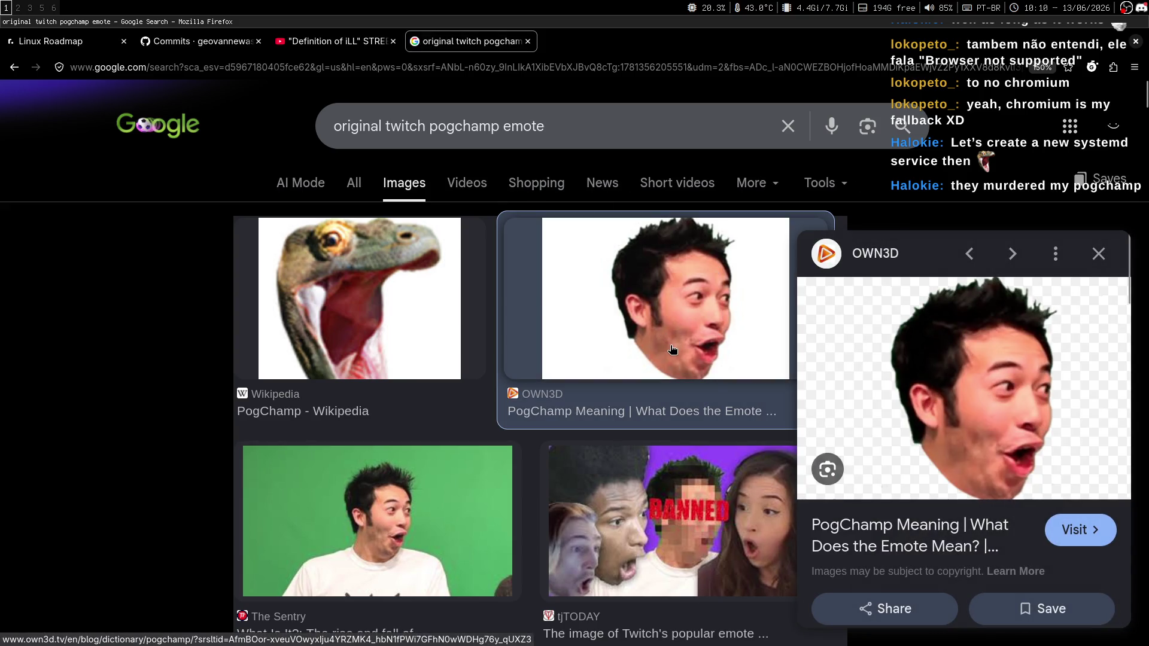
{"action": "left_click", "coordinate": [395, 262]}
{"action": "left_click", "coordinate": [1099, 254]}
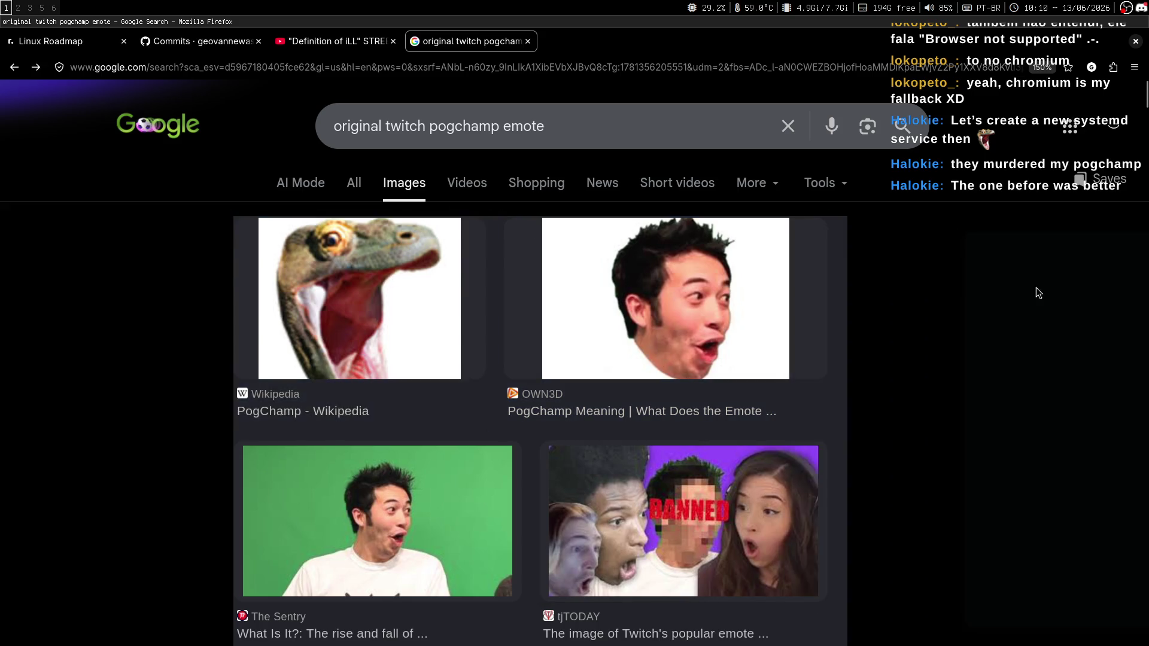
Step: Scroll the image results, close the Google tab, and return to the stream chat
{"action": "key", "text": "super+3"}
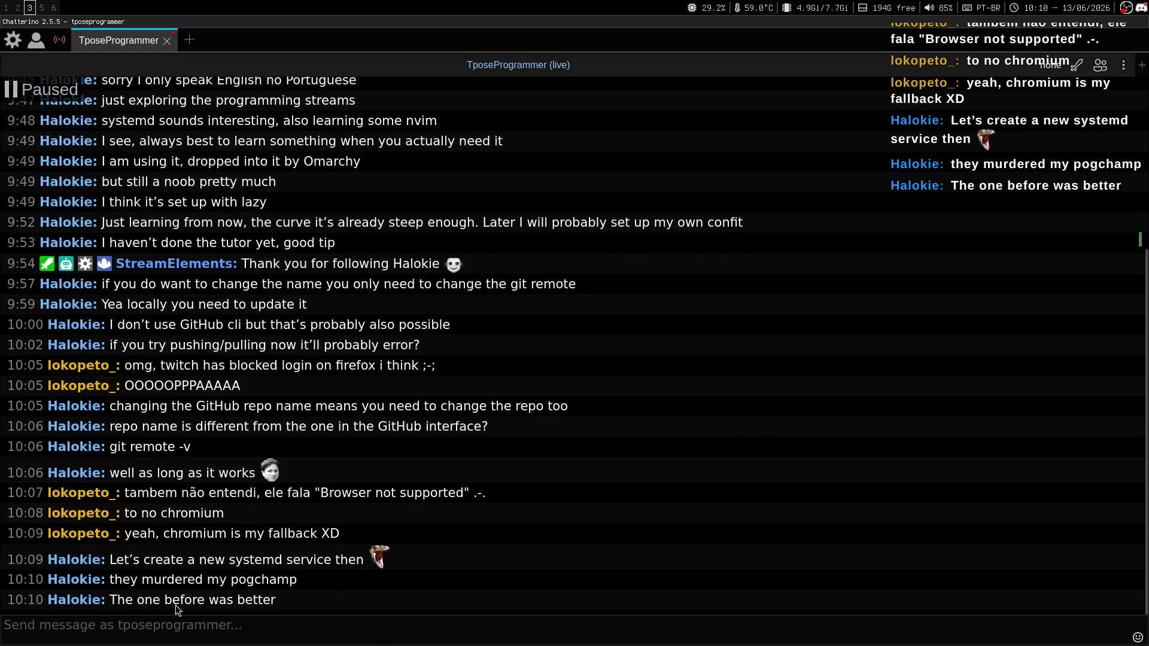
{"action": "key", "text": "super+1"}
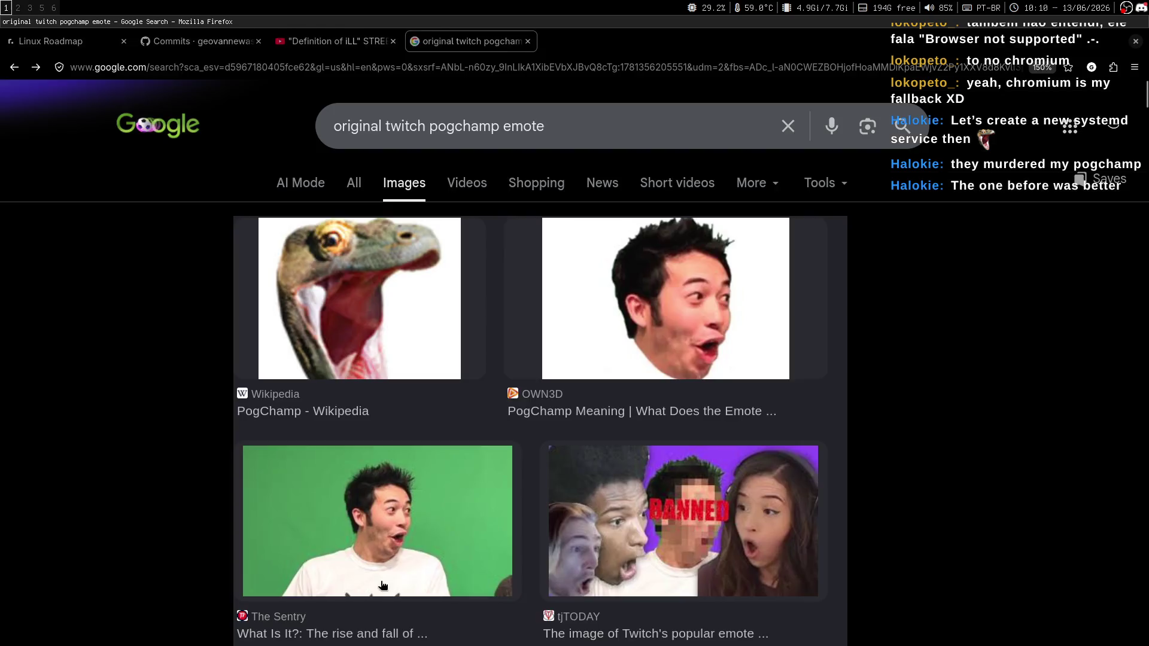
{"action": "scroll", "coordinate": [862, 386], "scroll_direction": "down", "scroll_amount": 5}
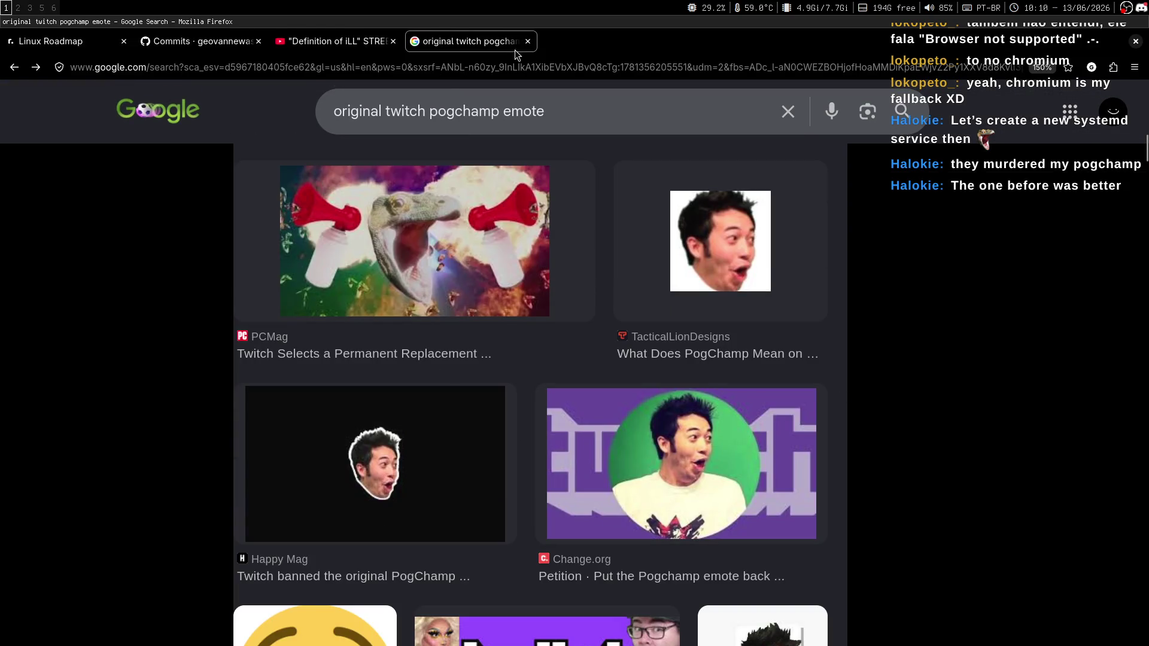
{"action": "left_click", "coordinate": [528, 41]}
{"action": "key", "text": "super+3"}
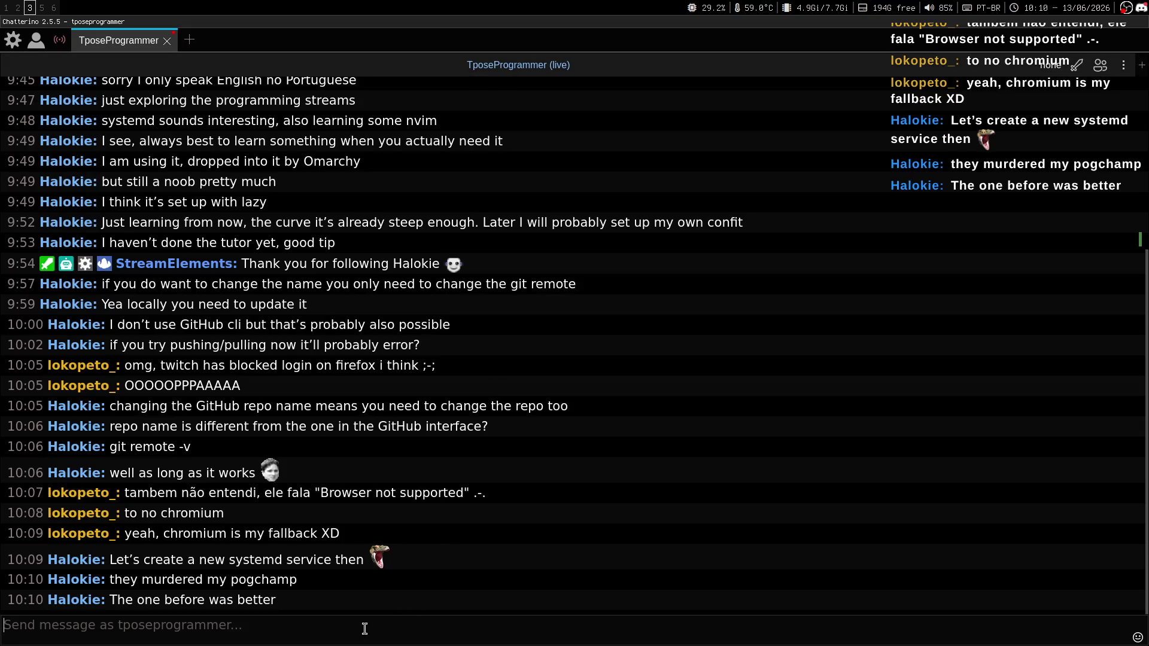
Step: Send the Pog emote, then search ':pag' and send PagBounce to the chat
{"action": "type", "text": ":pog"}
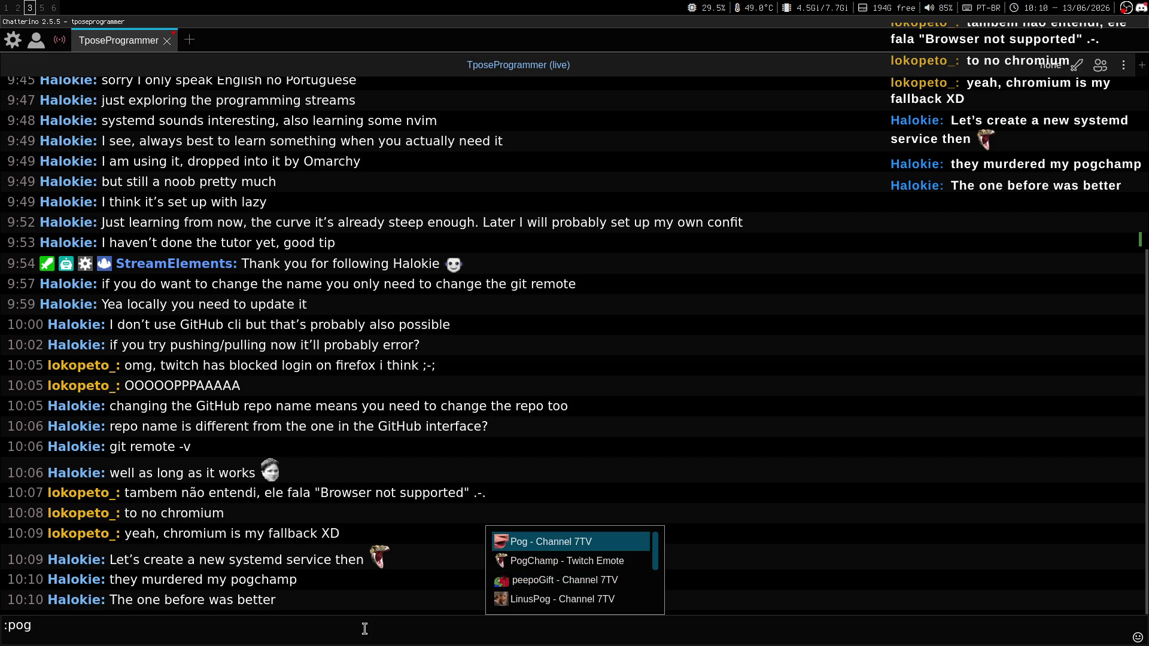
{"action": "key", "text": "Return"}
{"action": "key", "text": "Return"}
{"action": "type", "text": ":pog"}
{"action": "key", "text": "Down"}
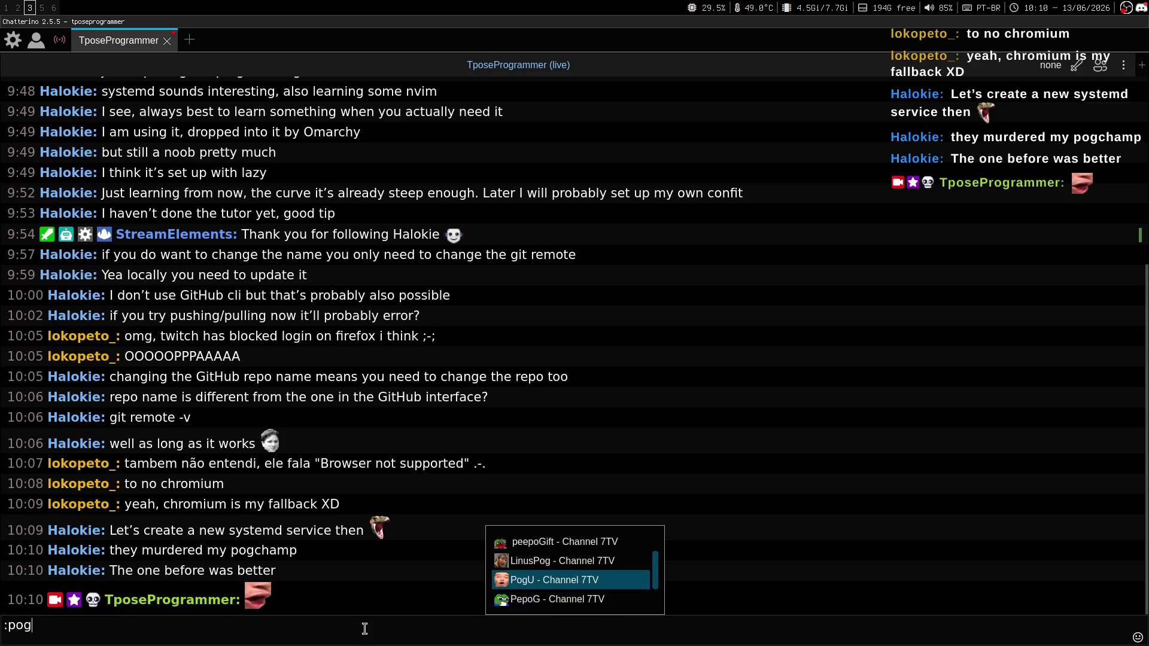
{"action": "key", "text": "BackSpace"}
{"action": "key", "text": "BackSpace"}
{"action": "key", "text": "BackSpace"}
{"action": "type", "text": "agma"}
{"action": "key", "text": "BackSpace"}
{"action": "key", "text": "BackSpace"}
{"action": "key", "text": "BackSpace"}
{"action": "type", "text": "pag"}
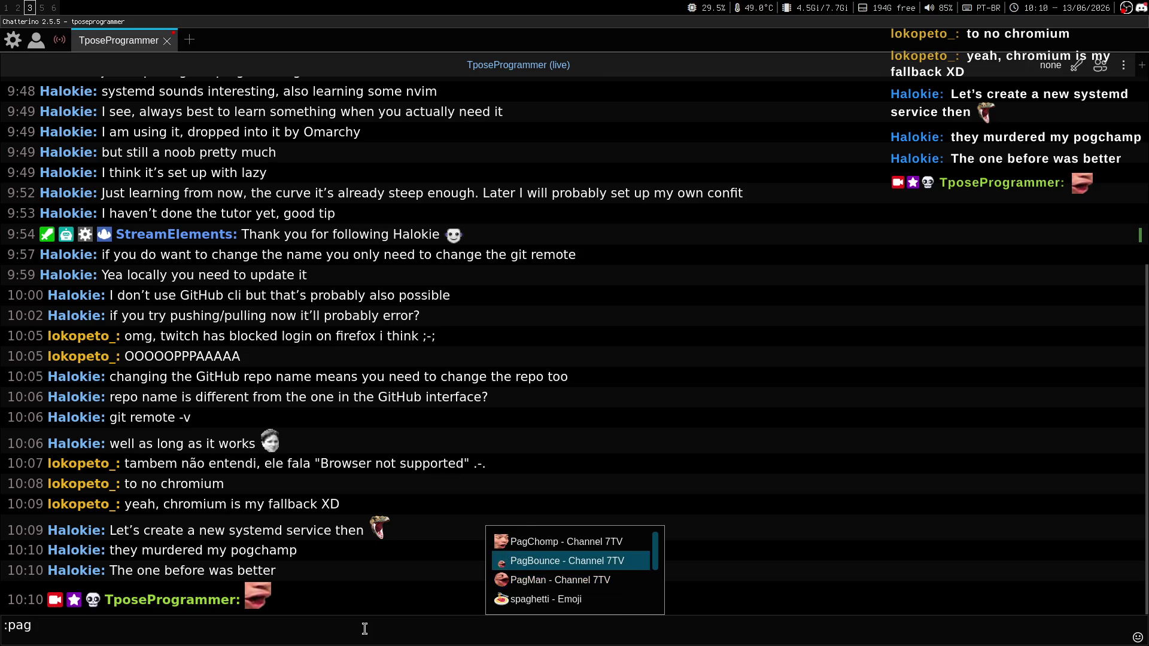
{"action": "key", "text": "Return"}
{"action": "key", "text": "Return"}
Step: Send the PagMan emote, clear the leftover emote search, and switch back to the notes
{"action": "type", "text": ":pag"}
{"action": "key", "text": "Down"}
{"action": "key", "text": "Down"}
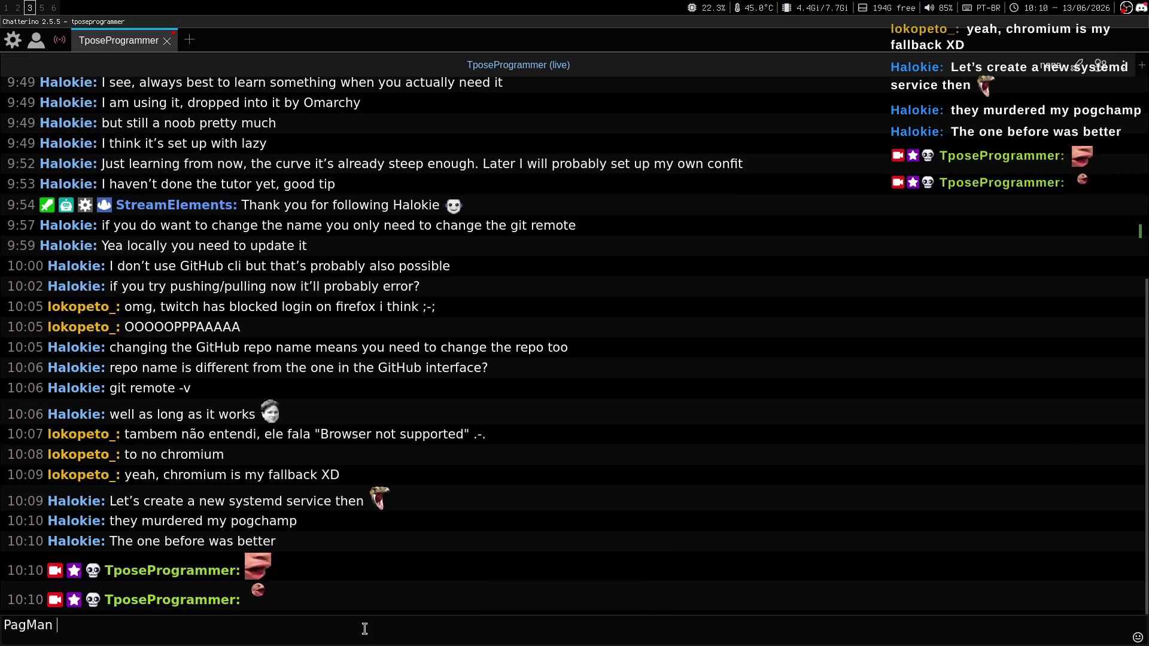
{"action": "key", "text": "Return"}
{"action": "key", "text": "Return"}
{"action": "type", "text": ":pag"}
{"action": "key", "text": "Down"}
{"action": "key", "text": "Down"}
{"action": "key", "text": "Down"}
{"action": "key", "text": "Down"}
{"action": "key", "text": "Down"}
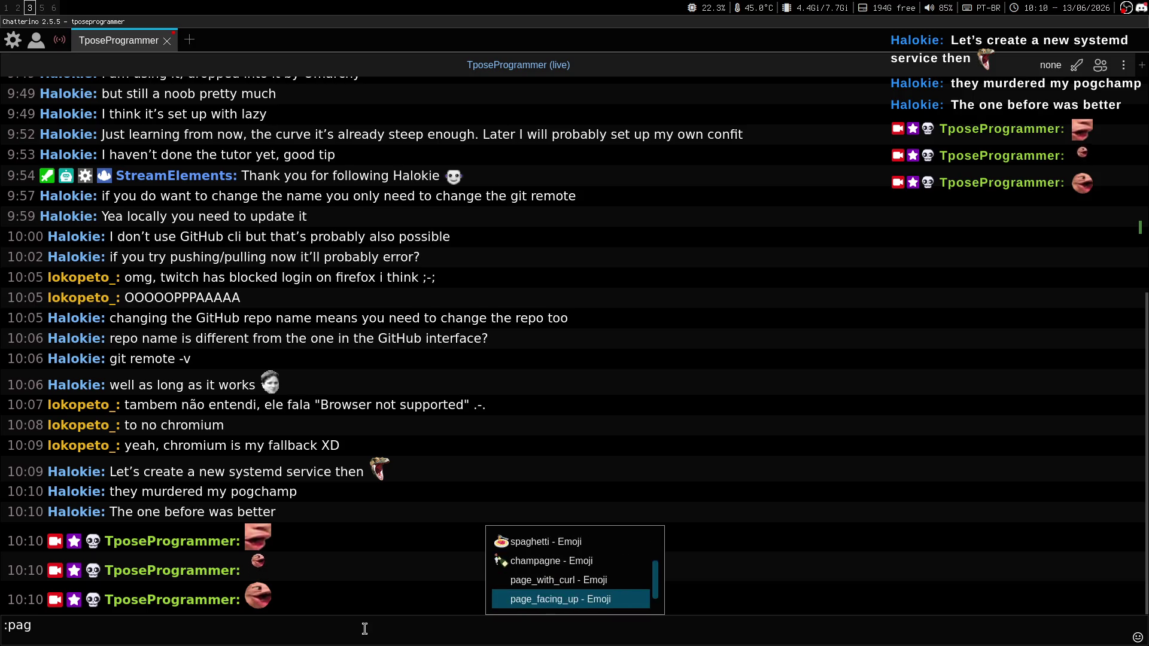
{"action": "key", "text": "Escape"}
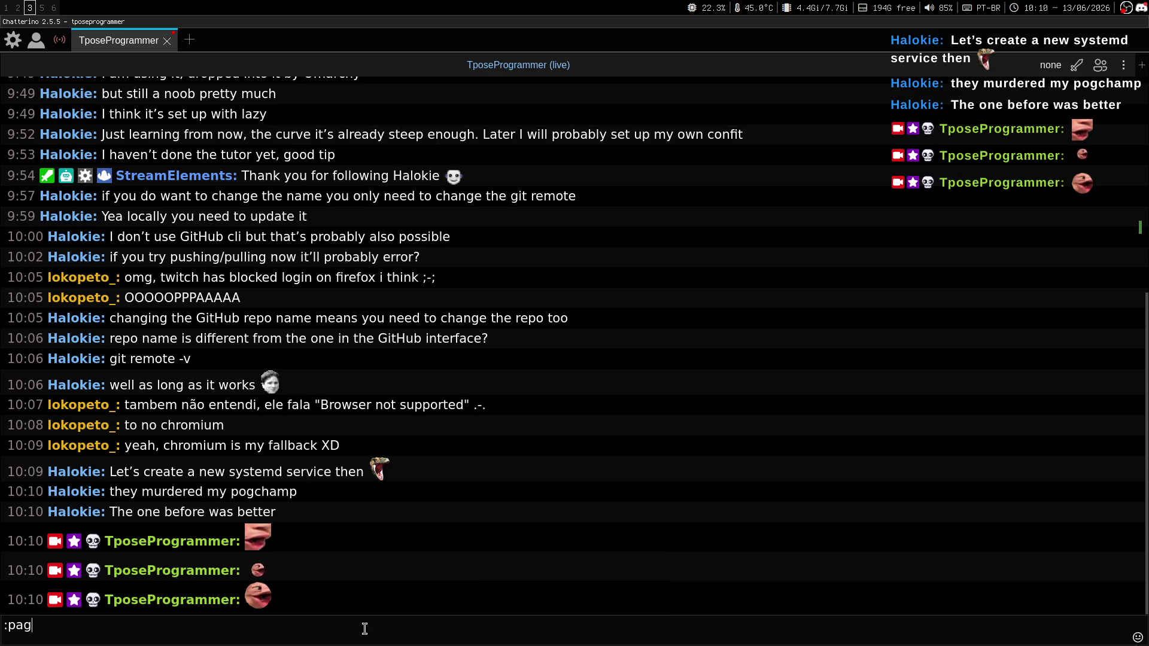
{"action": "key", "text": "BackSpace"}
{"action": "key", "text": "BackSpace"}
{"action": "key", "text": "BackSpace"}
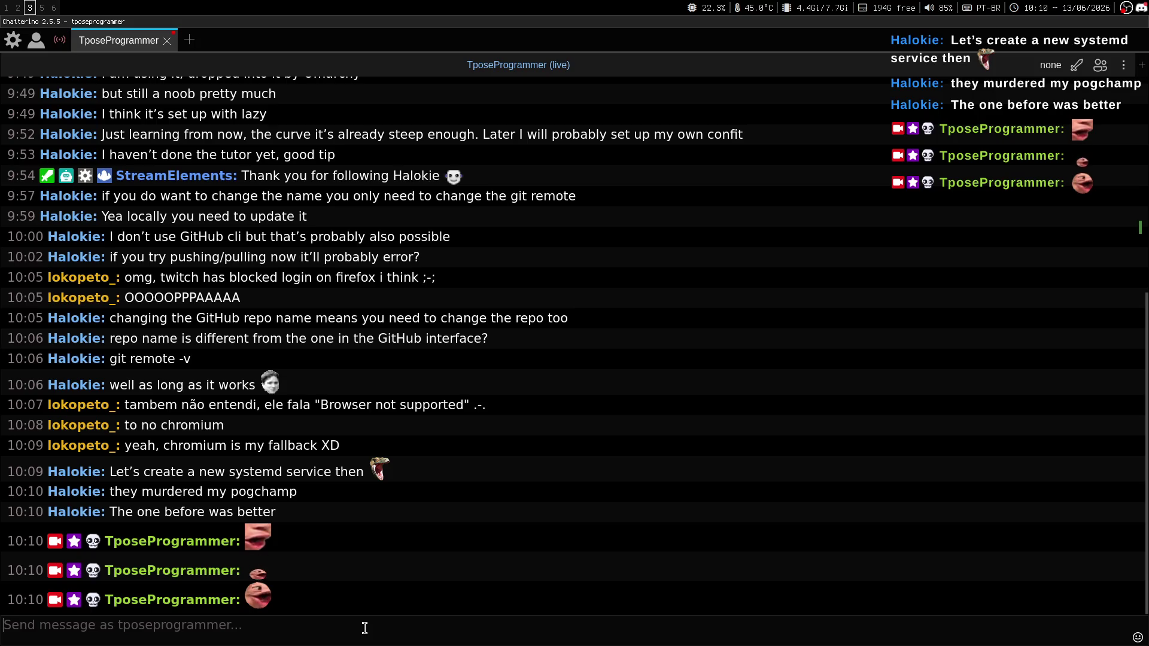
{"action": "key", "text": "super+1"}
{"action": "key", "text": "super+3"}
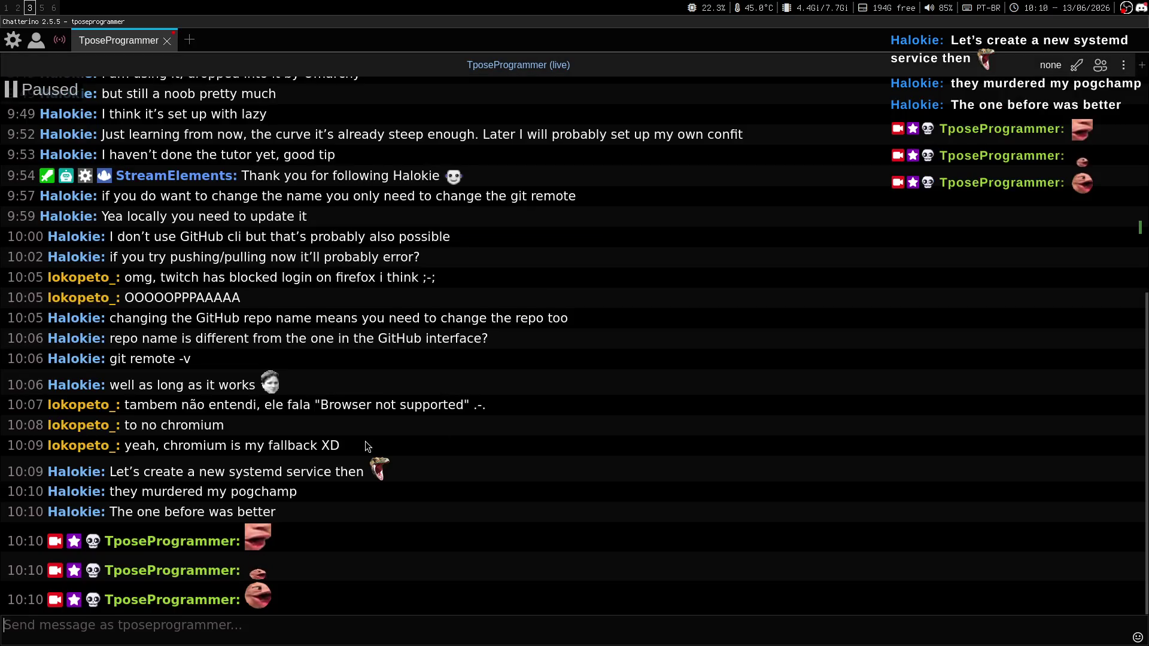
{"action": "key", "text": "super+1"}
{"action": "key", "text": "super+2"}
{"action": "key", "text": "super+1"}
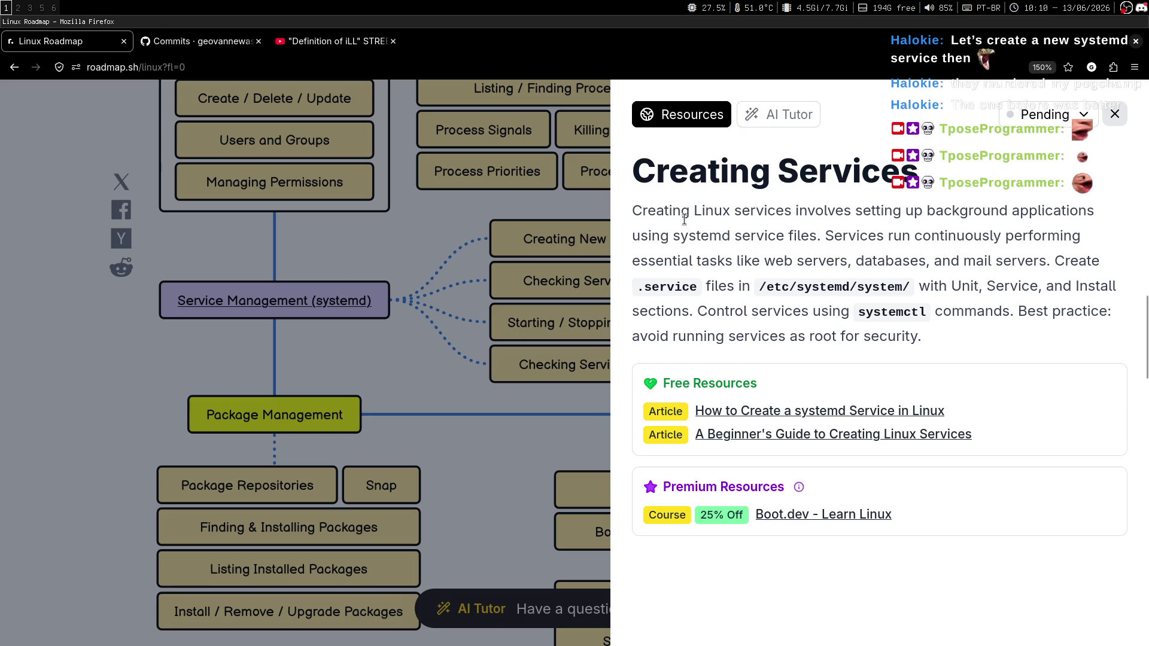
{"action": "left_click_drag", "start_coordinate": [634, 211], "coordinate": [970, 212]}
{"action": "left_click", "coordinate": [951, 212]}
{"action": "left_click_drag", "start_coordinate": [793, 212], "coordinate": [734, 214]}
Step: Begin the description with 'Creating Linux services involves setting up', checking the roadmap wording
{"action": "left_click", "coordinate": [774, 220]}
{"action": "key", "text": "super+2"}
{"action": "type", "text": "Creating Linux servi"}
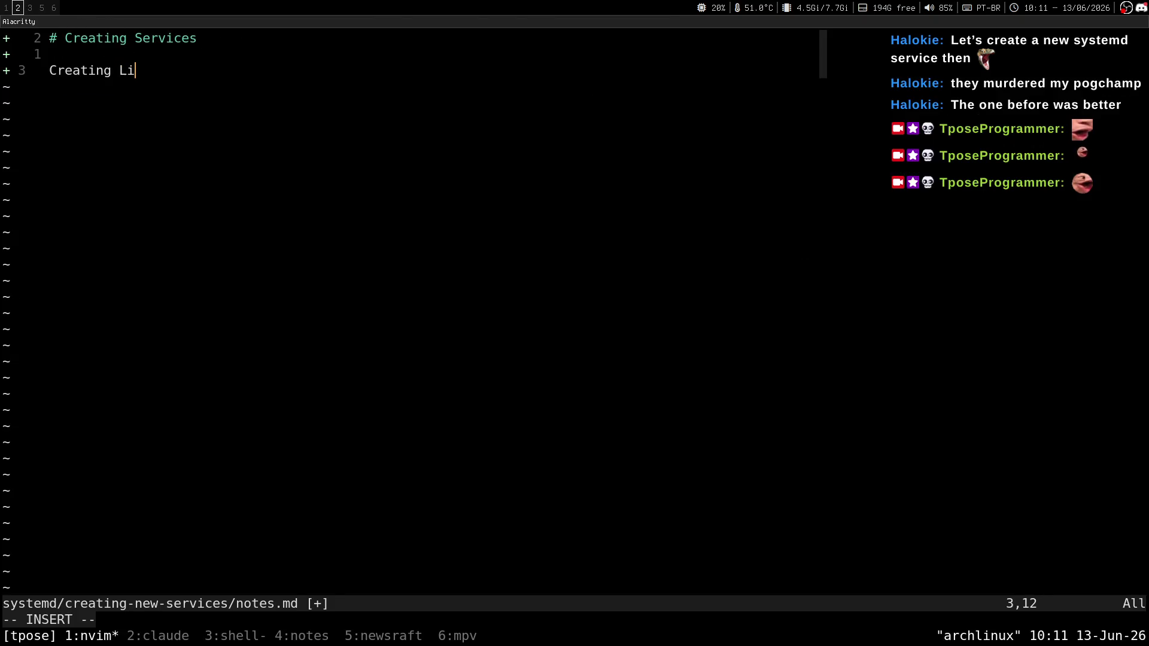
{"action": "type", "text": "ces"}
{"action": "key", "text": "super+1"}
{"action": "key", "text": "super+2"}
{"action": "type", "text": " involves"}
{"action": "key", "text": "super+1"}
{"action": "key", "text": "super+2"}
{"action": "type", "text": " setting up"}
Step: Continue with 'background applications using', with the notes placed beside the roadmap page
{"action": "key", "text": "super+1"}
{"action": "key", "text": "super+2"}
{"action": "type", "text": " background"}
{"action": "key", "text": "super+1"}
{"action": "key", "text": "super+2"}
{"action": "key", "text": "super+shift+1"}
{"action": "type", "text": " applica"}
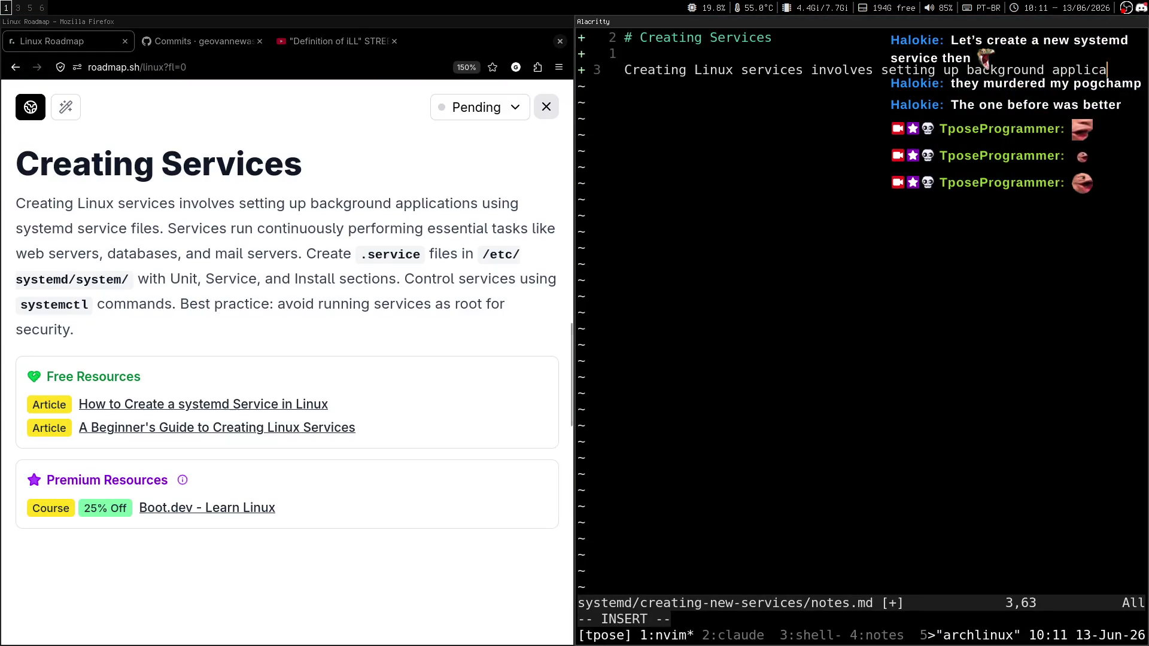
{"action": "type", "text": "tions using"}
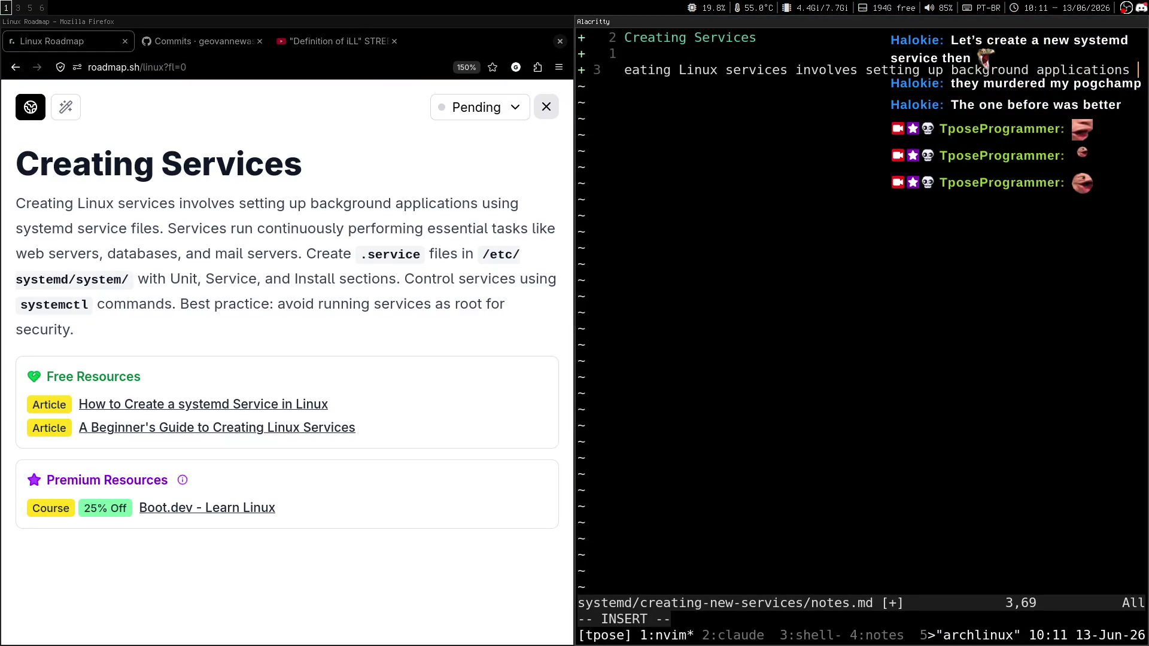
Step: Finish the sentence with 'system service files.', fix the typos, and save with :w
{"action": "key", "text": "Return"}
{"action": "type", "text": "system"}
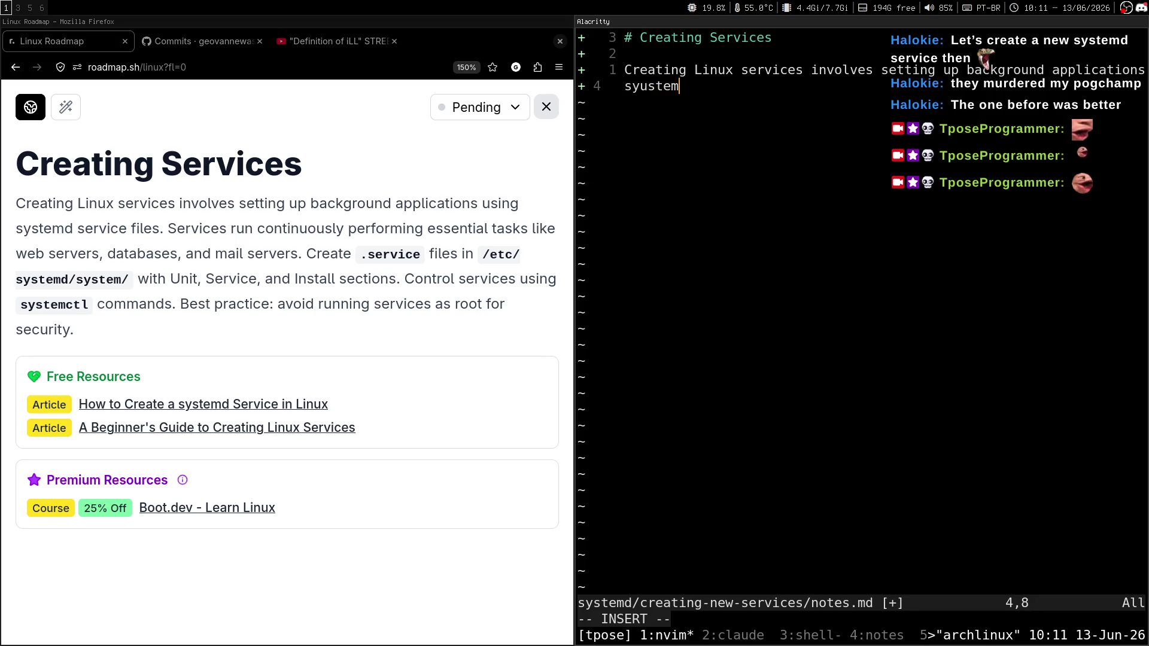
{"action": "key", "text": "BackSpace"}
{"action": "key", "text": "BackSpace"}
{"action": "key", "text": "BackSpace"}
{"action": "type", "text": "tem d"}
{"action": "key", "text": "BackSpace"}
{"action": "type", "text": "servi"}
{"action": "key", "text": "BackSpace"}
{"action": "key", "text": "BackSpace"}
{"action": "key", "text": "BackSpace"}
{"action": "type", "text": "ervice files."}
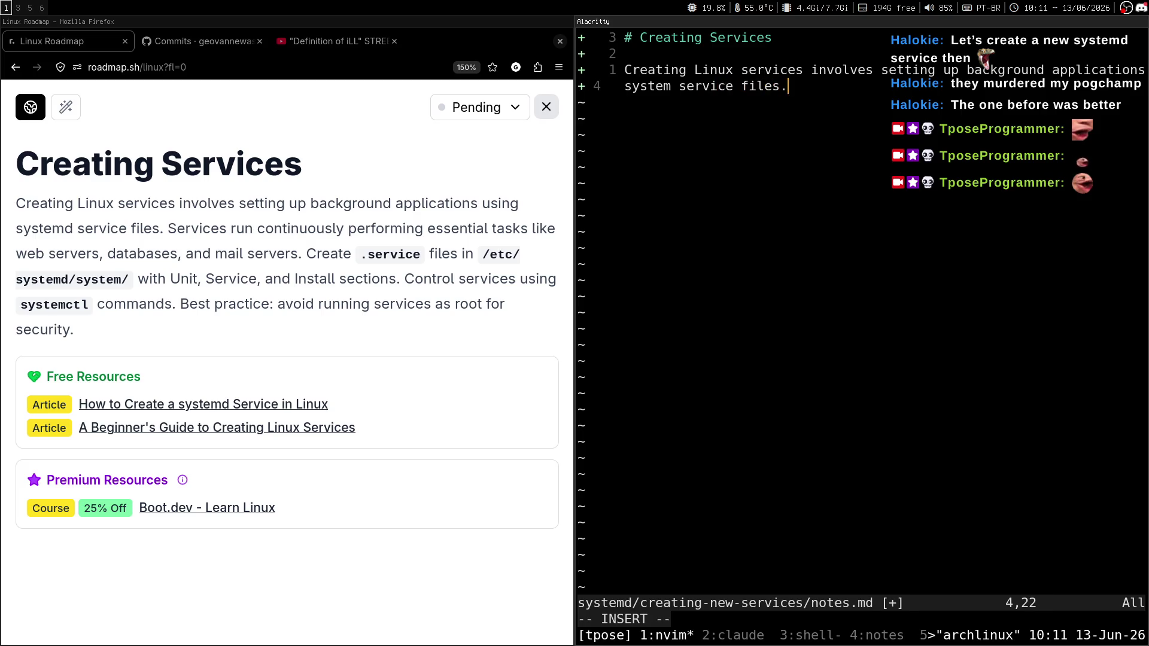
{"action": "key", "text": "Escape"}
{"action": "type", "text": ":w"}
{"action": "key", "text": "Return"}
{"action": "key", "text": "0"}
Step: Join the wrapped text back onto the description line and save again
{"action": "key", "text": "k"}
{"action": "key", "text": "super+shift+2"}
{"action": "key", "text": "j"}
{"action": "key", "text": "i"}
{"action": "key", "text": "BackSpace"}
{"action": "key", "text": "Escape"}
{"action": "key", "text": "i"}
{"action": "key", "text": "Escape"}
{"action": "key", "text": "w"}
{"action": "key", "text": "w"}
{"action": "type", "text": ":w"}
{"action": "key", "text": "Return"}
Step: Open a new blank line below the description for the callout
{"action": "key", "text": "0"}
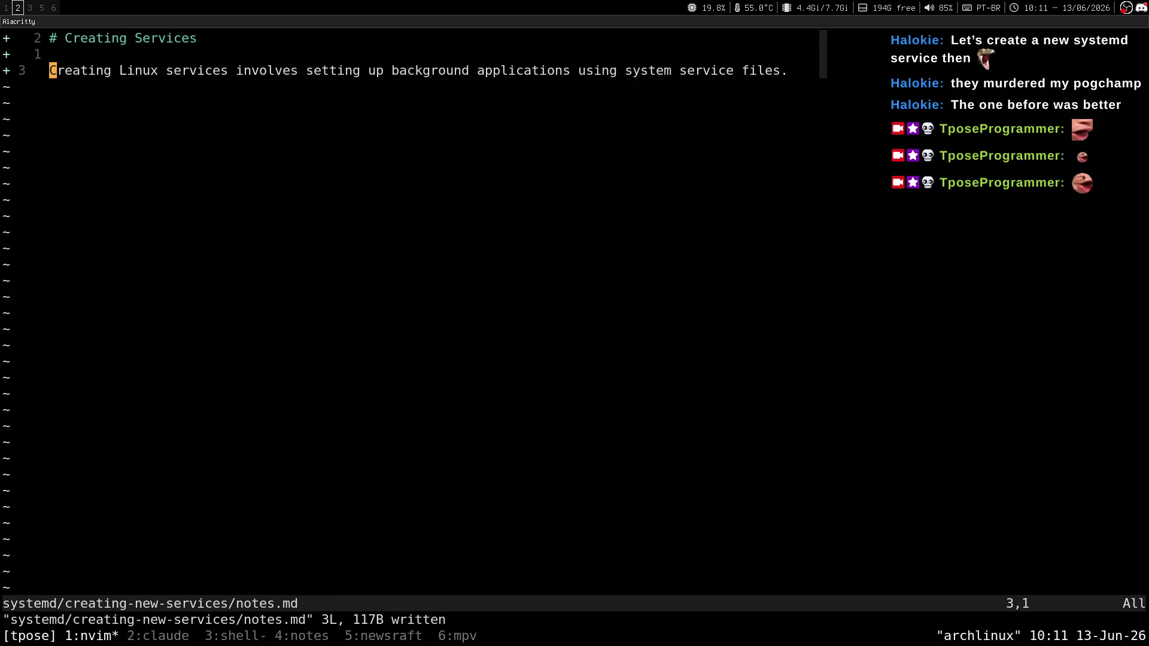
{"action": "key", "text": "o"}
{"action": "key", "text": "Return"}
{"action": "type", "text": ">"}
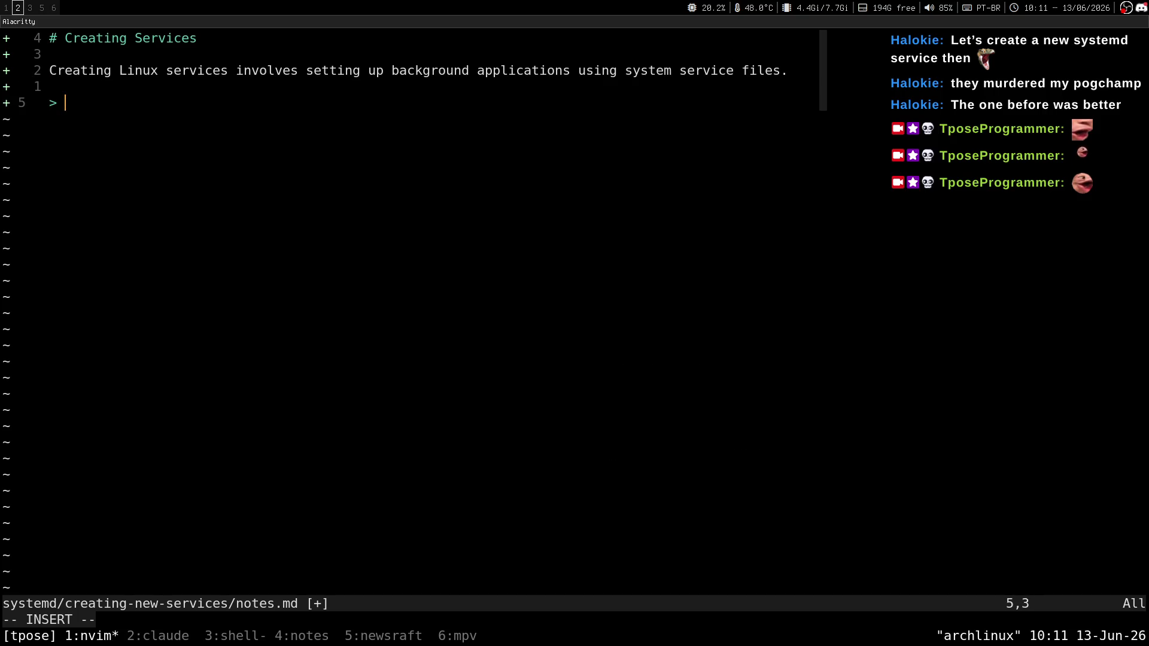
Step: Write the callout '💡+INFO: What is the difference between a linux service and a linux daemon?' and save
{"action": "type", "text": "💡+INFO: What i"}
{"action": "type", "text": "s "}
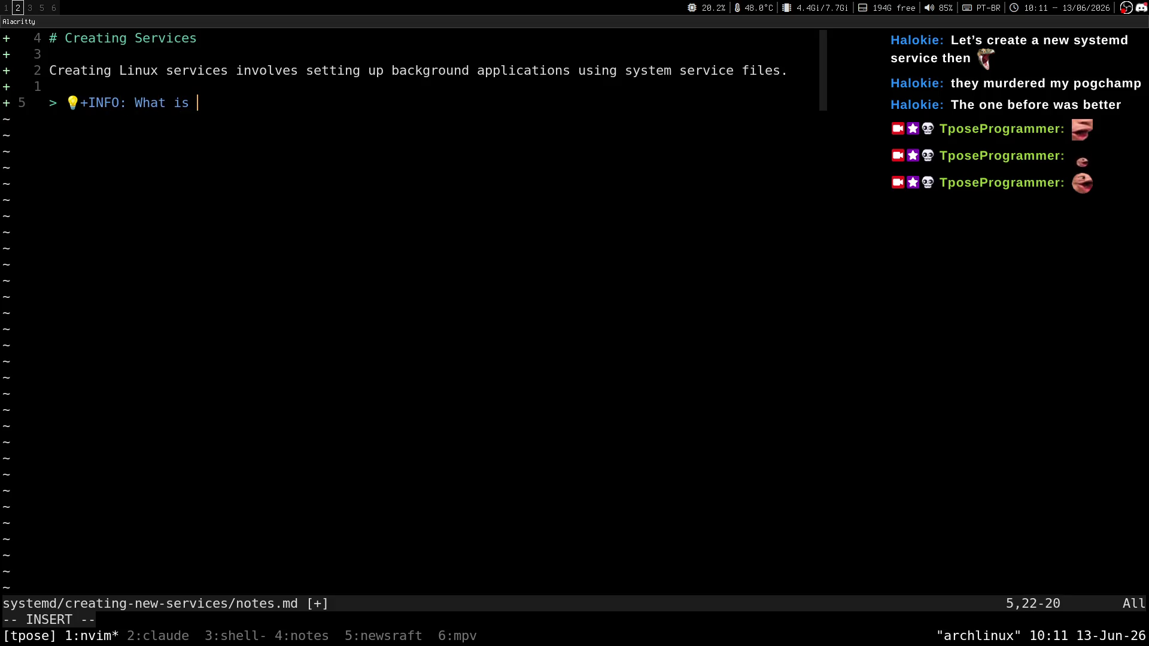
{"action": "type", "text": "the difference between a linux sy"}
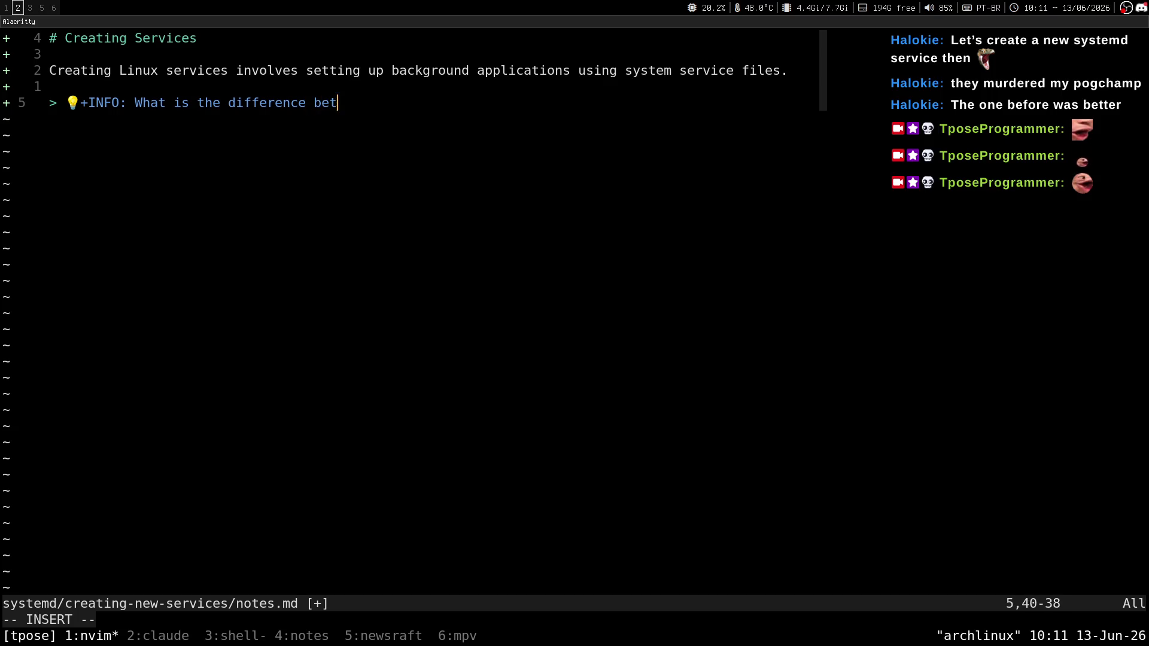
{"action": "key", "text": "BackSpace"}
{"action": "type", "text": "ervice and "}
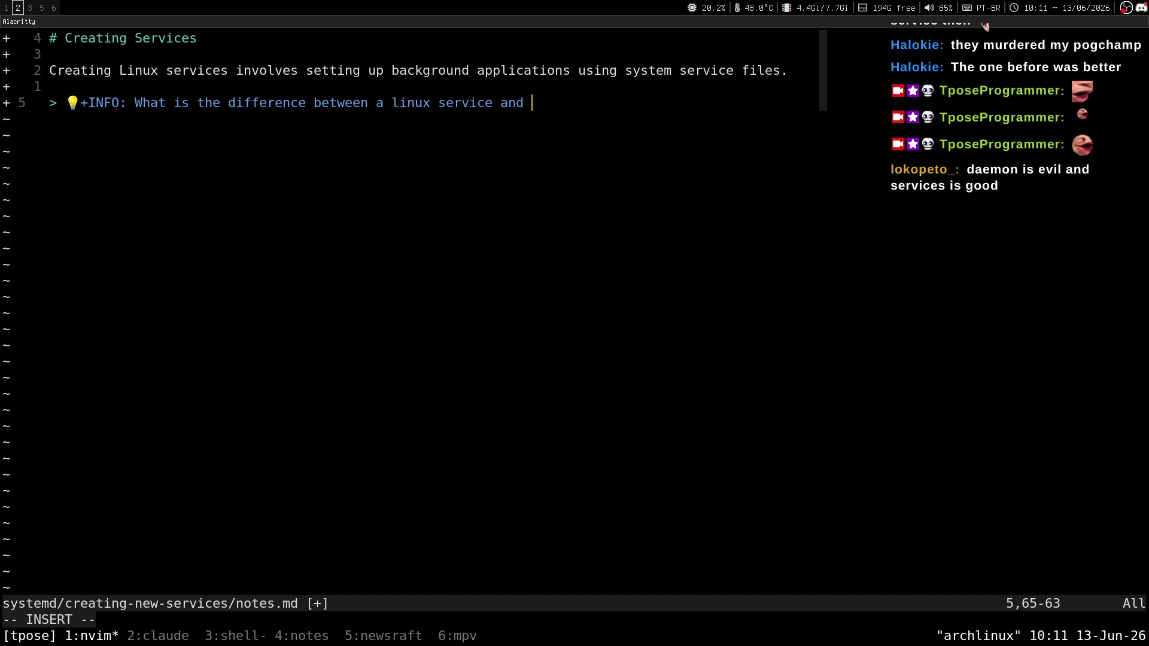
{"action": "type", "text": "a linux daemon"}
{"action": "type", "text": "?"}
{"action": "key", "text": "Escape"}
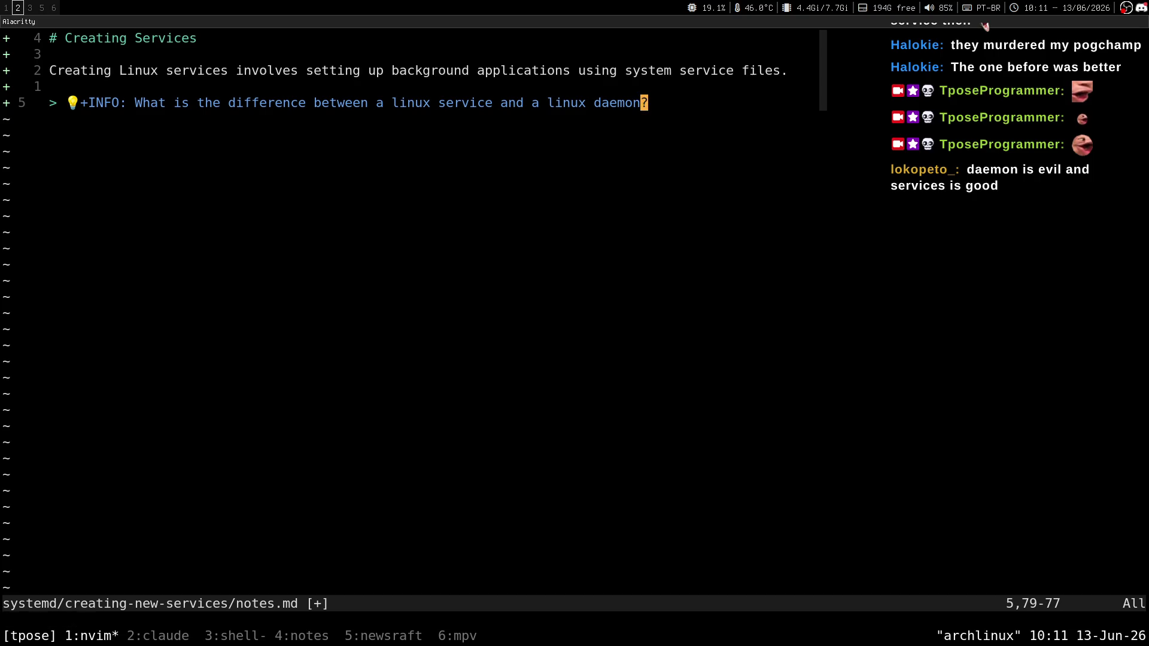
{"action": "type", "text": ":w"}
{"action": "key", "text": "Return"}
{"action": "key", "text": "braceleft"}
Step: Fix the spacing after the 💡 emoji, save again, and check the stream chat
{"action": "key", "text": "j"}
{"action": "key", "text": "l"}
{"action": "key", "text": "l"}
{"action": "key", "text": "a"}
{"action": "key", "text": "Escape"}
{"action": "key", "text": "l"}
{"action": "key", "text": "l"}
{"action": "key", "text": "l"}
{"action": "type", "text": ":w"}
{"action": "key", "text": "Return"}
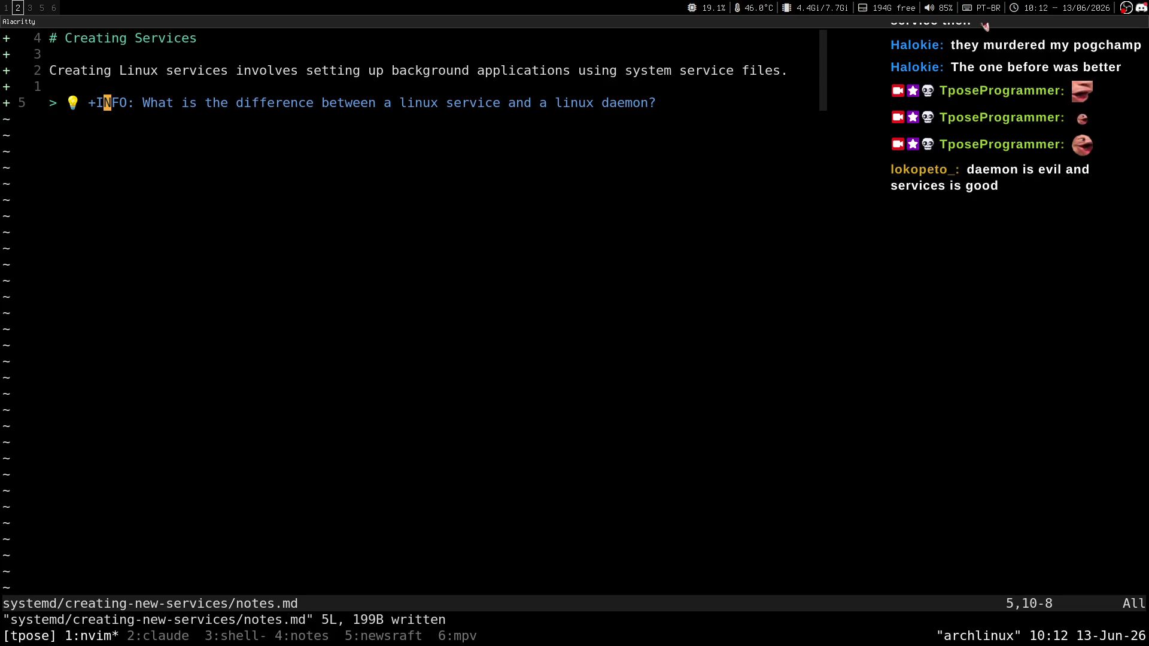
{"action": "key", "text": "super+3"}
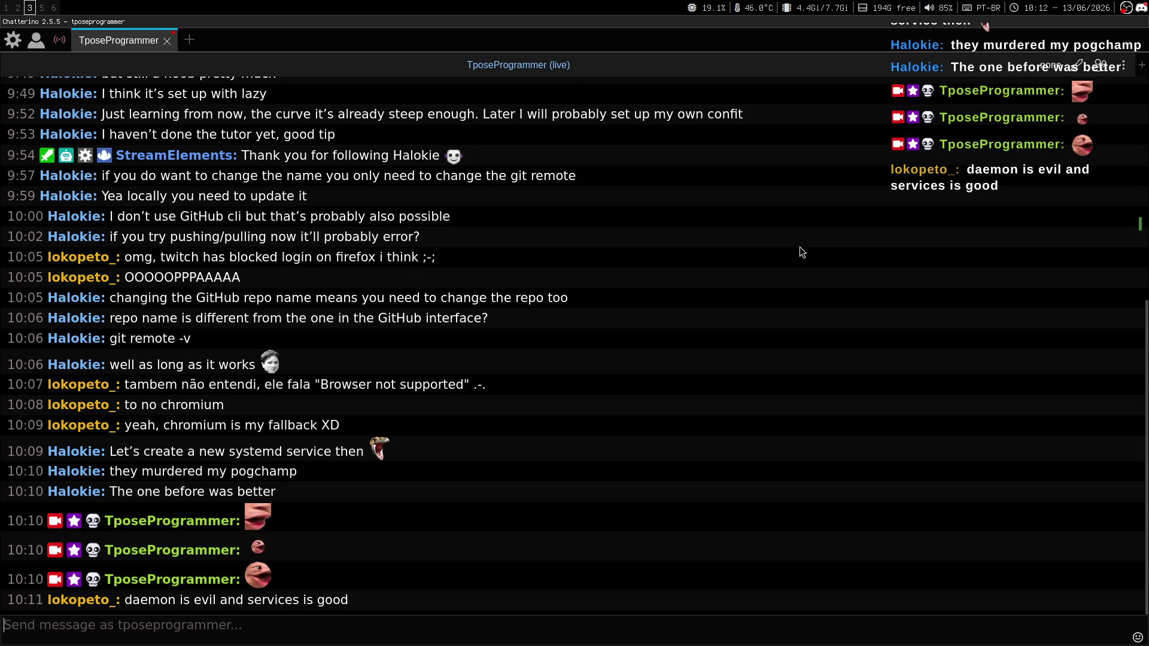
Step: Go back to the notes and reread the INFO callout line
{"action": "key", "text": "super+2"}
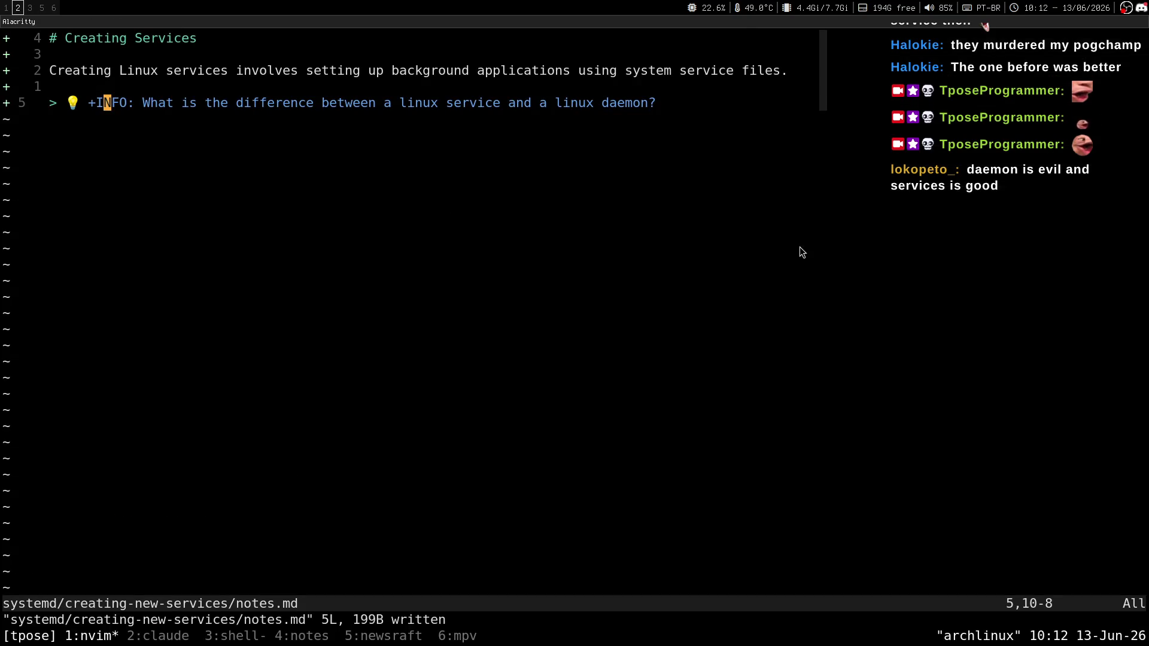
{"action": "key", "text": "k"}
{"action": "key", "text": "j"}
{"action": "key", "text": "k"}
{"action": "key", "text": "j"}
Step: Reopen the Creating New Services details on roadmap.sh and open a new browser tab
{"action": "key", "text": "super+1"}
{"action": "key", "text": "Escape"}
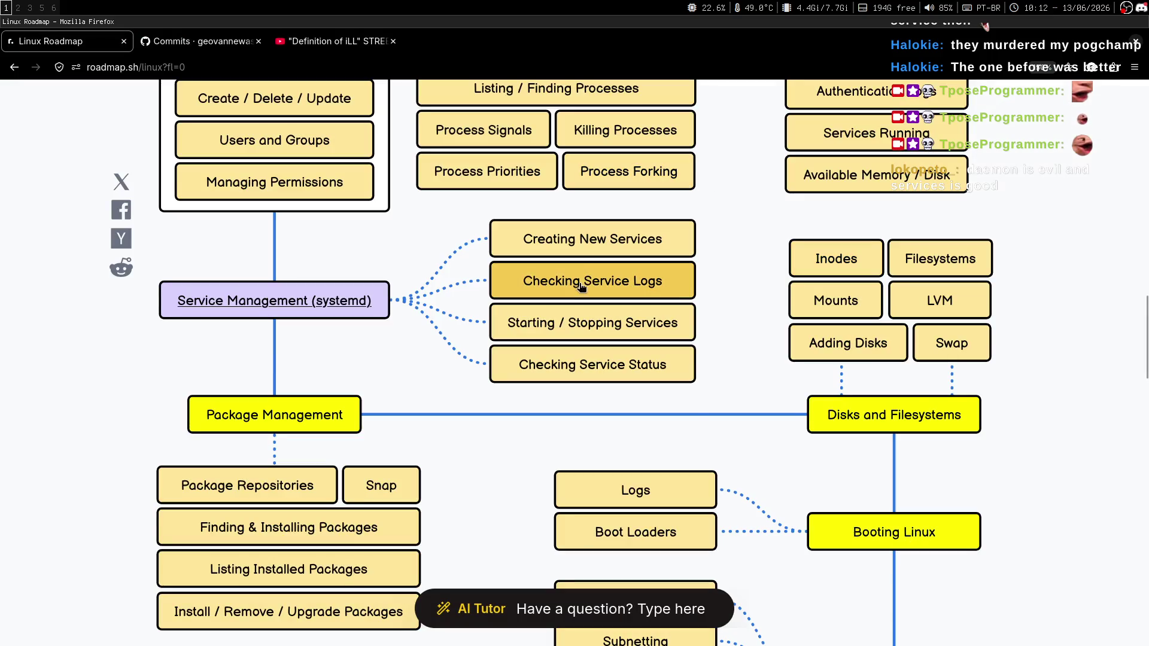
{"action": "left_click", "coordinate": [688, 245]}
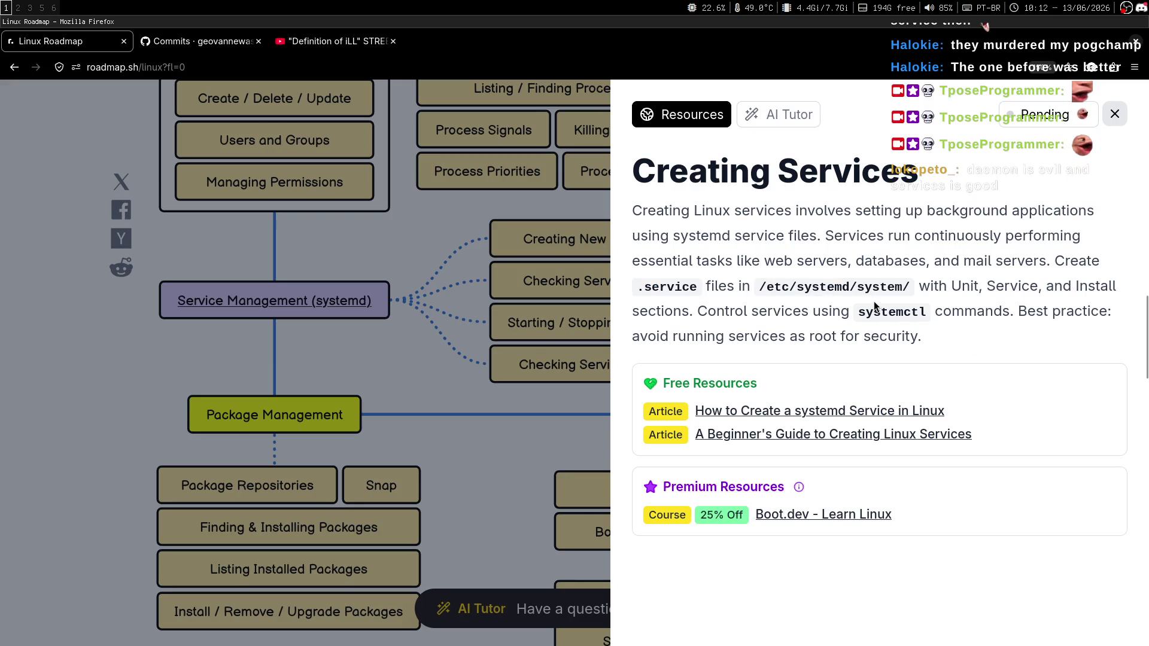
{"action": "key", "text": "ctrl+t"}
{"action": "type", "text": "s"}
{"action": "key", "text": "BackSpace"}
Step: Search 'en wikedia daemon' and open the Daemon (computing) article
{"action": "type", "text": "en"}
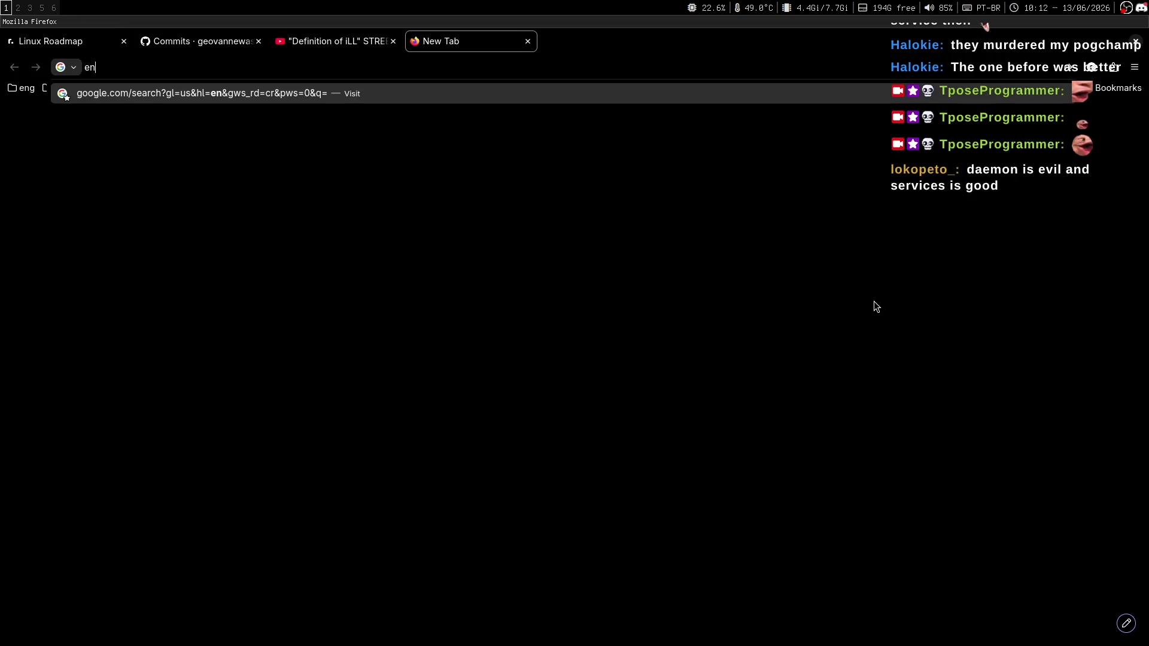
{"action": "type", "text": " wikedia "}
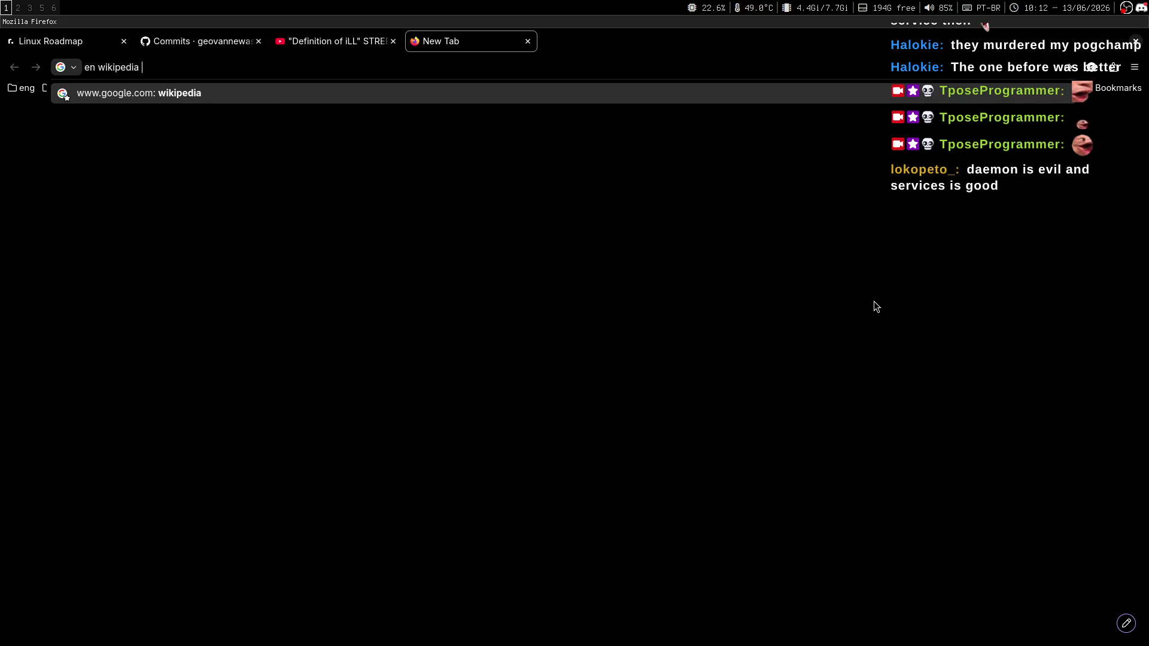
{"action": "type", "text": "daemon"}
{"action": "key", "text": "Return"}
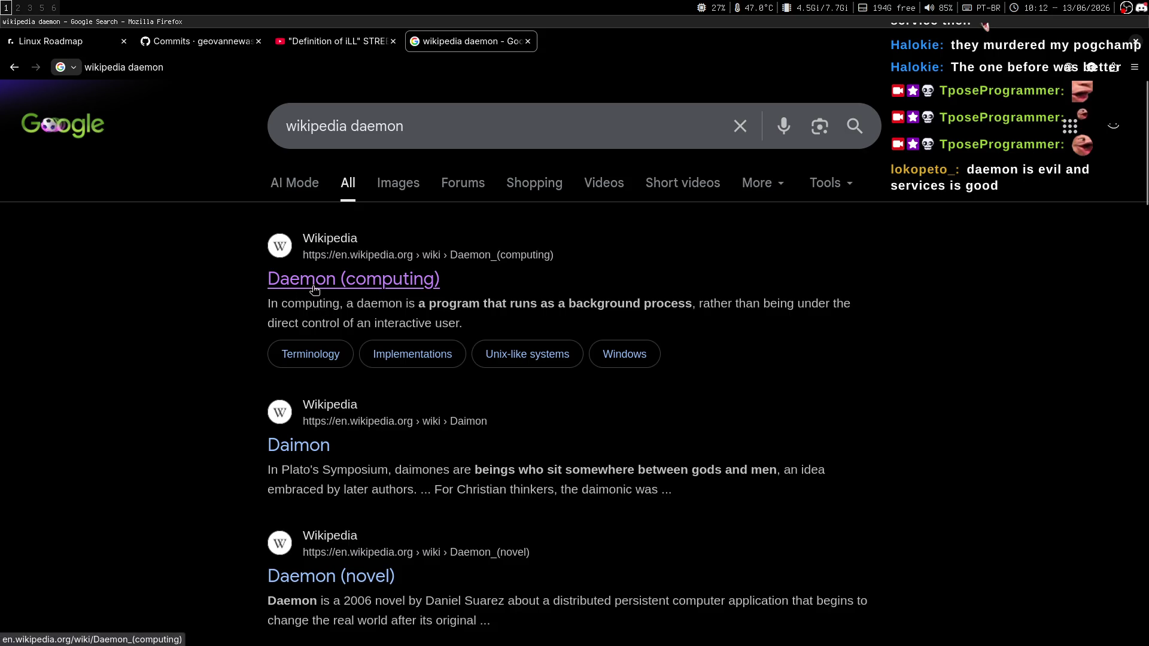
{"action": "mouse_move", "coordinate": [294, 271]}
{"action": "left_mouse_down"}
{"action": "mouse_move", "coordinate": [162, 279]}
{"action": "mouse_move", "coordinate": [283, 292]}
{"action": "left_mouse_up"}
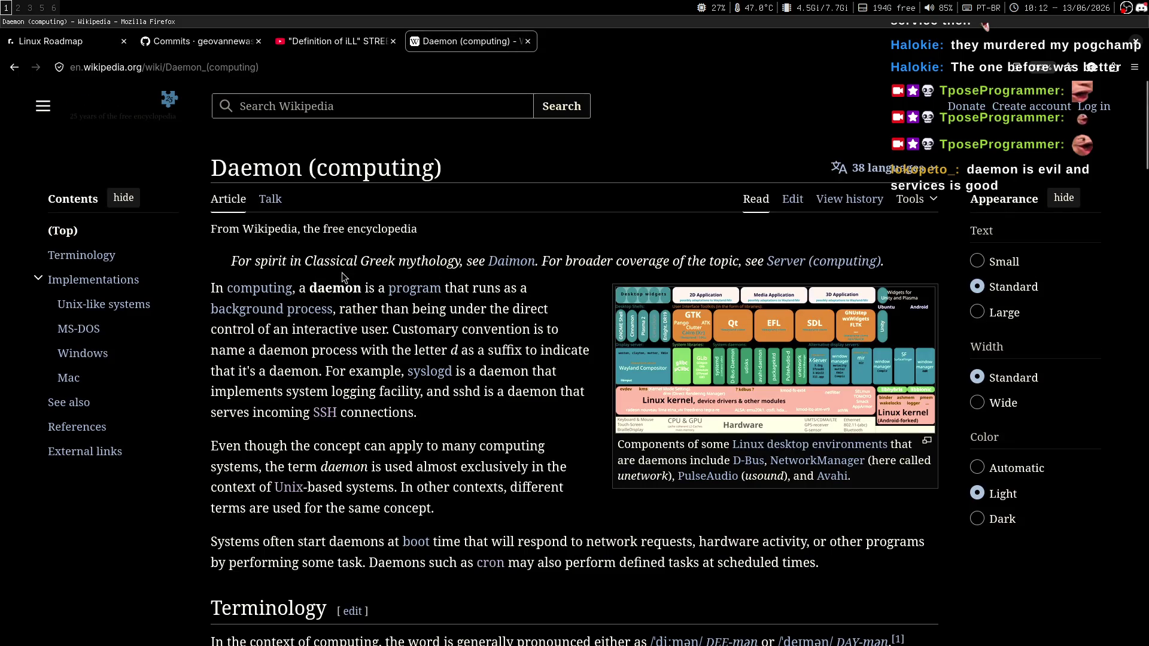
Step: Read the opening paragraphs, highlighting the daemon definition as a background process
{"action": "left_click_drag", "start_coordinate": [213, 288], "coordinate": [419, 637]}
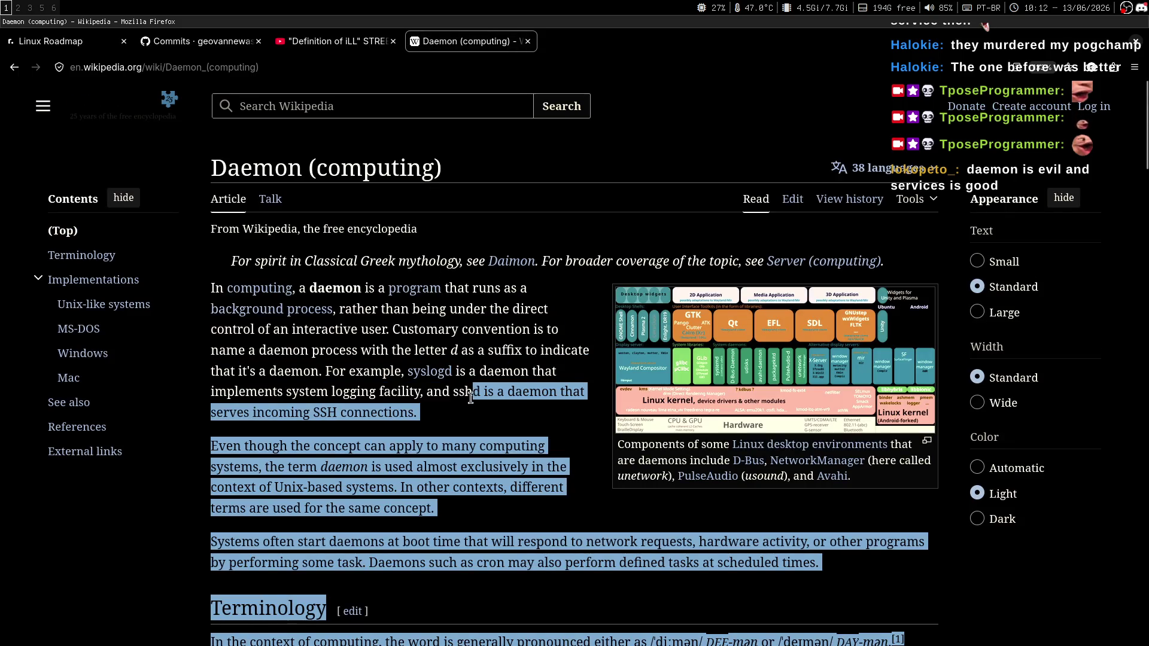
{"action": "left_click", "coordinate": [460, 413]}
{"action": "left_click_drag", "start_coordinate": [445, 416], "coordinate": [211, 288]}
{"action": "left_click", "coordinate": [213, 287]}
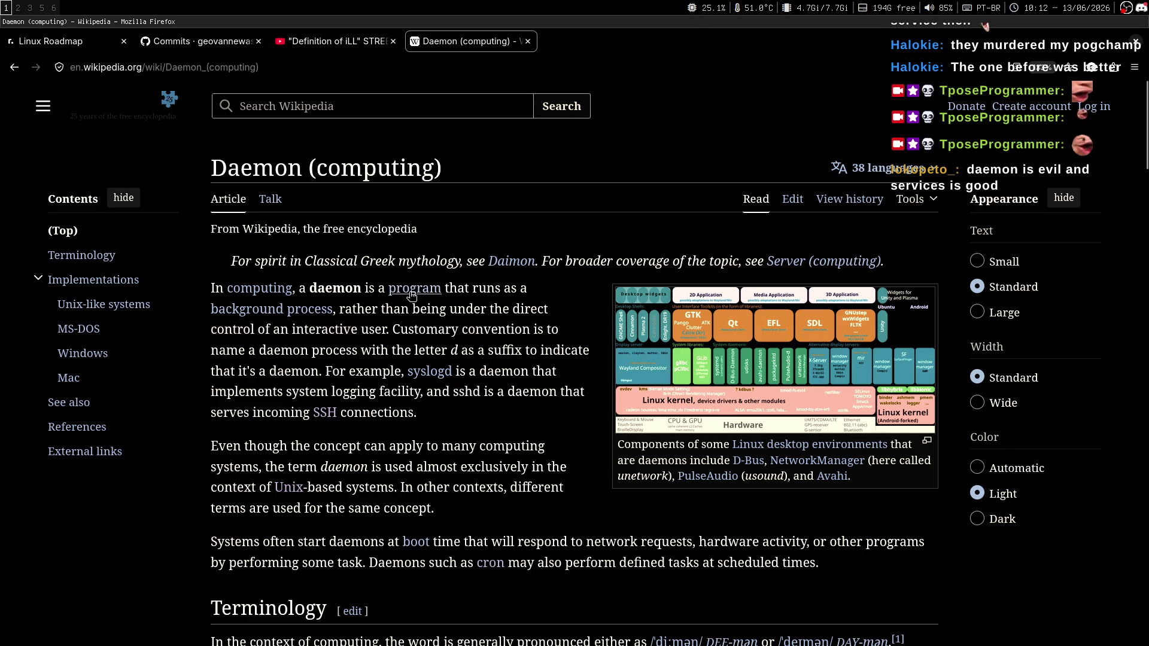
{"action": "mouse_move", "coordinate": [415, 296]}
{"action": "key", "text": "alt+Tab"}
{"action": "key", "text": "alt+Tab"}
{"action": "key", "text": "ctrl+plus"}
{"action": "key", "text": "ctrl+plus"}
{"action": "key", "text": "ctrl+minus"}
{"action": "key", "text": "ctrl+minus"}
{"action": "double_click", "coordinate": [489, 333]}
{"action": "left_click", "coordinate": [516, 348]}
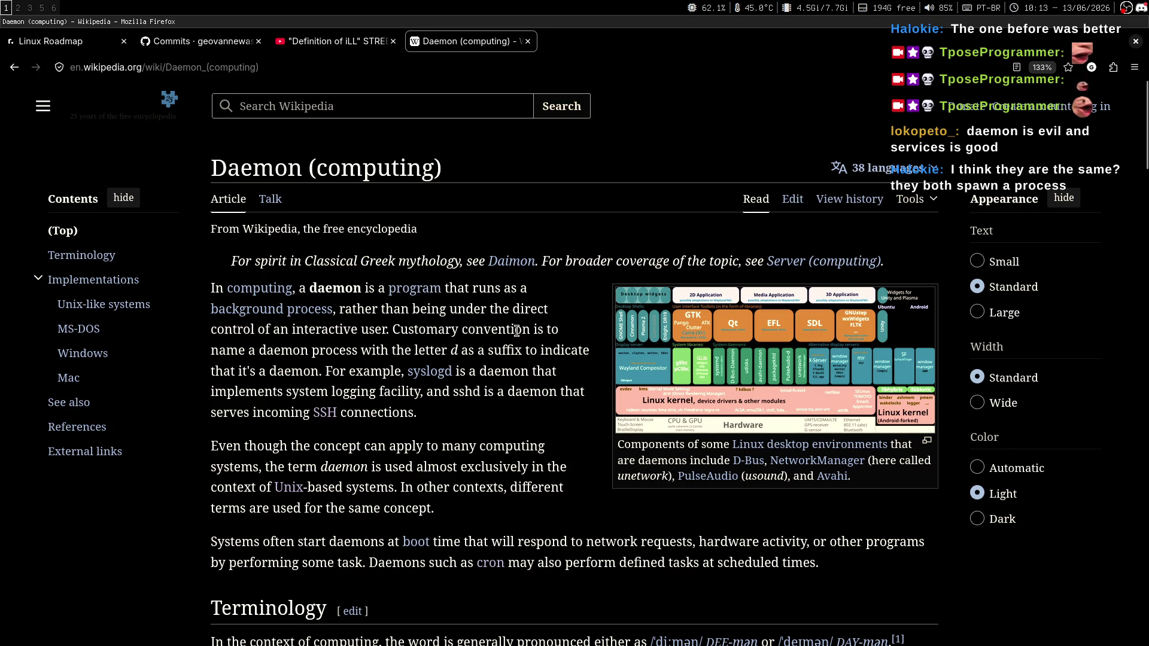
{"action": "left_click_drag", "start_coordinate": [261, 358], "coordinate": [419, 353]}
{"action": "left_click", "coordinate": [501, 375]}
{"action": "double_click", "coordinate": [512, 356]}
{"action": "left_click", "coordinate": [513, 367]}
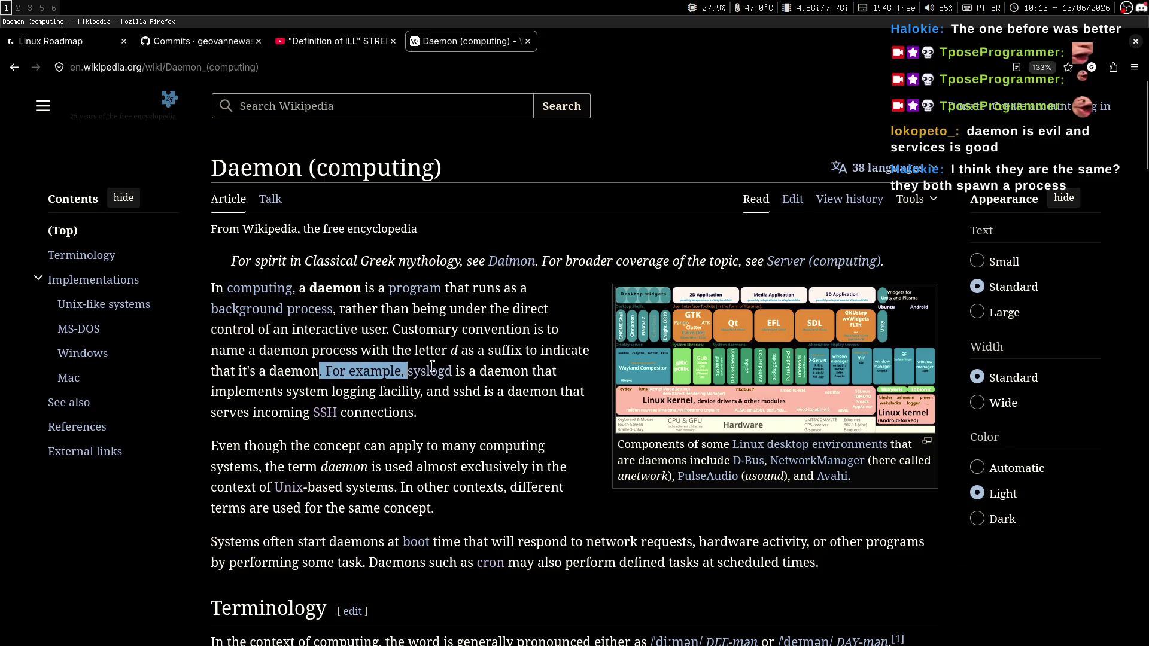
{"action": "mouse_move", "coordinate": [443, 376]}
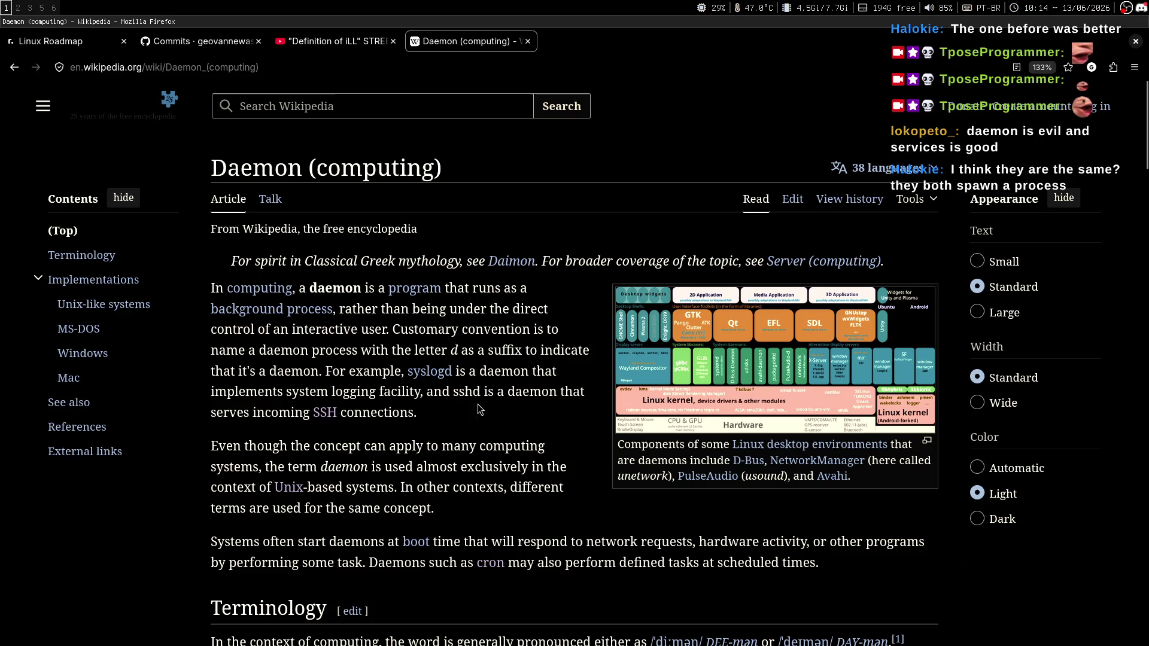
{"action": "left_click", "coordinate": [526, 363]}
{"action": "scroll", "coordinate": [518, 383], "scroll_direction": "down", "scroll_amount": 1}
{"action": "left_click_drag", "start_coordinate": [239, 412], "coordinate": [492, 413]}
{"action": "middle_click", "coordinate": [541, 422]}
{"action": "scroll", "coordinate": [532, 446], "scroll_direction": "down", "scroll_amount": 2}
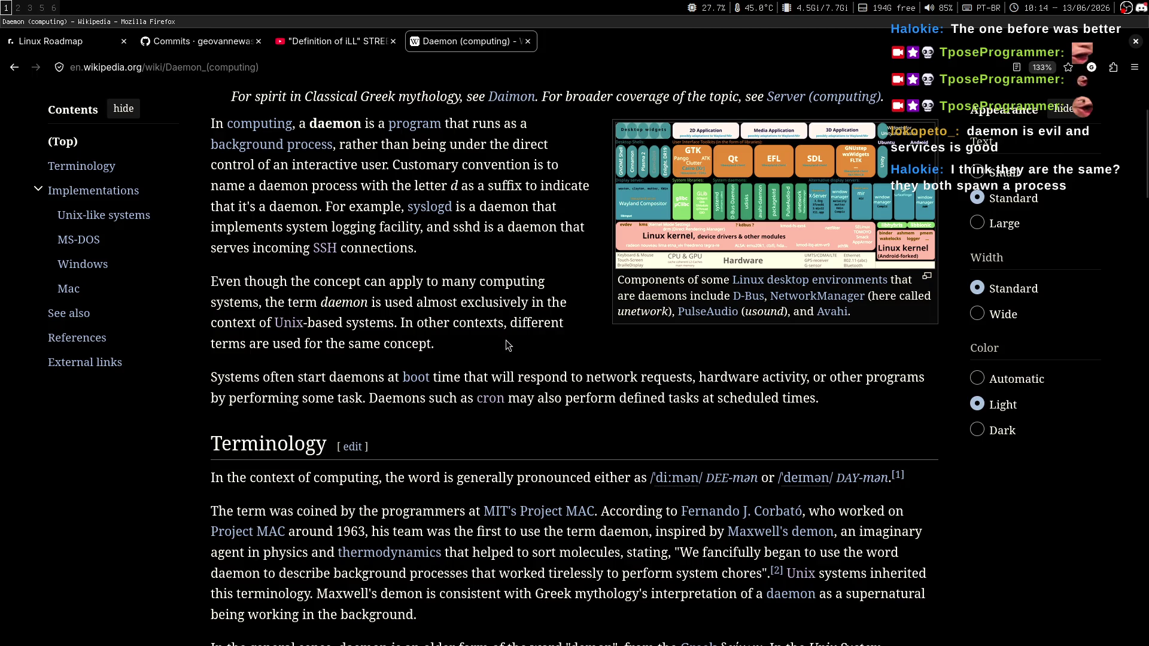
Step: Scroll the Daemon article's introduction and mark the passage about daemons started at boot
{"action": "left_click_drag", "start_coordinate": [534, 341], "coordinate": [510, 323]}
{"action": "left_click", "coordinate": [510, 327]}
{"action": "scroll", "coordinate": [506, 354], "scroll_direction": "down", "scroll_amount": 1}
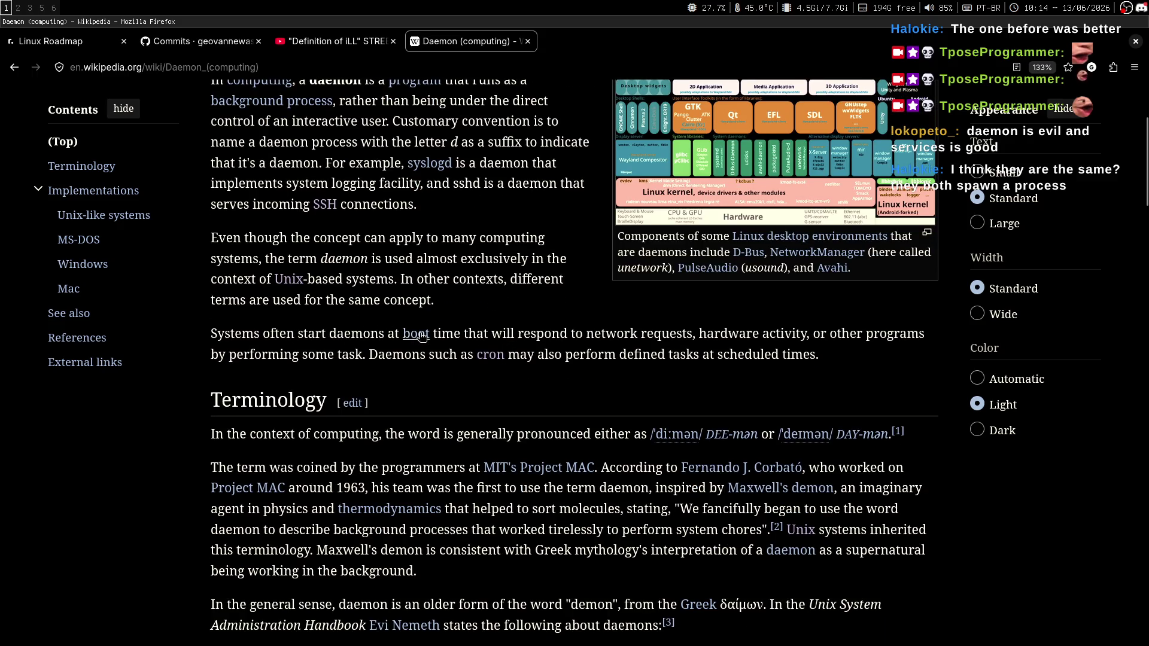
{"action": "scroll", "coordinate": [590, 335], "scroll_direction": "down", "scroll_amount": 1}
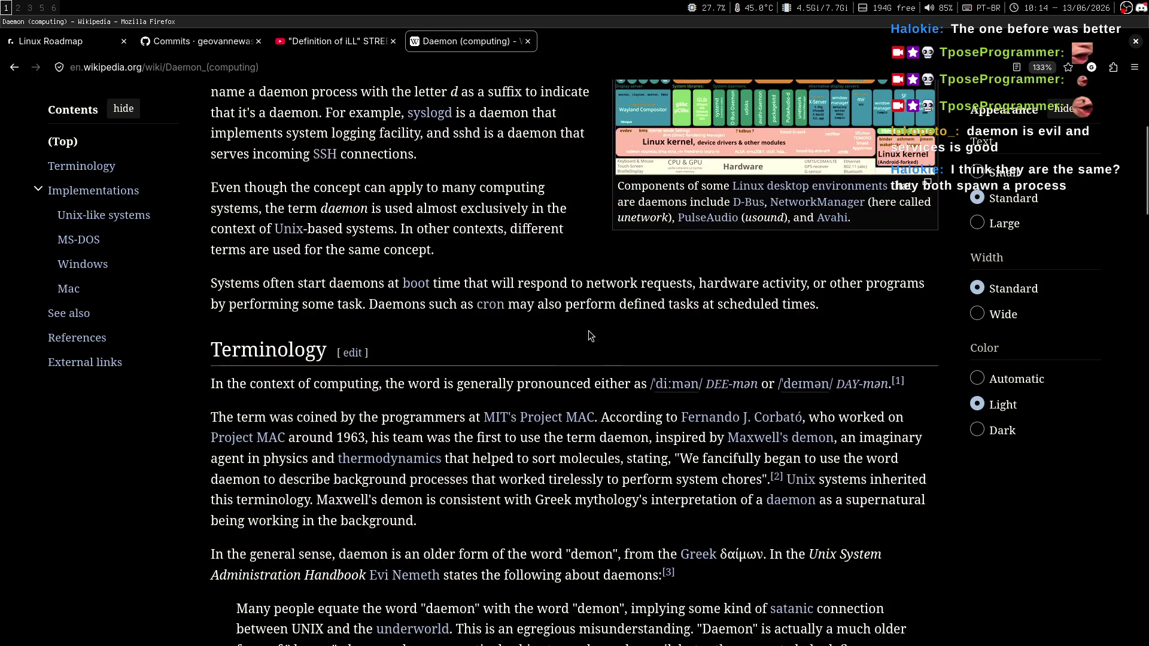
{"action": "left_click_drag", "start_coordinate": [449, 282], "coordinate": [598, 634]}
{"action": "left_click", "coordinate": [545, 319]}
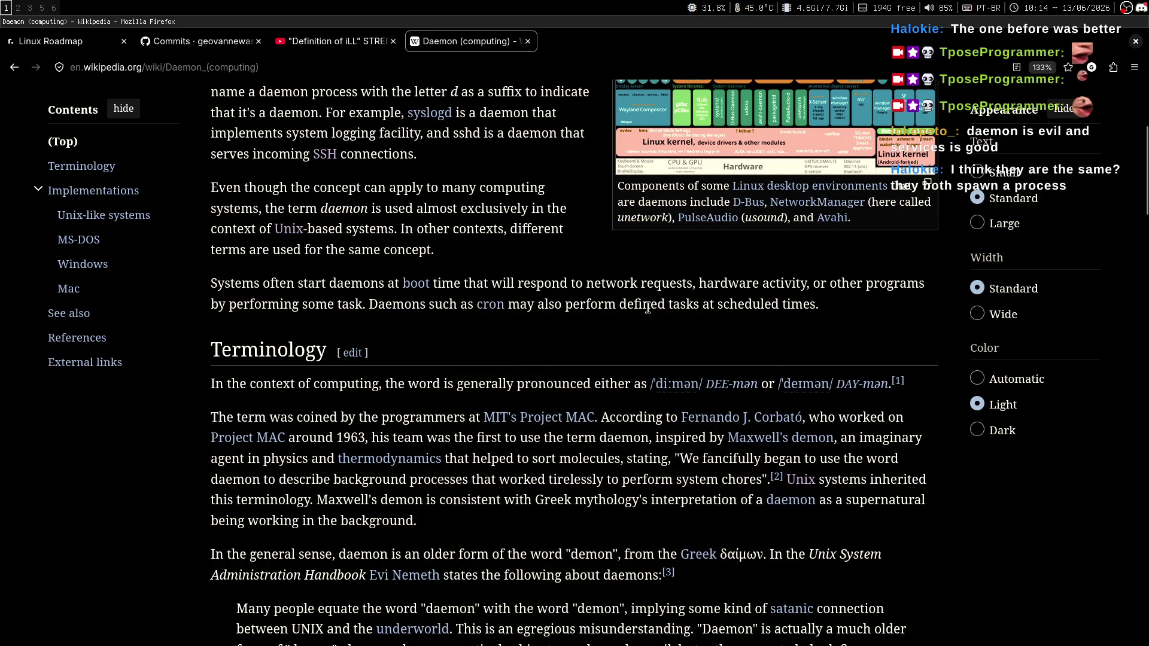
Step: Look at the cron link in the introduction, then bring Chatterino to the front
{"action": "mouse_move", "coordinate": [490, 313]}
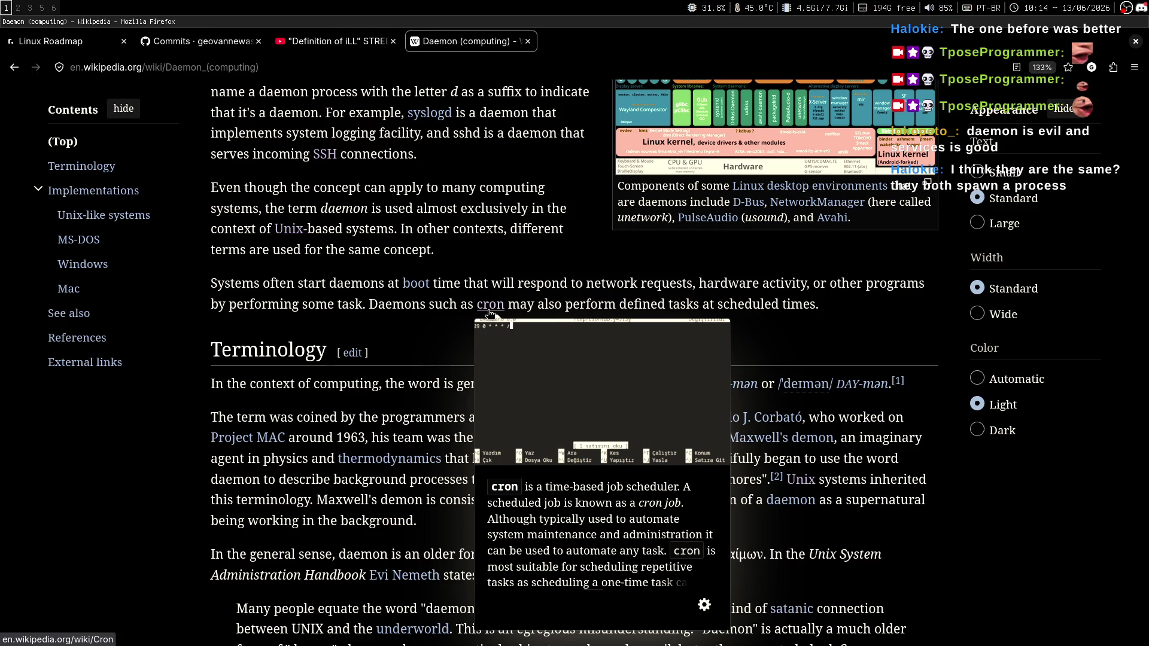
{"action": "middle_click", "coordinate": [501, 240]}
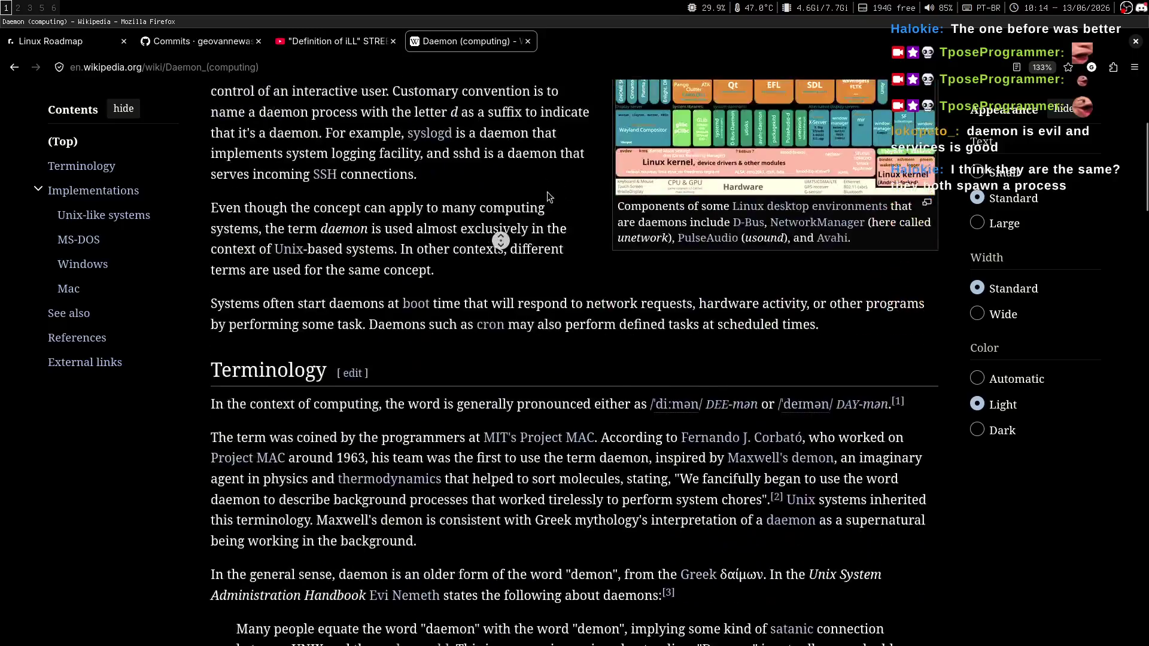
{"action": "left_click", "coordinate": [527, 250]}
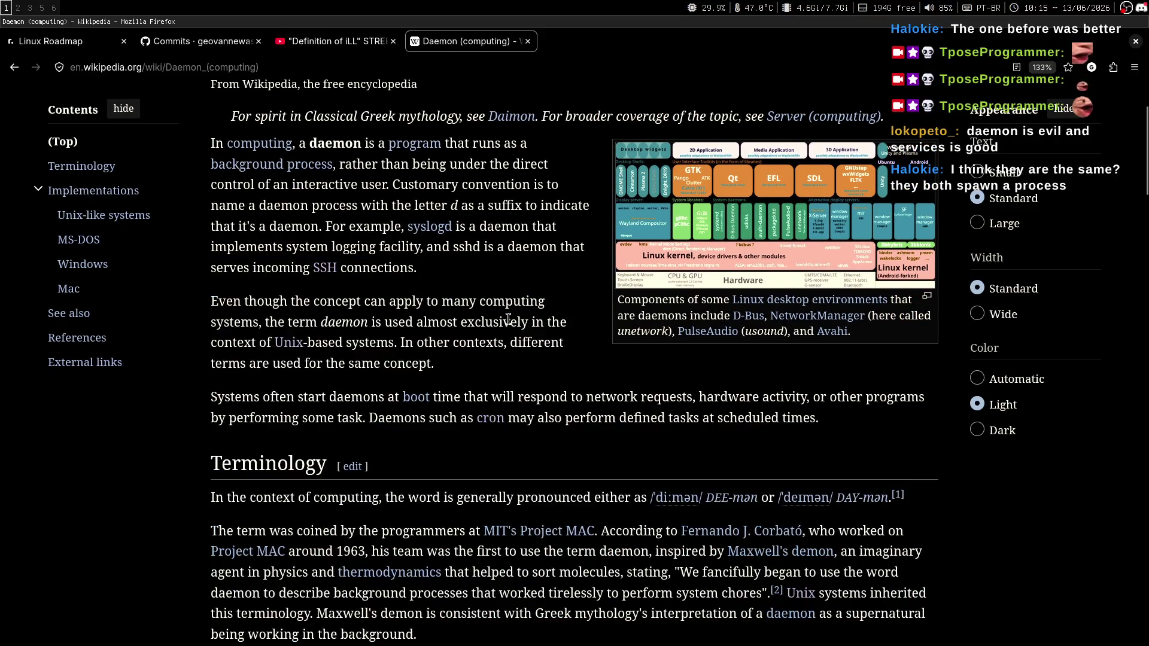
{"action": "key", "text": "super+3"}
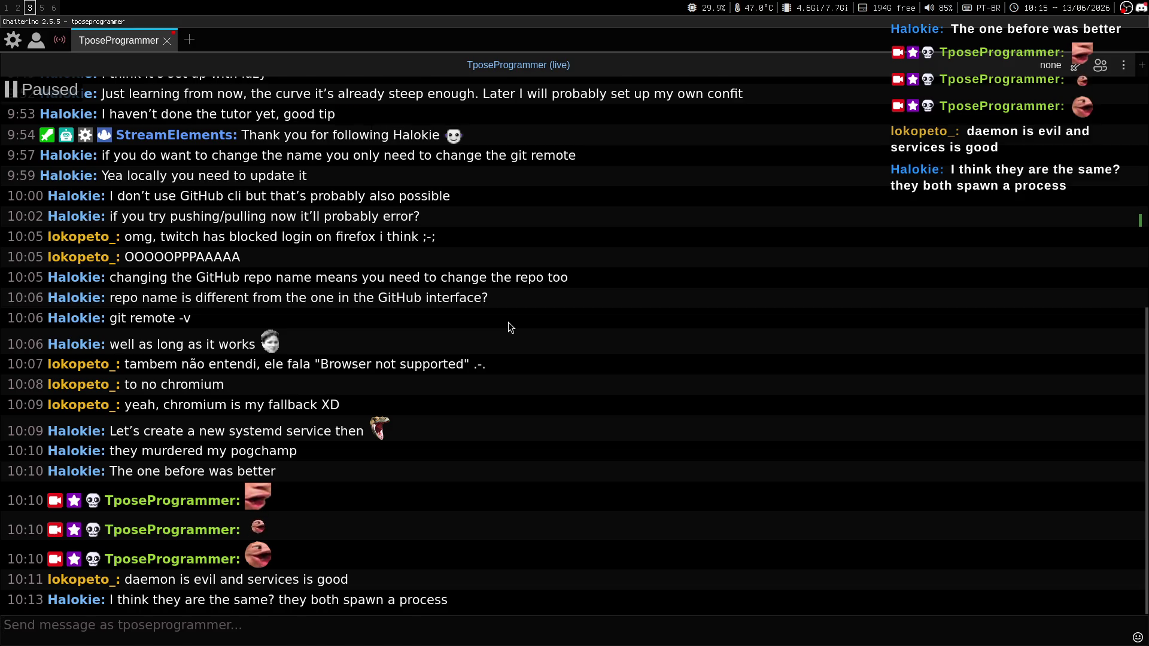
Step: Return to the Wikipedia daemon article after another glance at the stream chat
{"action": "key", "text": "super+1"}
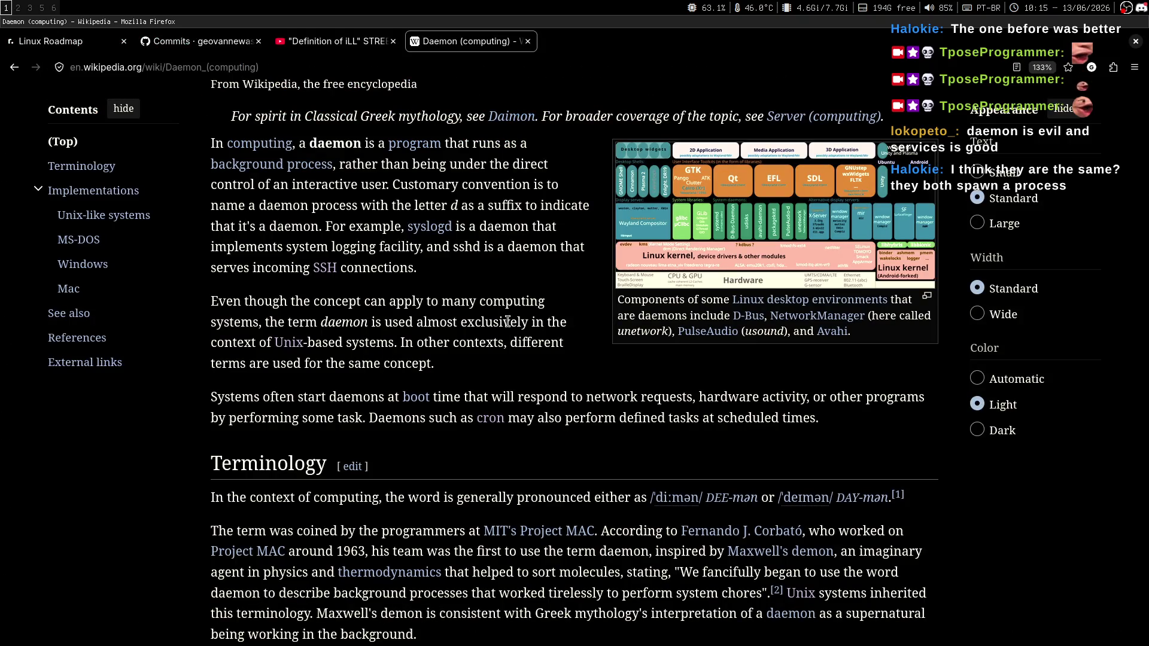
{"action": "key", "text": "super+3"}
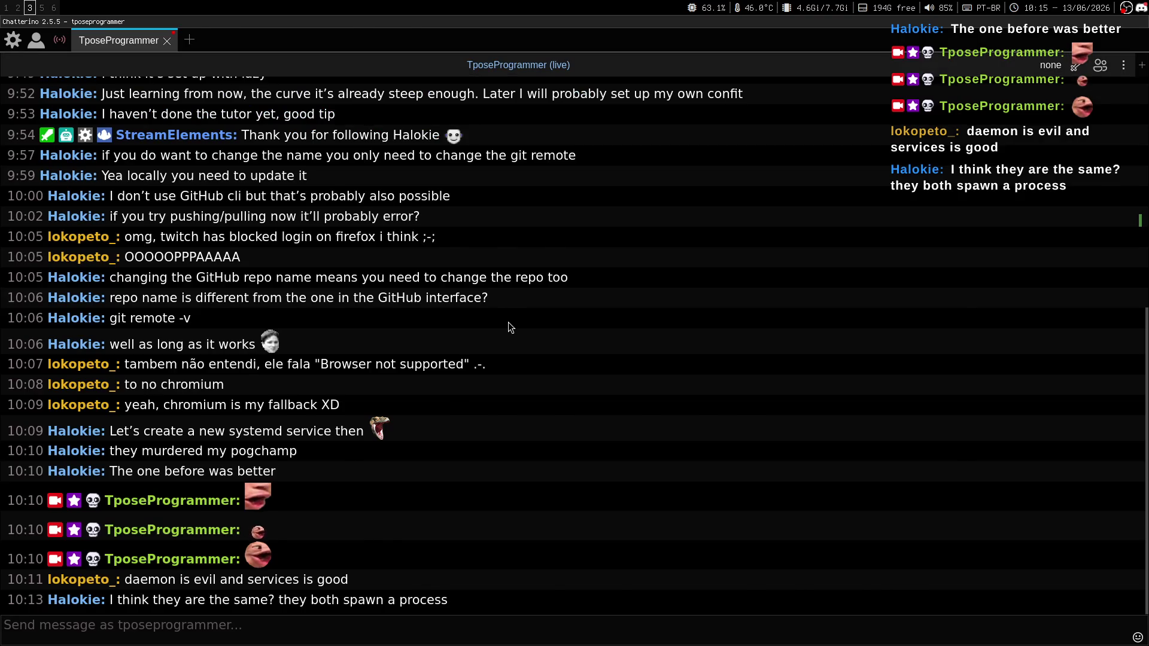
{"action": "key", "text": "super+1"}
{"action": "scroll", "coordinate": [482, 291], "scroll_direction": "down", "scroll_amount": 5}
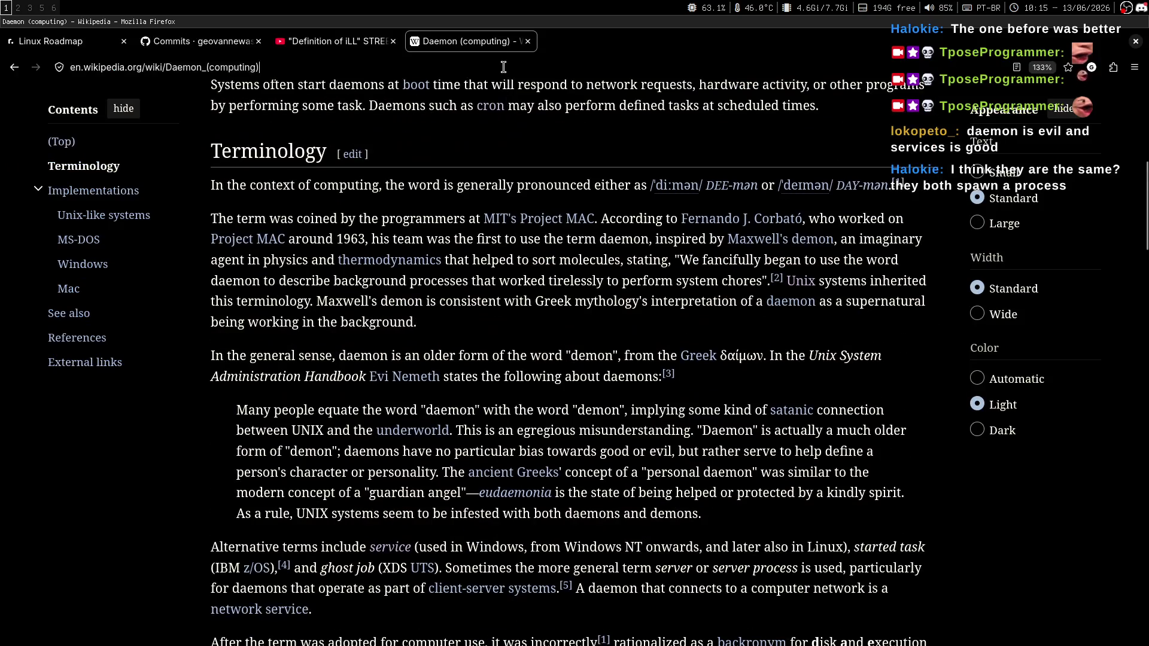
Step: Search 'what is the difference between a linux service and a linux daemon'
{"action": "type", "text": "en"}
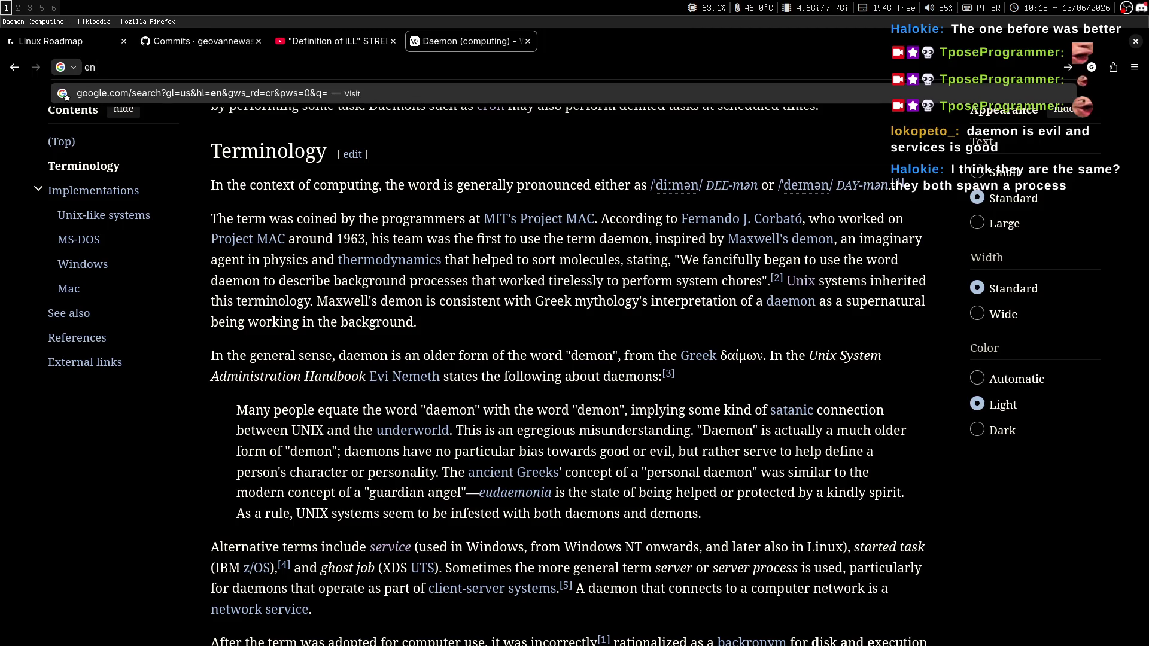
{"action": "type", "text": " wha"}
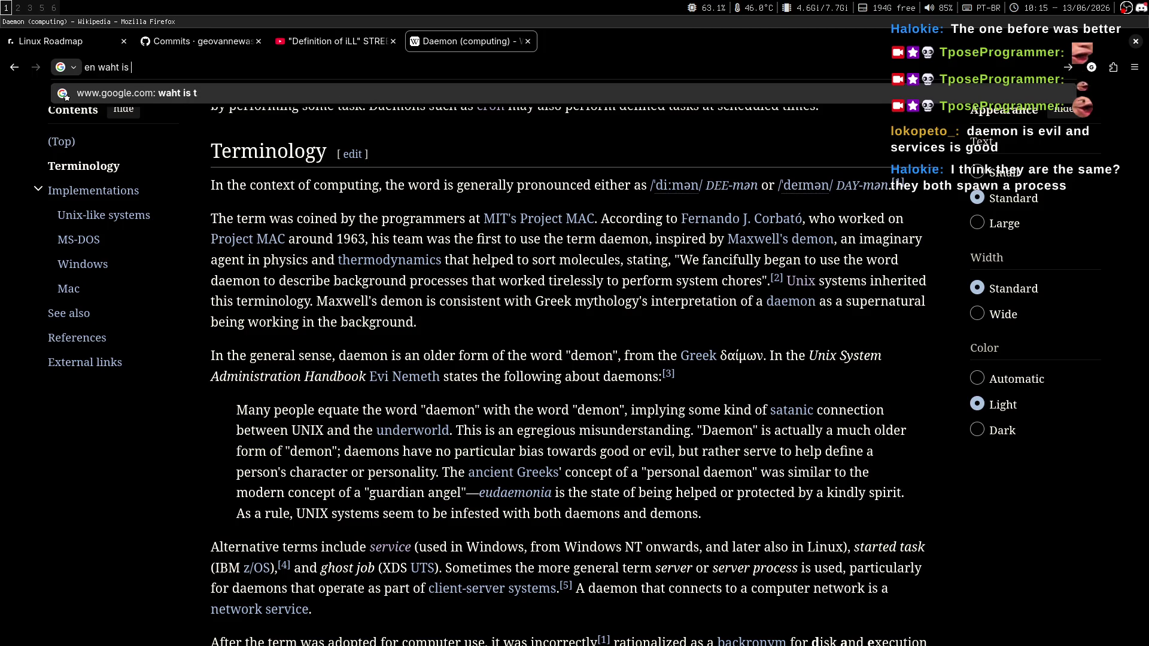
{"action": "type", "text": "t is the diffe"}
{"action": "key", "text": "BackSpace"}
{"action": "key", "text": "BackSpace"}
{"action": "type", "text": "er"}
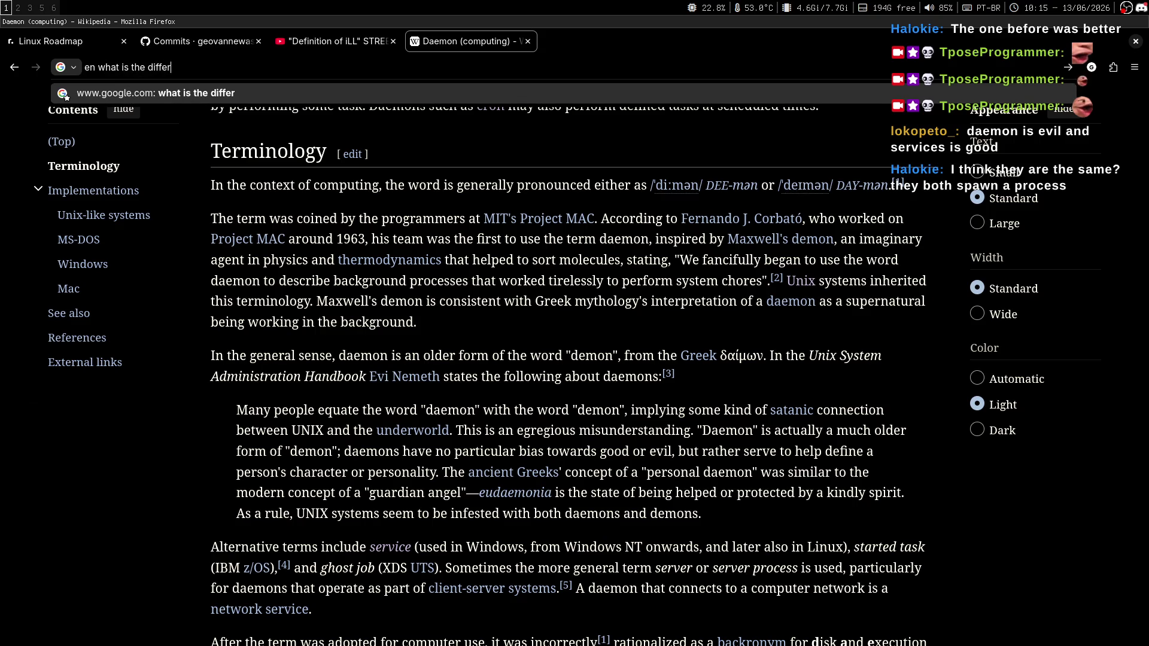
{"action": "type", "text": "ence between s"}
{"action": "key", "text": "BackSpace"}
{"action": "type", "text": "a linux service and a s"}
{"action": "key", "text": "BackSpace"}
{"action": "type", "text": "linux daemon"}
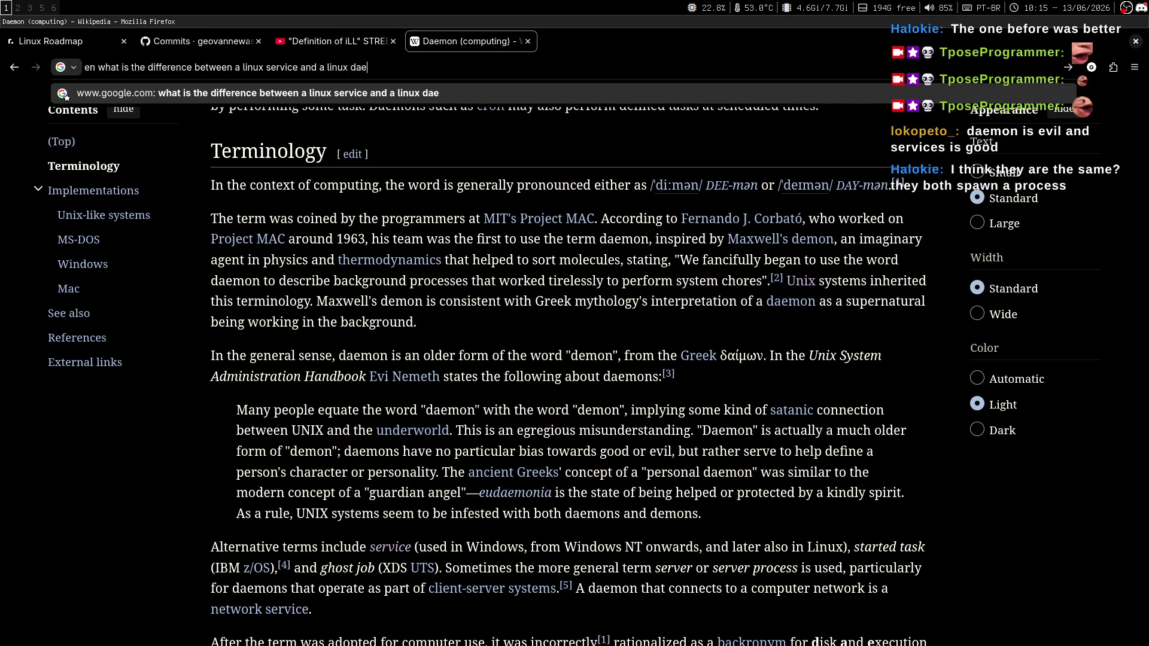
{"action": "key", "text": "Return"}
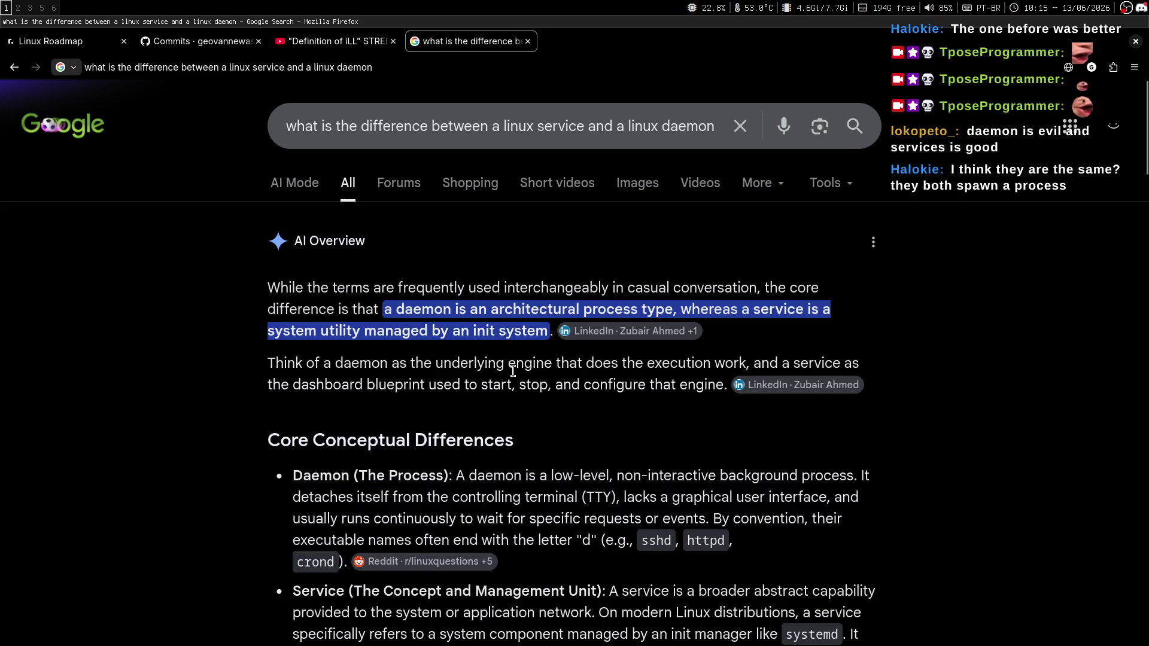
Step: Read the AI Overview, marking the daemon-as-engine sentence and the Service description
{"action": "scroll", "coordinate": [549, 386], "scroll_direction": "down", "scroll_amount": 1}
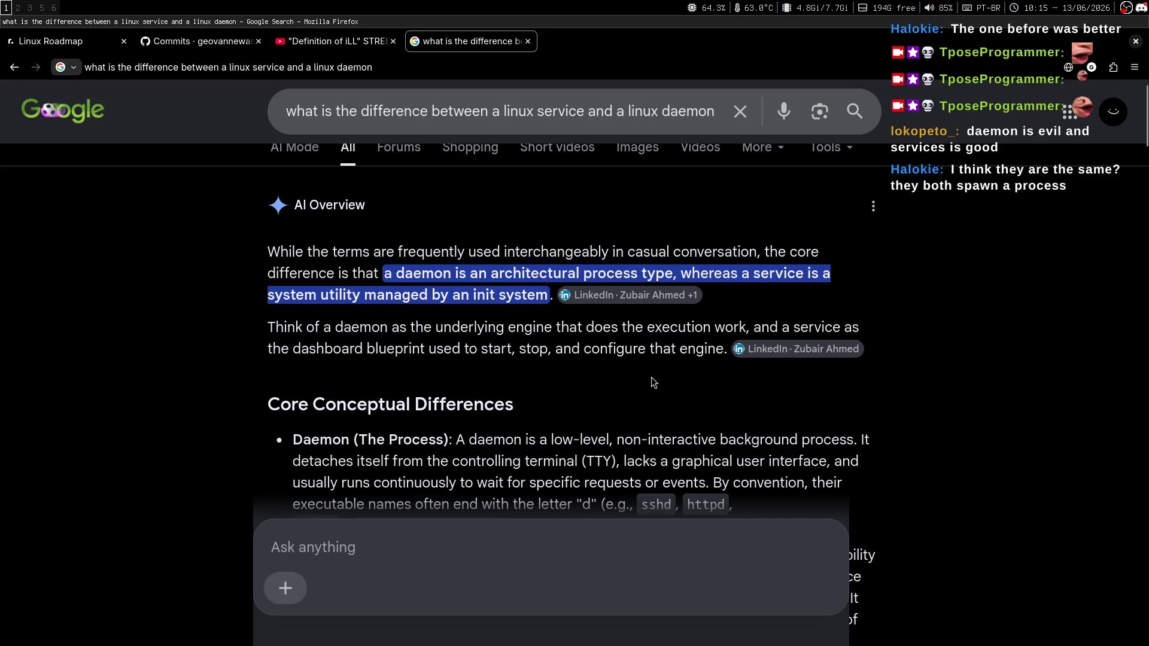
{"action": "scroll", "coordinate": [649, 371], "scroll_direction": "down", "scroll_amount": 1}
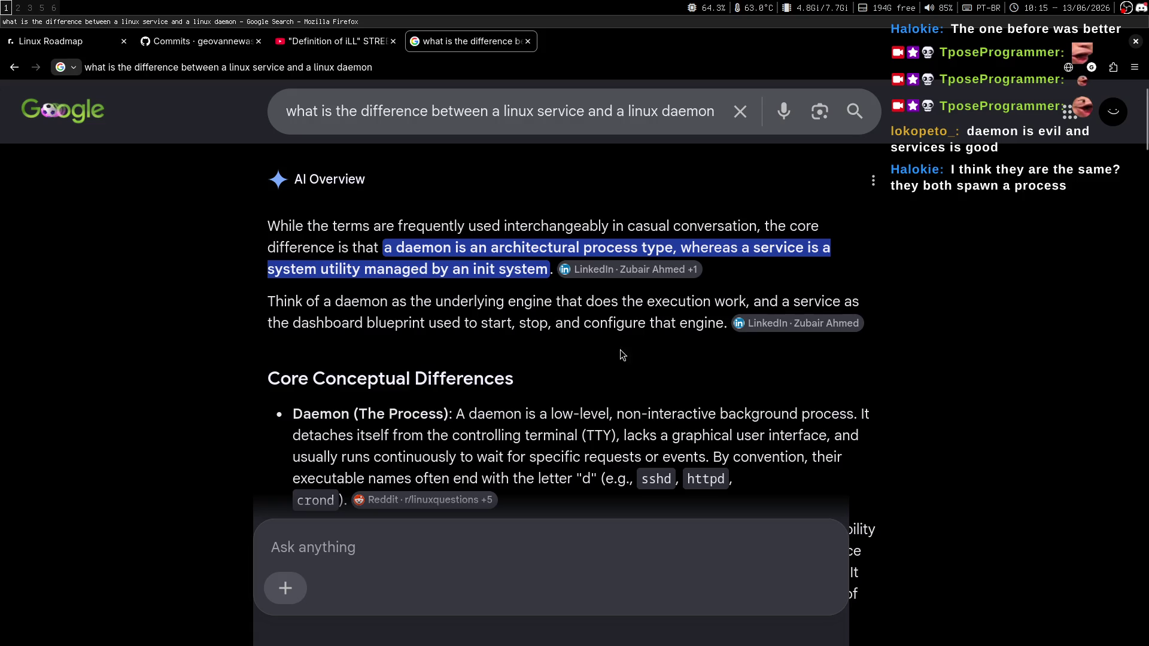
{"action": "left_click_drag", "start_coordinate": [303, 302], "coordinate": [624, 302]}
{"action": "left_click", "coordinate": [642, 302]}
{"action": "middle_click", "coordinate": [909, 301]}
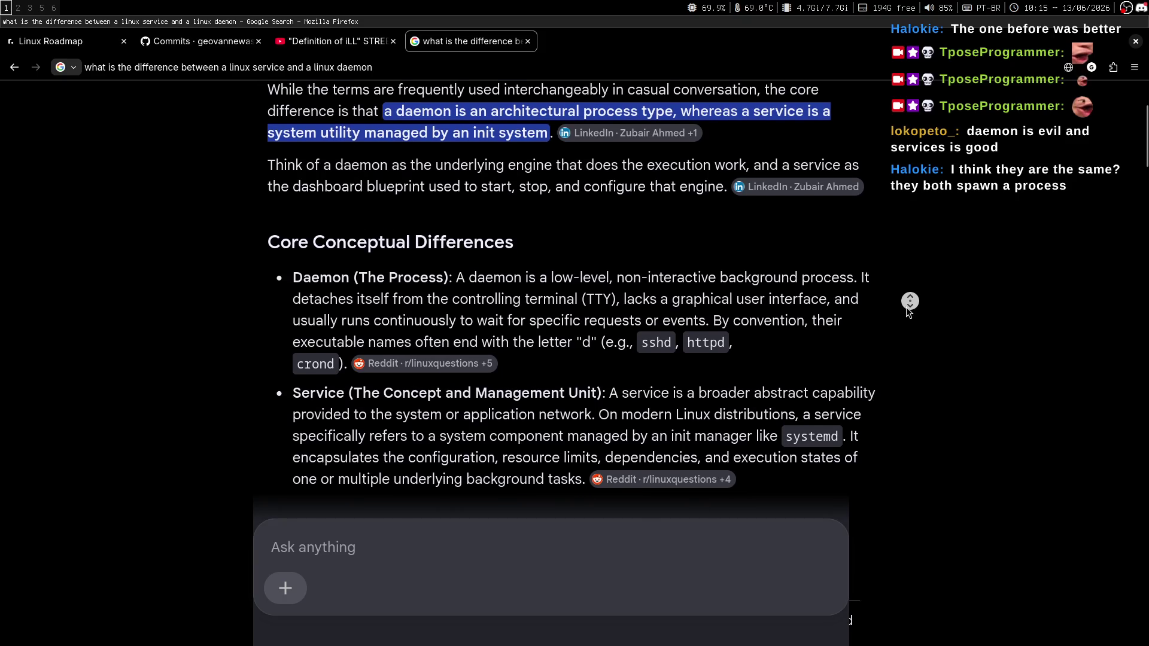
{"action": "middle_click", "coordinate": [905, 310]}
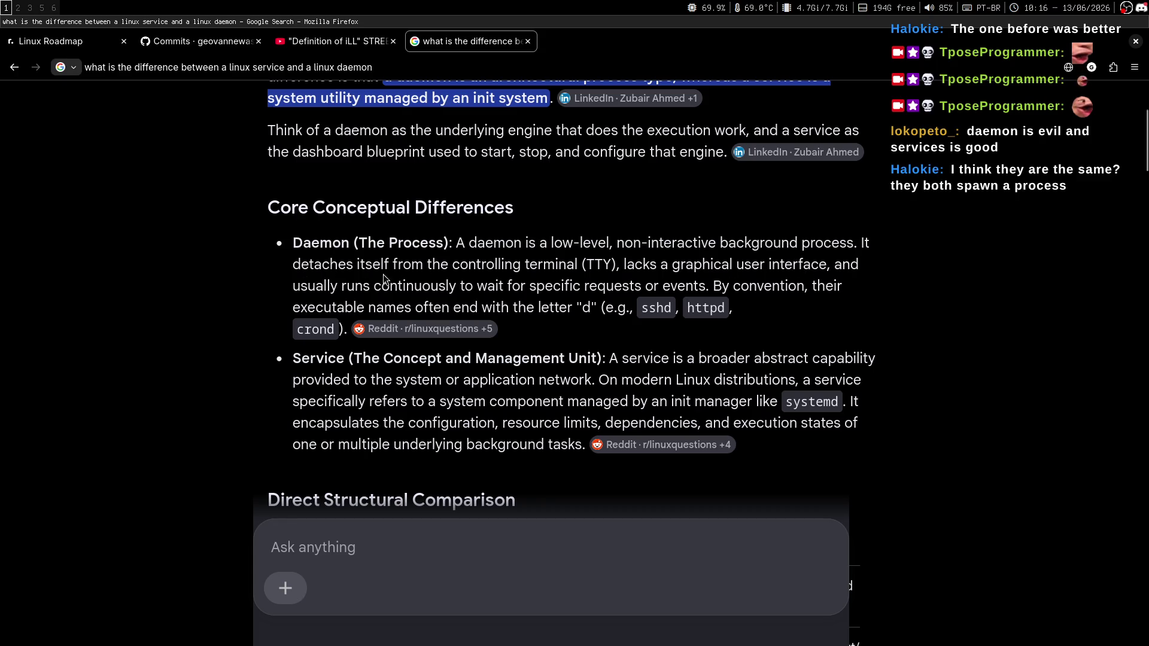
{"action": "middle_click", "coordinate": [901, 296]}
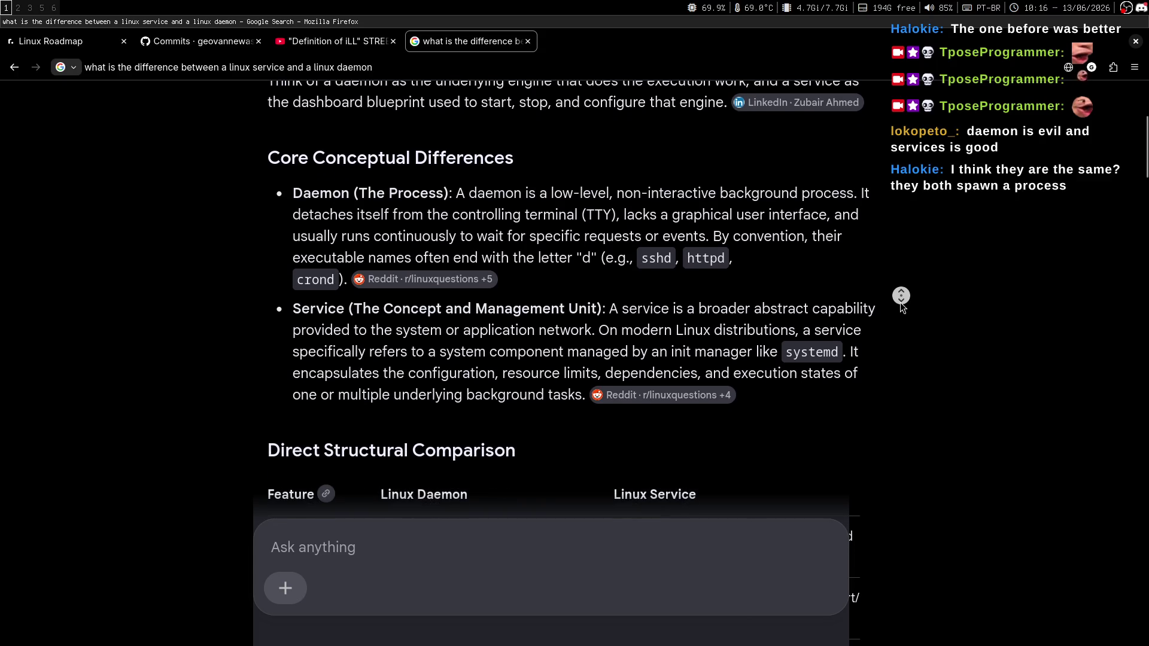
{"action": "left_click", "coordinate": [908, 304]}
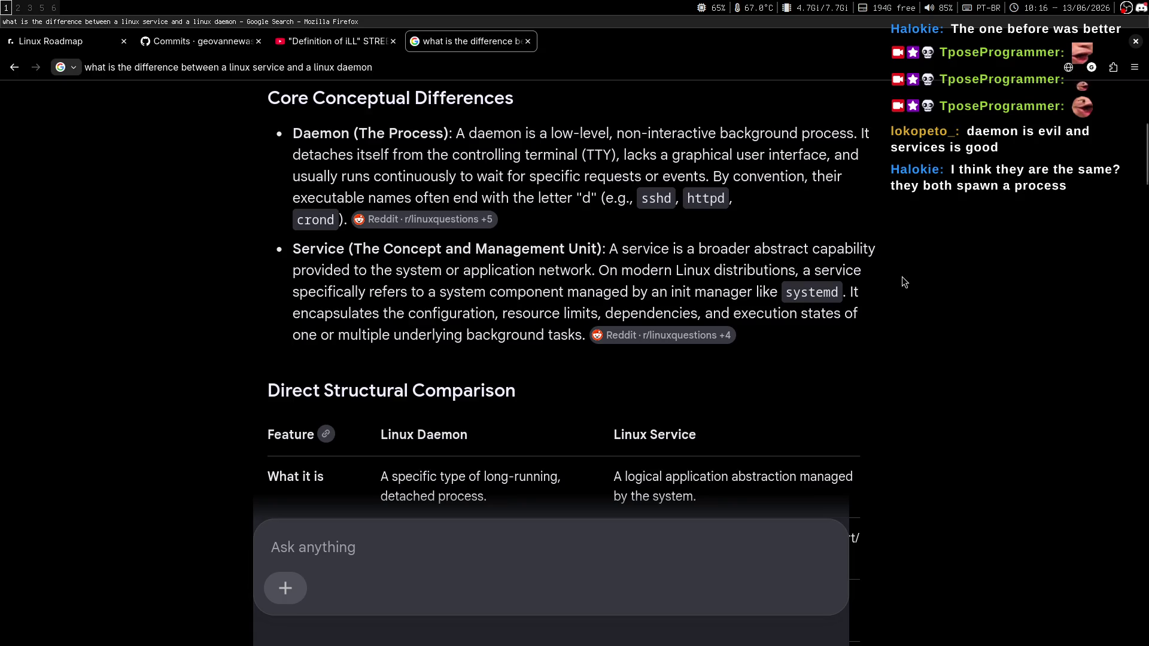
{"action": "left_click_drag", "start_coordinate": [305, 271], "coordinate": [587, 273]}
{"action": "left_click", "coordinate": [569, 287]}
Step: Scroll down to the How Modern Linux section of the answer
{"action": "scroll", "coordinate": [546, 287], "scroll_direction": "down", "scroll_amount": 3}
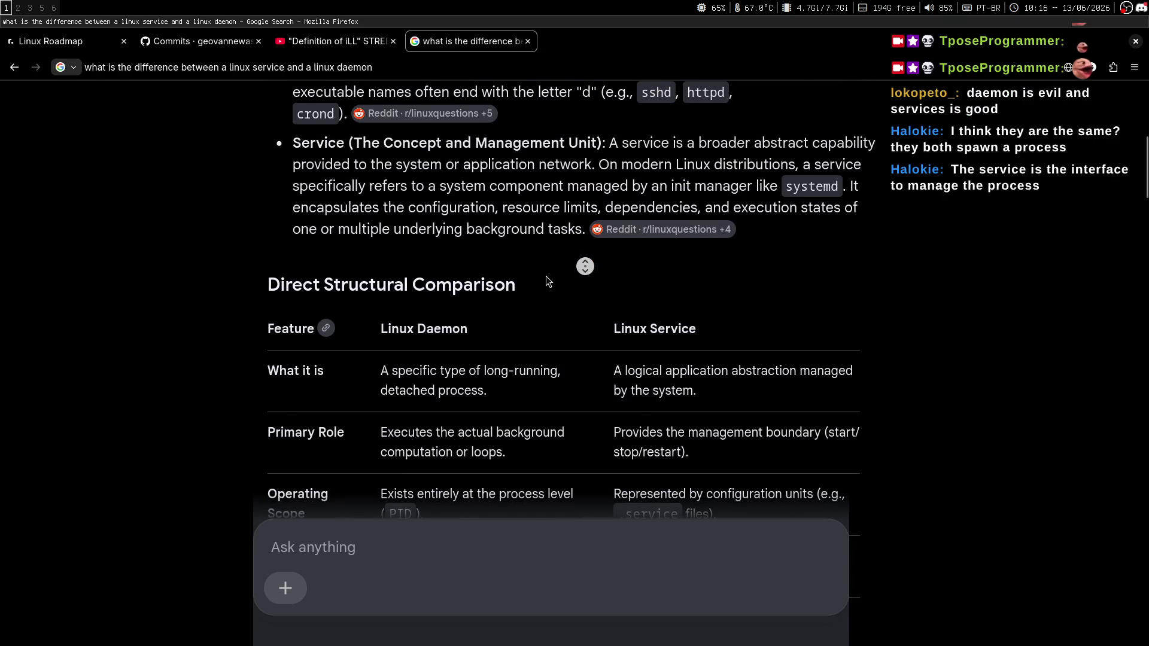
{"action": "scroll", "coordinate": [547, 272], "scroll_direction": "down", "scroll_amount": 1}
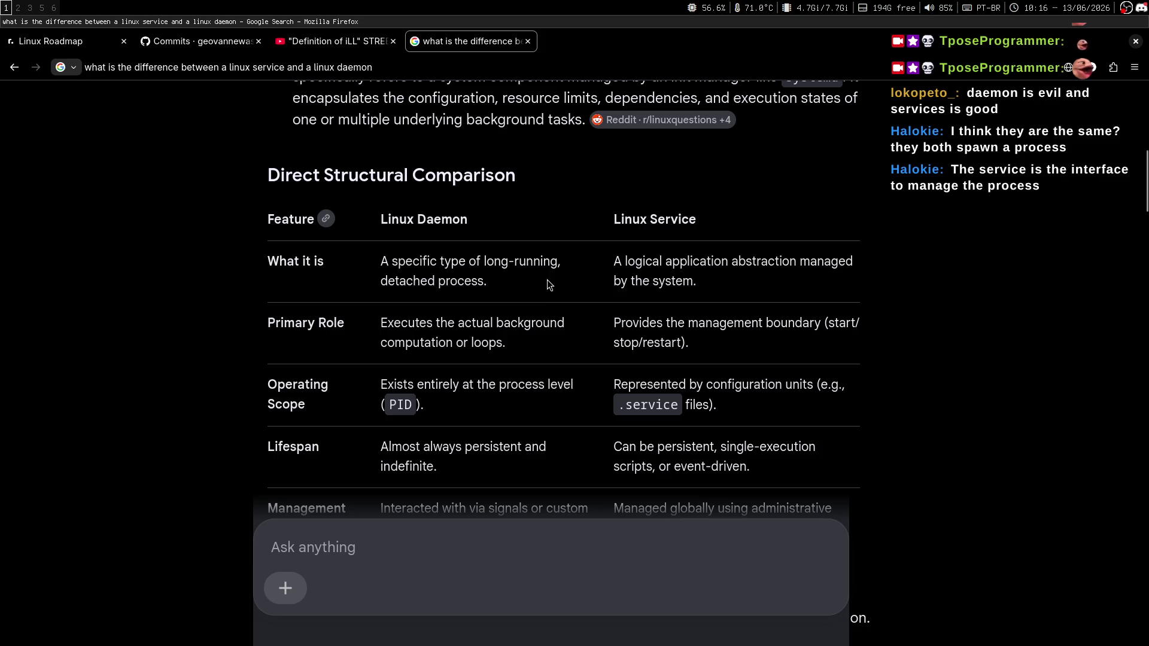
{"action": "scroll", "coordinate": [566, 282], "scroll_direction": "down", "scroll_amount": 1}
{"action": "middle_click", "coordinate": [577, 257]}
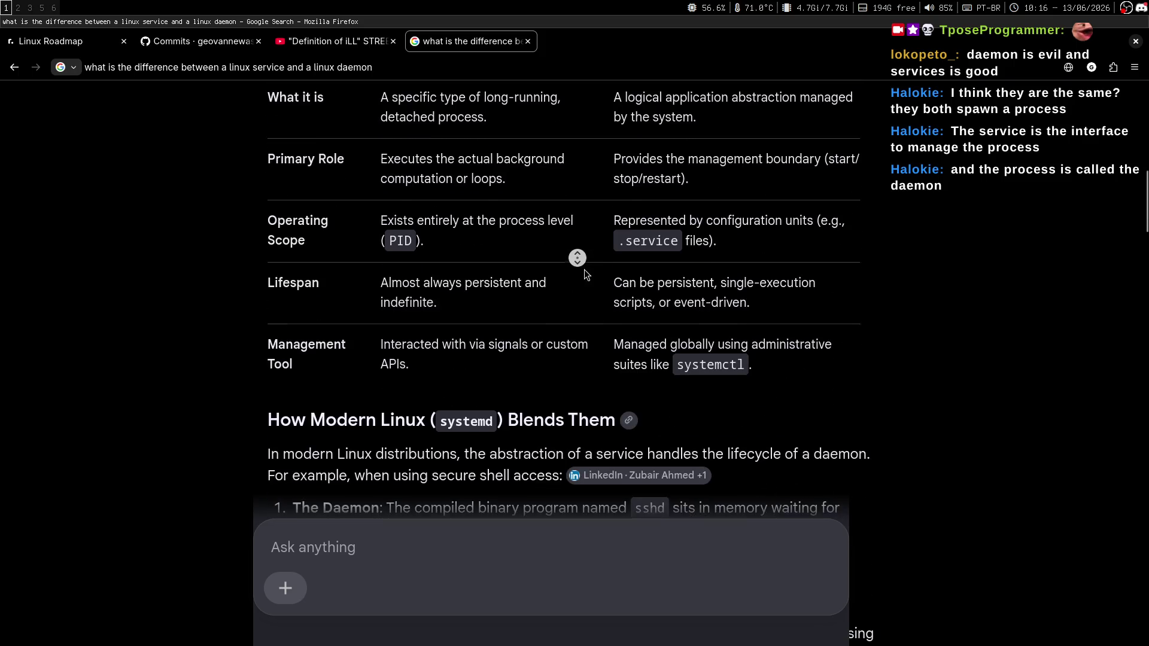
{"action": "scroll", "coordinate": [584, 257], "scroll_direction": "up", "scroll_amount": 1}
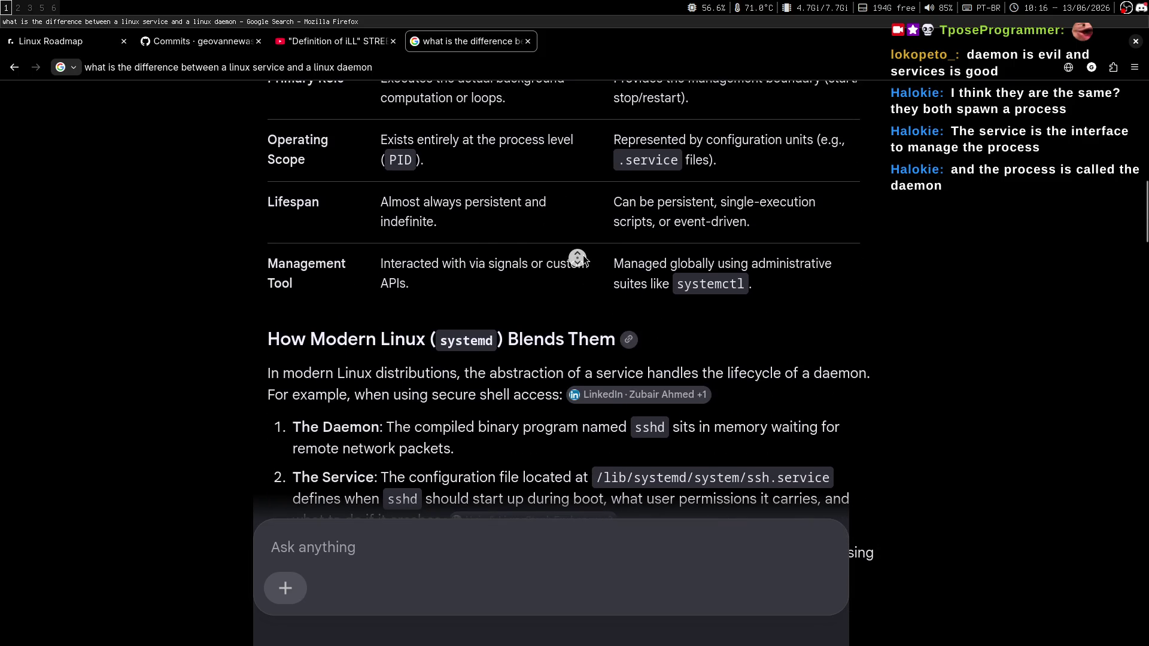
{"action": "scroll", "coordinate": [577, 258], "scroll_direction": "down", "scroll_amount": 5}
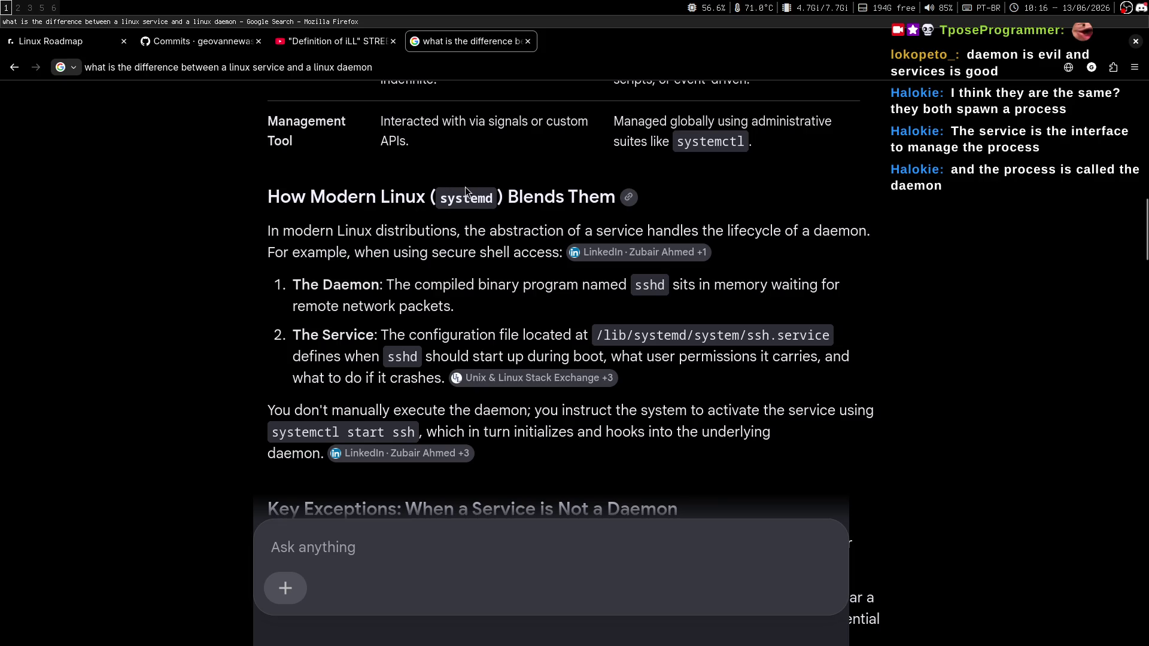
{"action": "left_click_drag", "start_coordinate": [313, 196], "coordinate": [582, 197]}
{"action": "left_click", "coordinate": [581, 197]}
{"action": "middle_click", "coordinate": [503, 292]}
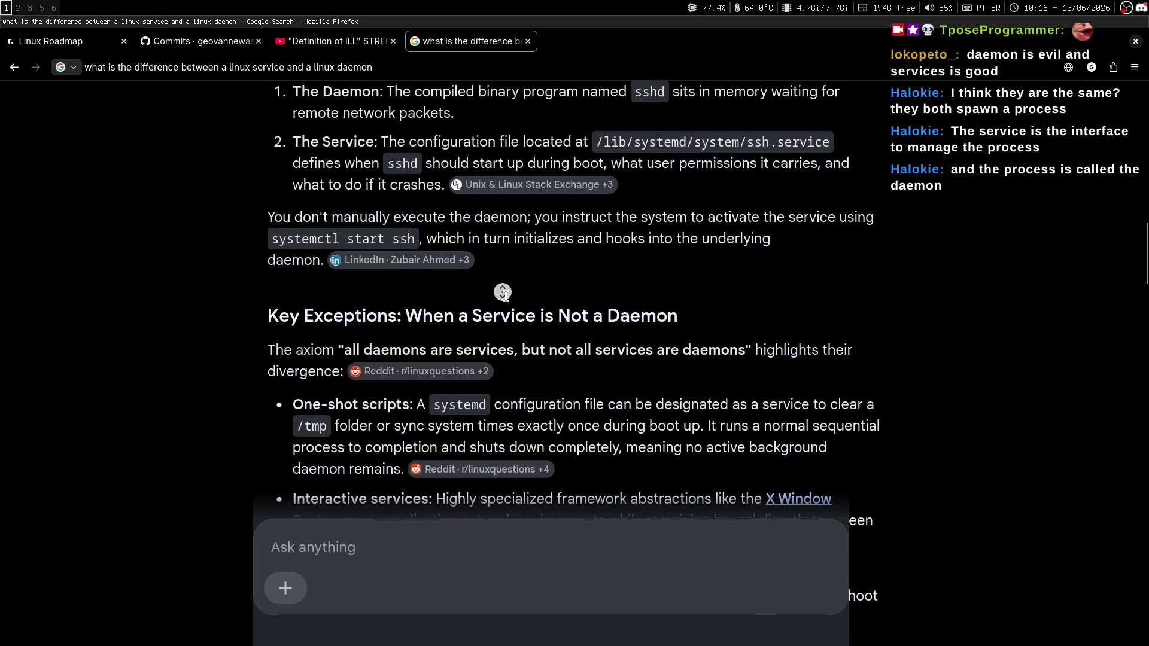
{"action": "scroll", "coordinate": [534, 300], "scroll_direction": "down", "scroll_amount": 3}
{"action": "scroll", "coordinate": [585, 246], "scroll_direction": "up", "scroll_amount": 10}
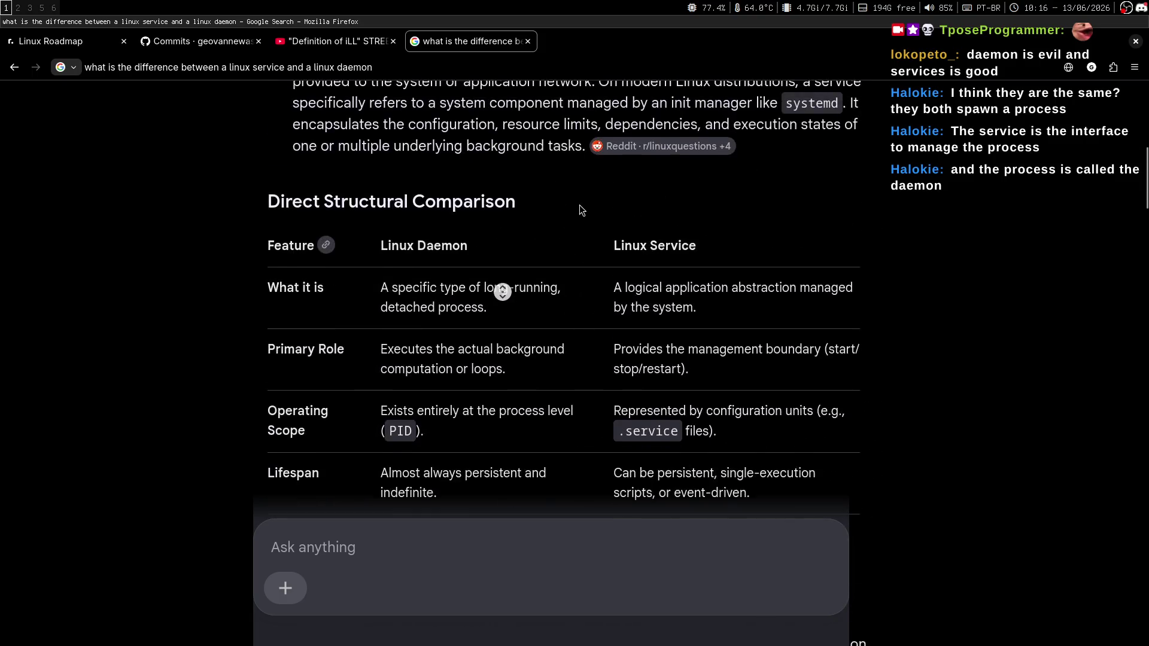
{"action": "scroll", "coordinate": [562, 301], "scroll_direction": "down", "scroll_amount": 2}
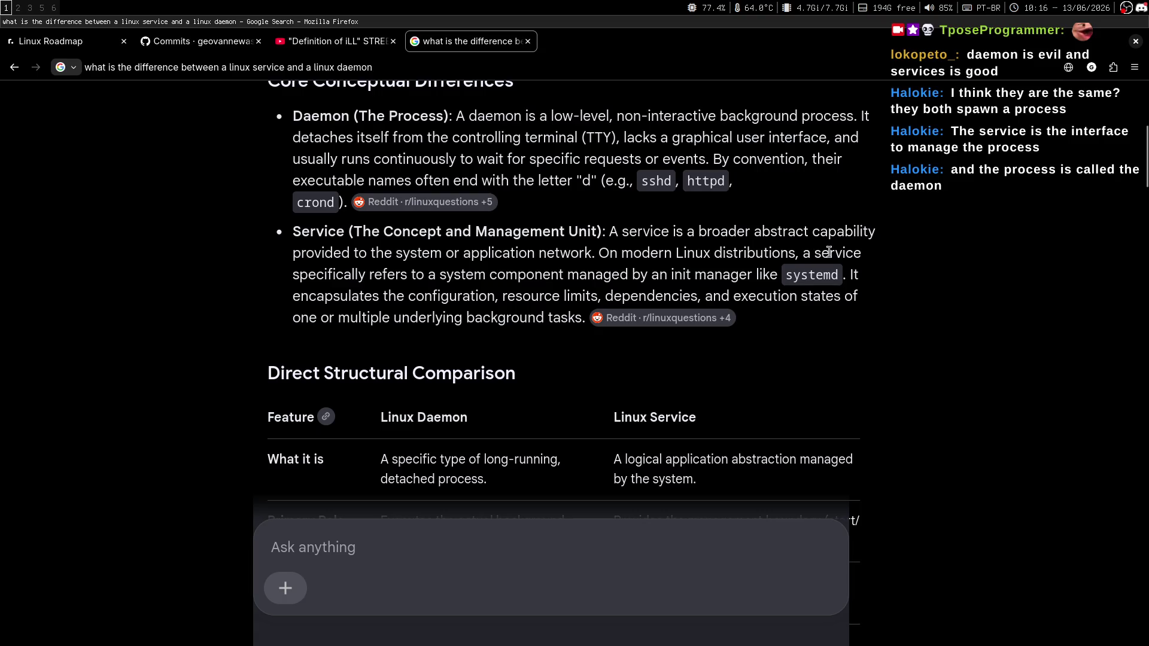
Step: Study the service definition and systemd in the comparison table, then switch to Chatterino
{"action": "mouse_move", "coordinate": [803, 250]}
{"action": "left_mouse_down"}
{"action": "mouse_move", "coordinate": [832, 253]}
{"action": "mouse_move", "coordinate": [361, 274]}
{"action": "mouse_move", "coordinate": [701, 275]}
{"action": "left_mouse_up"}
{"action": "left_click", "coordinate": [697, 292]}
{"action": "double_click", "coordinate": [799, 277]}
{"action": "left_click", "coordinate": [788, 279]}
{"action": "scroll", "coordinate": [944, 281], "scroll_direction": "down", "scroll_amount": 2}
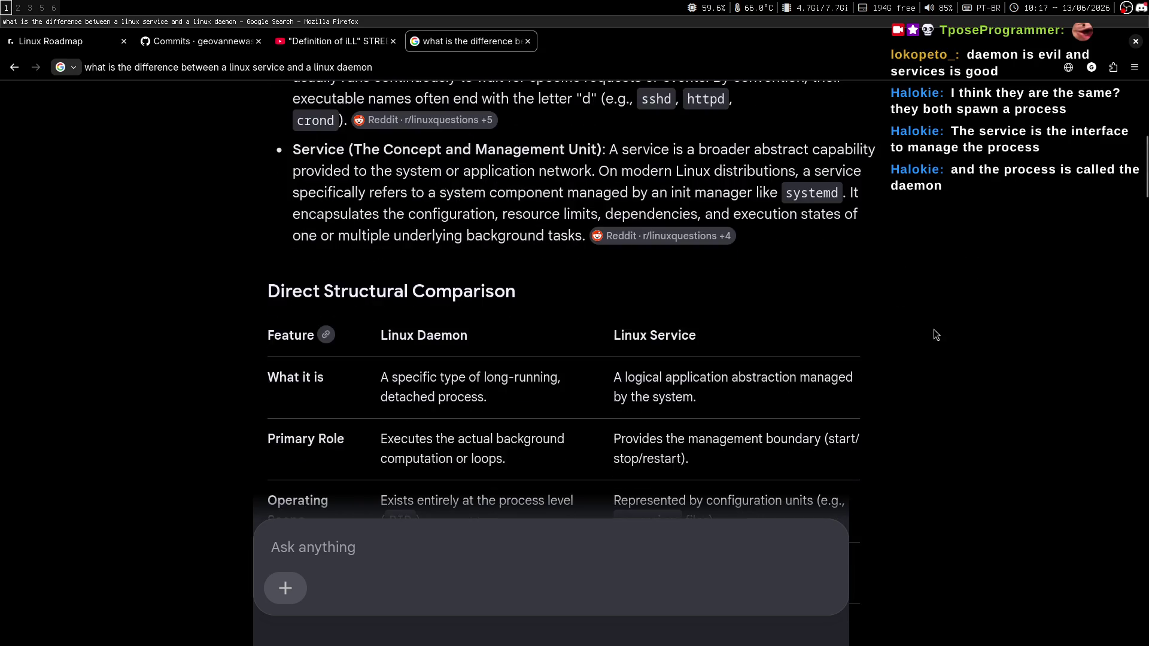
{"action": "middle_click", "coordinate": [929, 294]}
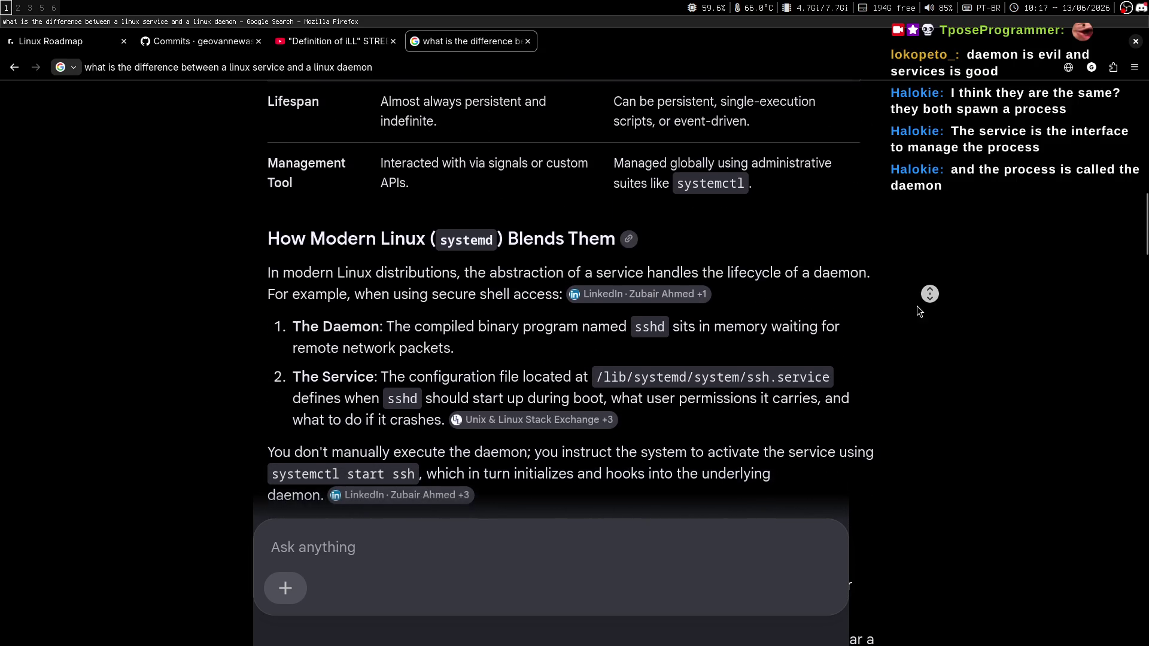
{"action": "middle_click", "coordinate": [917, 267]}
{"action": "middle_click", "coordinate": [916, 238]}
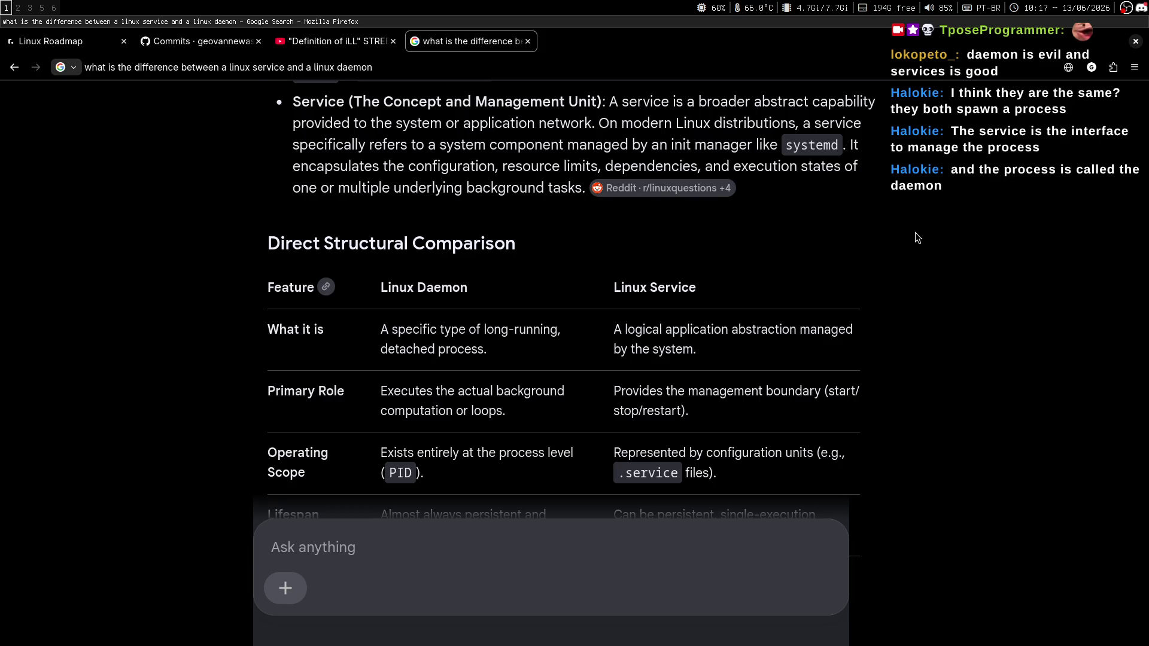
{"action": "key", "text": "super+3"}
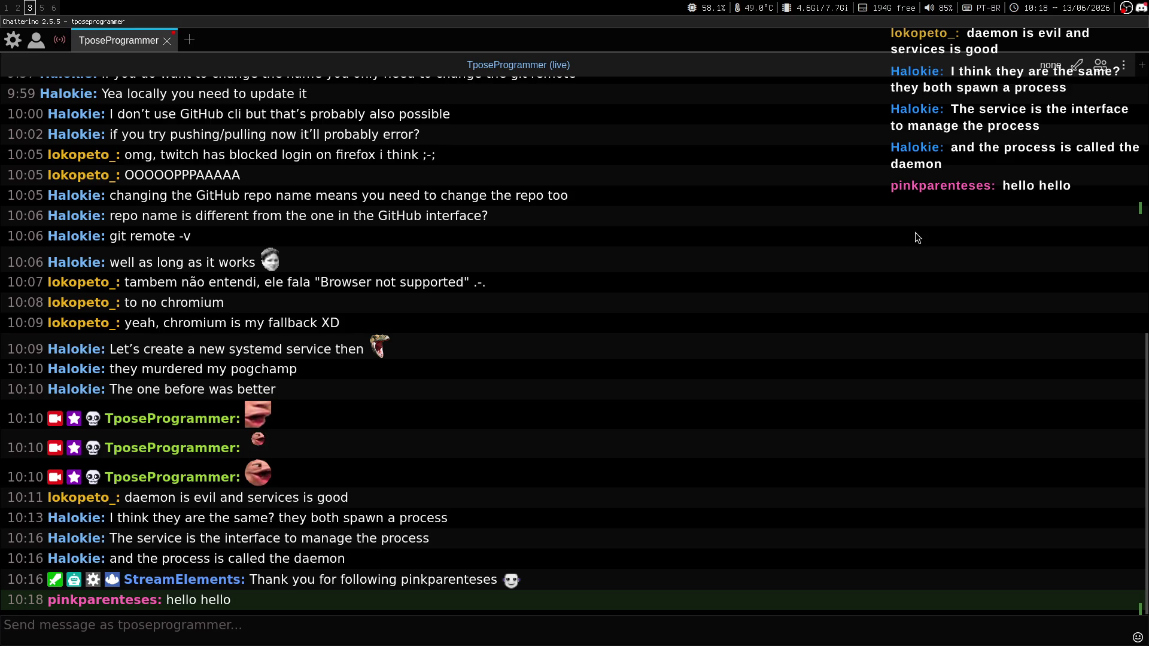
Step: Skim the services-versus-daemons answer from the top once more, then close the Google tab
{"action": "key", "text": "super+1"}
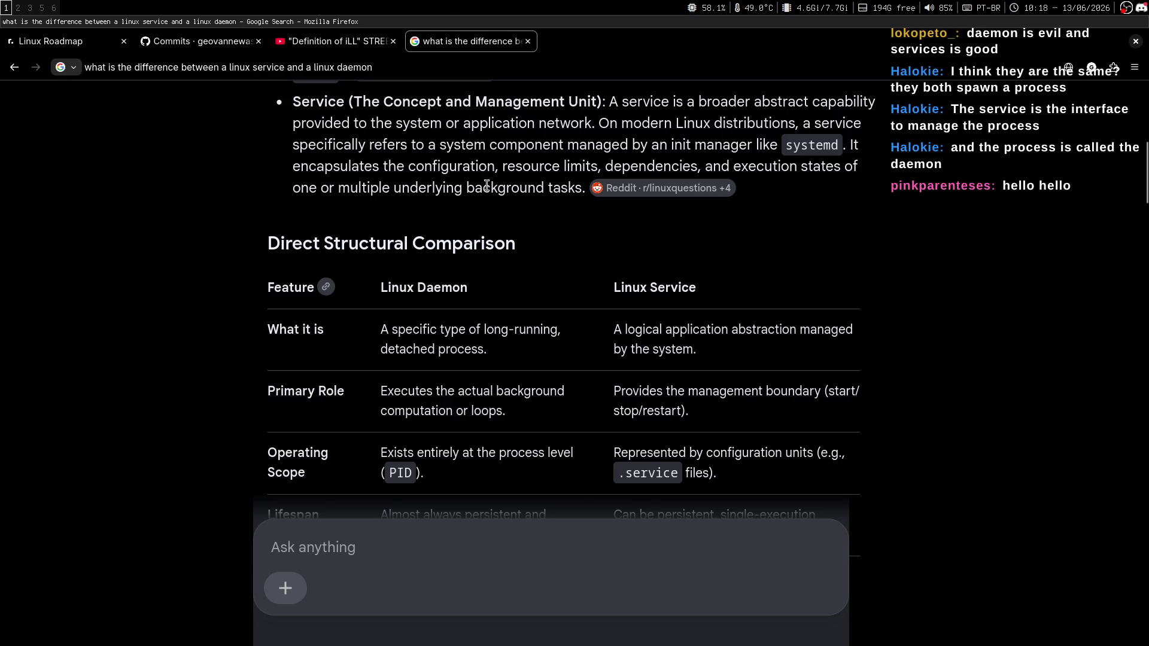
{"action": "key", "text": "Home"}
{"action": "scroll", "coordinate": [958, 246], "scroll_direction": "down", "scroll_amount": 15}
{"action": "middle_click", "coordinate": [920, 183]}
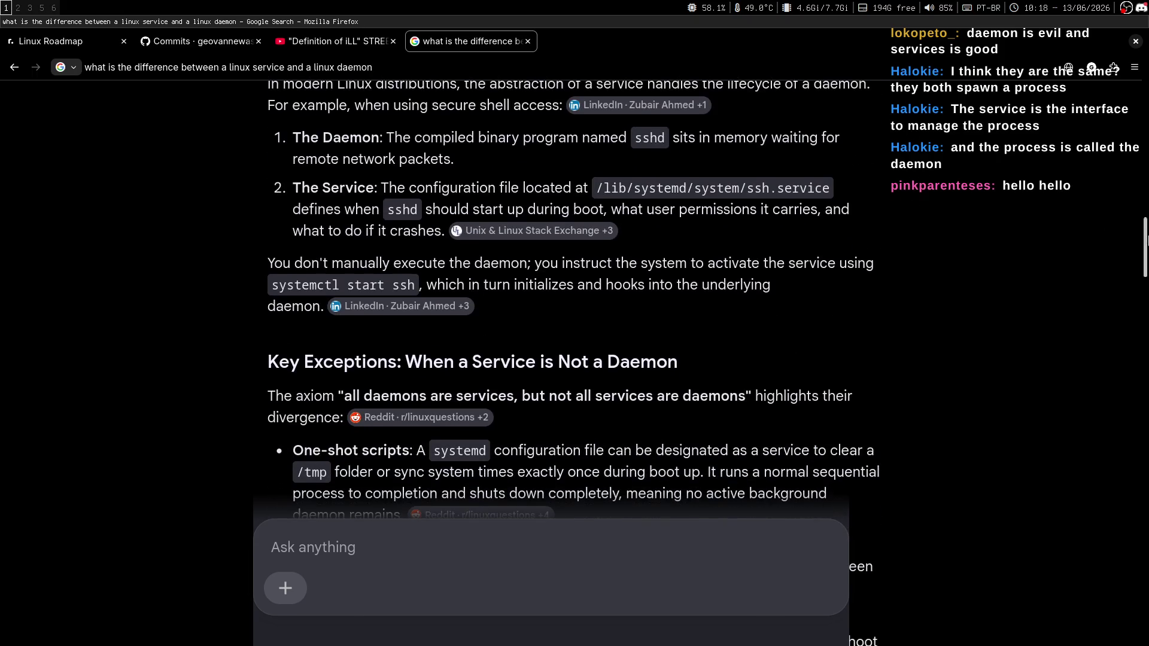
{"action": "left_click_drag", "start_coordinate": [1146, 334], "coordinate": [1147, 114]}
{"action": "scroll", "coordinate": [551, 205], "scroll_direction": "down", "scroll_amount": 8}
{"action": "scroll", "coordinate": [552, 206], "scroll_direction": "up", "scroll_amount": 4}
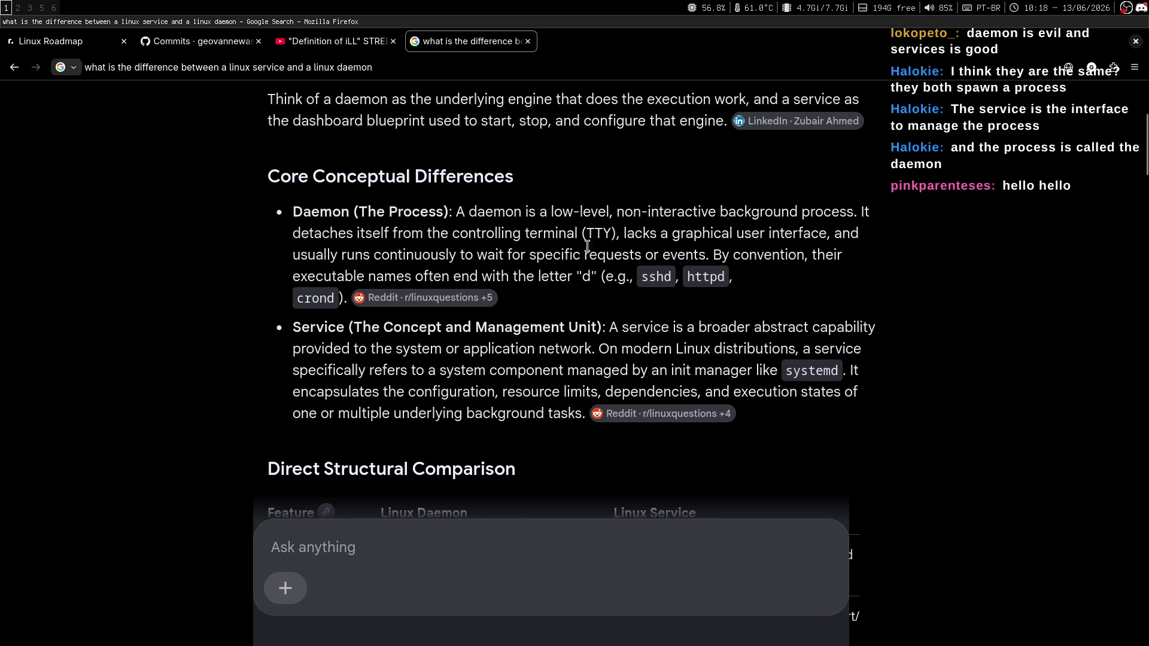
{"action": "left_click", "coordinate": [528, 40]}
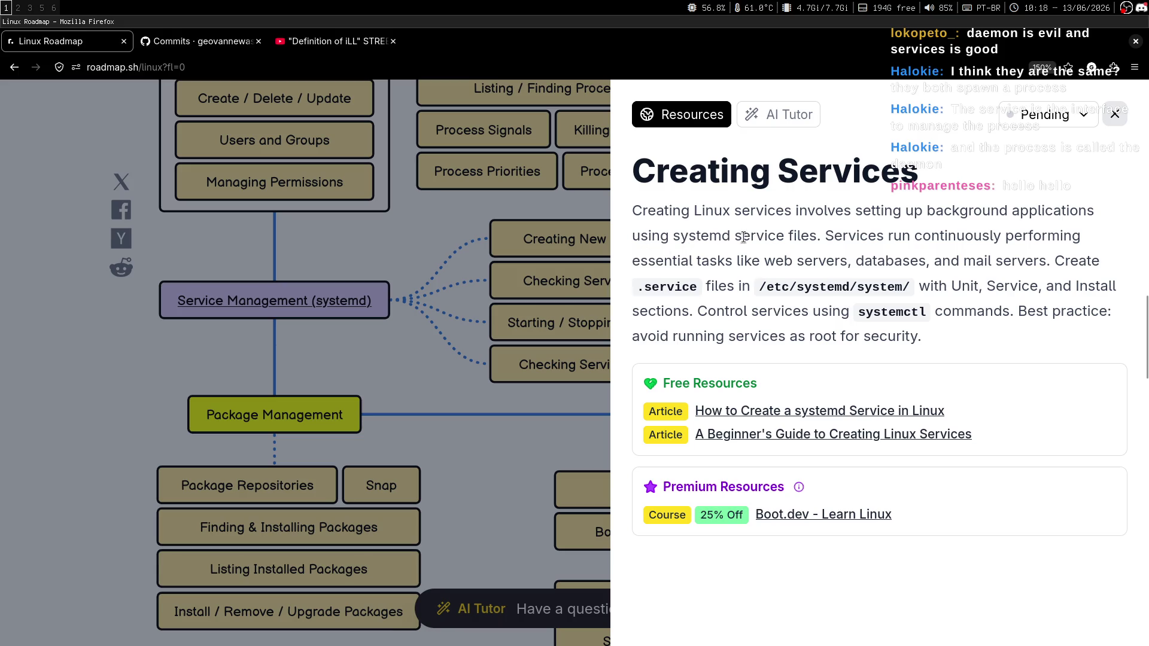
{"action": "left_click_drag", "start_coordinate": [673, 237], "coordinate": [815, 236]}
{"action": "left_click", "coordinate": [816, 236]}
{"action": "left_click_drag", "start_coordinate": [673, 237], "coordinate": [817, 236]}
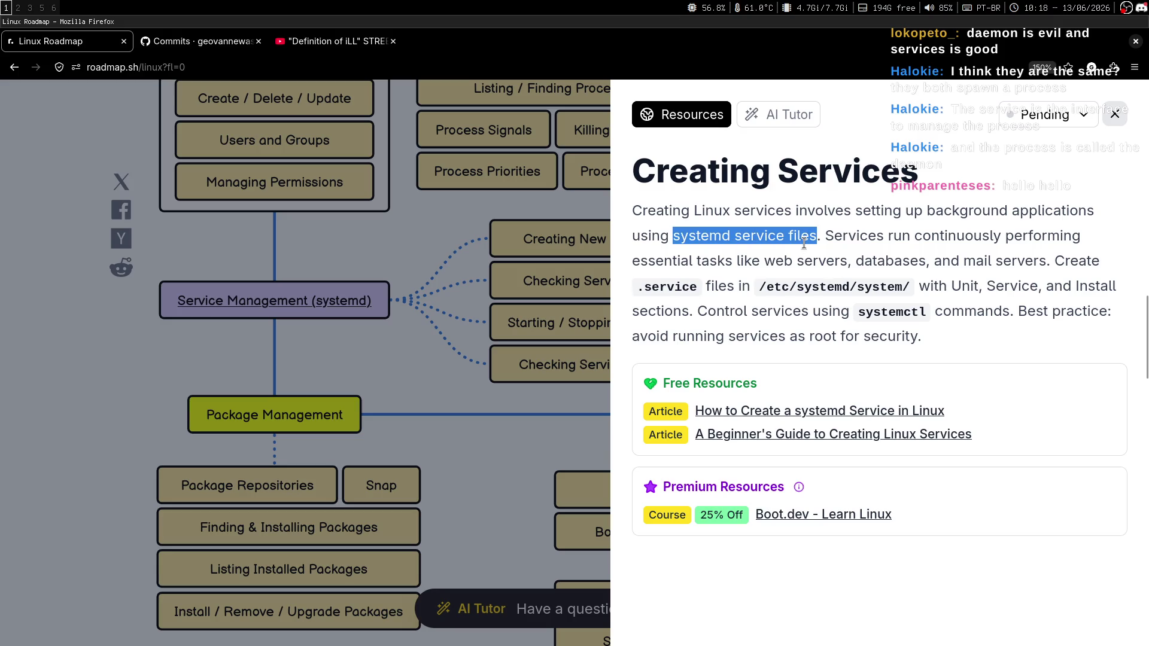
{"action": "left_click_drag", "start_coordinate": [635, 289], "coordinate": [691, 288]}
{"action": "left_click", "coordinate": [691, 289]}
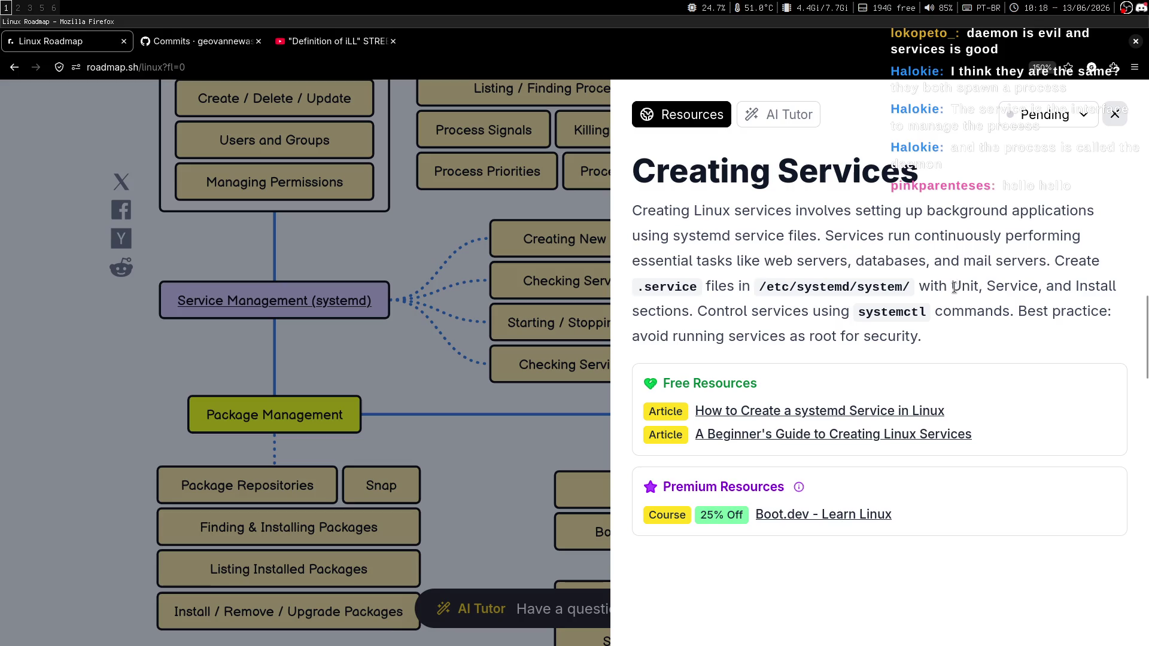
{"action": "double_click", "coordinate": [1005, 291]}
{"action": "double_click", "coordinate": [1099, 290]}
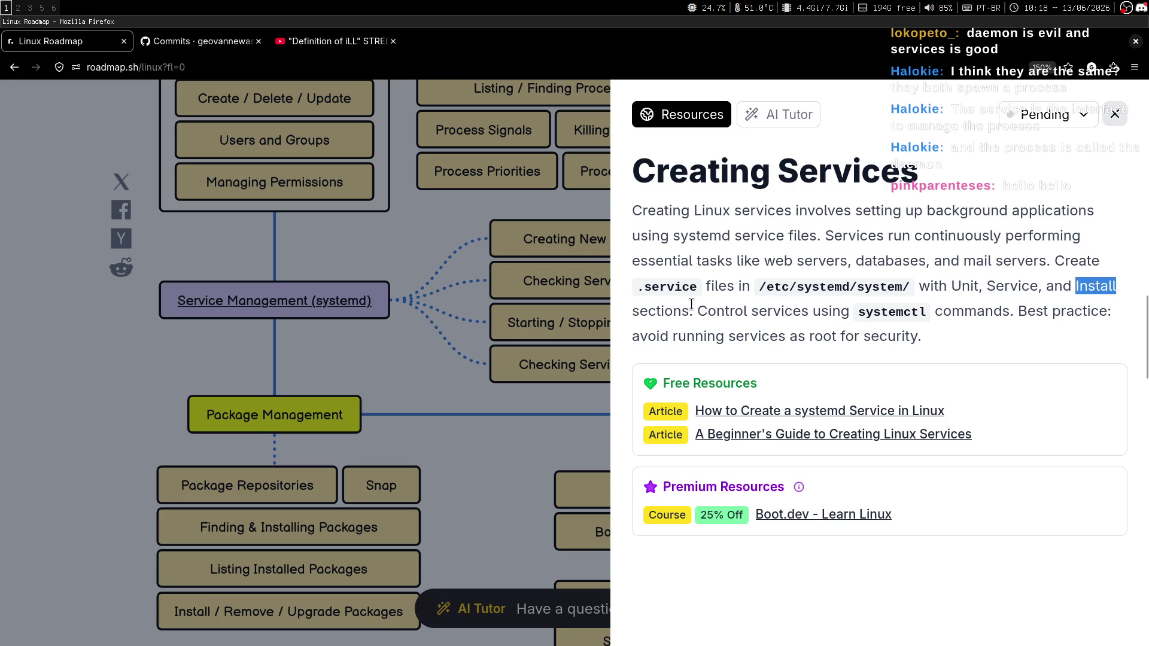
{"action": "left_click_drag", "start_coordinate": [698, 317], "coordinate": [950, 290]}
{"action": "left_click", "coordinate": [950, 290]}
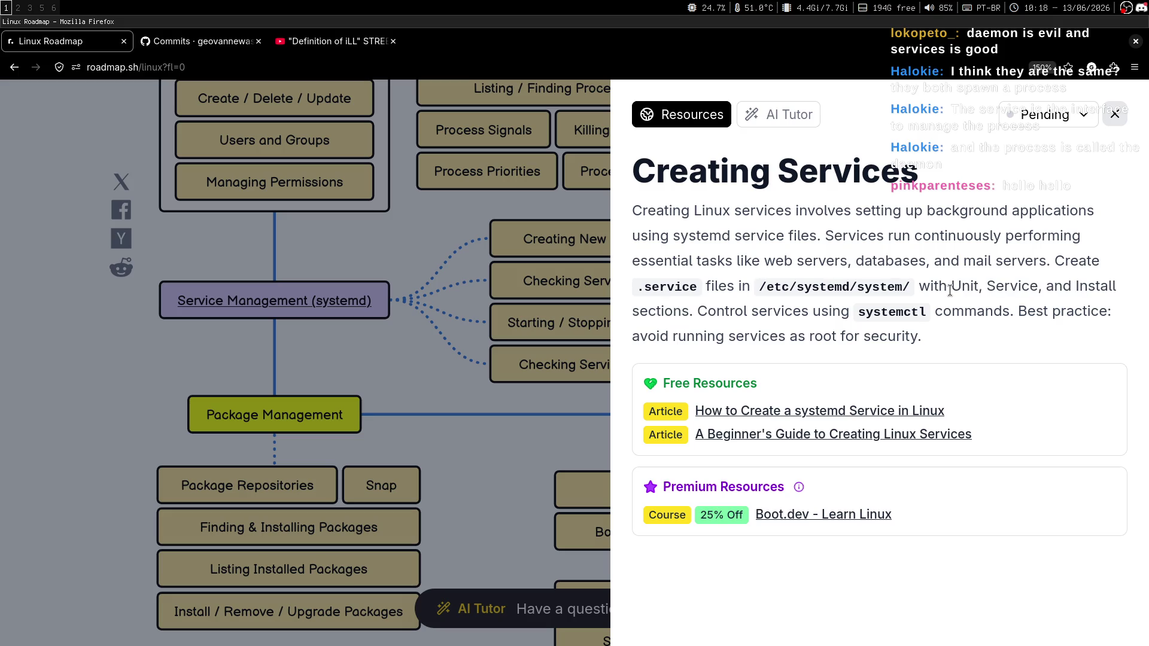
{"action": "left_click_drag", "start_coordinate": [950, 290], "coordinate": [994, 312]}
{"action": "left_click", "coordinate": [882, 315]}
{"action": "left_click_drag", "start_coordinate": [758, 288], "coordinate": [908, 287]}
{"action": "left_click", "coordinate": [853, 303]}
{"action": "double_click", "coordinate": [804, 295]}
{"action": "double_click", "coordinate": [877, 296]}
{"action": "left_click", "coordinate": [880, 302]}
{"action": "mouse_move", "coordinate": [904, 313]}
{"action": "left_mouse_down"}
{"action": "mouse_move", "coordinate": [922, 314]}
{"action": "mouse_move", "coordinate": [924, 331]}
{"action": "left_mouse_up"}
{"action": "left_click", "coordinate": [931, 325]}
{"action": "triple_click", "coordinate": [891, 314]}
{"action": "double_click", "coordinate": [891, 314]}
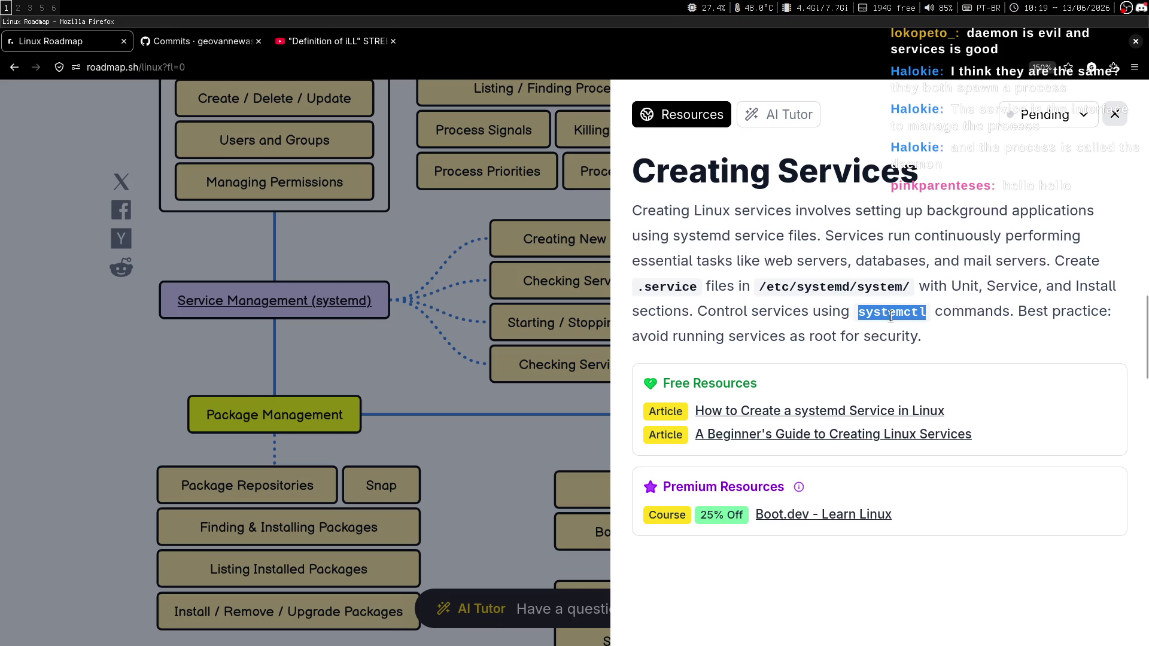
{"action": "left_click", "coordinate": [891, 316]}
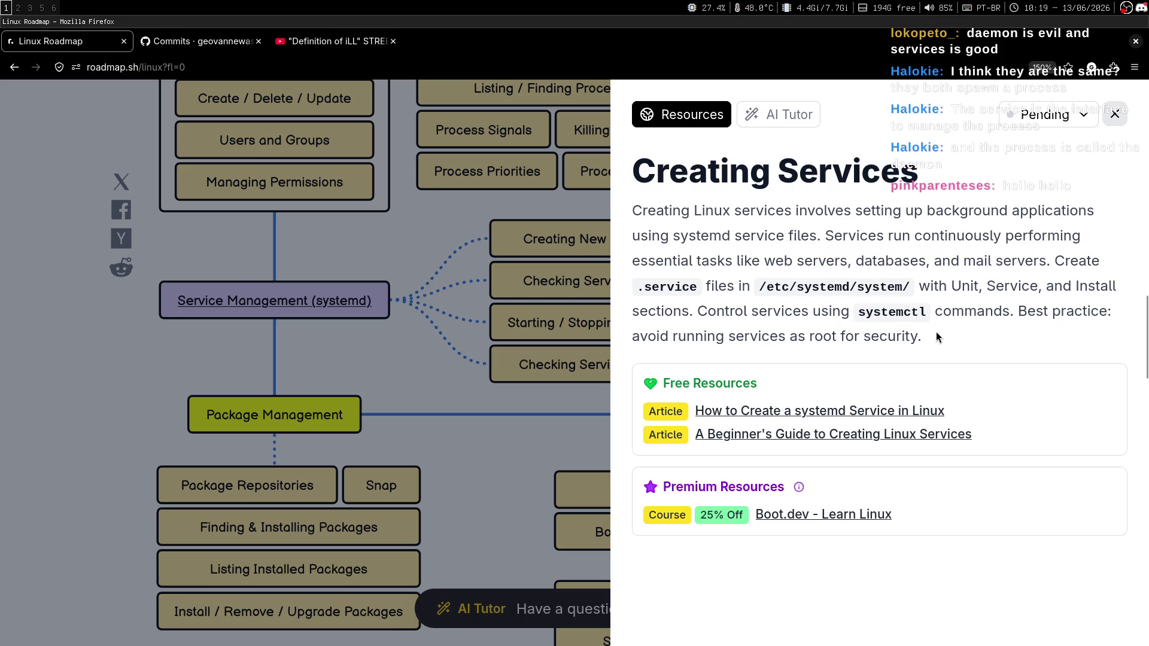
{"action": "double_click", "coordinate": [892, 314]}
{"action": "left_click_drag", "start_coordinate": [924, 334], "coordinate": [920, 329]}
{"action": "double_click", "coordinate": [892, 315]}
{"action": "left_click", "coordinate": [891, 314]}
{"action": "left_click_drag", "start_coordinate": [633, 335], "coordinate": [848, 336]}
{"action": "left_click", "coordinate": [905, 330]}
{"action": "double_click", "coordinate": [905, 333]}
{"action": "left_click", "coordinate": [849, 361]}
{"action": "double_click", "coordinate": [823, 336]}
{"action": "left_click", "coordinate": [880, 358]}
{"action": "key", "text": "super+2"}
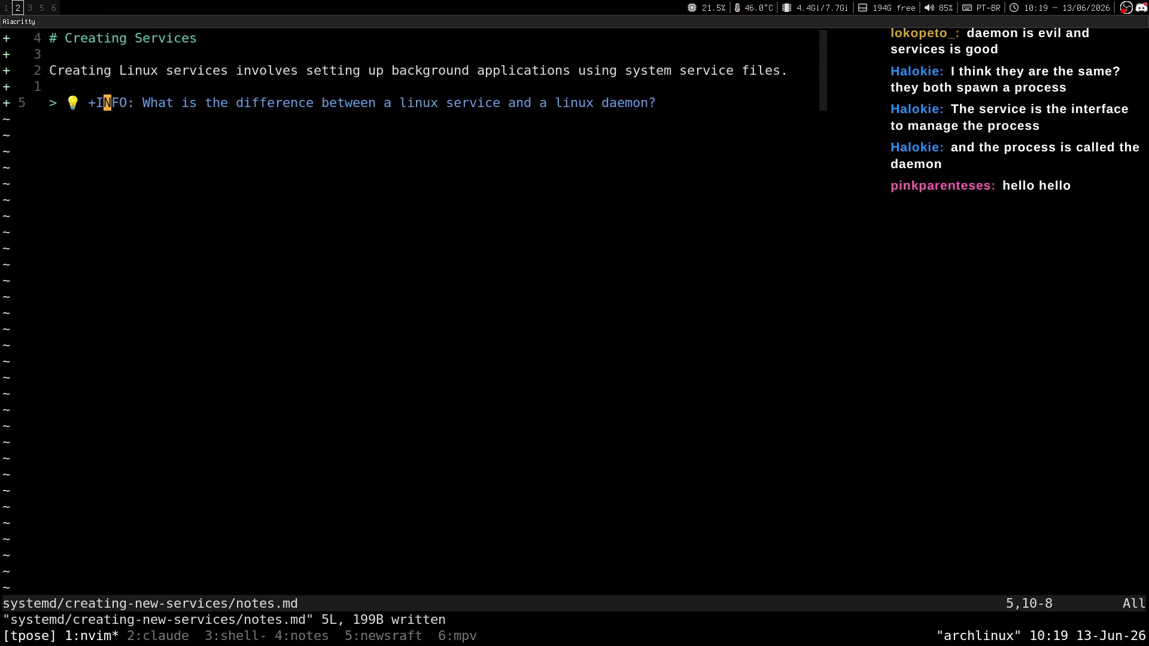
Step: Open a tmux shell pane below the notes and list /etc/systemd
{"action": "key", "text": "ctrl+b"}
{"action": "key", "text": "quotedbl"}
{"action": "type", "text": "ls"}
{"action": "key", "text": "super+1"}
{"action": "key", "text": "super+2"}
{"action": "type", "text": "-l"}
{"action": "key", "text": "BackSpace"}
{"action": "key", "text": "BackSpace"}
{"action": "type", "text": "/"}
{"action": "key", "text": "super+1"}
{"action": "key", "text": "super+2"}
{"action": "type", "text": "etc/"}
{"action": "key", "text": "super+1"}
{"action": "key", "text": "super+2"}
{"action": "type", "text": "system"}
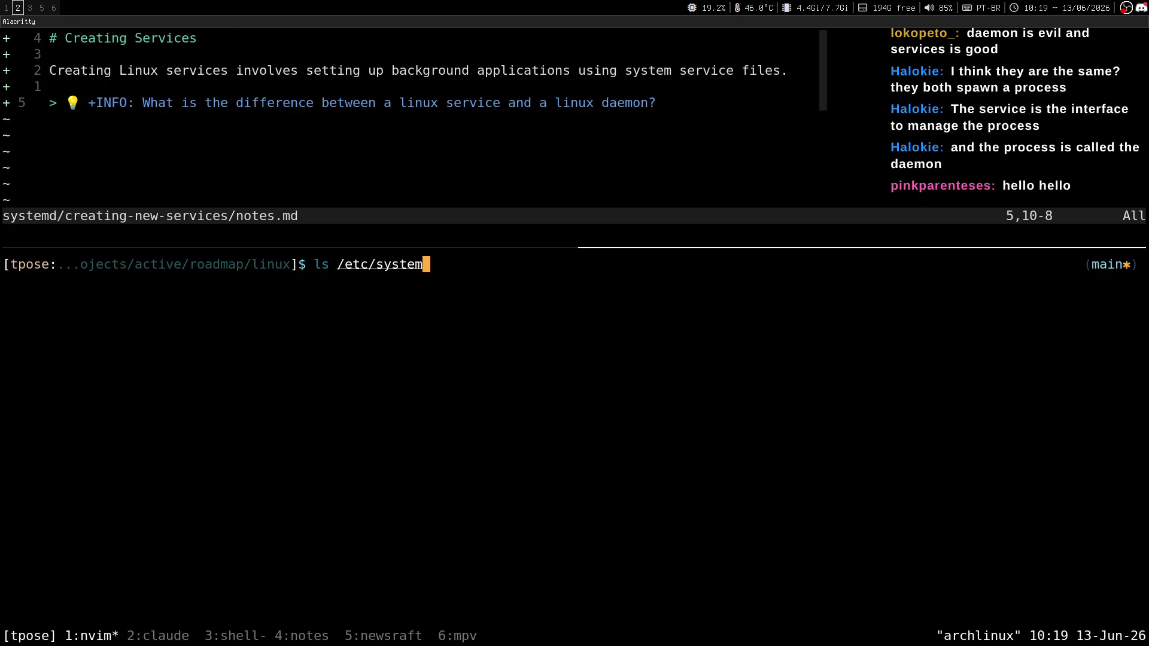
{"action": "type", "text": "d"}
{"action": "key", "text": "Return"}
Step: List /etc/systemd/system, copy bluetooth.target.wants, and bring up the stream chat on workspace 3
{"action": "key", "text": "super+1"}
{"action": "key", "text": "super+2"}
{"action": "key", "text": "Up"}
{"action": "type", "text": "/system"}
{"action": "key", "text": "Return"}
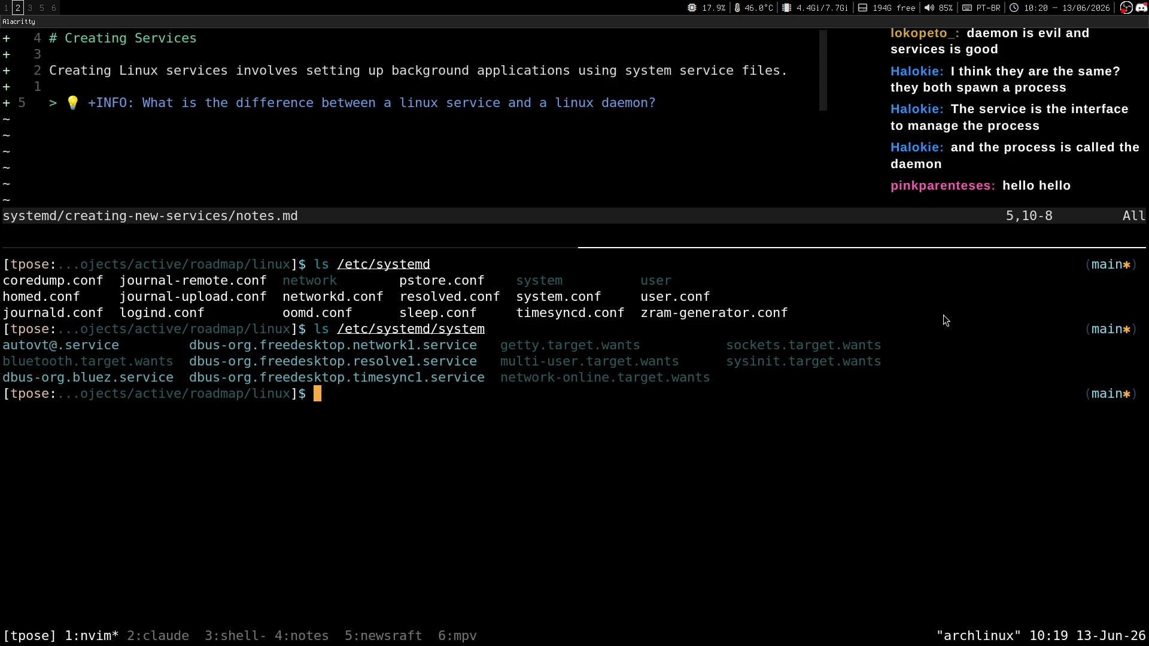
{"action": "left_click_drag", "start_coordinate": [3, 361], "coordinate": [79, 358]}
{"action": "left_click_drag", "start_coordinate": [160, 365], "coordinate": [171, 363]}
{"action": "key", "text": "super+3"}
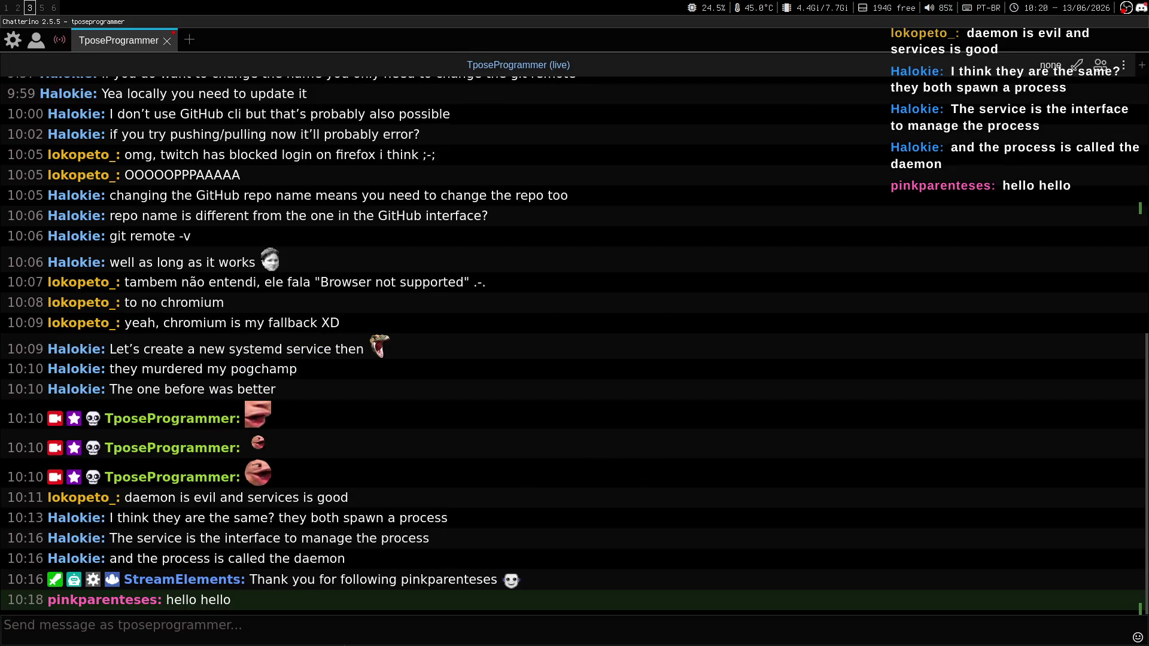
Step: Focus the nvim notes pane and move to the INFO question line
{"action": "key", "text": "super+2"}
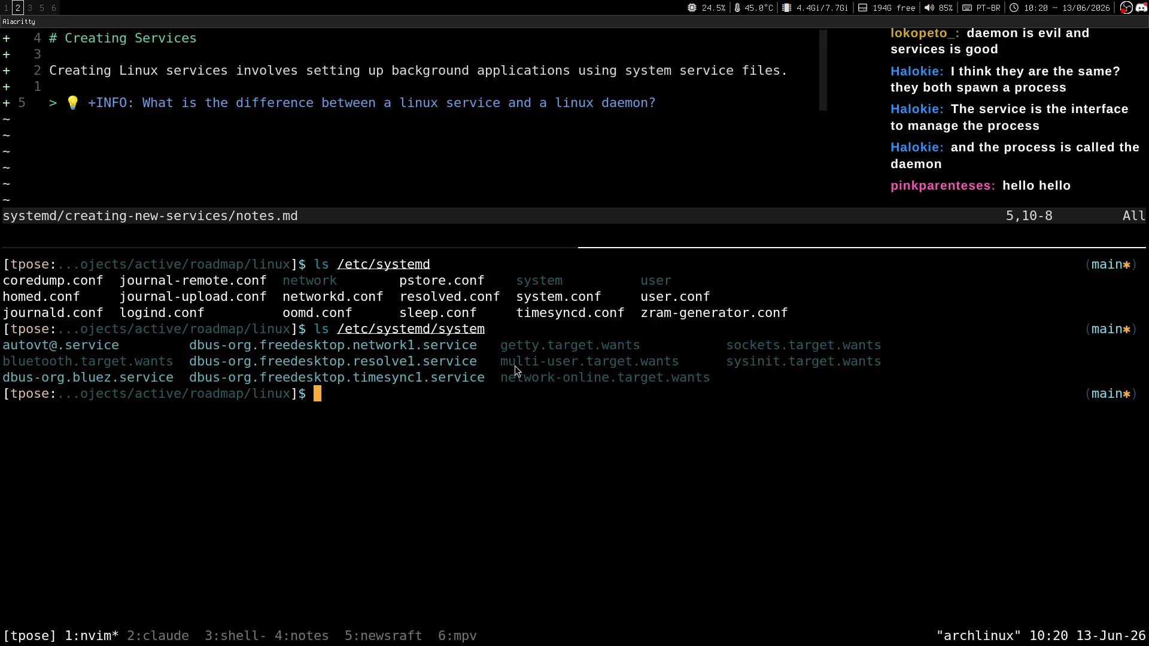
{"action": "key", "text": "super+1"}
{"action": "key", "text": "super+2"}
{"action": "key", "text": "ctrl+k"}
{"action": "key", "text": "k"}
{"action": "key", "text": "j"}
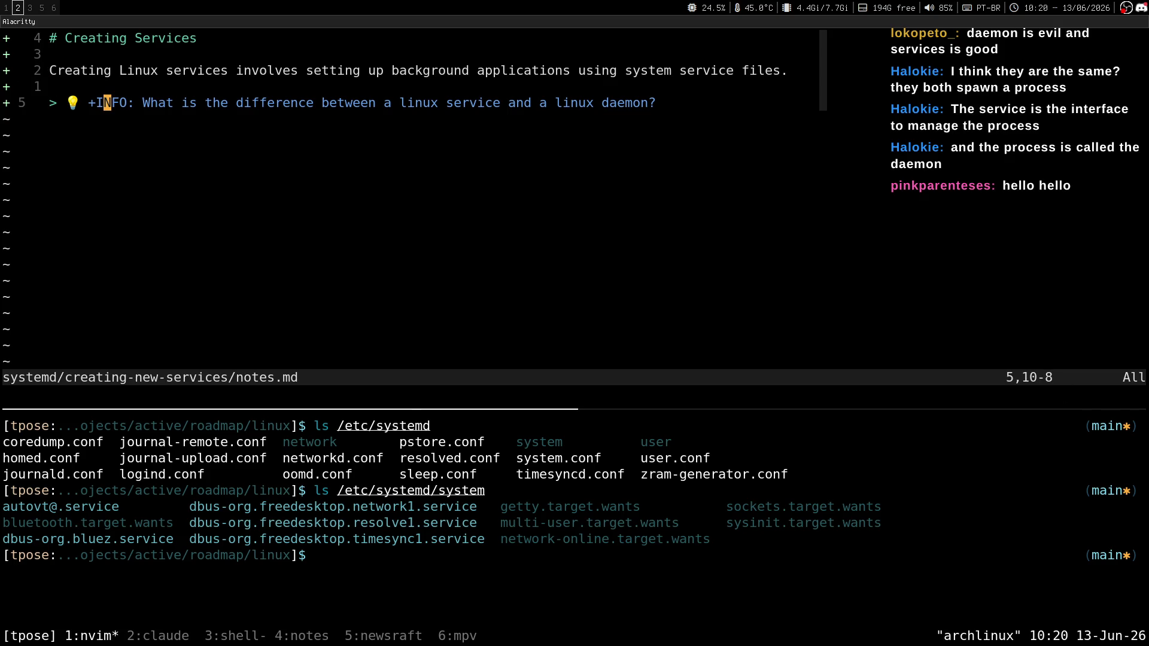
{"action": "key", "text": "w"}
{"action": "key", "text": "w"}
{"action": "key", "text": "w"}
{"action": "key", "text": "w"}
{"action": "key", "text": "w"}
Step: Launch Claude in a new Firefox tab from the app launcher
{"action": "key", "text": "super+1"}
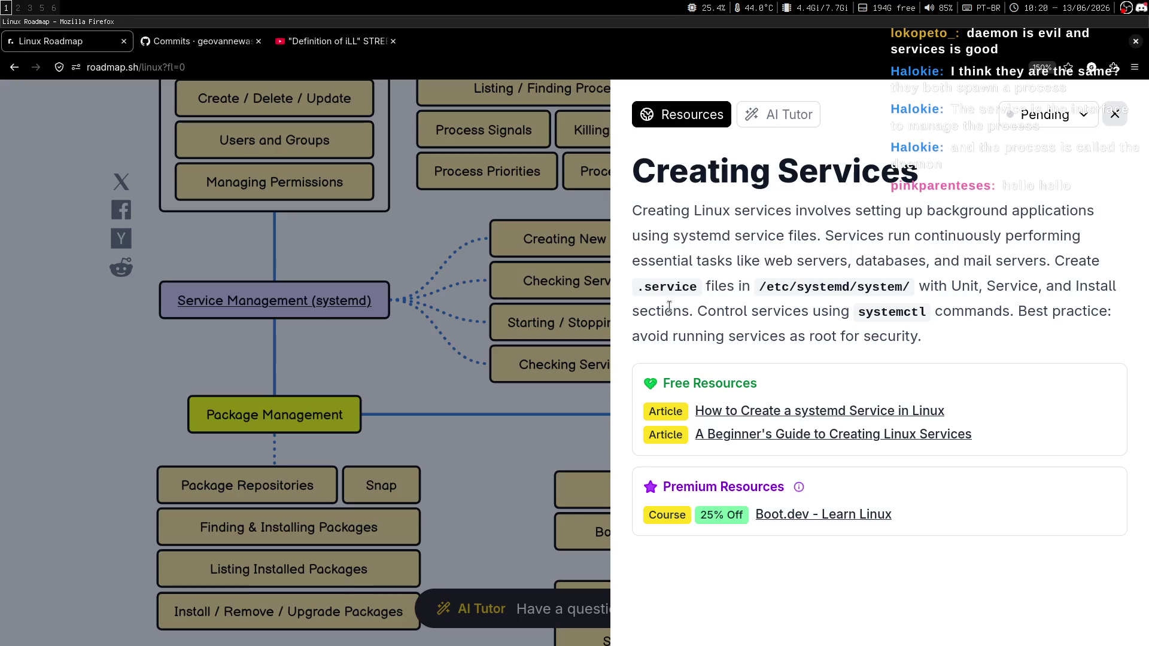
{"action": "key", "text": "alt+3"}
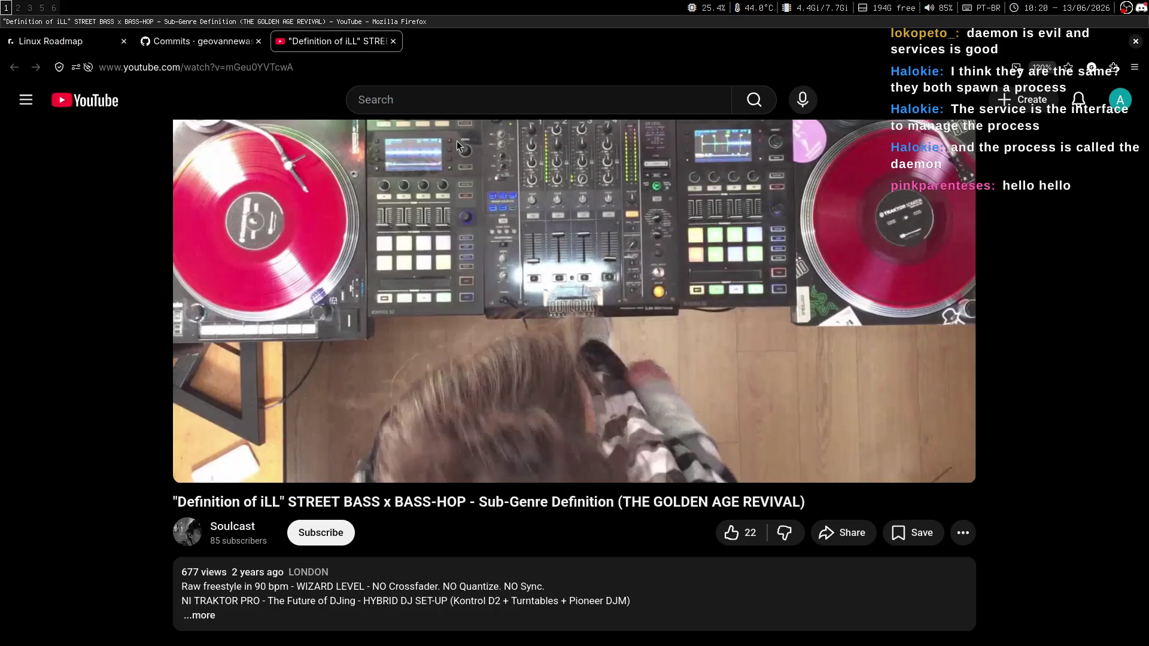
{"action": "key", "text": "super+d"}
{"action": "type", "text": "claude"}
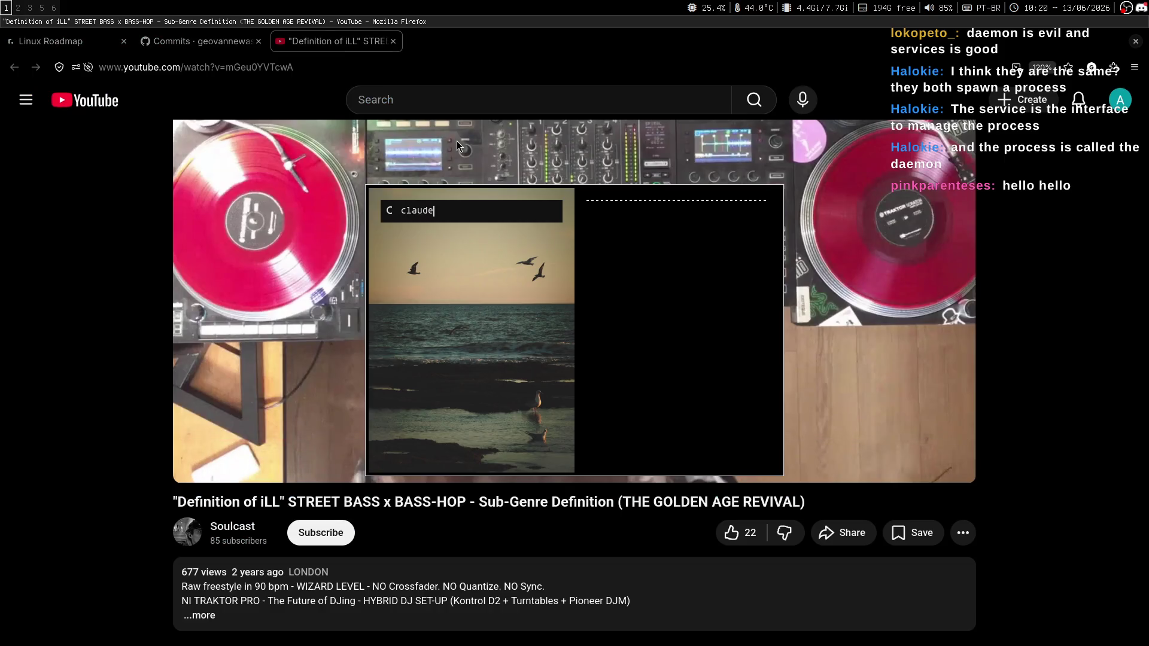
{"action": "key", "text": "Return"}
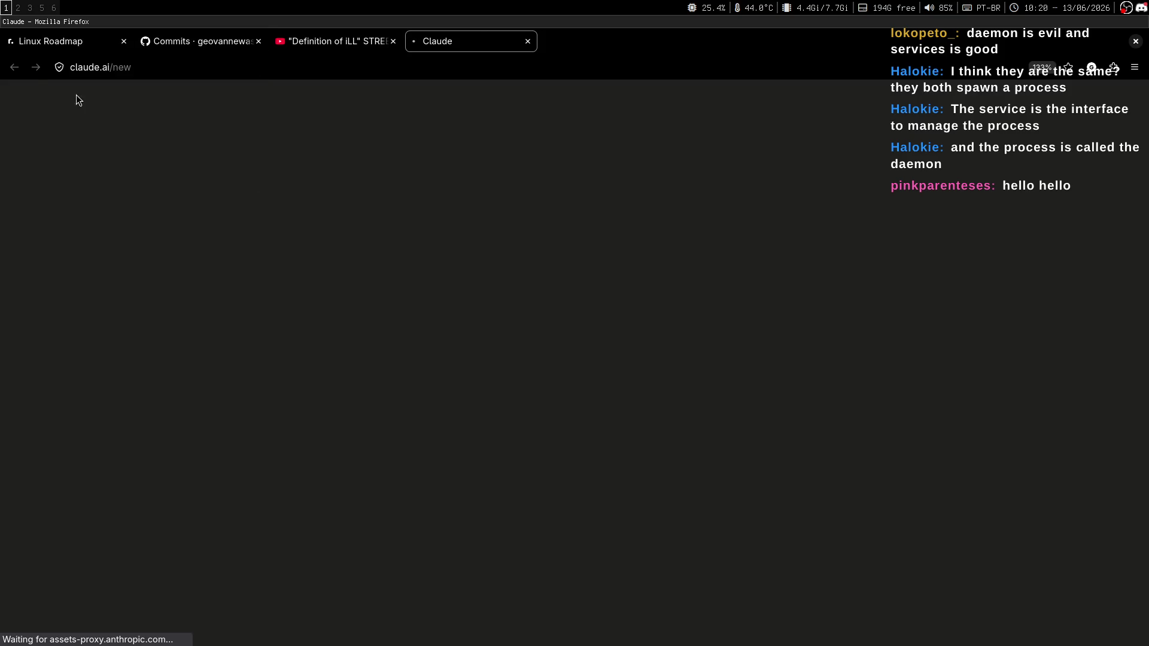
Step: Copy the INFO question about services versus daemons from the notes
{"action": "key", "text": "super+2"}
{"action": "key", "text": "j"}
{"action": "key", "text": "j"}
{"action": "key", "text": "k"}
{"action": "key", "text": "k"}
{"action": "key", "text": "$"}
{"action": "key", "text": "j"}
{"action": "key", "text": "j"}
{"action": "key", "text": "0"}
{"action": "key", "text": "w"}
{"action": "key", "text": "w"}
{"action": "key", "text": "w"}
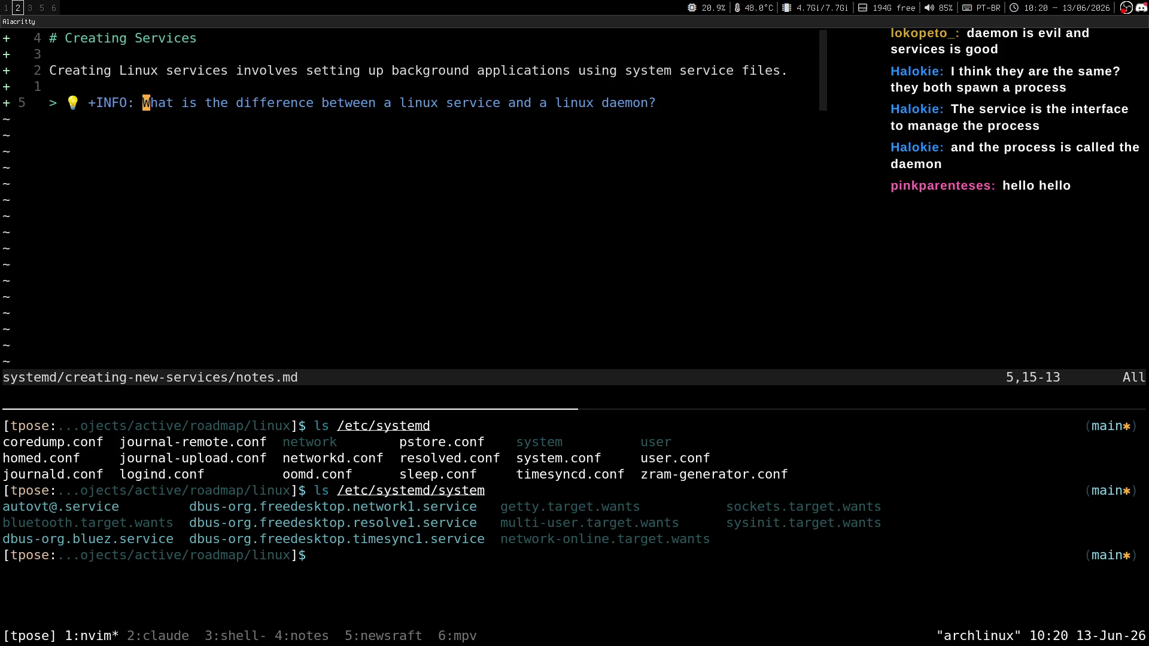
Step: Paste the services-versus-daemons question into Claude, send it, and view the answer
{"action": "key", "text": "super+1"}
{"action": "type", "text": "What is the difference between a linux service and a linux daemon?"}
{"action": "key", "text": "Return"}
{"action": "key", "text": "super+2"}
{"action": "key", "text": "super+1"}
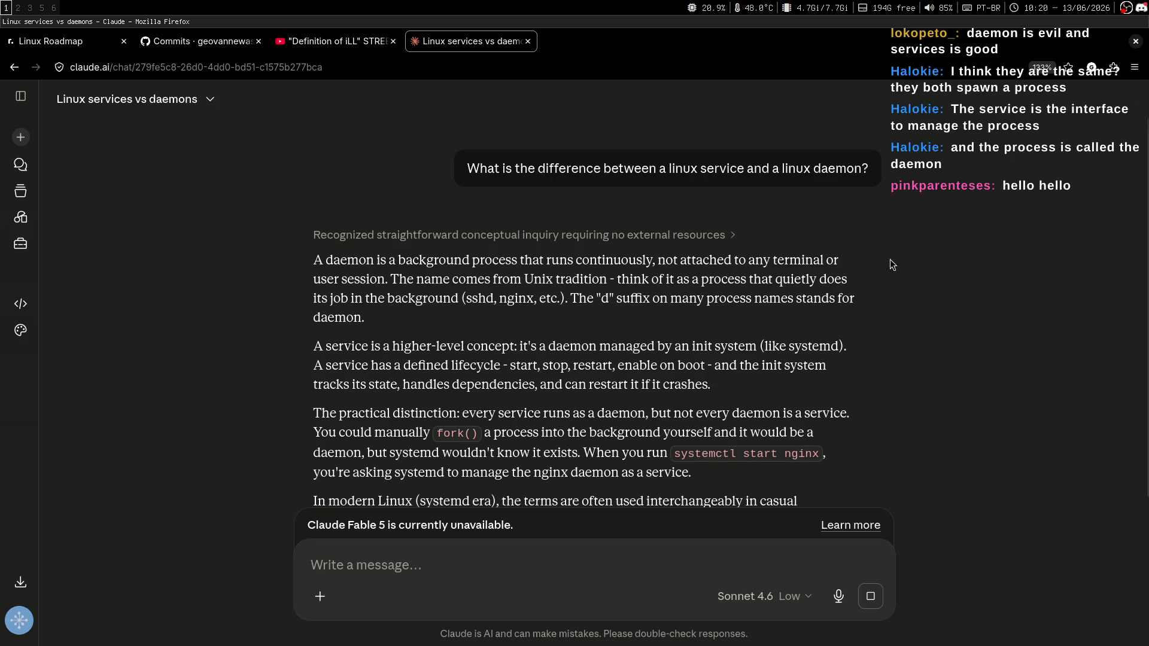
{"action": "scroll", "coordinate": [886, 276], "scroll_direction": "down", "scroll_amount": 3}
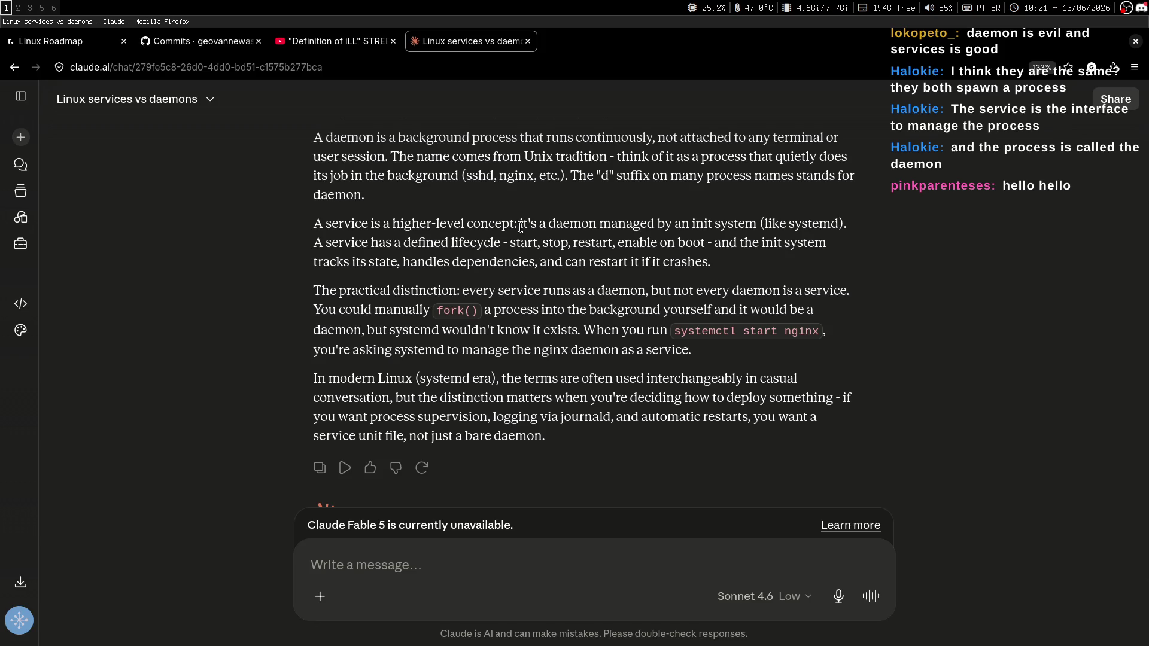
{"action": "left_click_drag", "start_coordinate": [519, 224], "coordinate": [650, 225]}
{"action": "left_click", "coordinate": [650, 225]}
{"action": "double_click", "coordinate": [650, 225]}
{"action": "left_click", "coordinate": [656, 279]}
{"action": "scroll", "coordinate": [798, 248], "scroll_direction": "up", "scroll_amount": 2}
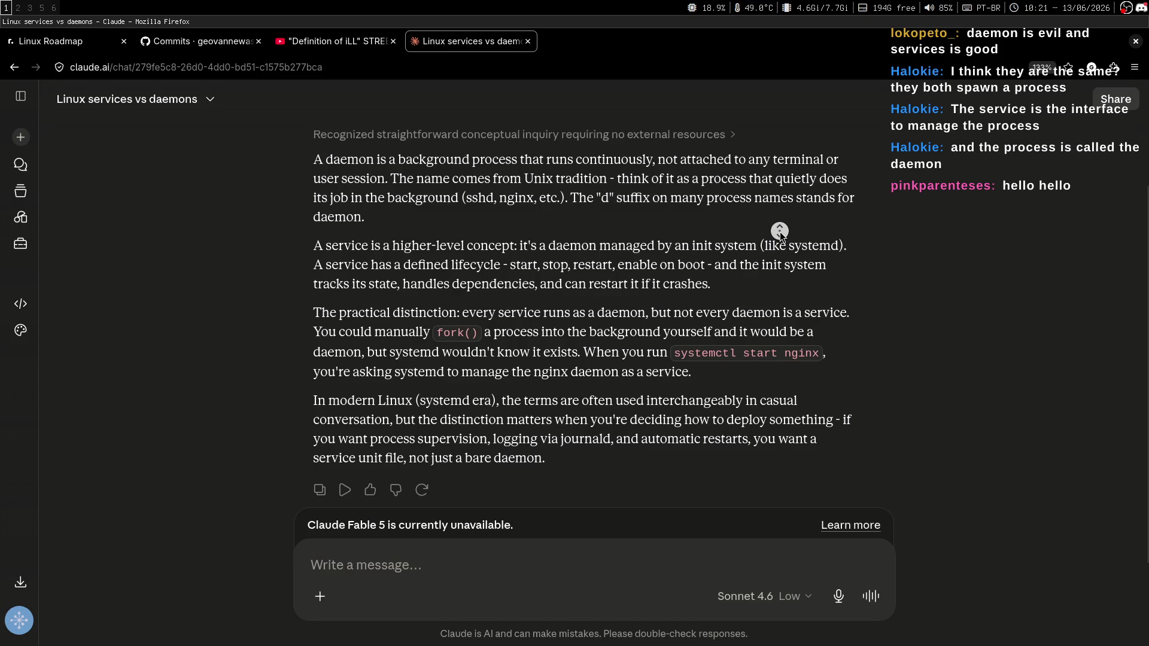
{"action": "scroll", "coordinate": [780, 232], "scroll_direction": "down", "scroll_amount": 2}
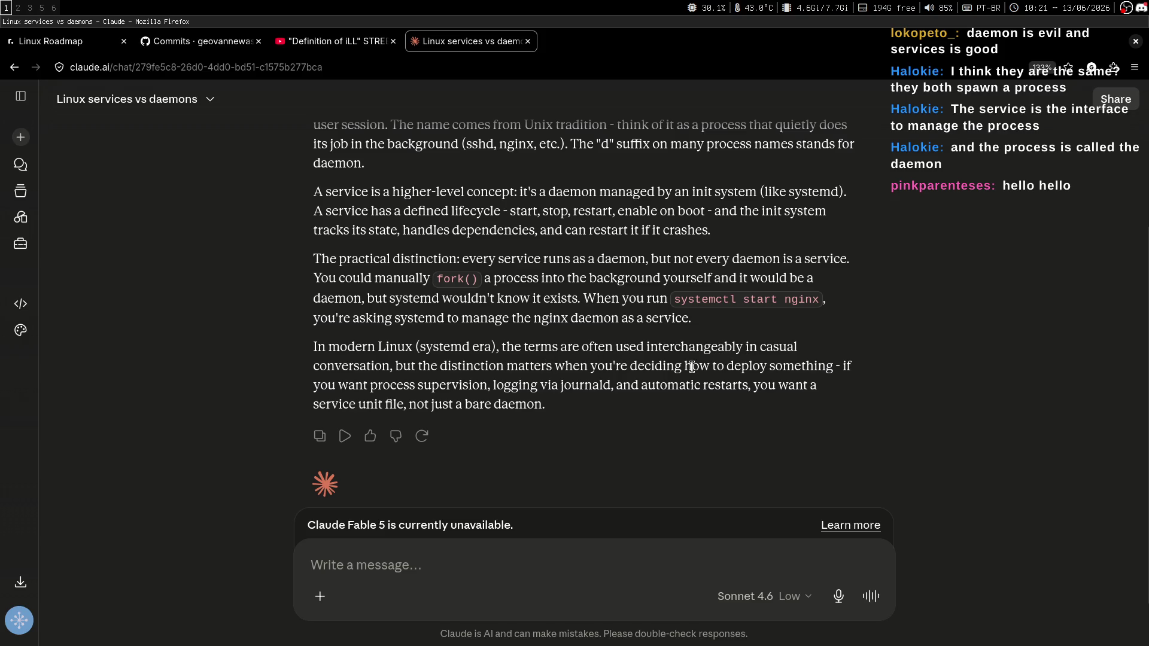
Step: Highlight the process supervision and journald phrase in Claude's answer, then flip workspaces over to Discord
{"action": "left_click_drag", "start_coordinate": [369, 385], "coordinate": [610, 387]}
{"action": "left_click", "coordinate": [678, 406]}
{"action": "key", "text": "super+3"}
{"action": "key", "text": "super+1"}
{"action": "key", "text": "super+3"}
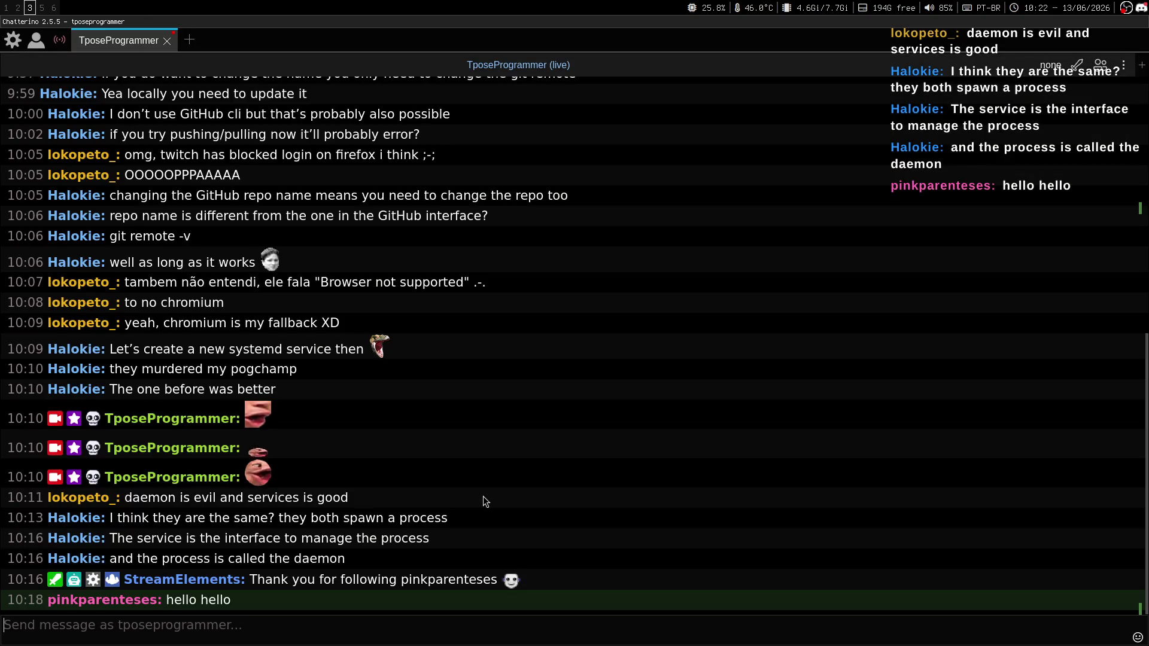
{"action": "key", "text": "super+1"}
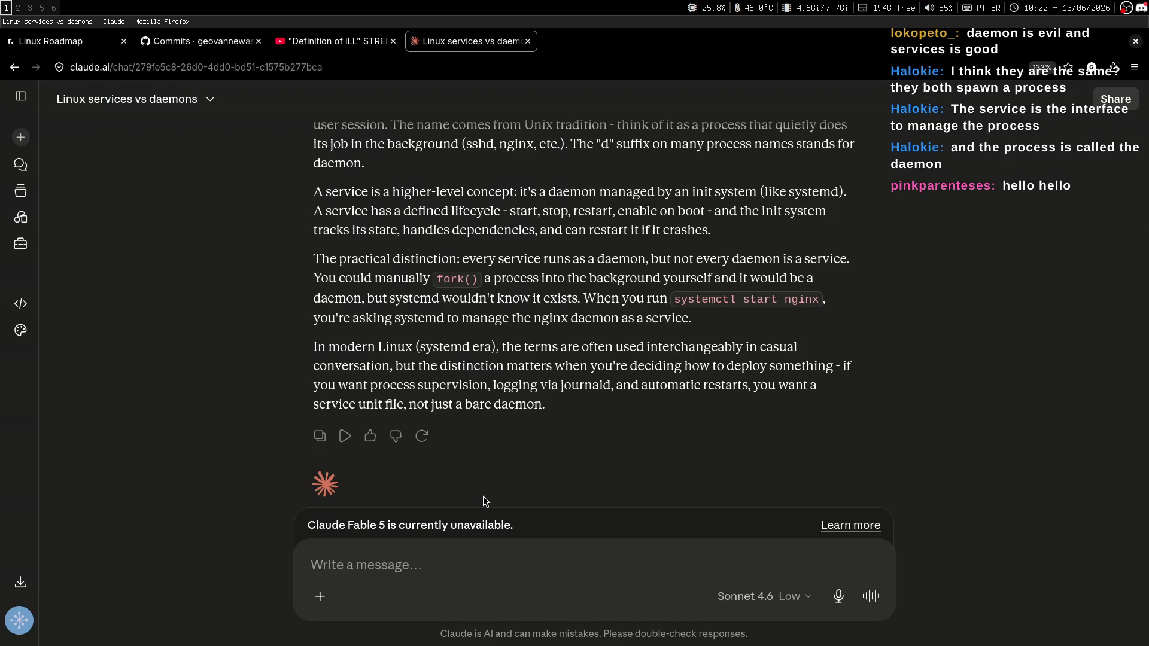
{"action": "key", "text": "super+2"}
{"action": "key", "text": "super+3"}
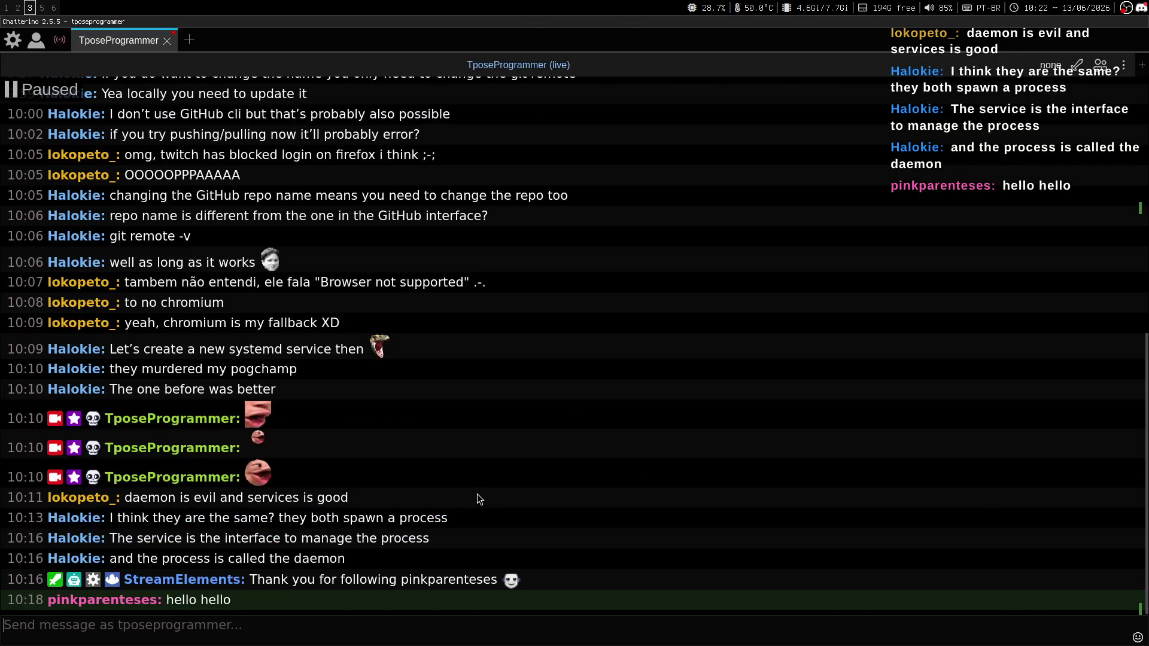
{"action": "key", "text": "super+5"}
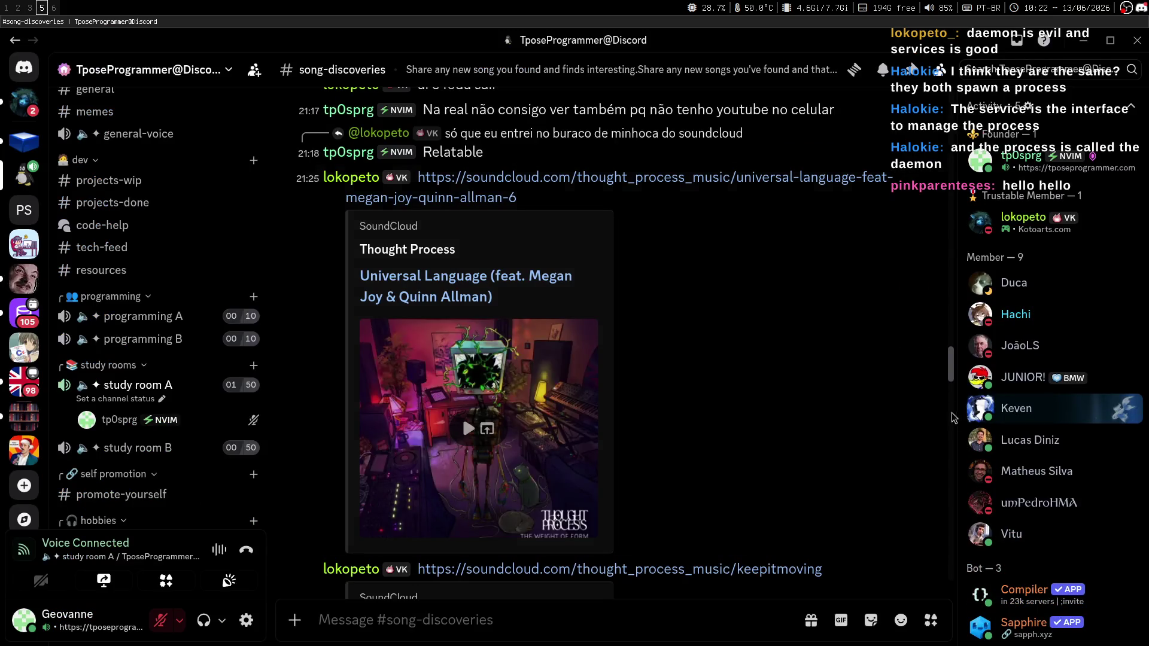
Step: Open the shared keepitmoving SoundCloud link, lower the volume and play Keep it Moving
{"action": "scroll", "coordinate": [953, 365], "scroll_direction": "down", "scroll_amount": 5}
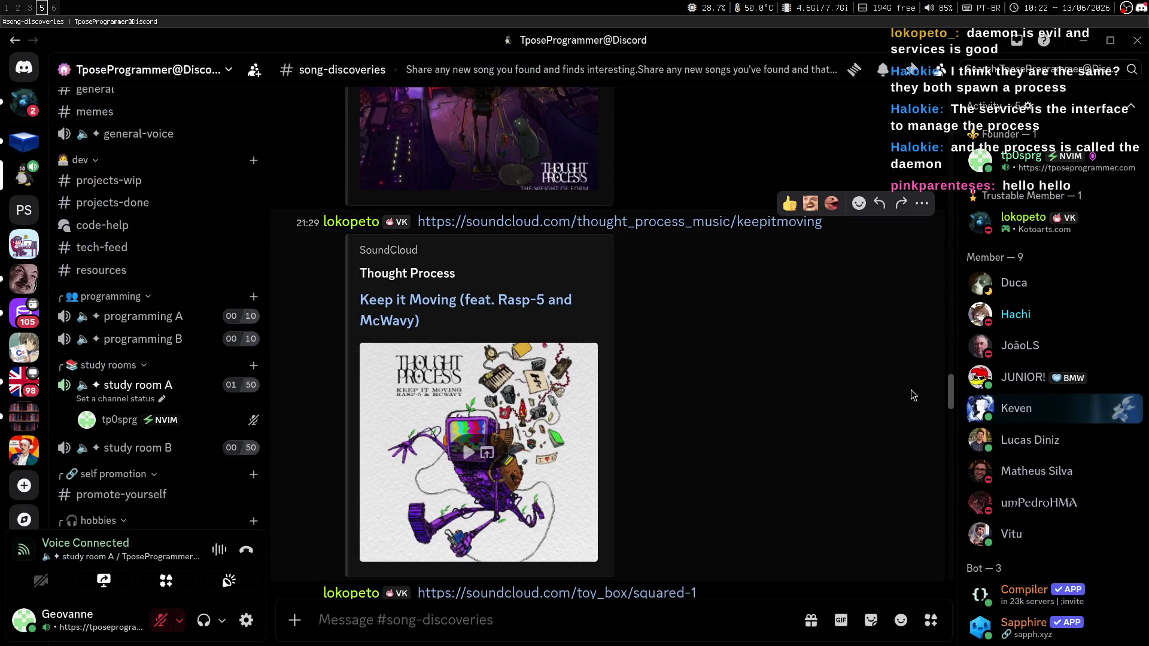
{"action": "scroll", "coordinate": [951, 398], "scroll_direction": "up", "scroll_amount": 5}
{"action": "scroll", "coordinate": [955, 399], "scroll_direction": "down", "scroll_amount": 5}
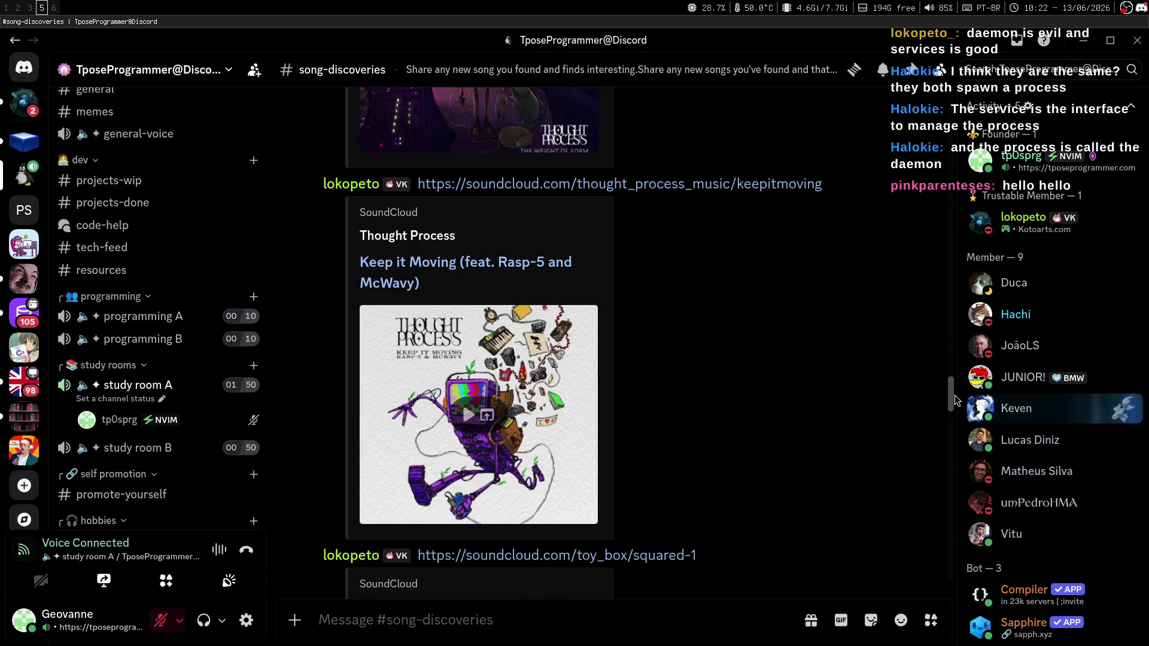
{"action": "scroll", "coordinate": [954, 395], "scroll_direction": "up", "scroll_amount": 1}
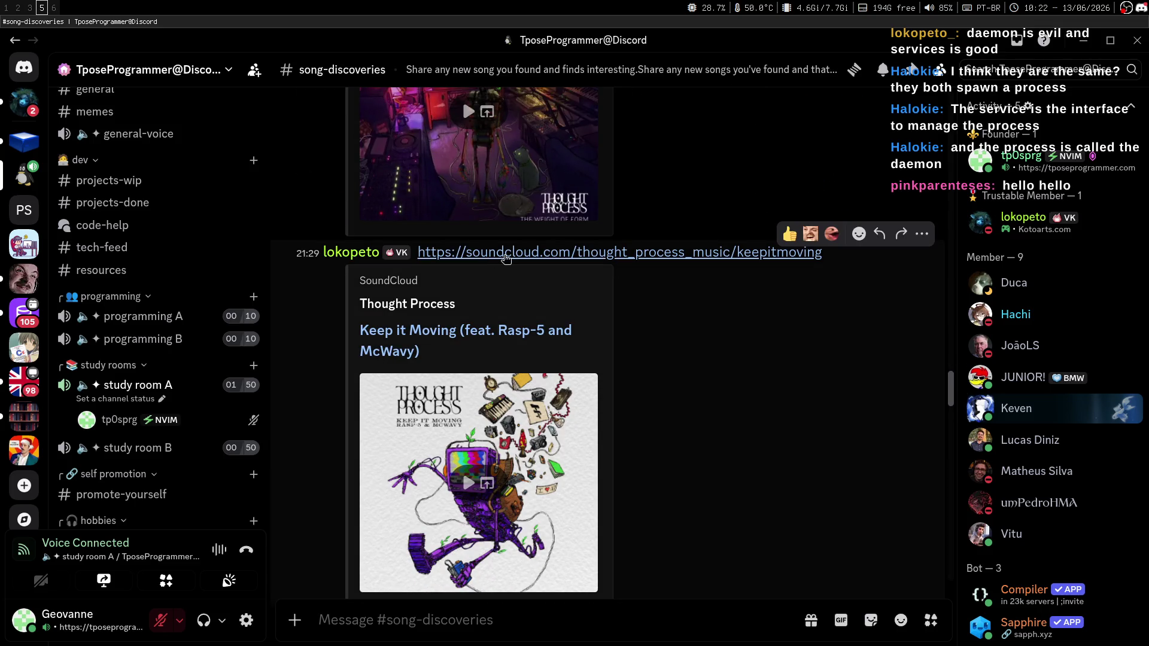
{"action": "left_click", "coordinate": [505, 254]}
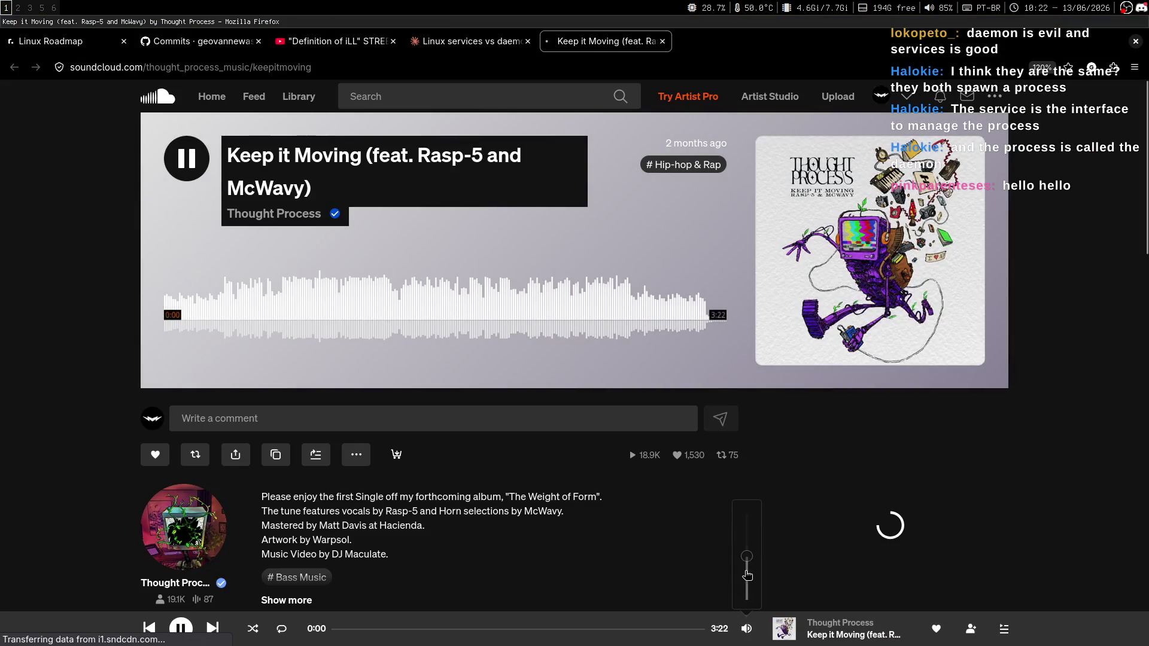
{"action": "left_click", "coordinate": [746, 581]}
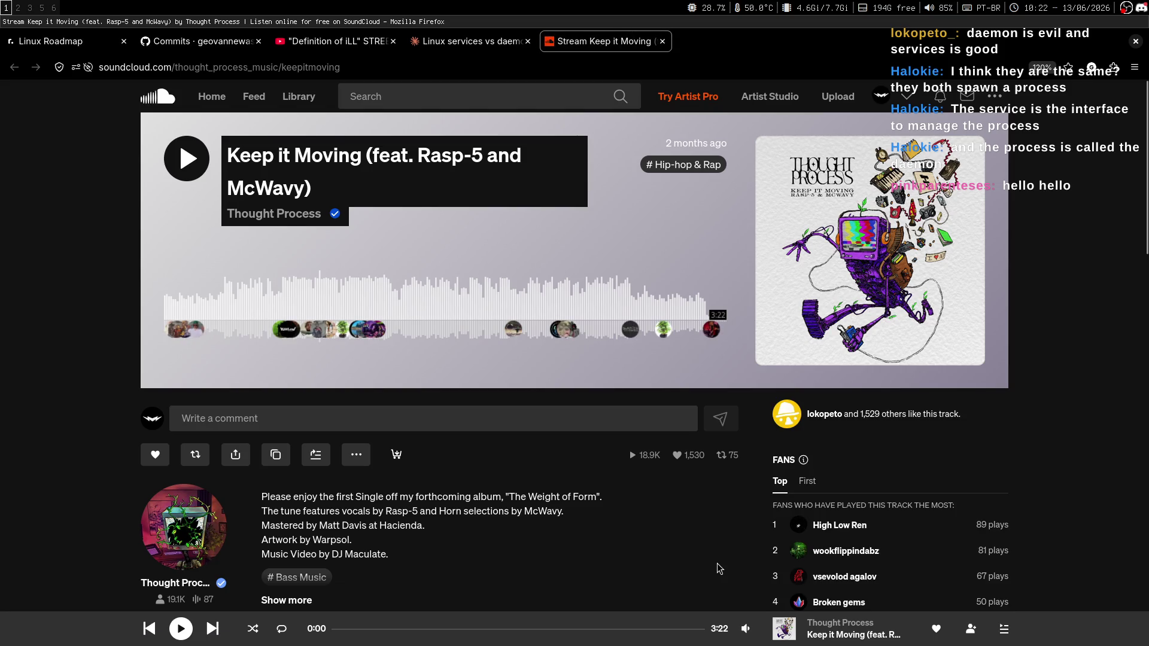
{"action": "left_click", "coordinate": [201, 172]}
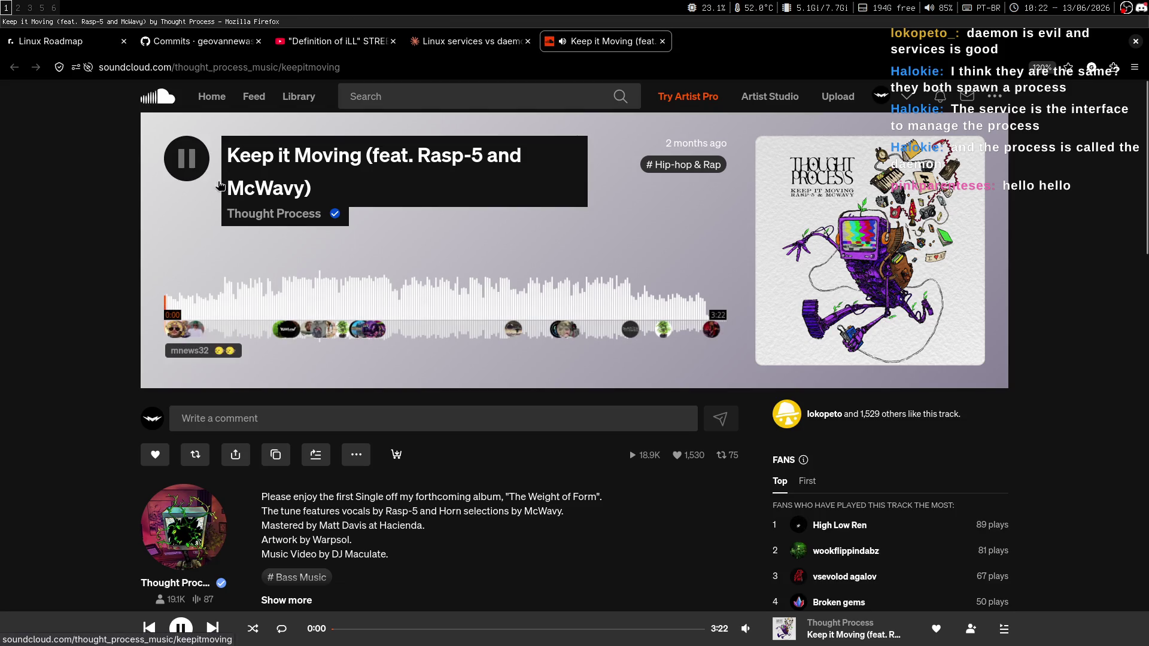
Step: Return to the services vs daemons chat tab and the notes.md editor
{"action": "mouse_move", "coordinate": [746, 629]}
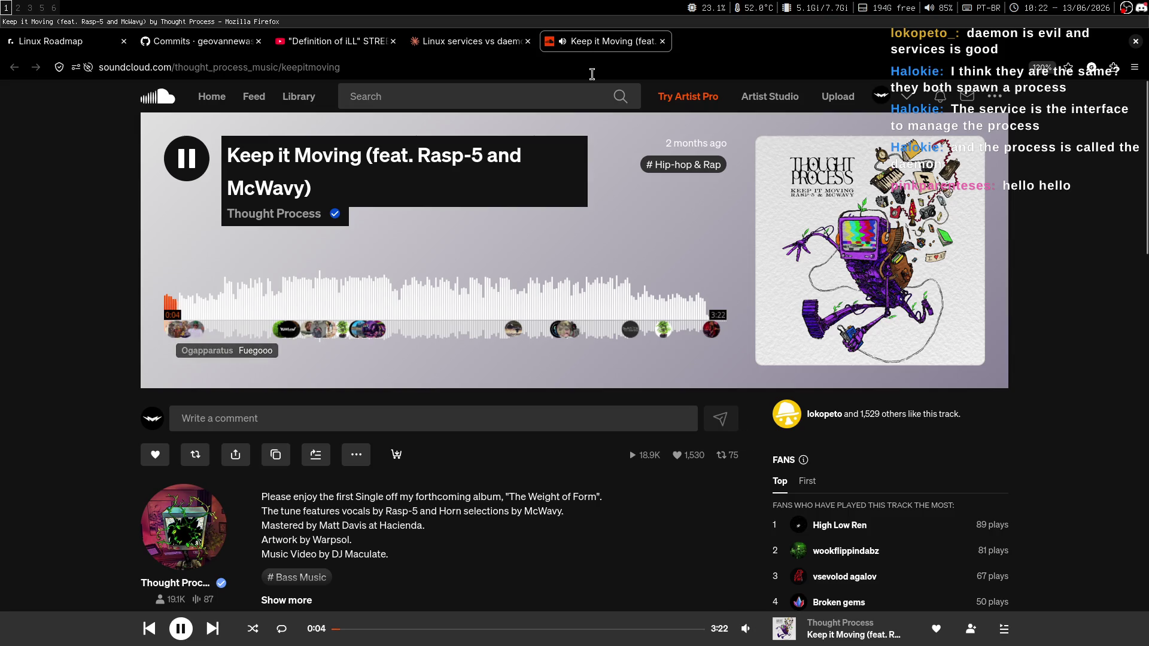
{"action": "key", "text": "ctrl+Page_Up"}
{"action": "key", "text": "super+2"}
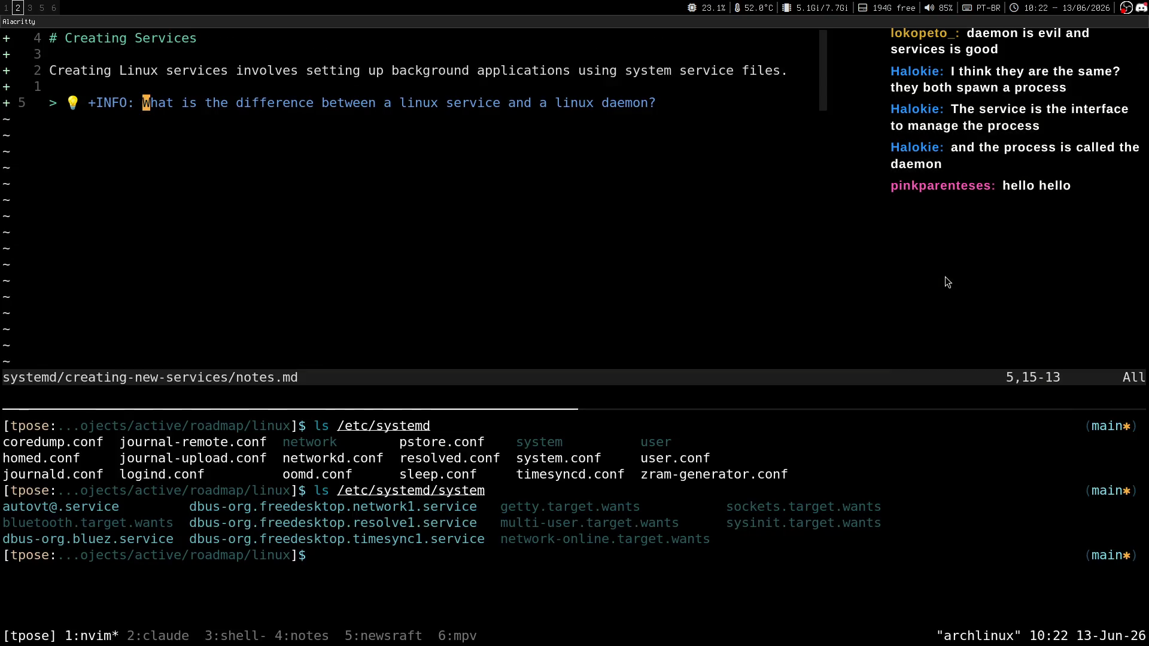
Step: Start inserting on line 7 of notes.md with the Claude answer shown alongside
{"action": "key", "text": "k"}
{"action": "key", "text": "i"}
{"action": "key", "text": "super+1"}
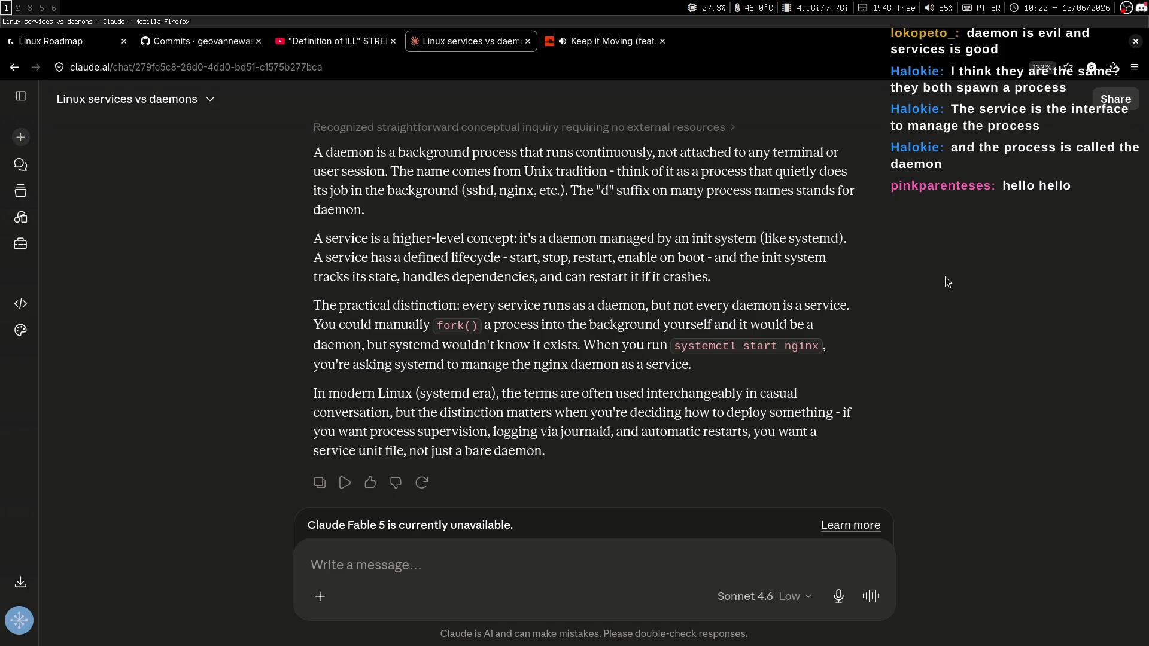
{"action": "key", "text": "super+2"}
{"action": "key", "text": "super+shift+1"}
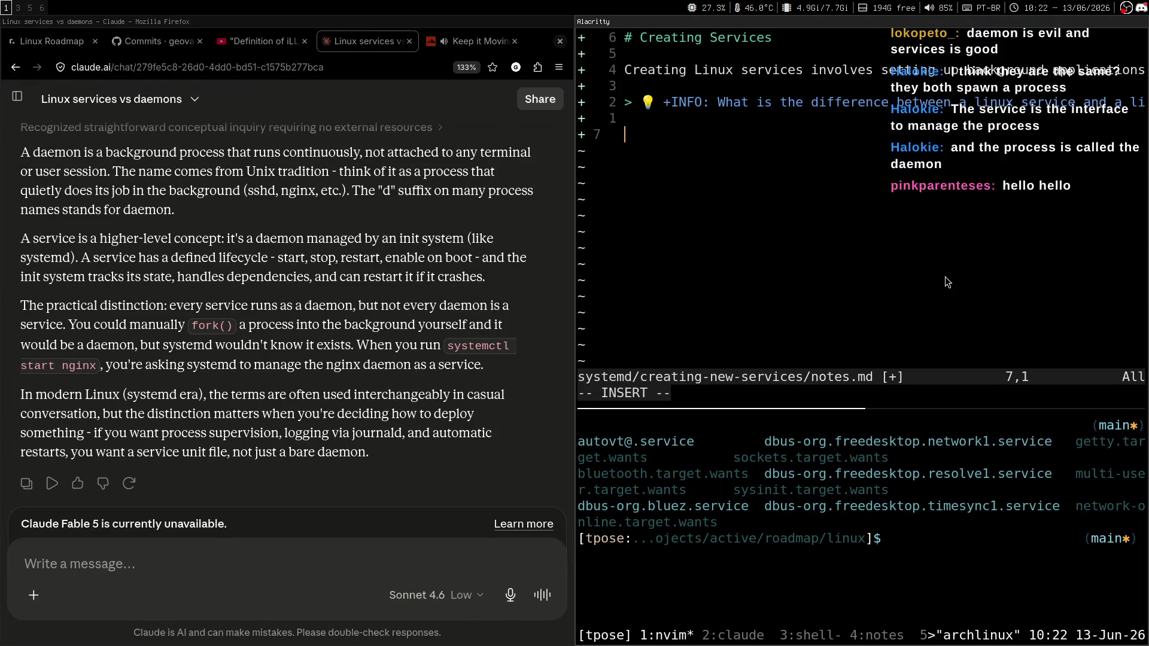
Step: Write 'A service is a higher-level concept: a daemon managed by an init system (like systemd)' and save
{"action": "type", "text": "A service i"}
{"action": "type", "text": "s a higer-level d"}
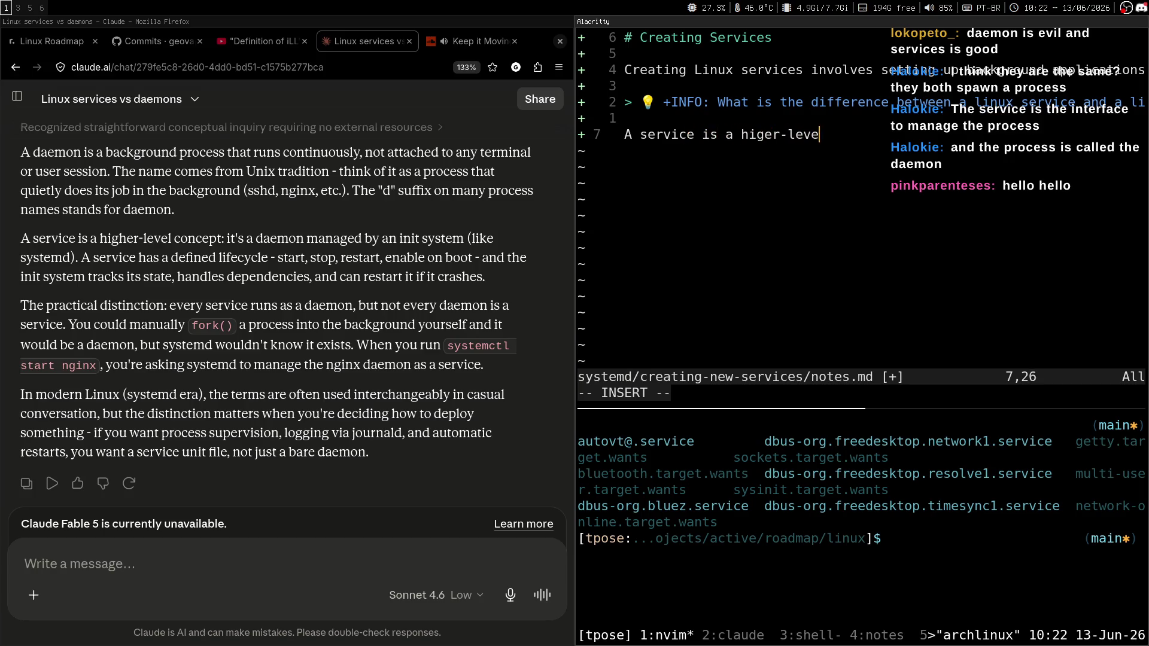
{"action": "key", "text": "BackSpace"}
{"action": "type", "text": "concept: it"}
{"action": "type", "text": "'s a daemon"}
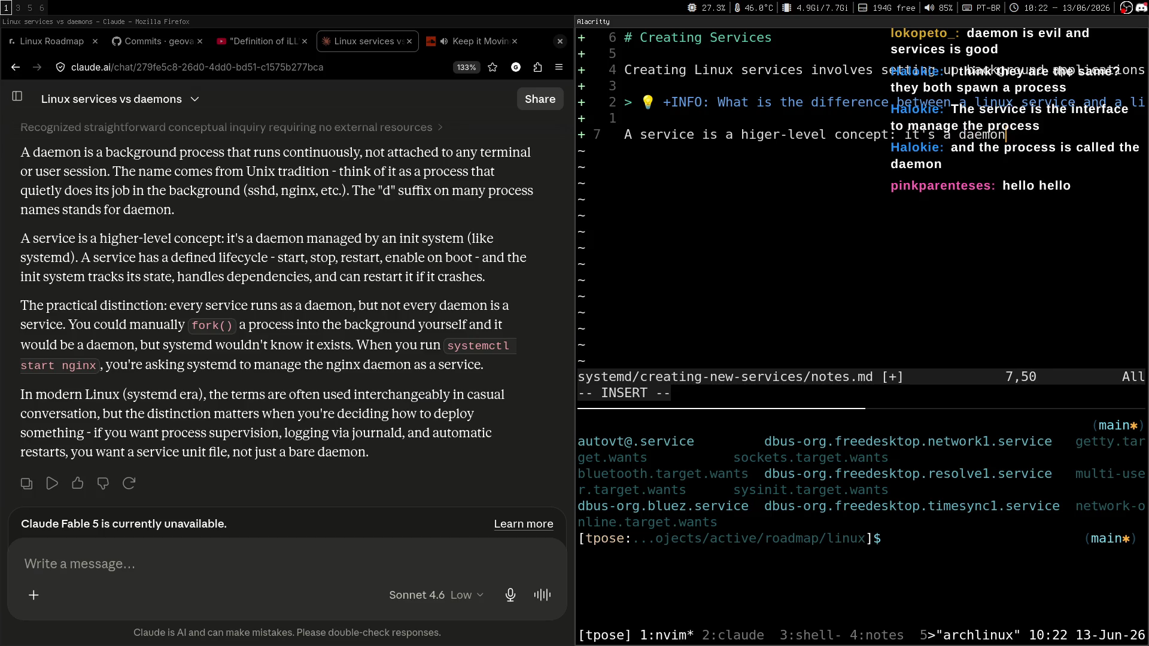
{"action": "type", "text": " maanaged"}
{"action": "key", "text": "BackSpace"}
{"action": "key", "text": "BackSpace"}
{"action": "key", "text": "BackSpace"}
{"action": "key", "text": "BackSpace"}
{"action": "key", "text": "BackSpace"}
{"action": "type", "text": "naged by an init"}
{"action": "type", "text": " system (like system"}
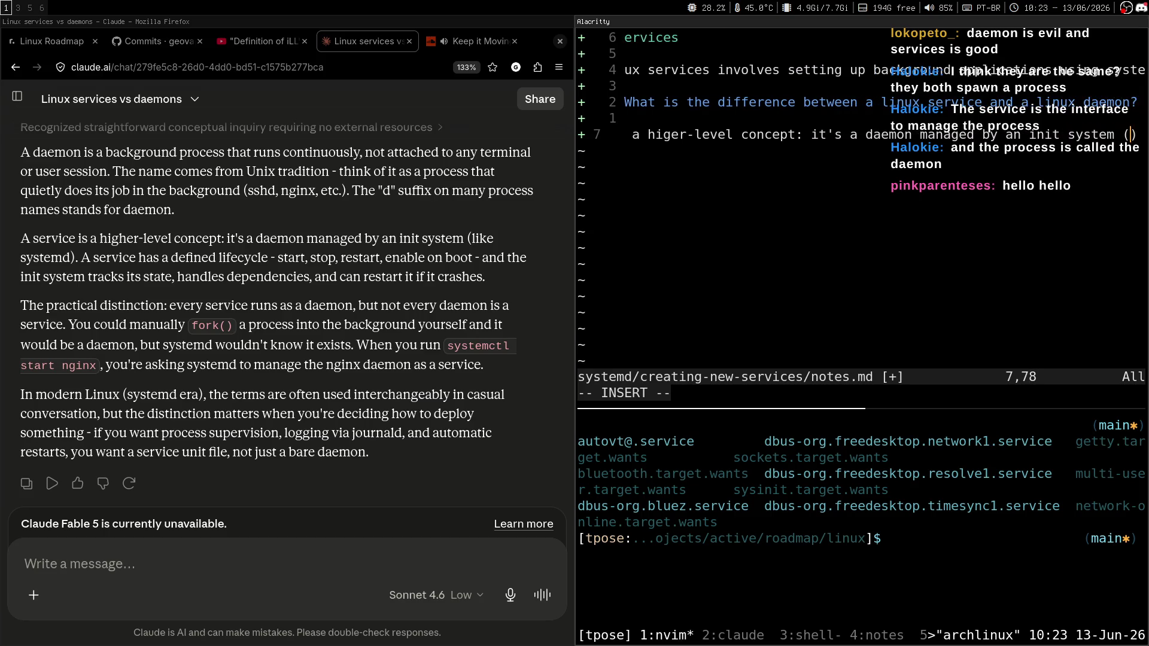
{"action": "type", "text": "d);."}
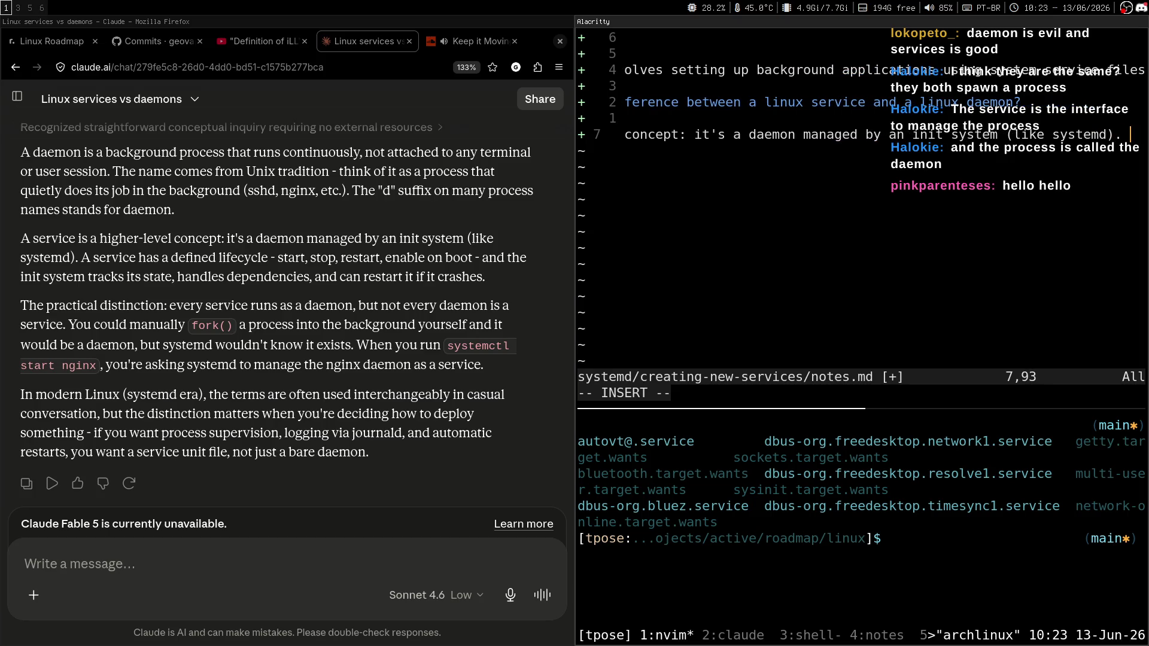
{"action": "key", "text": "Home"}
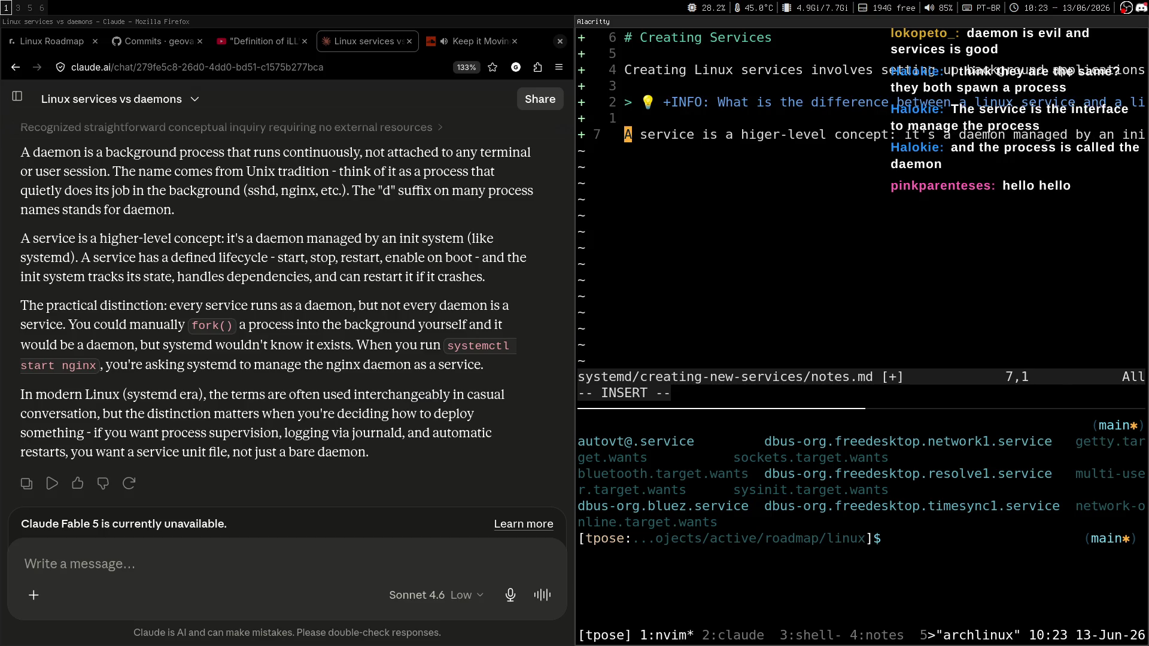
{"action": "key", "text": "Escape"}
{"action": "type", "text": ":w"}
{"action": "key", "text": "Return"}
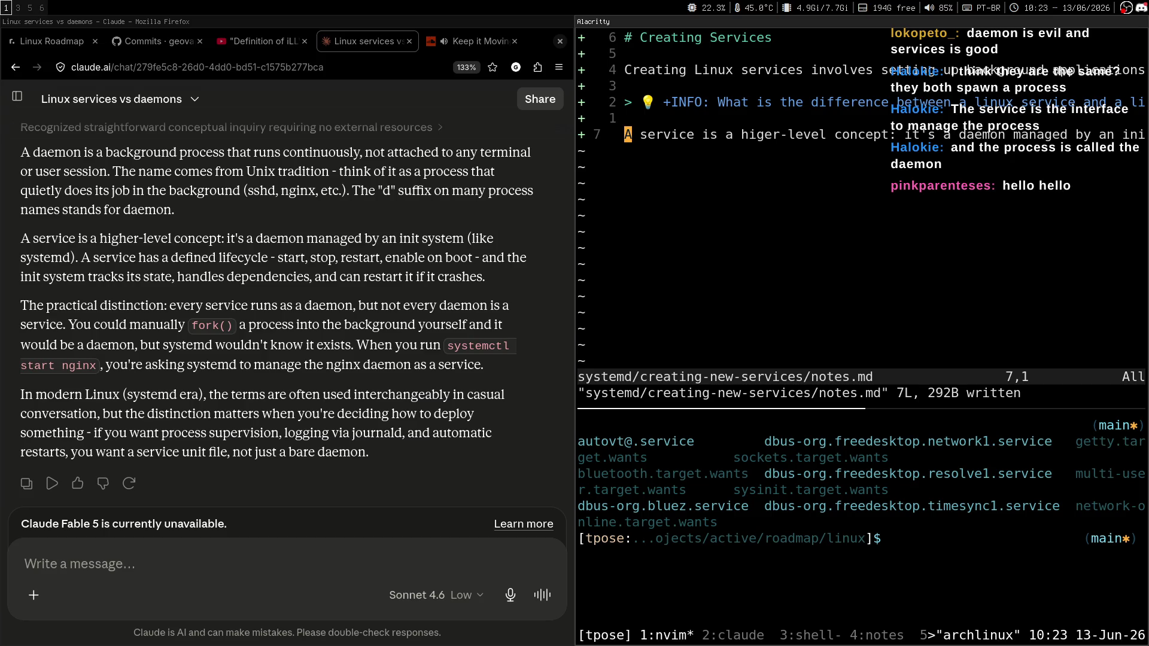
Step: Add the line 'Every service runs a daemon, but not every daemon is a service.' and save
{"action": "key", "text": "k"}
{"action": "key", "text": "k"}
{"action": "key", "text": "j"}
{"action": "key", "text": "j"}
{"action": "type", "text": "oE"}
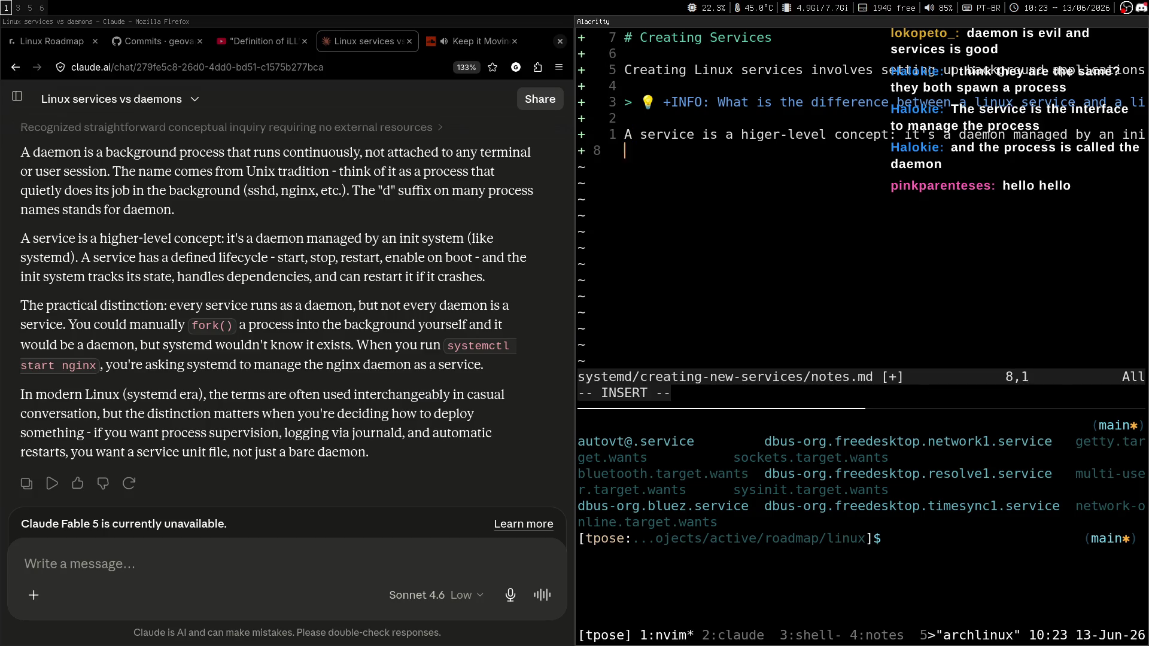
{"action": "type", "text": "very servie "}
{"action": "type", "text": "runs a "}
{"action": "type", "text": "s a da"}
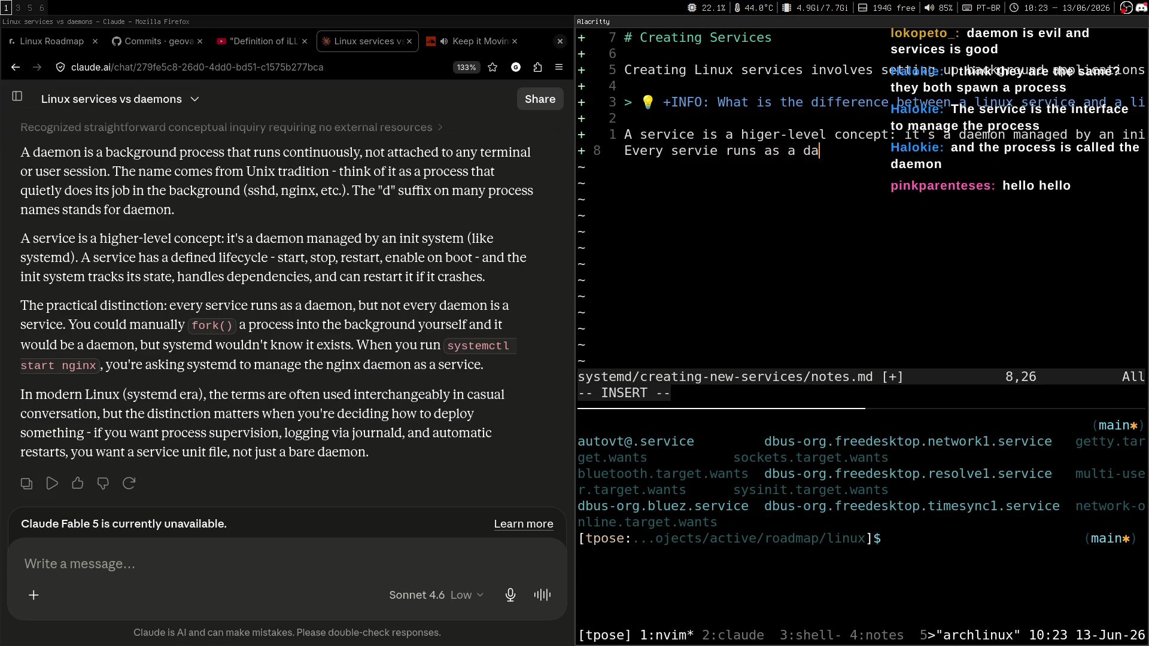
{"action": "type", "text": "emon, but not every daemon"}
{"action": "type", "text": " is a service."}
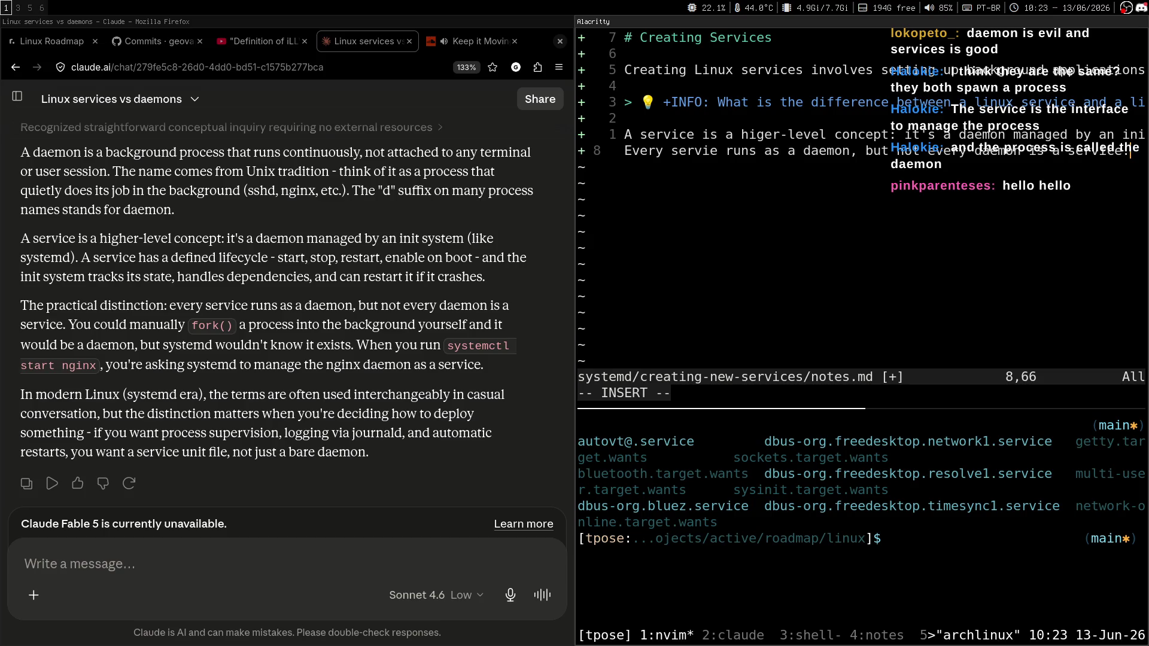
{"action": "key", "text": "Escape"}
{"action": "type", "text": ":w"}
{"action": "key", "text": "Return"}
{"action": "key", "text": "braceleft"}
{"action": "key", "text": "j"}
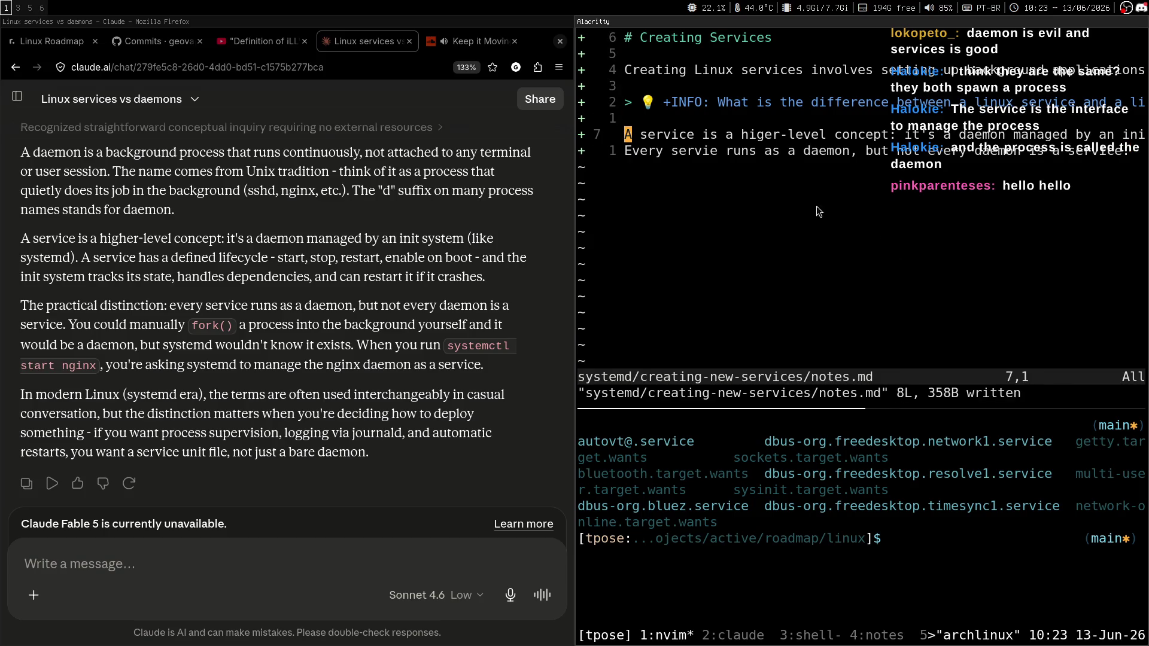
Step: Highlight the phrase about systemd not knowing in Claude's answer, then move the browser off the terminal workspace
{"action": "mouse_move", "coordinate": [135, 343]}
{"action": "left_mouse_down"}
{"action": "mouse_move", "coordinate": [342, 336]}
{"action": "mouse_move", "coordinate": [353, 346]}
{"action": "left_mouse_up"}
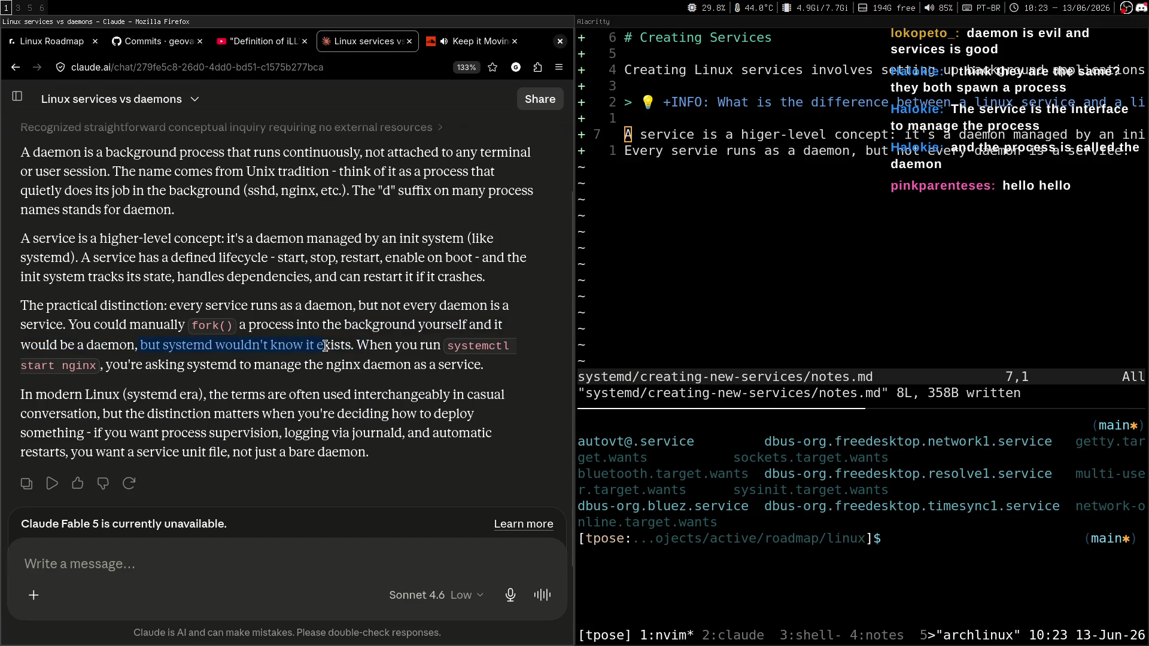
{"action": "left_click", "coordinate": [346, 352]}
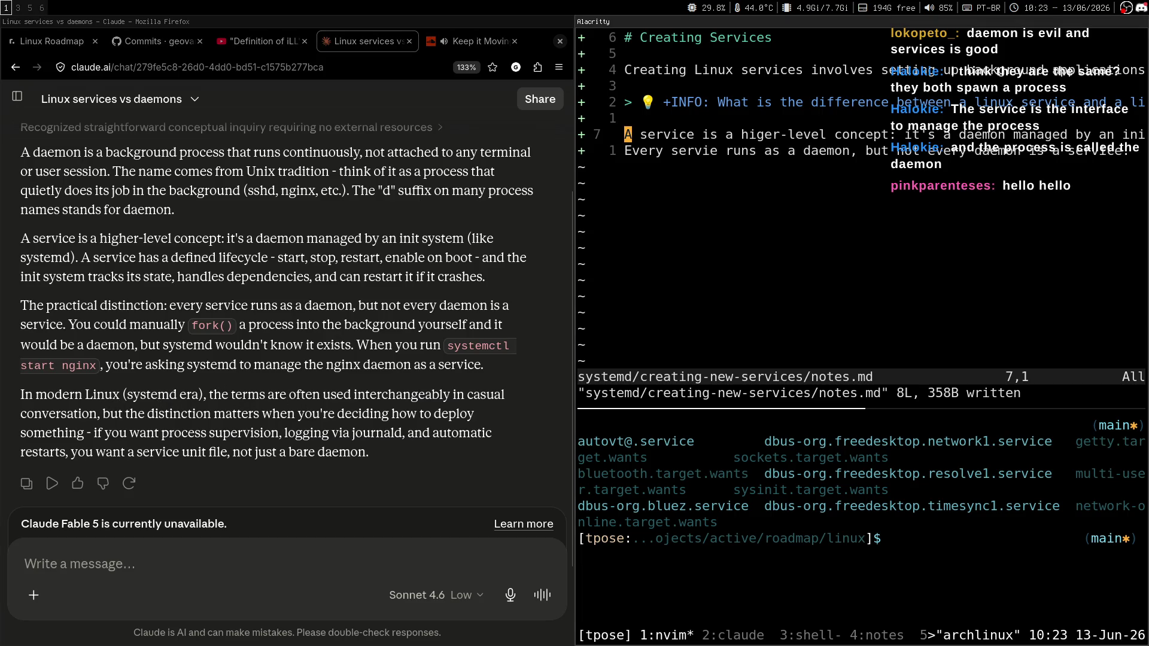
{"action": "key", "text": "super+shift+2"}
{"action": "key", "text": "super+1"}
Step: Enlarge the notes editor pane over the shell pane in the terminal
{"action": "key", "text": "super+3"}
{"action": "key", "text": "super+2"}
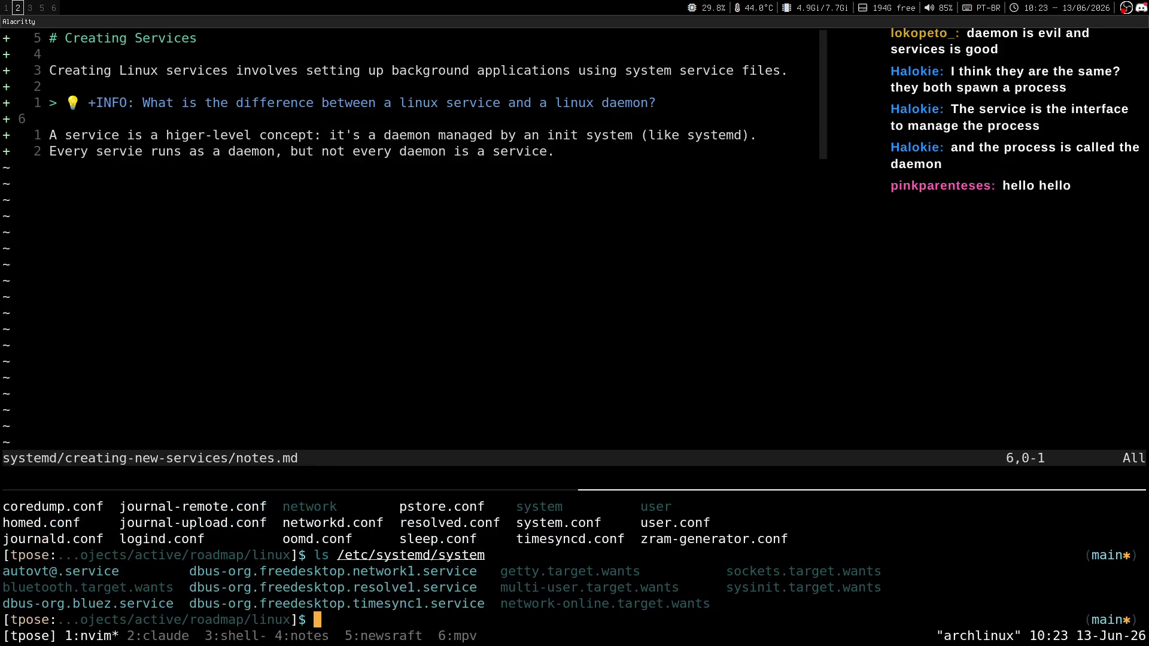
{"action": "key", "text": "ctrl+b"}
{"action": "key", "text": "alt+Down"}
{"action": "key", "text": "j"}
{"action": "key", "text": "j"}
{"action": "key", "text": "super+1"}
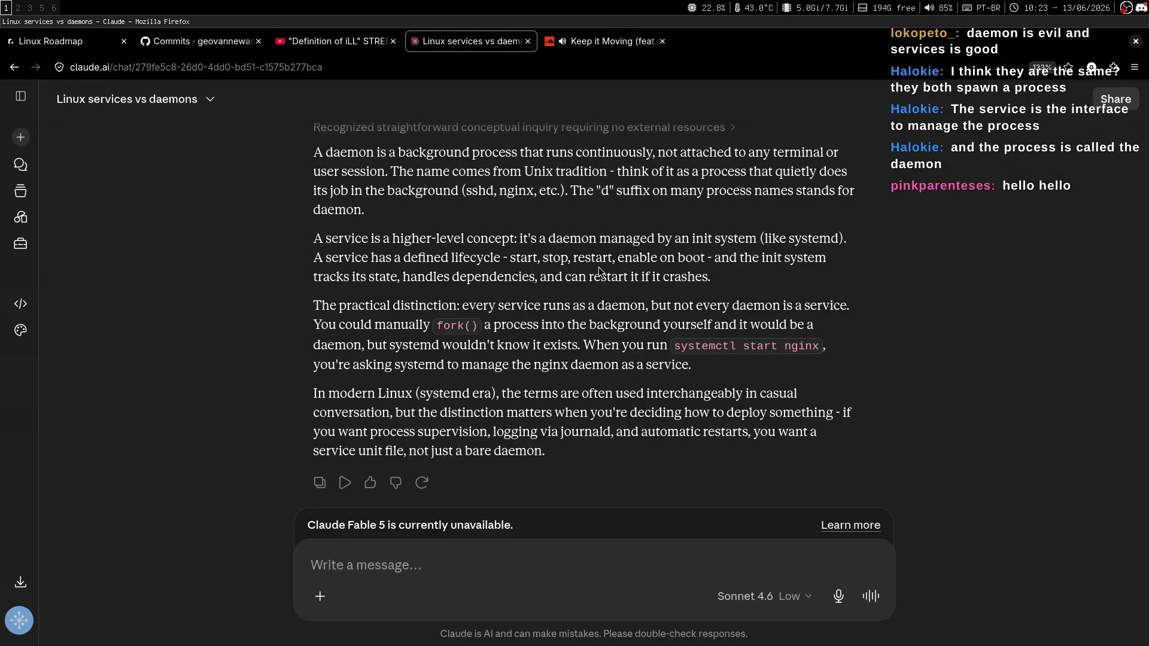
Step: Switch to the Linux Roadmap tab and highlight the sentence about services running continuously
{"action": "left_click", "coordinate": [250, 43]}
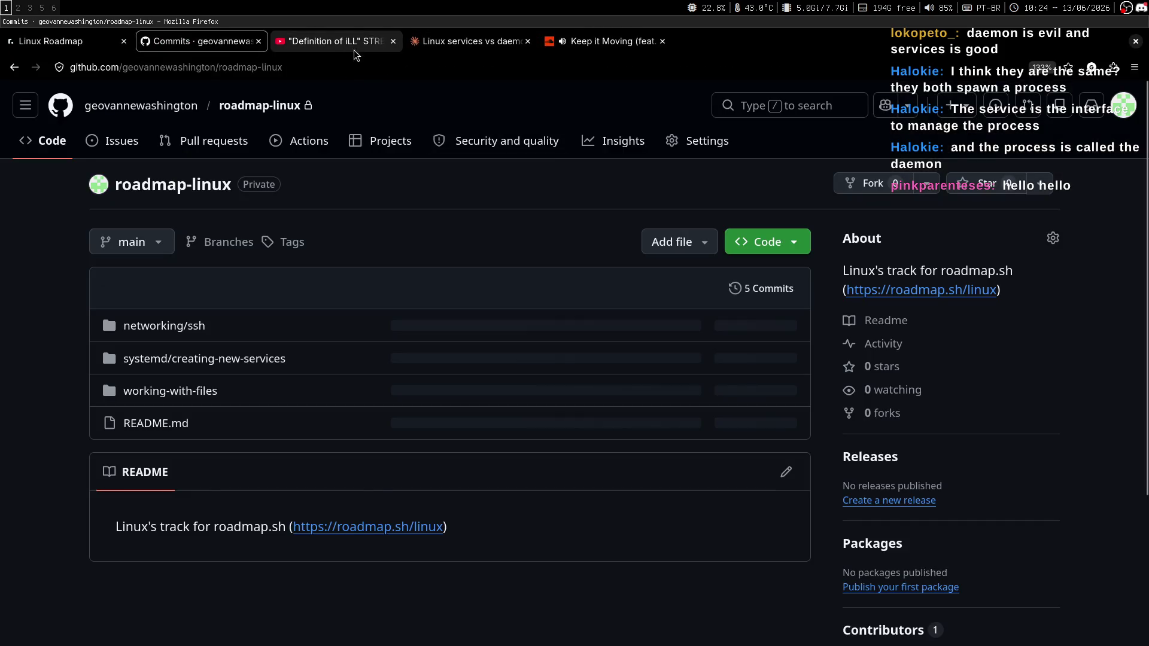
{"action": "left_click", "coordinate": [354, 49]}
{"action": "key", "text": "alt+1"}
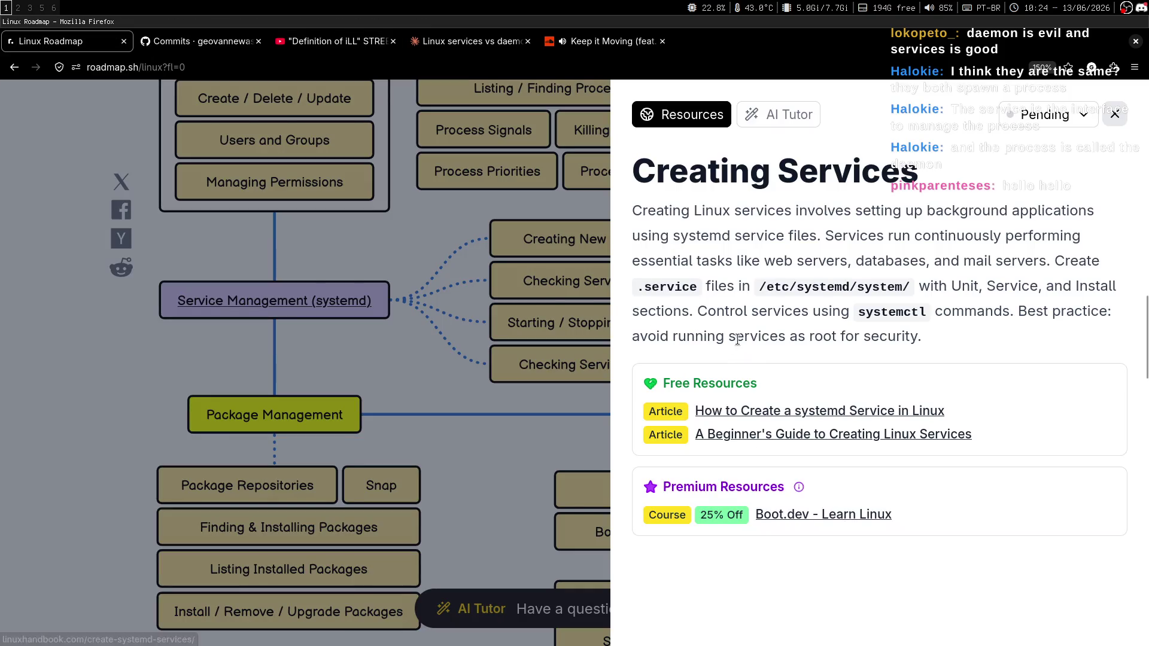
{"action": "left_click_drag", "start_coordinate": [832, 239], "coordinate": [1027, 239]}
{"action": "left_click", "coordinate": [1028, 242]}
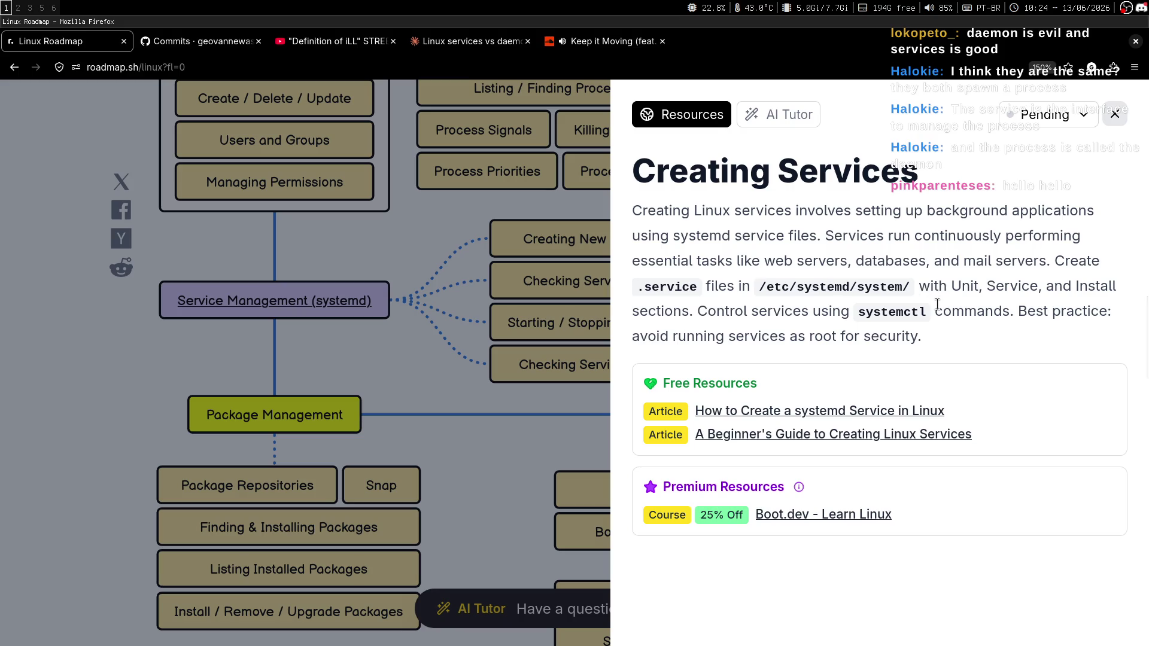
Step: Search Google in a new tab for 'linux: what is the purpose of /etc'
{"action": "key", "text": "ctrl+t"}
{"action": "type", "text": "en lin"}
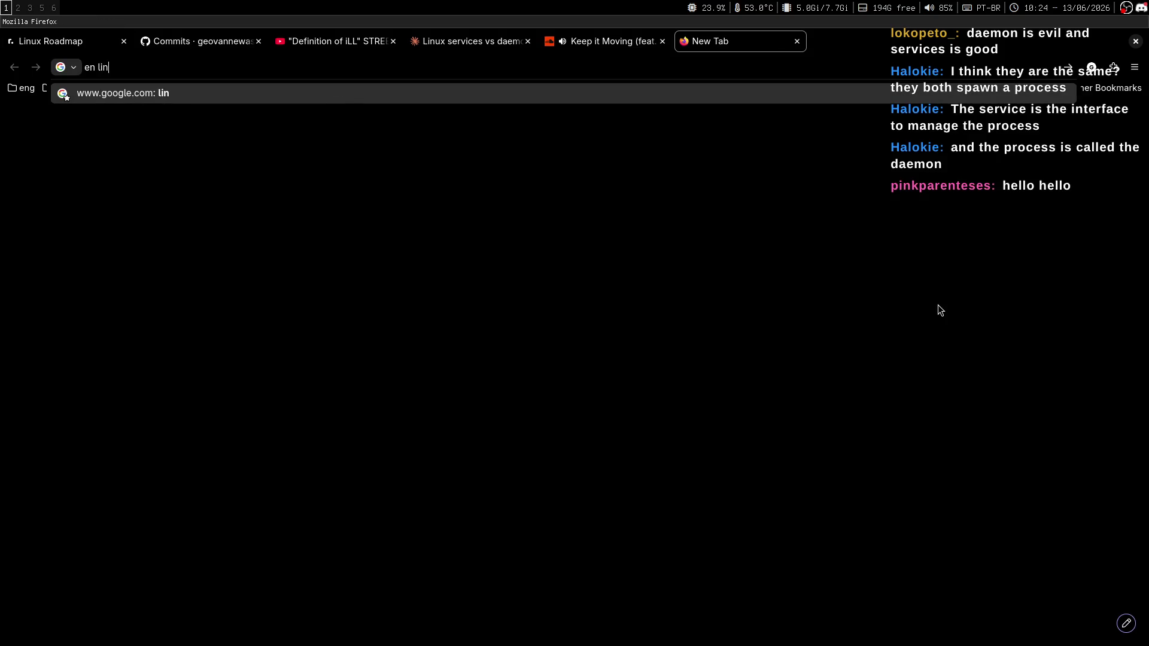
{"action": "type", "text": "ux: what is t h"}
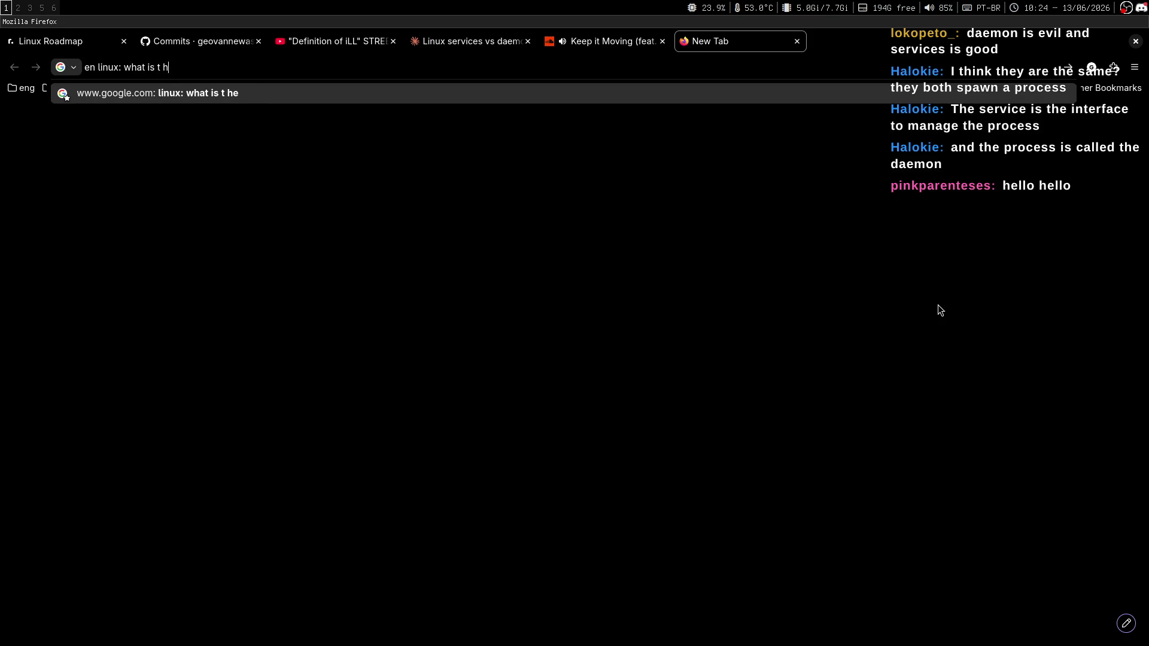
{"action": "key", "text": "BackSpace"}
{"action": "key", "text": "BackSpace"}
{"action": "type", "text": "he purpose of /etc"}
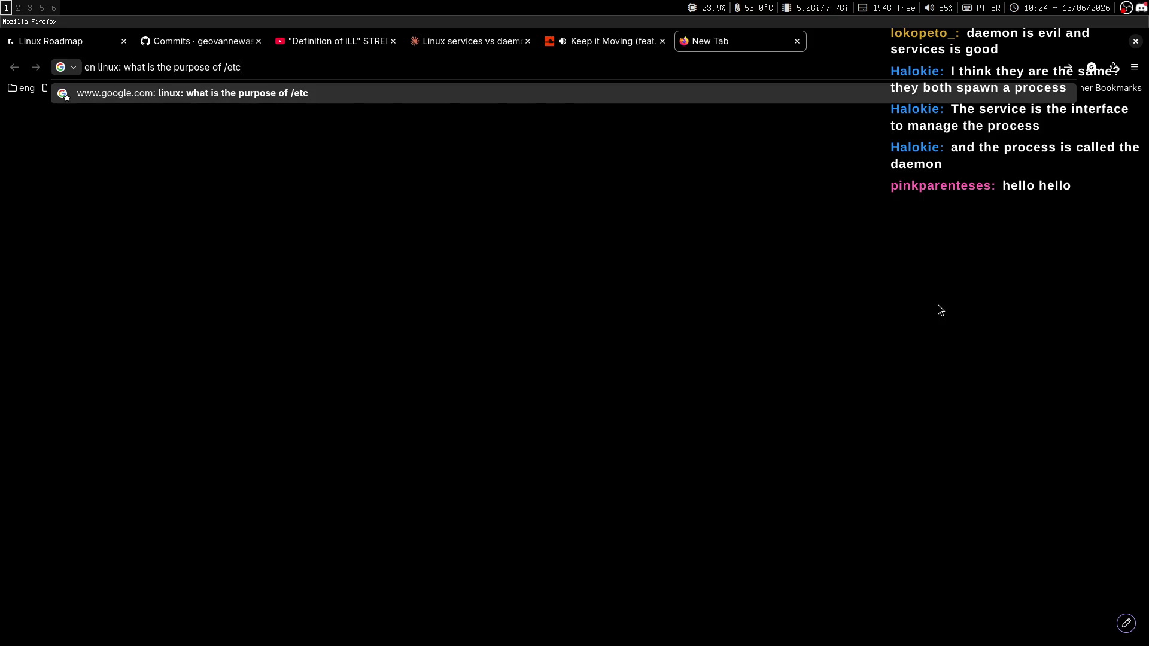
{"action": "key", "text": "super+2"}
Step: Append a lightbulb-emoji note 'INFO: what is the purpose of etc/ in Linux' to notes.md and save
{"action": "key", "text": "G"}
{"action": "key", "text": "o"}
{"action": "key", "text": "Return"}
{"action": "key", "text": "super+period"}
{"action": "type", "text": "bulb"}
{"action": "key", "text": "Return"}
{"action": "type", "text": "+info"}
{"action": "key", "text": "BackSpace"}
{"action": "key", "text": "BackSpace"}
{"action": "key", "text": "BackSpace"}
{"action": "type", "text": "INFO: w"}
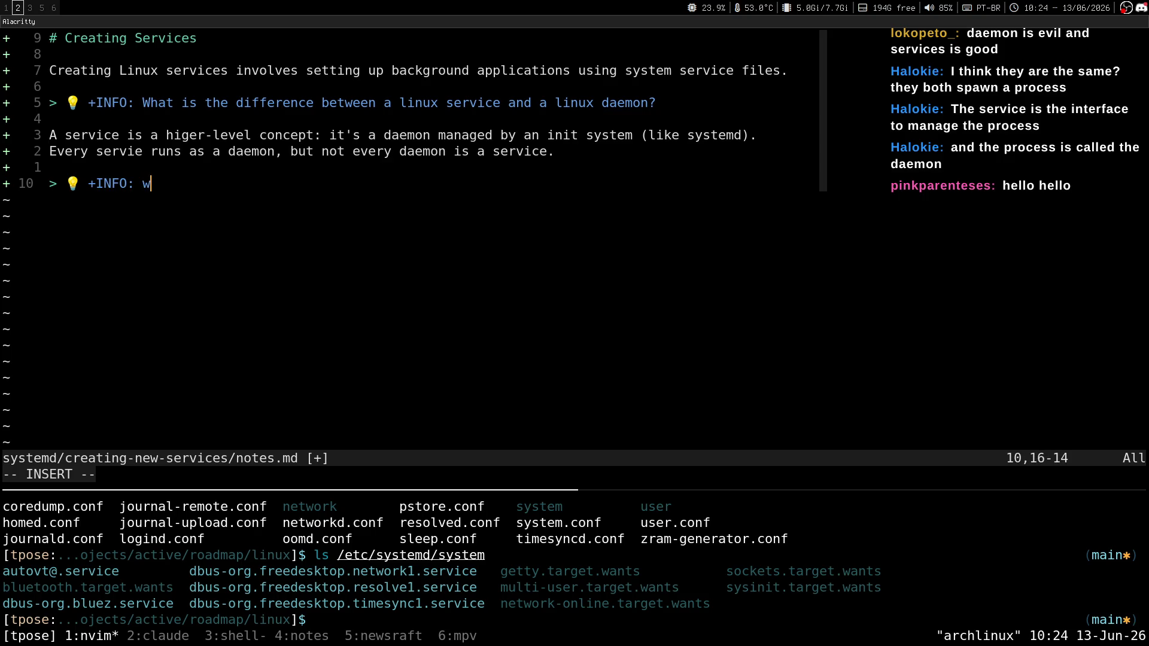
{"action": "type", "text": "hat is the p"}
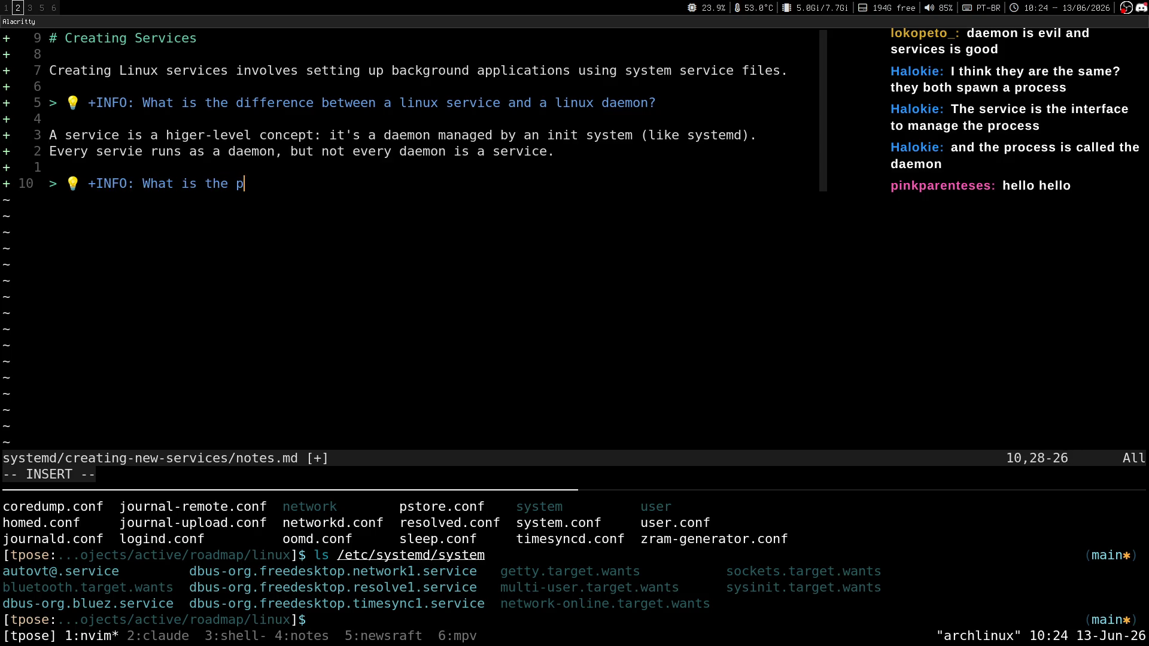
{"action": "type", "text": "urpose of etc/ iN"}
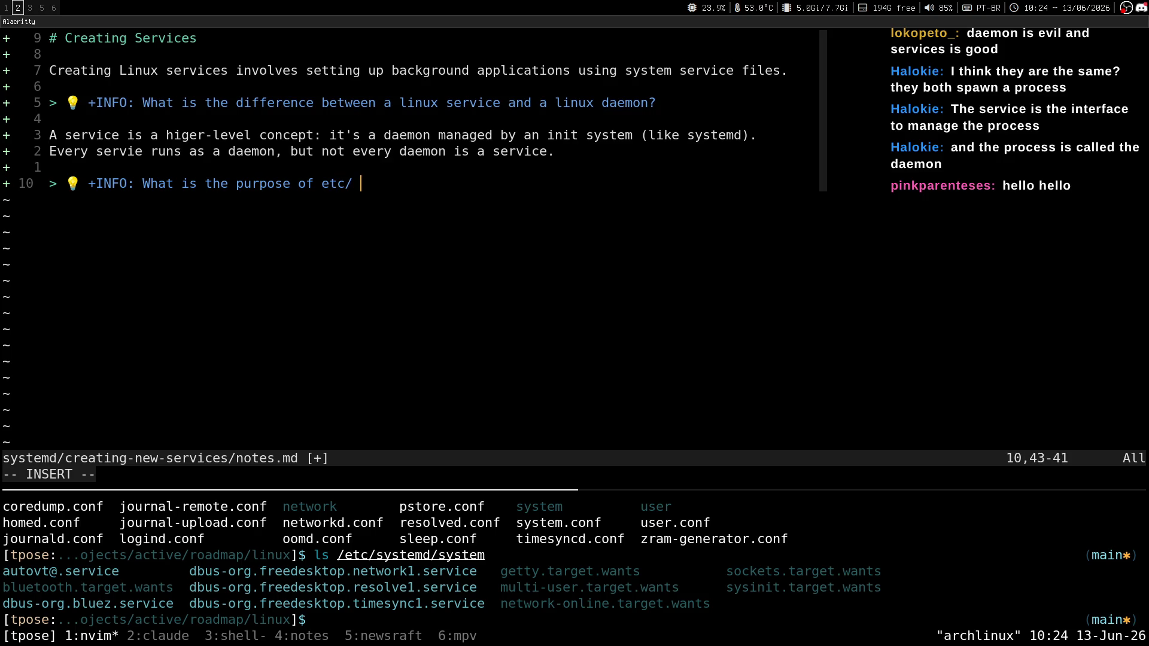
{"action": "key", "text": "BackSpace"}
{"action": "type", "text": "n Linux"}
{"action": "key", "text": "Escape"}
{"action": "type", "text": ":w"}
{"action": "key", "text": "Return"}
Step: Add blank lines below the question for its answer and save notes.md
{"action": "key", "text": "o"}
{"action": "key", "text": "Return"}
{"action": "key", "text": "Up"}
{"action": "key", "text": "Up"}
{"action": "key", "text": "Up"}
{"action": "key", "text": "Up"}
{"action": "key", "text": "Up"}
{"action": "key", "text": "Up"}
{"action": "key", "text": "Down"}
{"action": "key", "text": "Down"}
{"action": "key", "text": "Down"}
{"action": "key", "text": "Escape"}
{"action": "type", "text": ":w"}
{"action": "key", "text": "Return"}
{"action": "key", "text": "j"}
{"action": "key", "text": "j"}
{"action": "key", "text": "j"}
{"action": "key", "text": "i"}
Step: Expand the full AI Overview answer on the results page using link hints
{"action": "key", "text": "super+1"}
{"action": "key", "text": "f"}
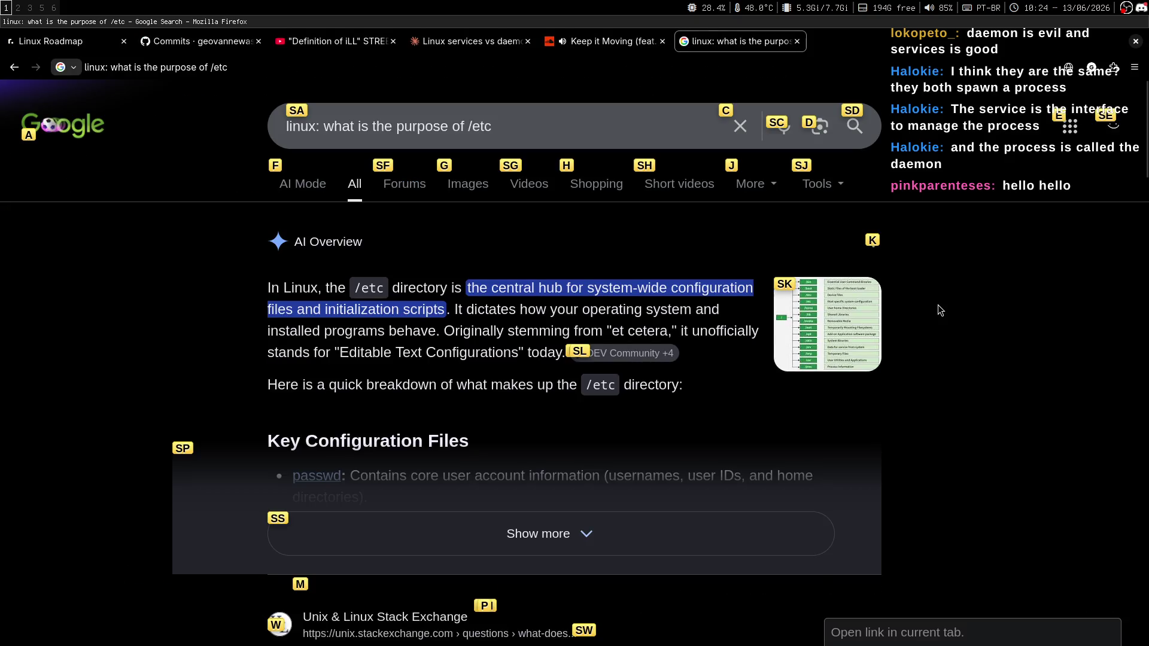
{"action": "key", "text": "s"}
{"action": "key", "text": "s"}
{"action": "key", "text": "j"}
{"action": "key", "text": "j"}
{"action": "key", "text": "j"}
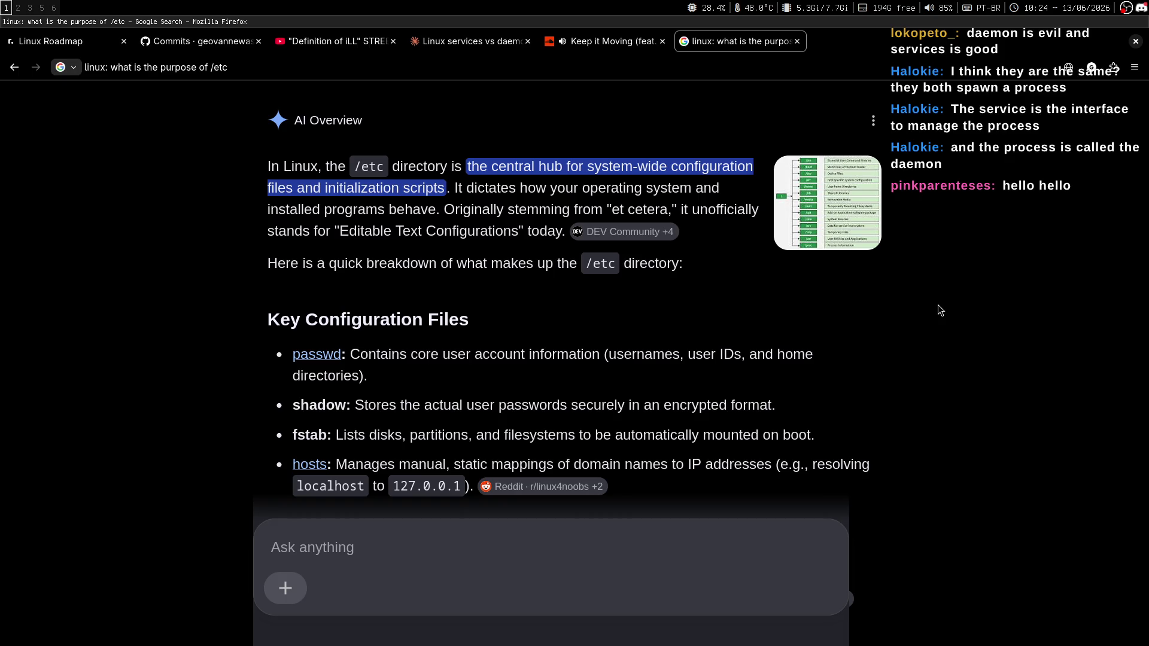
{"action": "key", "text": "super+2"}
Step: Begin the answer 'Its the central hub for system-wide', checking the AI Overview wording
{"action": "type", "text": "T"}
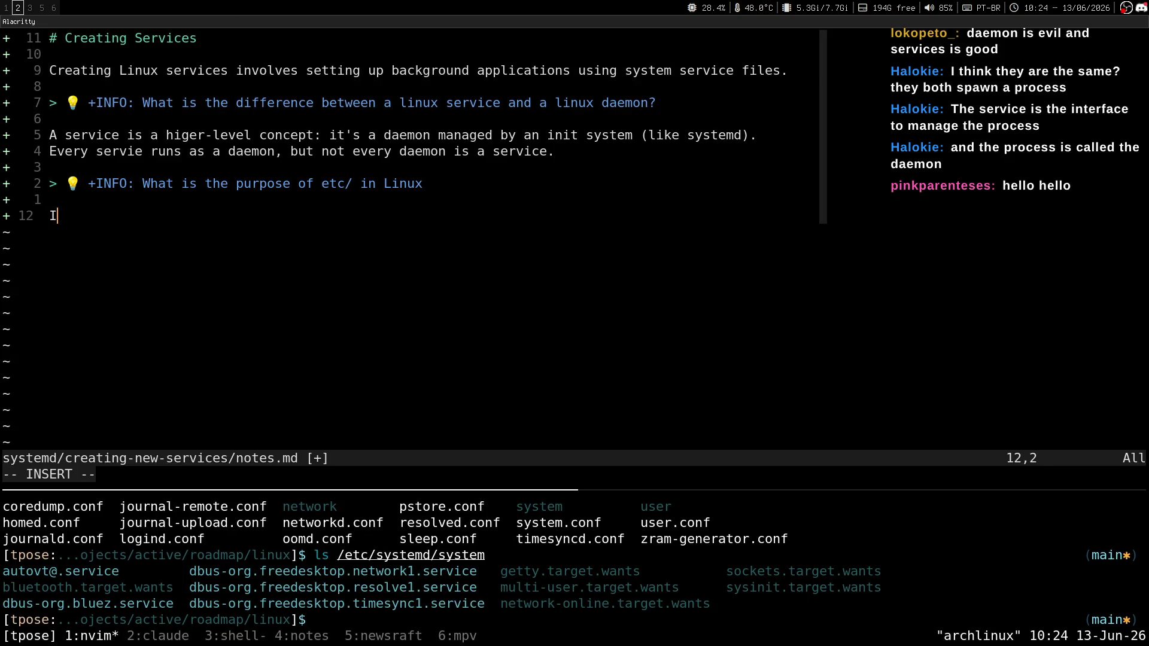
{"action": "key", "text": "BackSpace"}
{"action": "type", "text": "TS T"}
{"action": "key", "text": "BackSpace"}
{"action": "key", "text": "BackSpace"}
{"action": "key", "text": "BackSpace"}
{"action": "type", "text": "ts the central hub for"}
{"action": "key", "text": "super+1"}
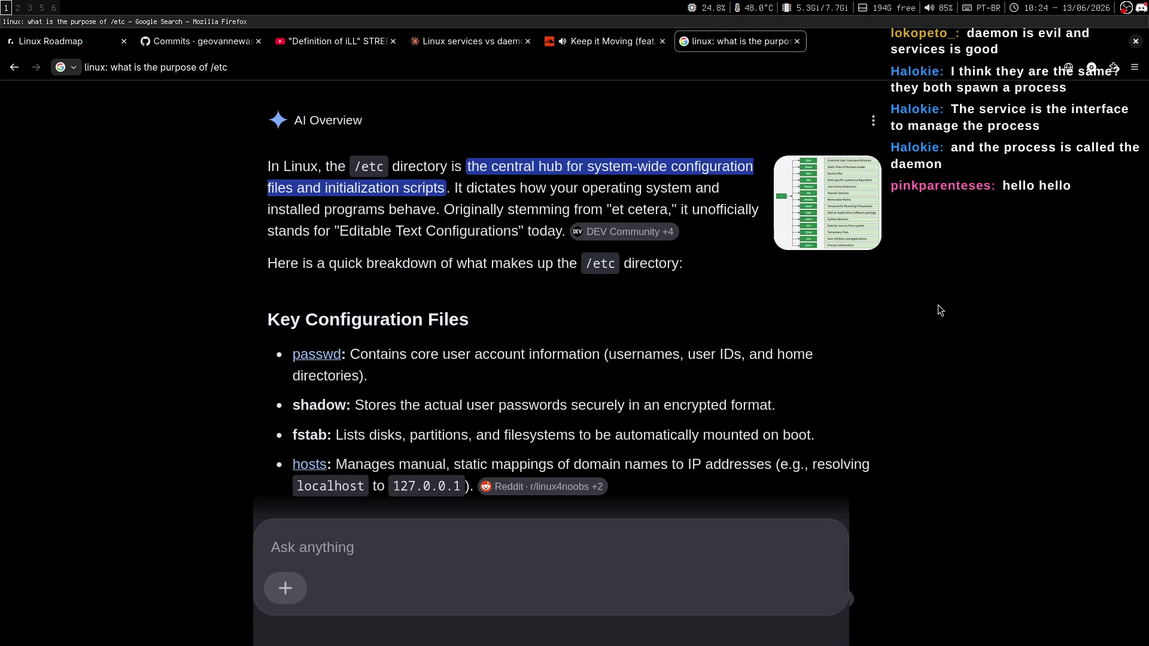
{"action": "key", "text": "super+2"}
{"action": "type", "text": "systems"}
{"action": "key", "text": "BackSpace"}
{"action": "type", "text": "-wide"}
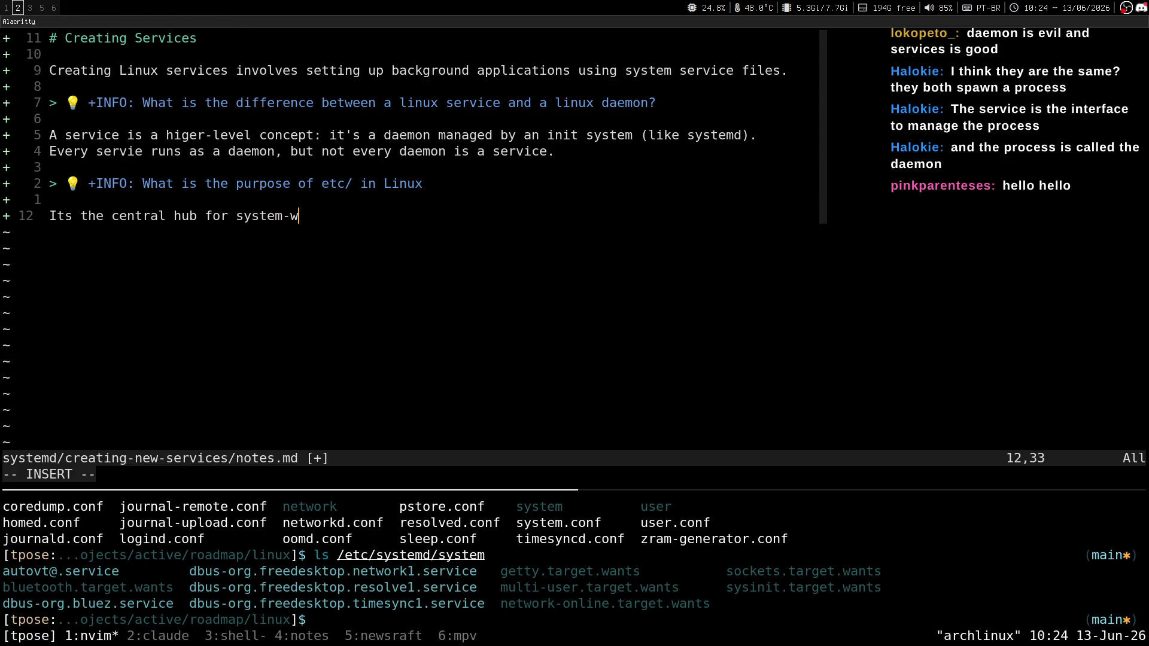
{"action": "key", "text": "super+1"}
{"action": "key", "text": "super+2"}
Step: Finish the answer with 'configuration files and initialization scripts.' and save notes.md
{"action": "type", "text": " configuration"}
{"action": "key", "text": "super+1"}
{"action": "key", "text": "super+2"}
{"action": "type", "text": " files and"}
{"action": "key", "text": "super+1"}
{"action": "key", "text": "super+2"}
{"action": "type", "text": "initiazlia"}
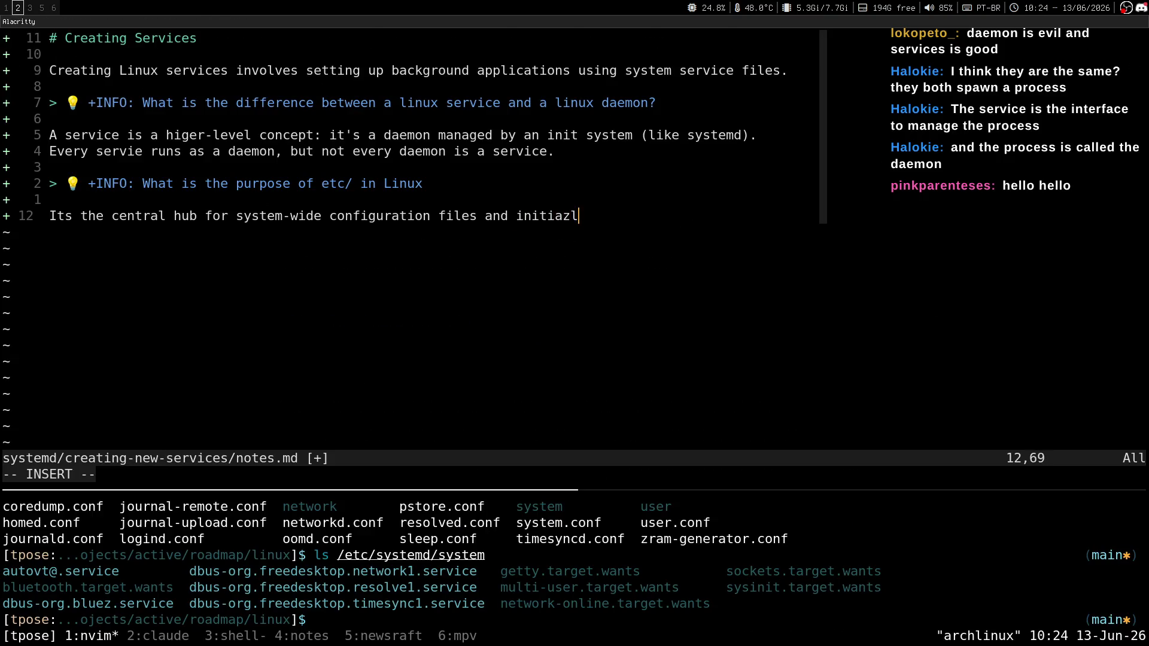
{"action": "key", "text": "BackSpace"}
{"action": "key", "text": "BackSpace"}
{"action": "key", "text": "BackSpace"}
{"action": "key", "text": "BackSpace"}
{"action": "type", "text": "lization scripts."}
{"action": "key", "text": "Escape"}
{"action": "type", "text": ":w"}
{"action": "key", "text": "Return"}
{"action": "key", "text": "b"}
{"action": "key", "text": "b"}
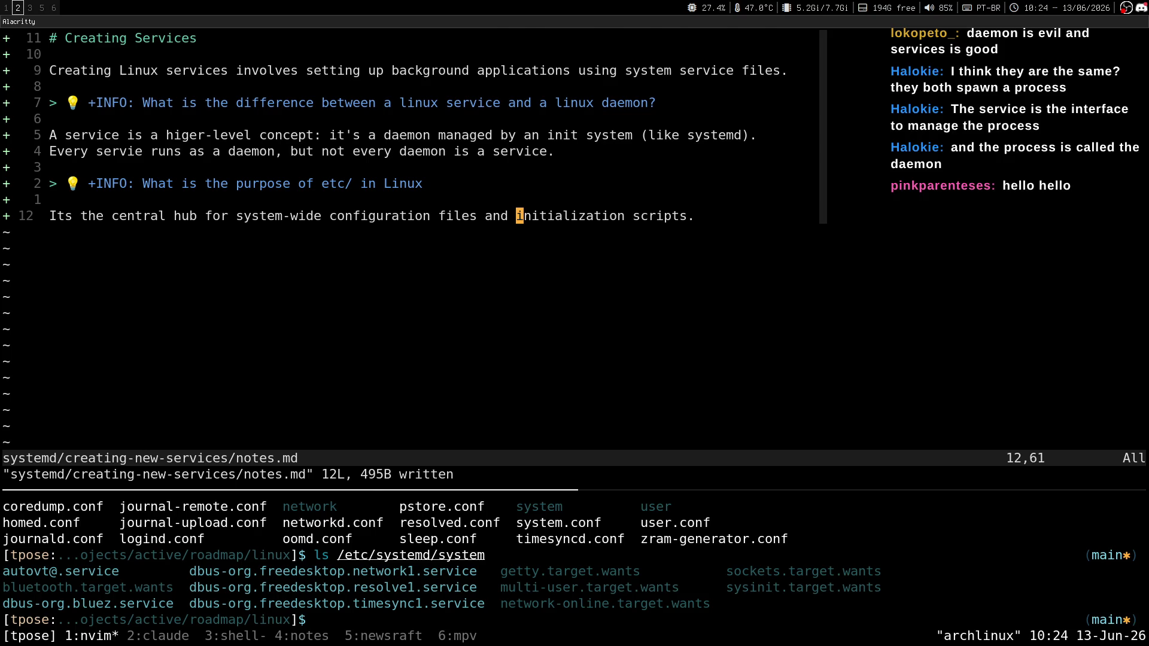
{"action": "key", "text": "super+1"}
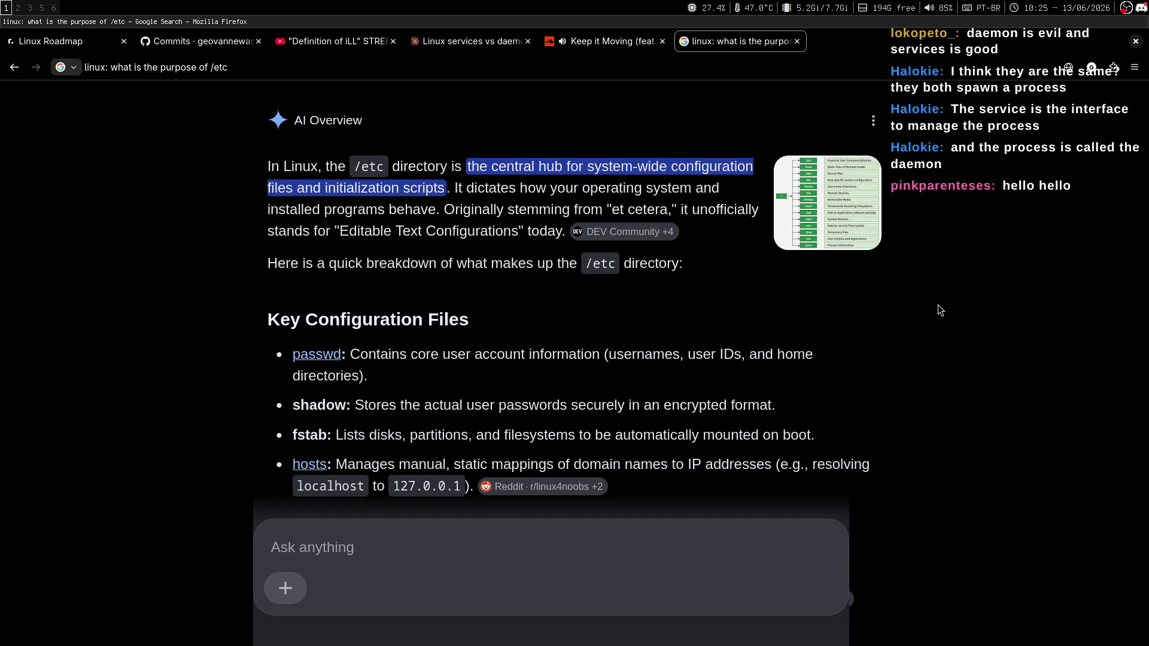
Step: Read the AI Overview, highlighting the Editable Text Configurations and et cetera origin phrases
{"action": "scroll", "coordinate": [938, 305], "scroll_direction": "down", "scroll_amount": 2}
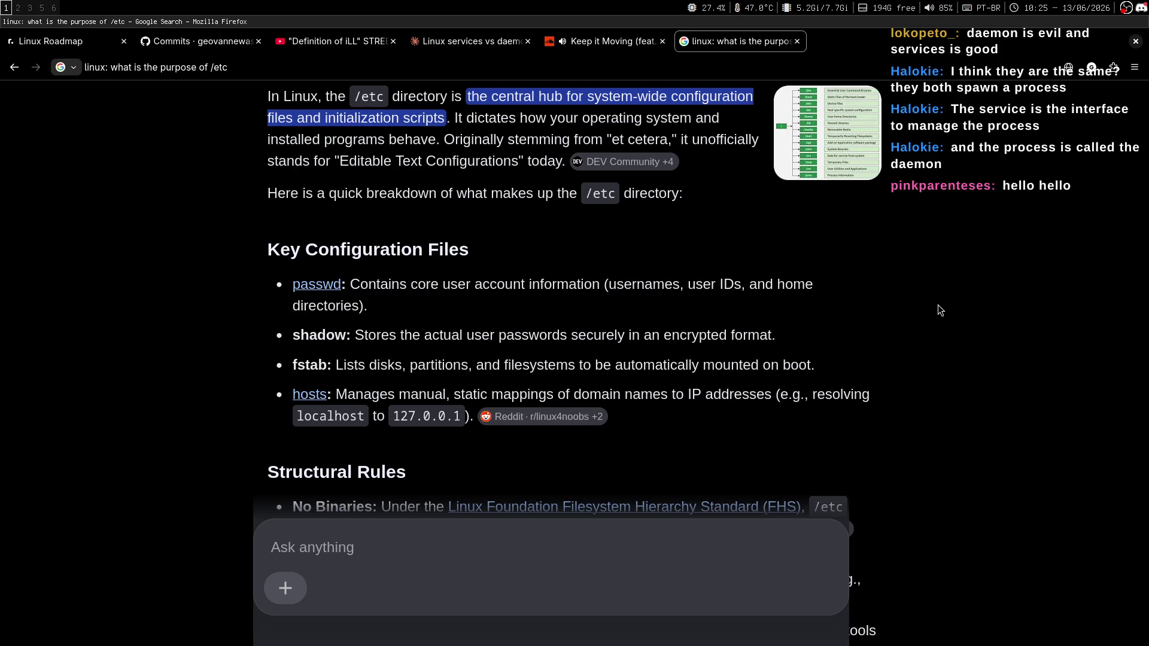
{"action": "scroll", "coordinate": [938, 306], "scroll_direction": "up", "scroll_amount": 2}
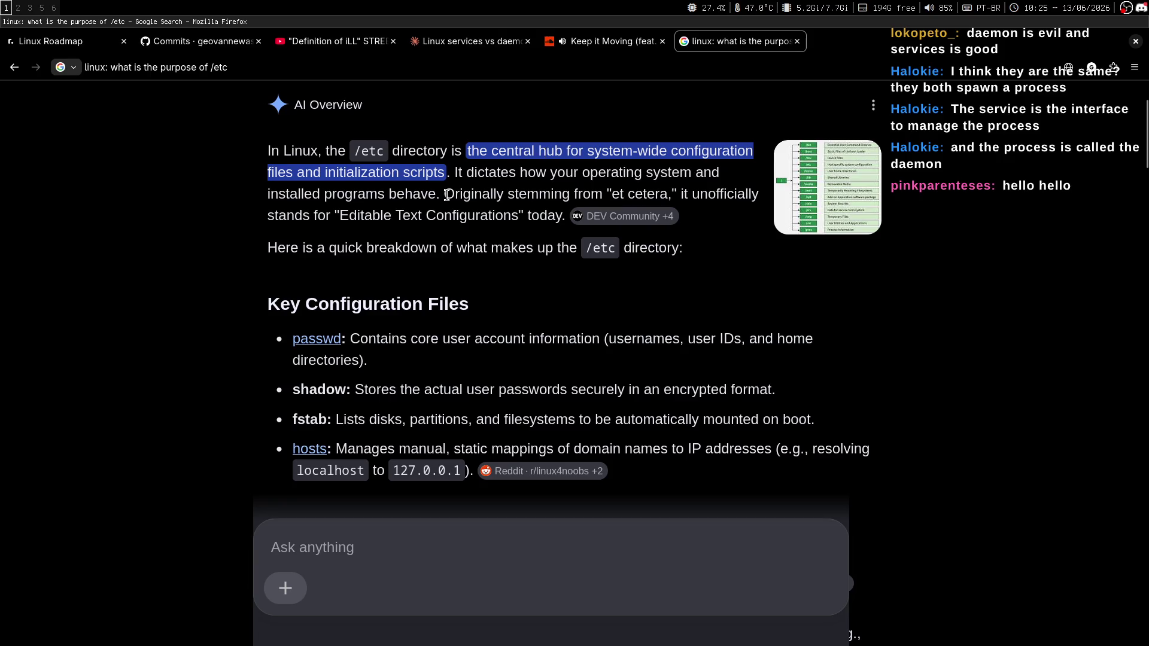
{"action": "left_click_drag", "start_coordinate": [340, 219], "coordinate": [511, 215]}
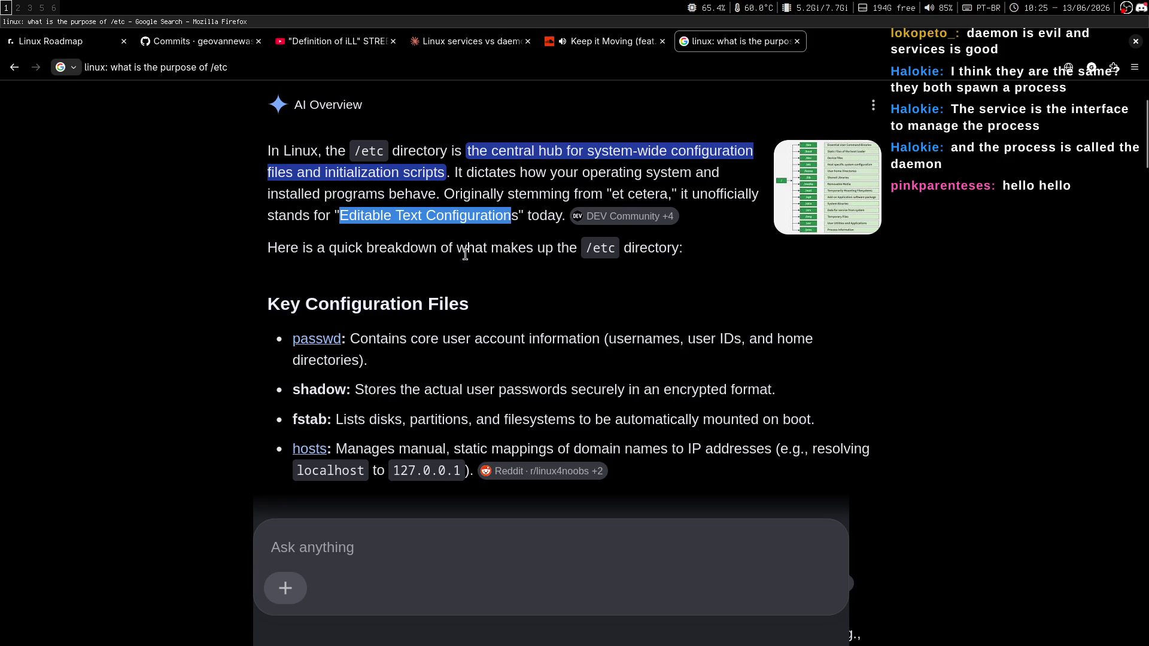
{"action": "left_click", "coordinate": [504, 273]}
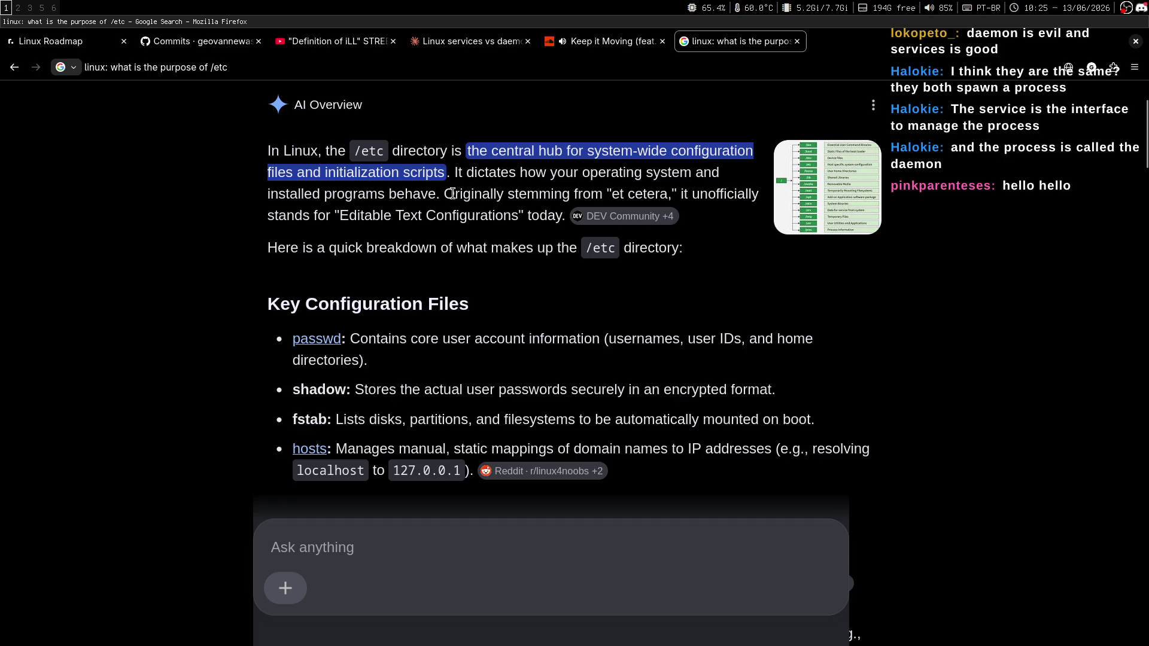
{"action": "left_click_drag", "start_coordinate": [670, 193], "coordinate": [612, 193]}
{"action": "left_click", "coordinate": [704, 191]}
Step: Select further AI Overview passages, then return to the terminal's shell pane
{"action": "left_click_drag", "start_coordinate": [568, 223], "coordinate": [268, 192]}
{"action": "left_click_drag", "start_coordinate": [268, 248], "coordinate": [502, 248]}
{"action": "double_click", "coordinate": [518, 248]}
{"action": "left_click", "coordinate": [533, 325]}
{"action": "middle_click", "coordinate": [745, 269]}
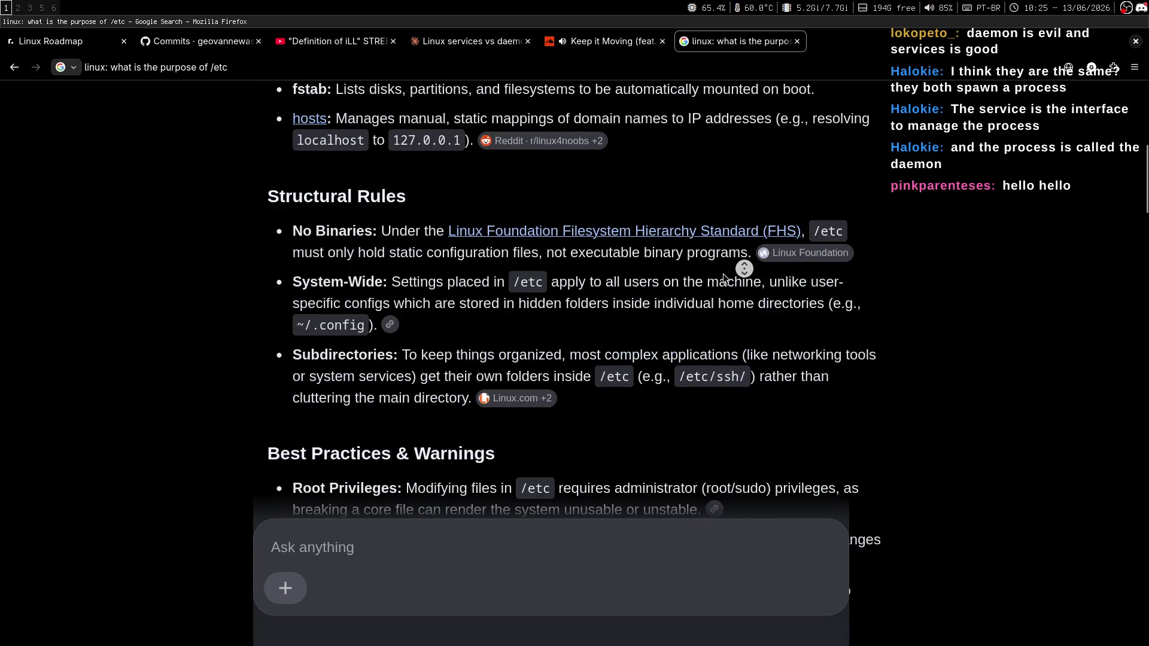
{"action": "key", "text": "super+2"}
{"action": "left_click", "coordinate": [652, 555]}
Step: Enlarge the shell pane and run 'sudo nvim /etc/systemd/system/bluetooth.target.wants'
{"action": "key", "text": "ctrl+b"}
{"action": "key", "text": "alt+Up"}
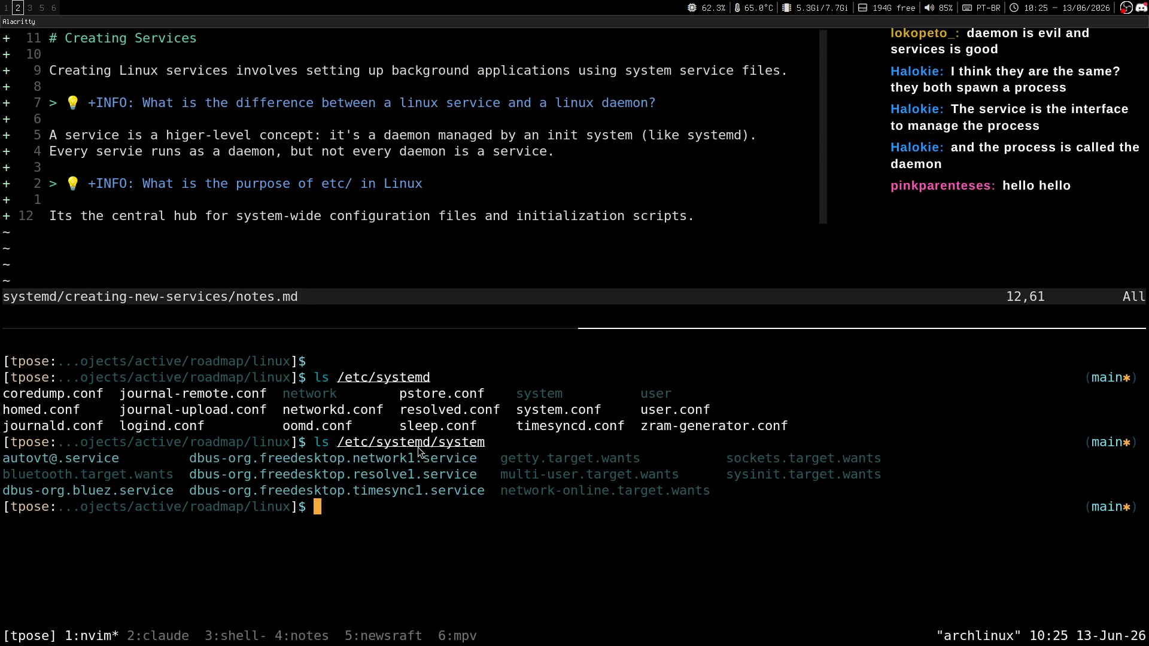
{"action": "left_click_drag", "start_coordinate": [336, 444], "coordinate": [480, 440]}
{"action": "type", "text": "vim"}
{"action": "key", "text": "BackSpace"}
{"action": "key", "text": "BackSpace"}
{"action": "key", "text": "BackSpace"}
{"action": "type", "text": "sudo nim"}
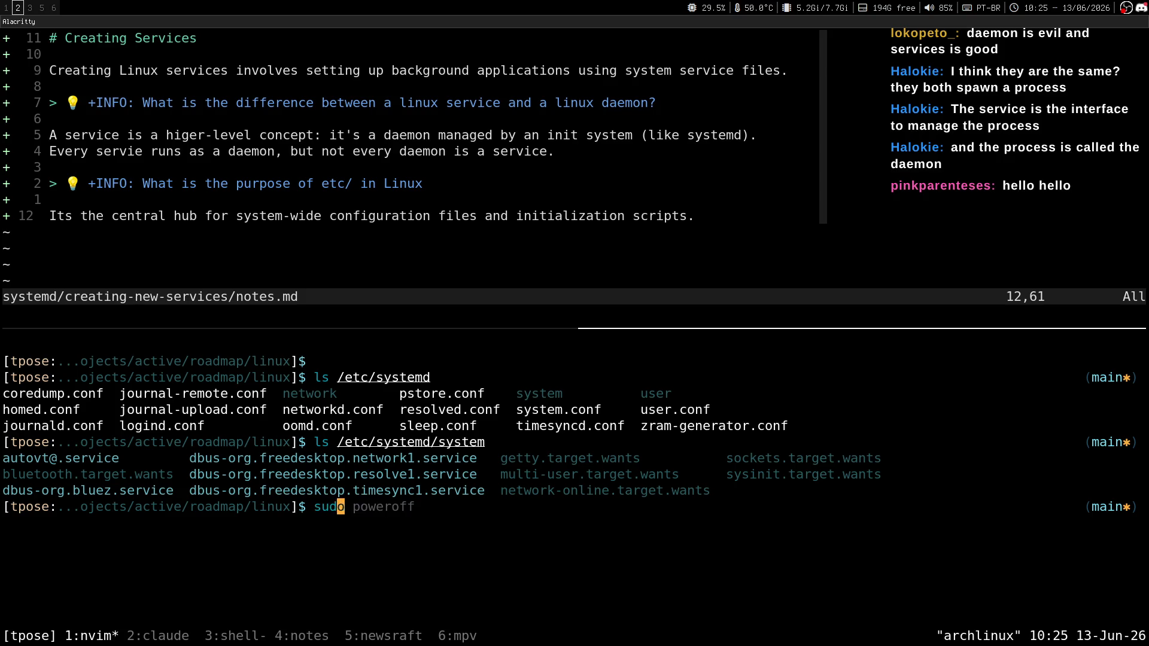
{"action": "key", "text": "BackSpace"}
{"action": "key", "text": "BackSpace"}
{"action": "type", "text": "vim /etc/"}
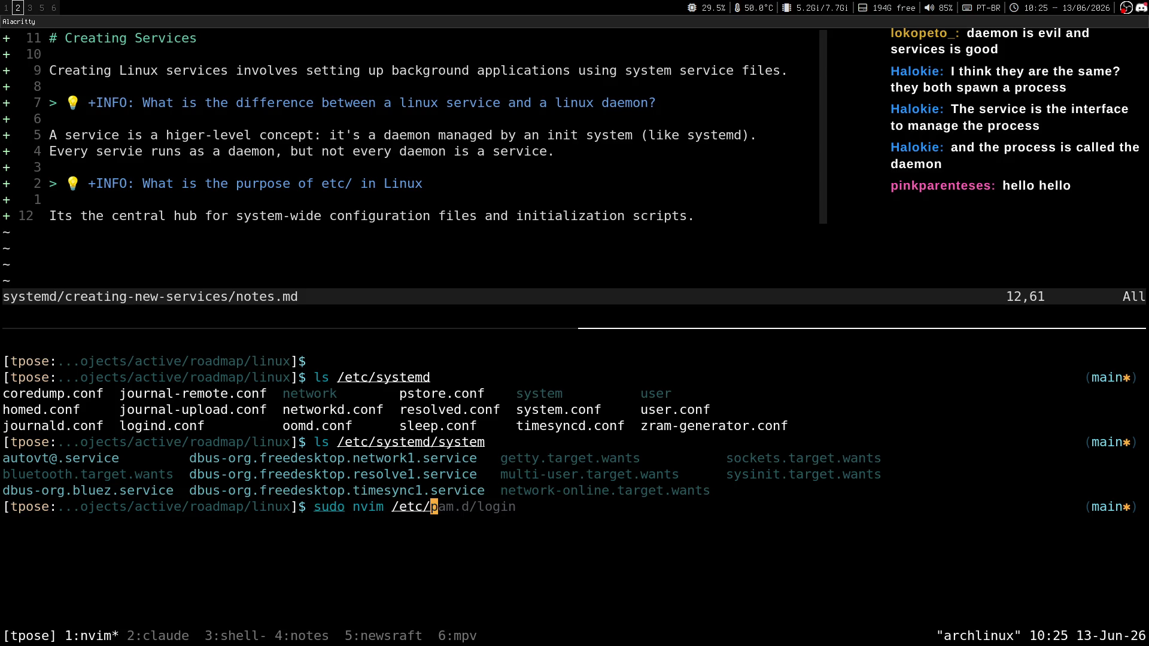
{"action": "type", "text": "psys"}
{"action": "type", "text": "t"}
{"action": "key", "text": "Tab"}
{"action": "type", "text": "system"}
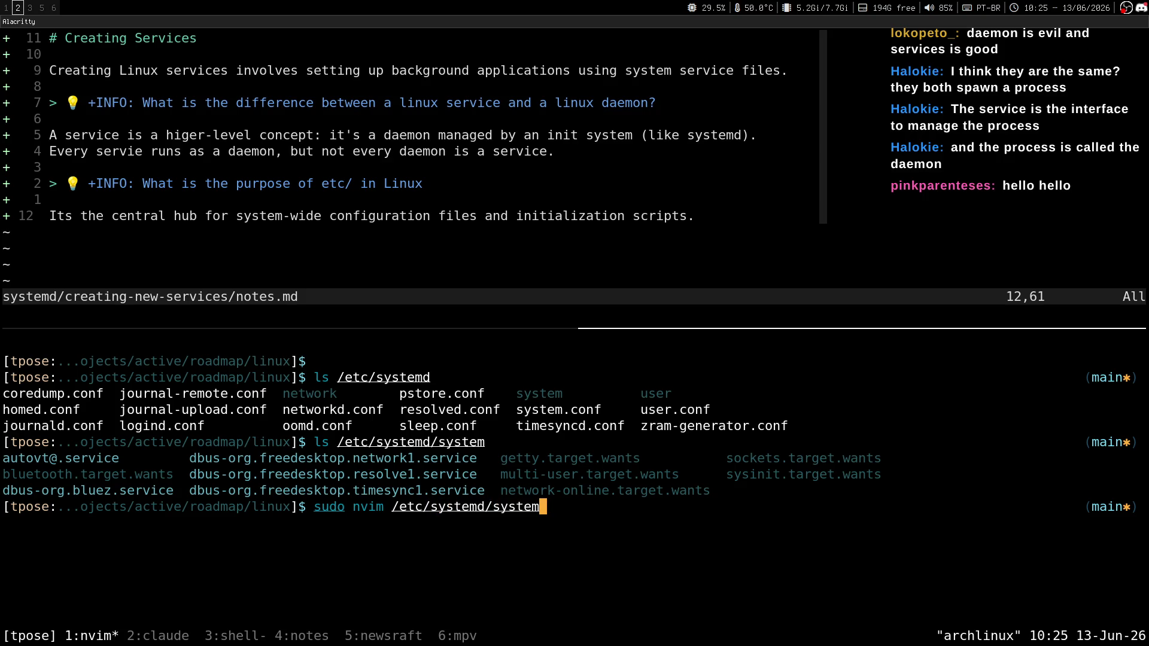
{"action": "type", "text": "/"}
{"action": "type", "text": "b"}
{"action": "key", "text": "Tab"}
{"action": "key", "text": "Return"}
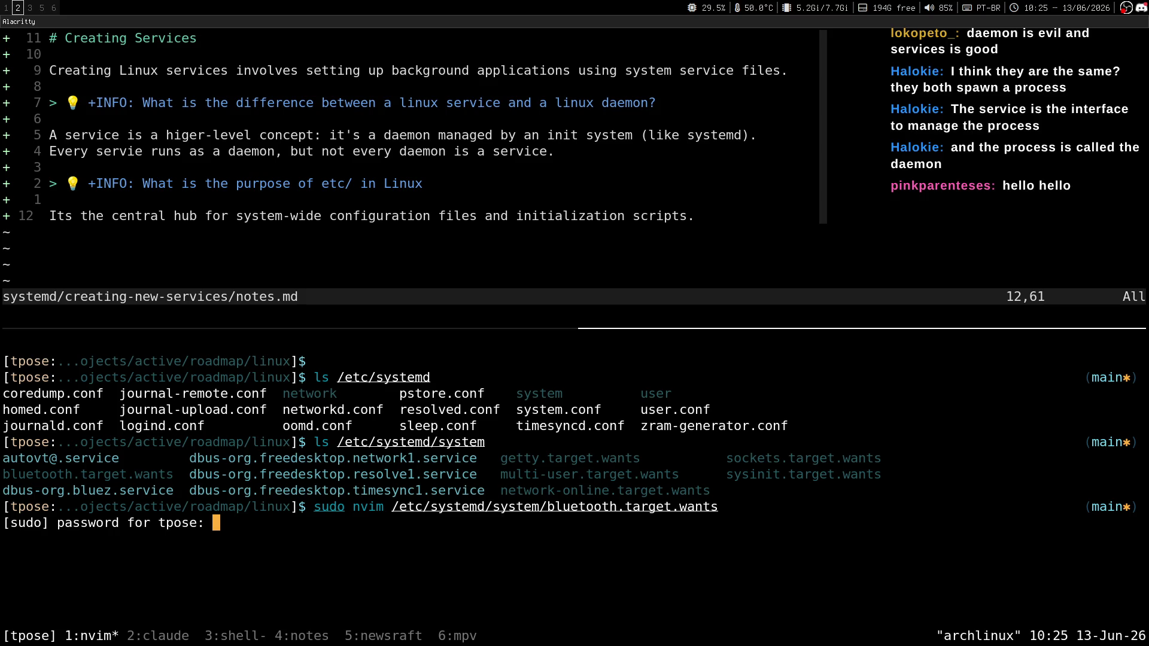
Step: Confirm the sudo password, browse the listing to the bluetooth.service link and its target, then quit
{"action": "key", "text": "Return"}
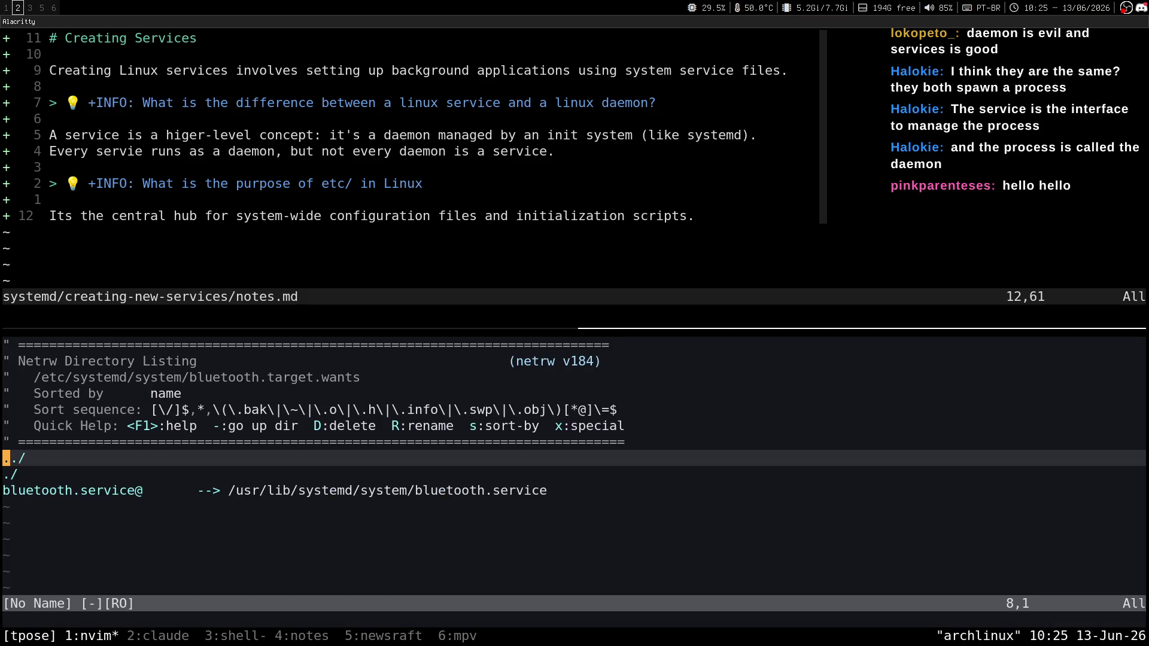
{"action": "key", "text": "j"}
{"action": "key", "text": "j"}
{"action": "key", "text": "k"}
{"action": "key", "text": "j"}
{"action": "key", "text": "k"}
{"action": "key", "text": "j"}
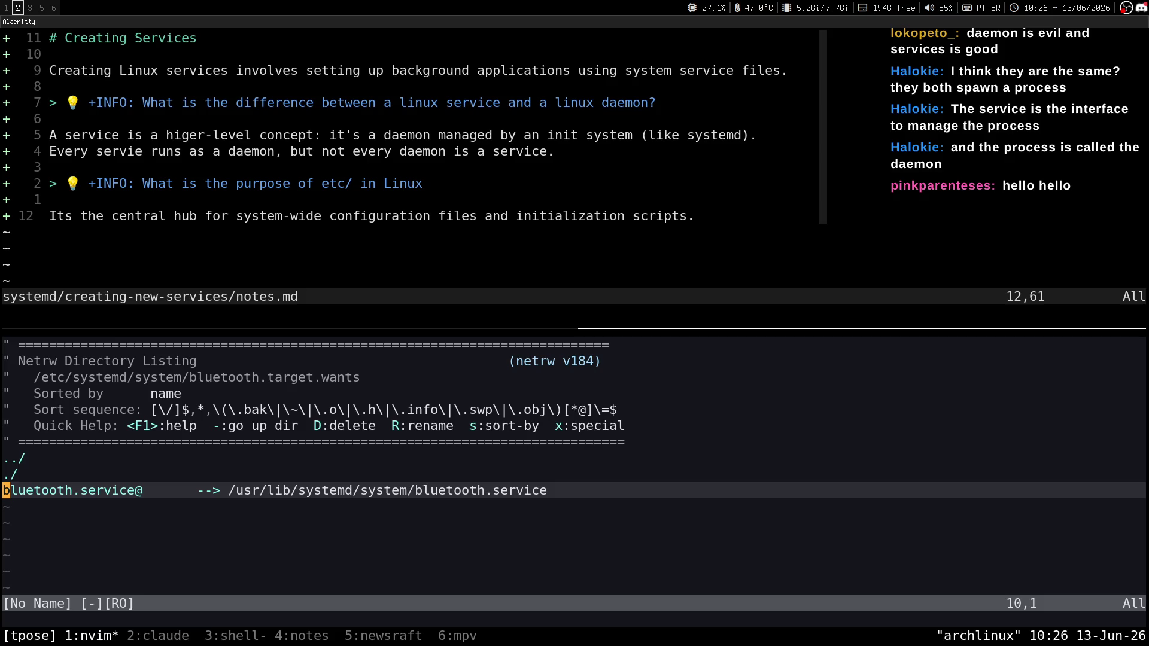
{"action": "key", "text": "w"}
{"action": "key", "text": "w"}
{"action": "key", "text": "w"}
{"action": "key", "text": "w"}
{"action": "key", "text": "w"}
{"action": "key", "text": "w"}
{"action": "key", "text": "w"}
{"action": "key", "text": "w"}
{"action": "key", "text": "w"}
{"action": "key", "text": "w"}
{"action": "key", "text": "b"}
{"action": "key", "text": "b"}
{"action": "key", "text": "b"}
{"action": "type", "text": ":q"}
{"action": "key", "text": "Return"}
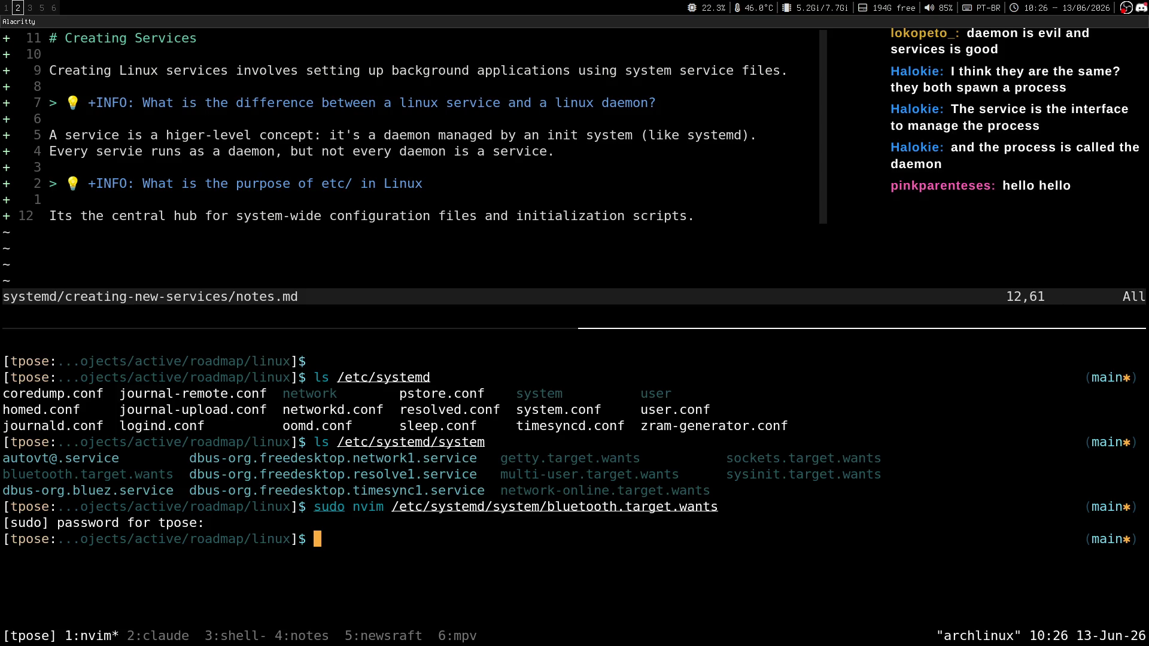
Step: Abandon a half-typed editor command and run 'ls -l /etc/systemd/system/bluetooth.target.wants'
{"action": "type", "text": "sudo nv"}
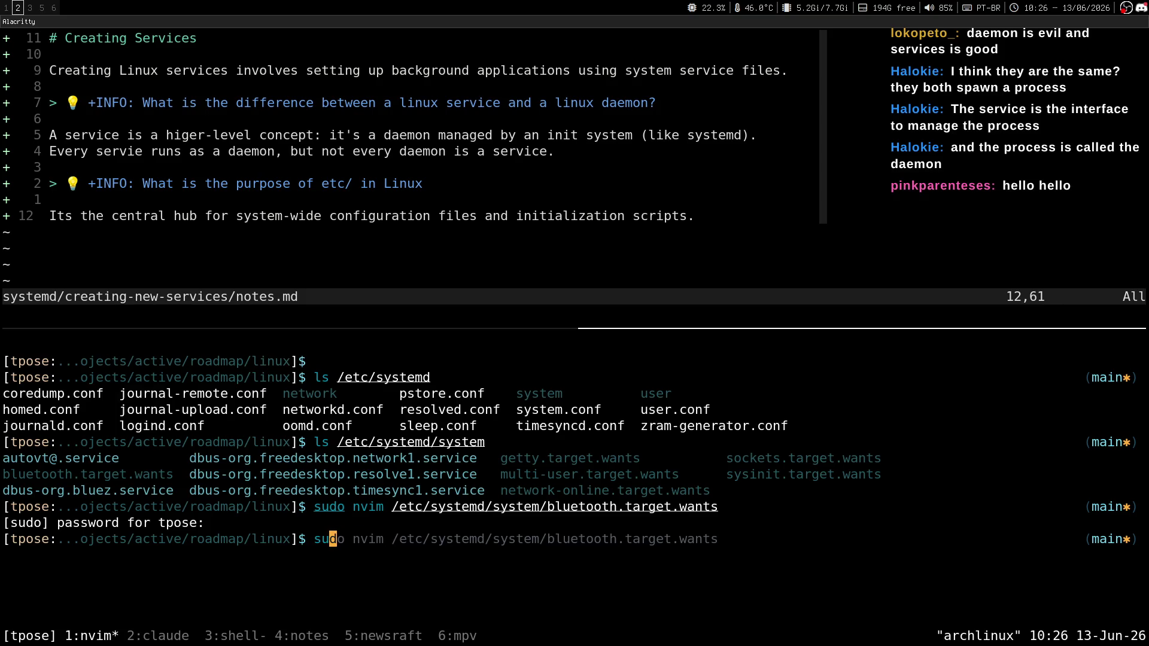
{"action": "key", "text": "ctrl+Right"}
{"action": "key", "text": "ctrl+Right"}
{"action": "key", "text": "ctrl+Right"}
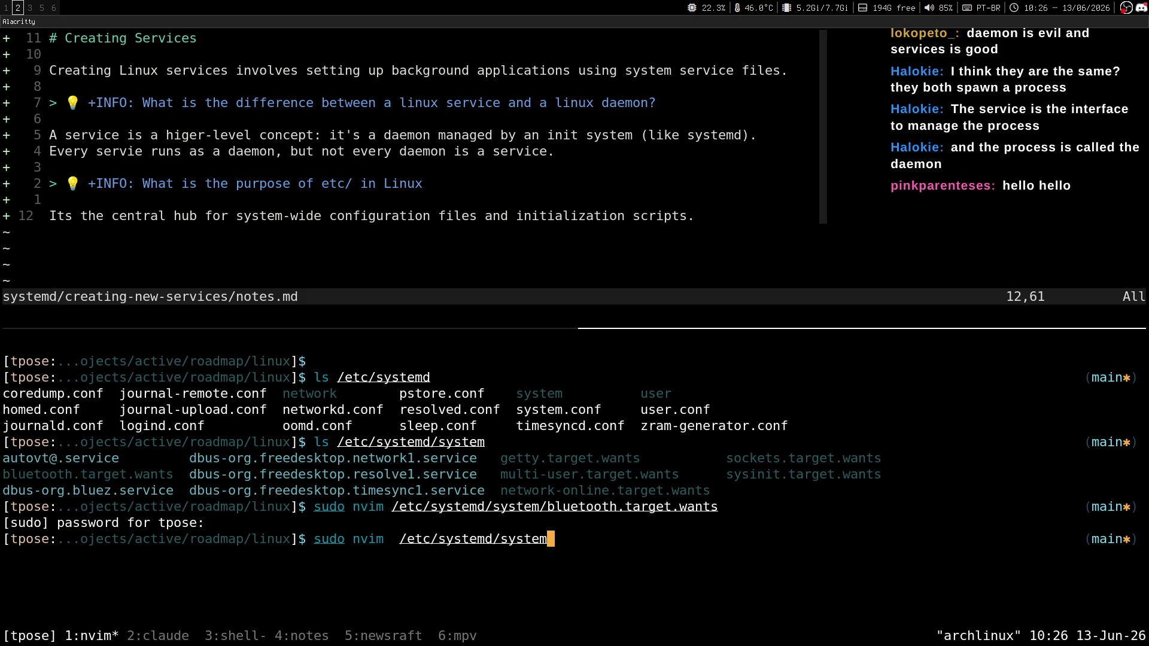
{"action": "key", "text": "ctrl+Left"}
{"action": "key", "text": "ctrl+Left"}
{"action": "key", "text": "ctrl+c"}
{"action": "key", "text": "ctrl+c"}
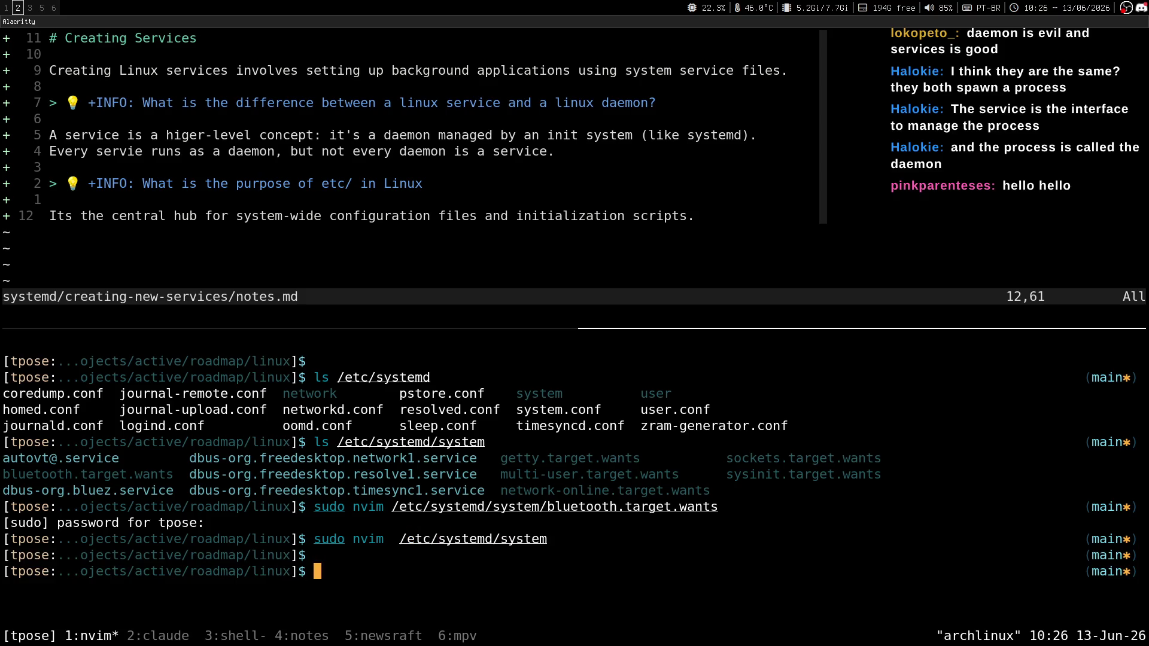
{"action": "type", "text": "ls "}
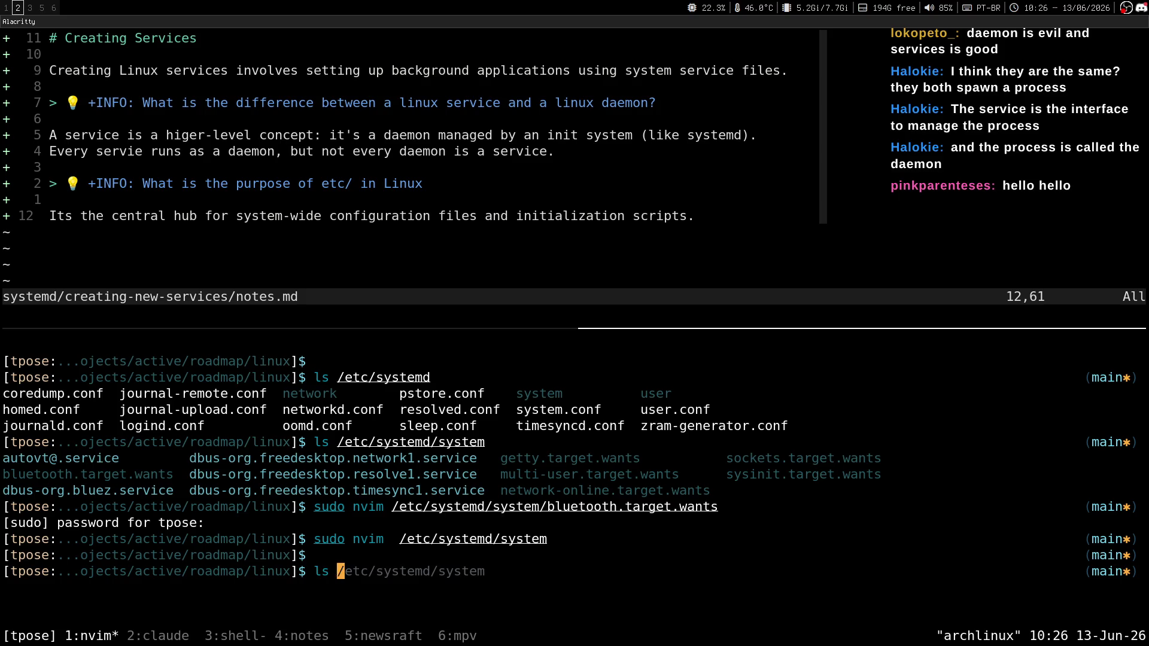
{"action": "type", "text": "-l /e"}
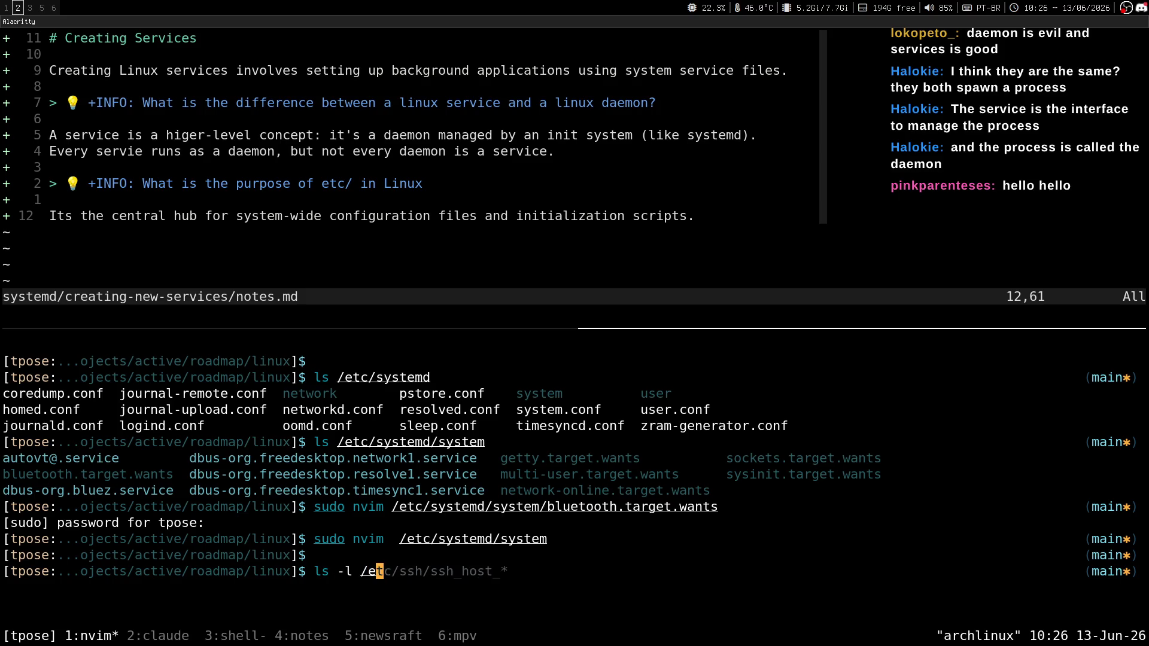
{"action": "type", "text": "tc/ss"}
{"action": "key", "text": "Tab"}
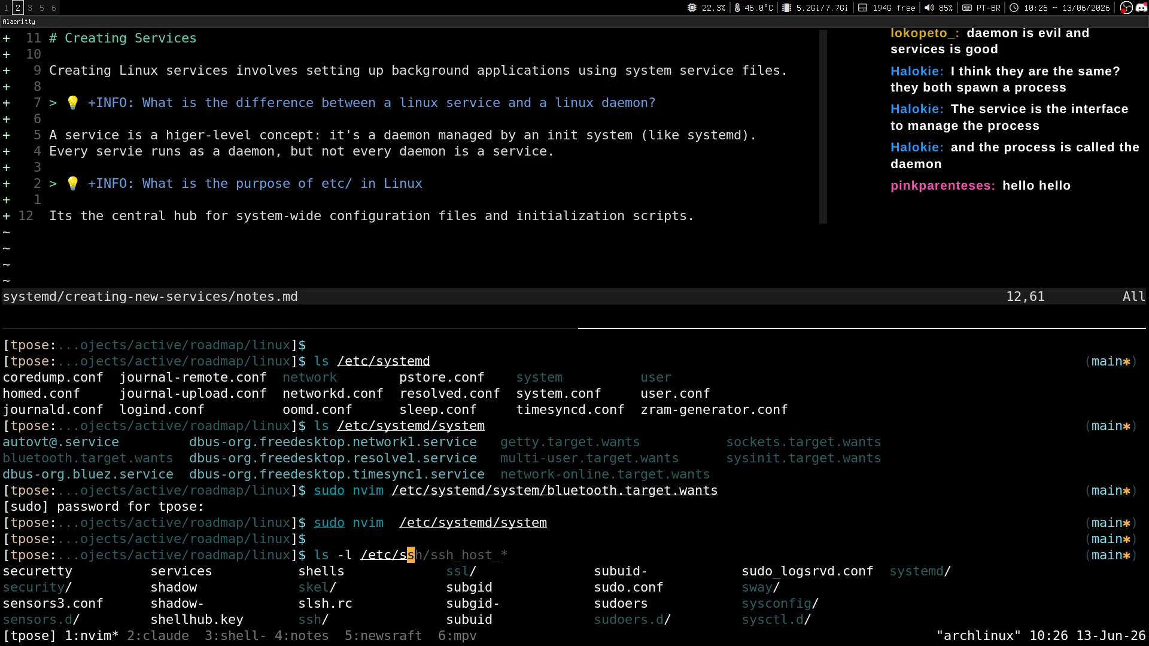
{"action": "type", "text": "ystemd/system"}
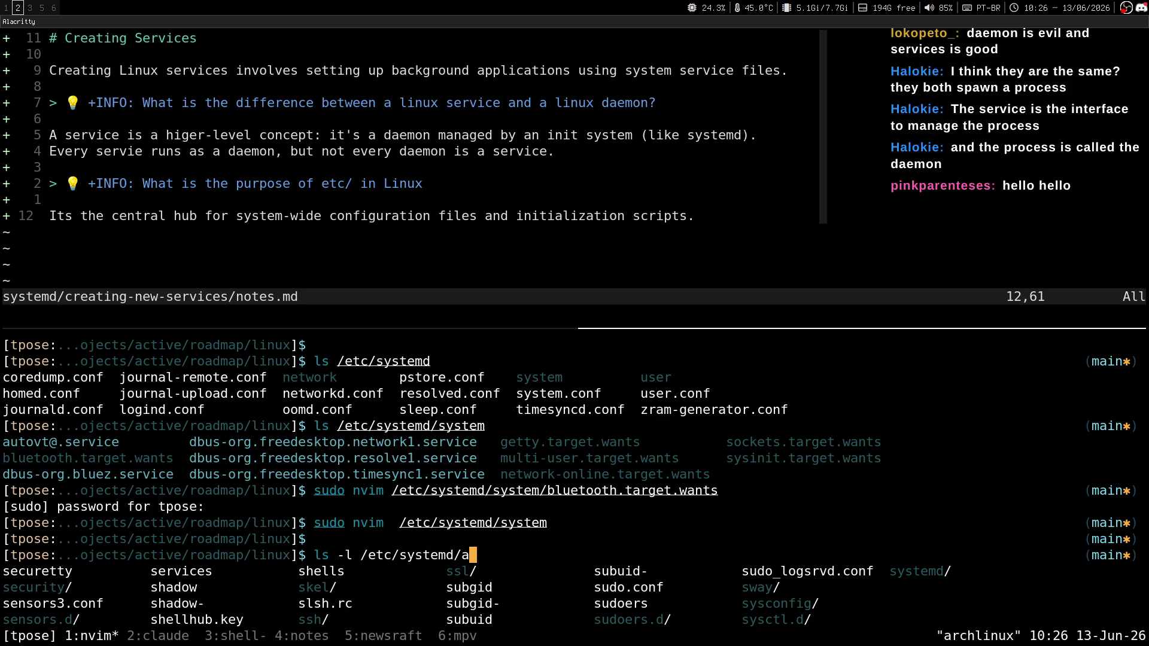
{"action": "type", "text": "blu"}
{"action": "key", "text": "BackSpace"}
{"action": "key", "text": "BackSpace"}
{"action": "key", "text": "BackSpace"}
{"action": "type", "text": "/bl"}
{"action": "key", "text": "Tab"}
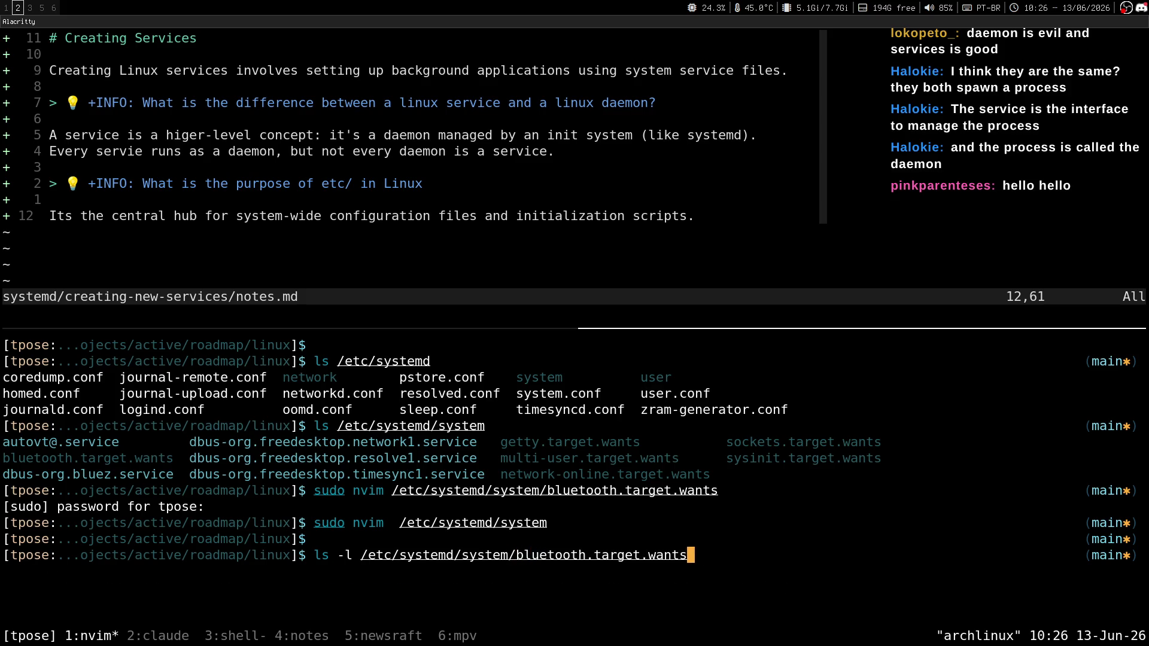
{"action": "key", "text": "Return"}
Step: Open /usr/lib/systemd/system/bluetooth.service in Neovim with sudo
{"action": "type", "text": "sud"}
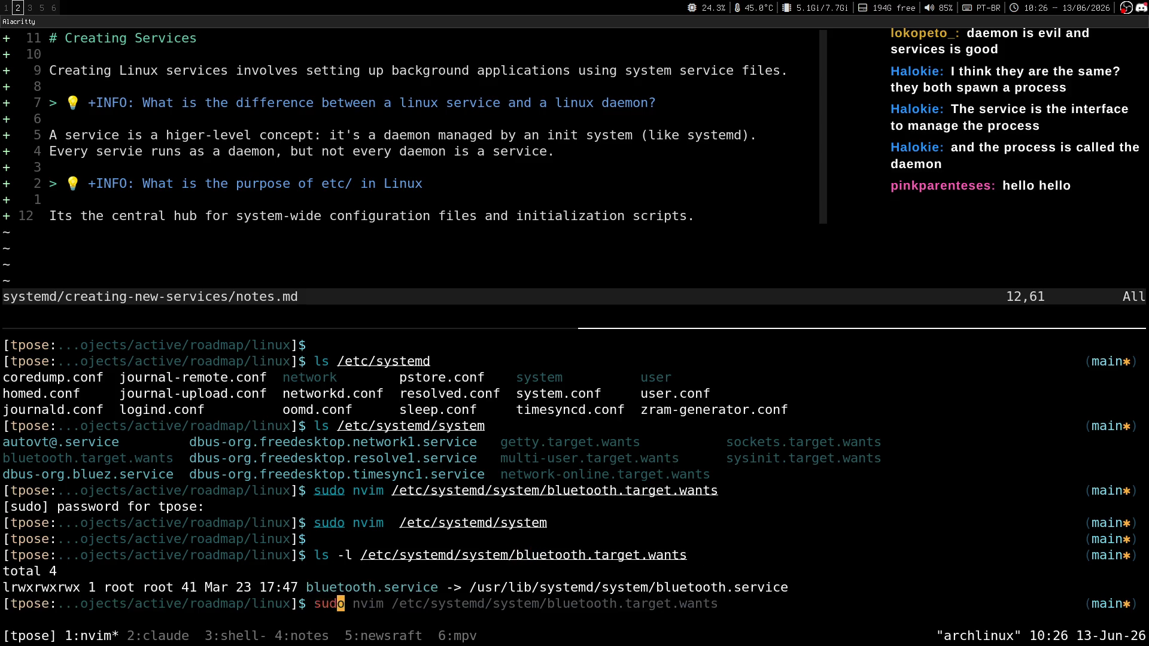
{"action": "type", "text": "o nvim /usr/lib"}
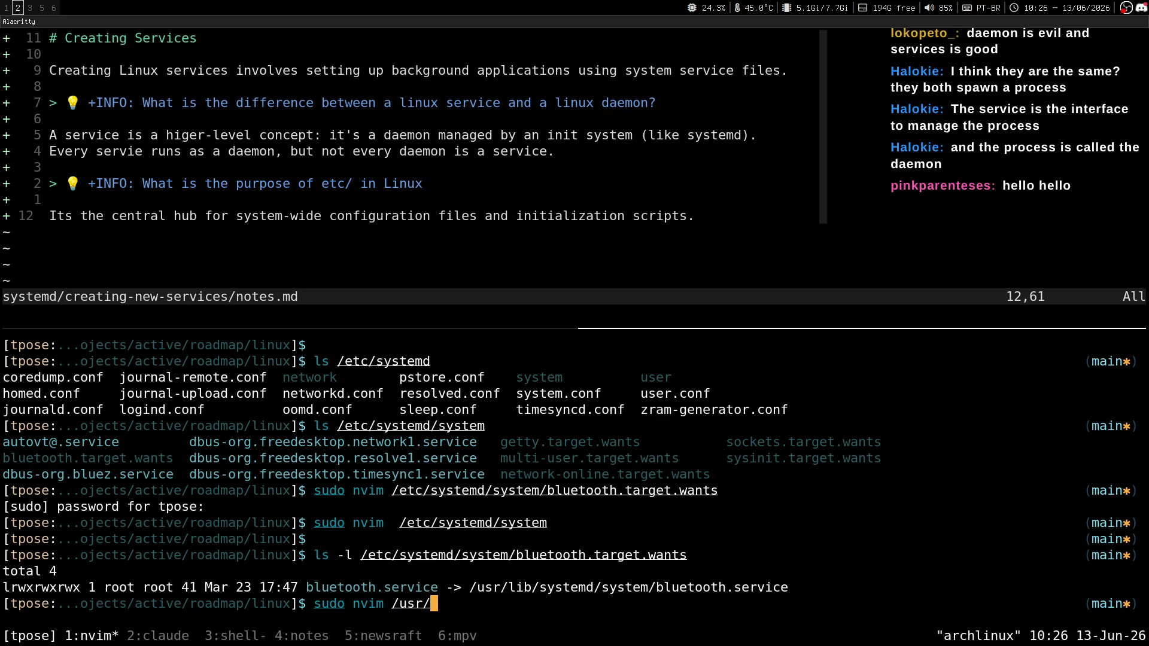
{"action": "key", "text": "Tab"}
{"action": "type", "text": "/sys"}
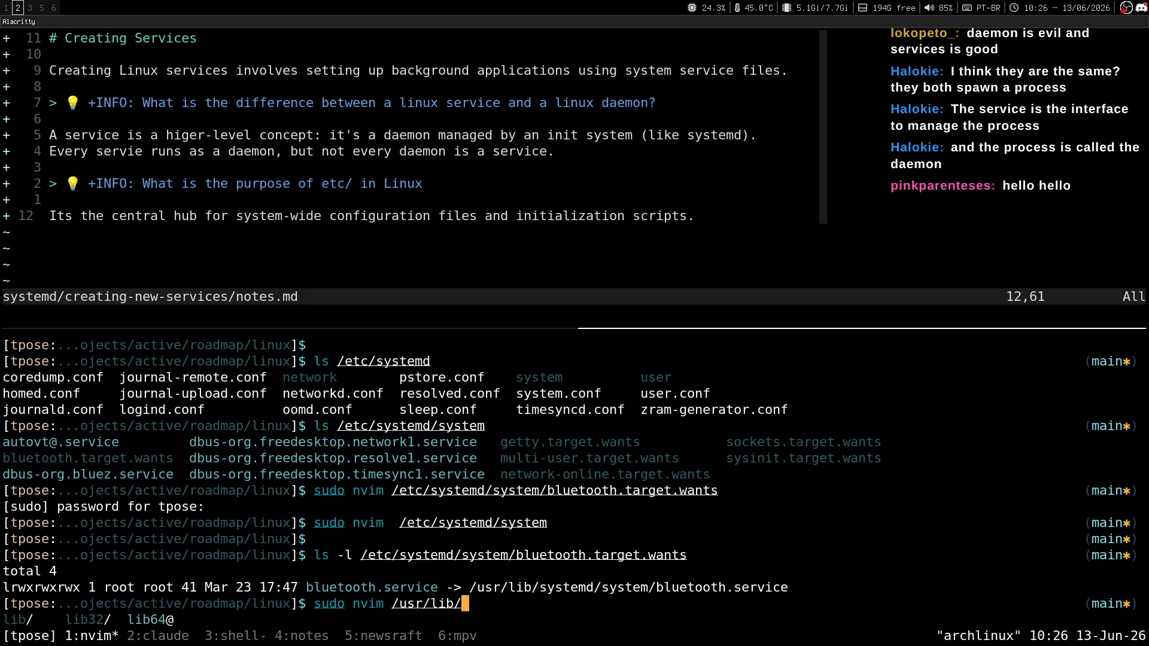
{"action": "key", "text": "BackSpace"}
{"action": "key", "text": "BackSpace"}
{"action": "key", "text": "Tab"}
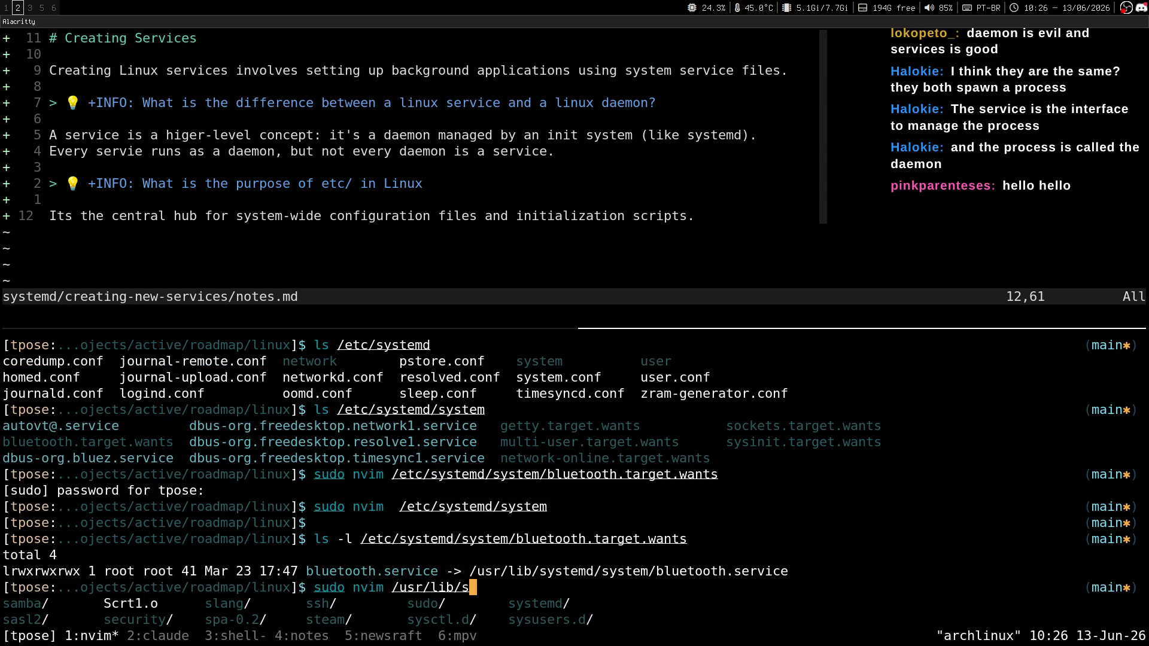
{"action": "type", "text": "ystemd/sy"}
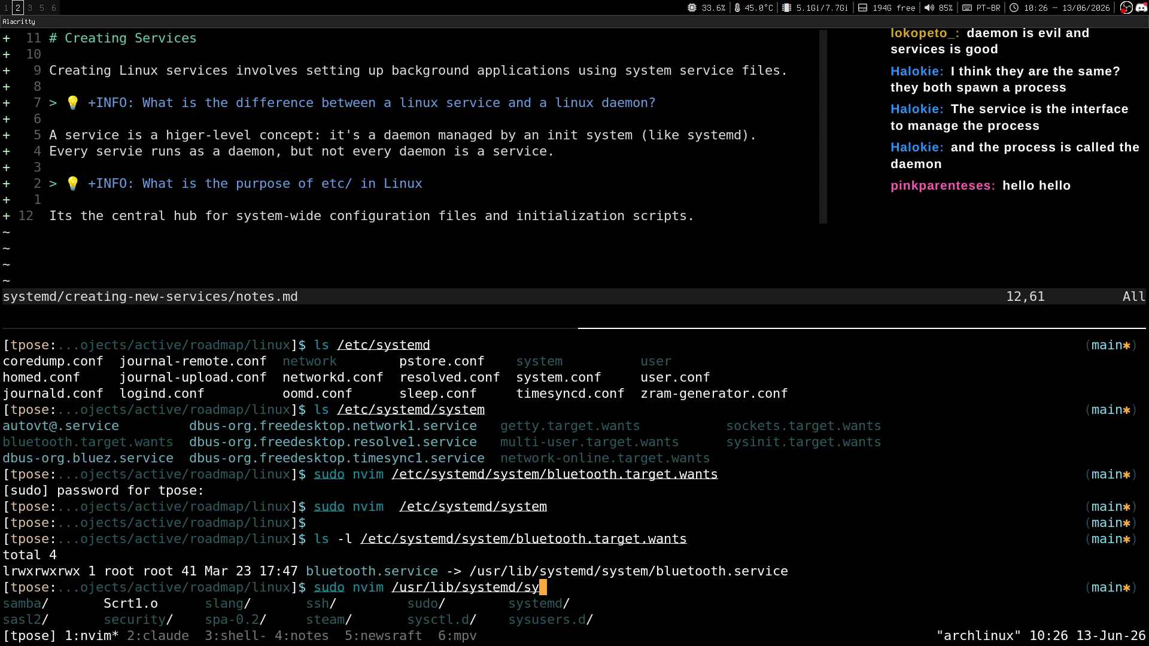
{"action": "type", "text": "stemb"}
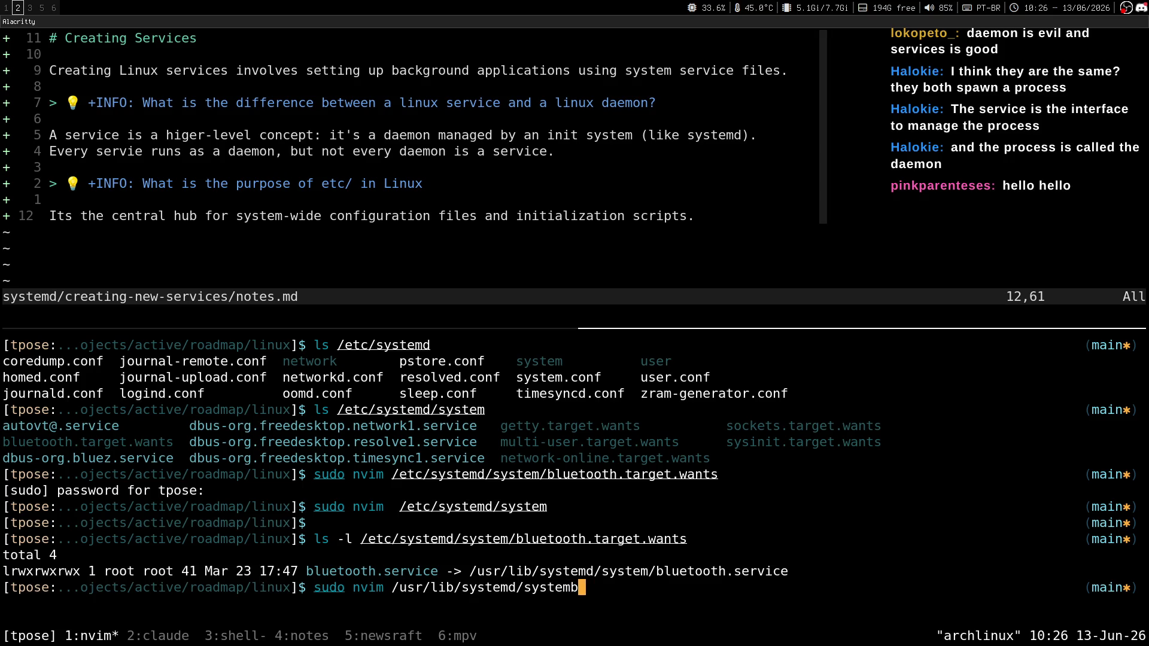
{"action": "key", "text": "BackSpace"}
{"action": "type", "text": "/bluetooth.service"}
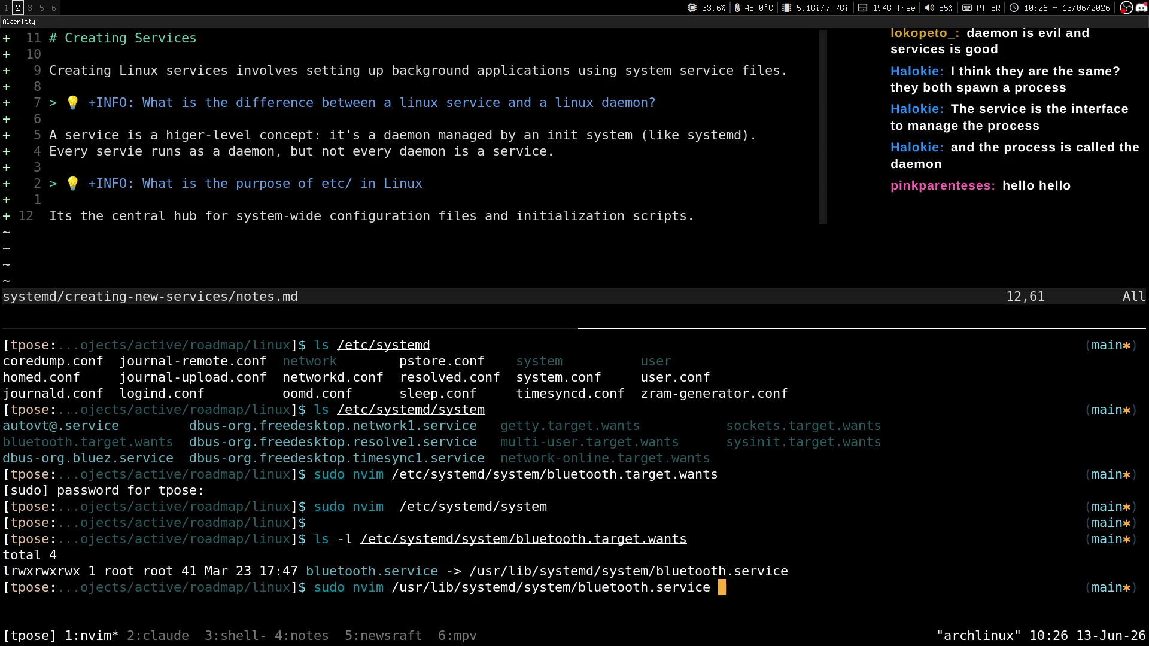
{"action": "key", "text": "Return"}
{"action": "key", "text": "ctrl+b"}
Step: Readjust the tmux panes, then like and repost the playing SoundCloud track in the browser
{"action": "key", "text": "K"}
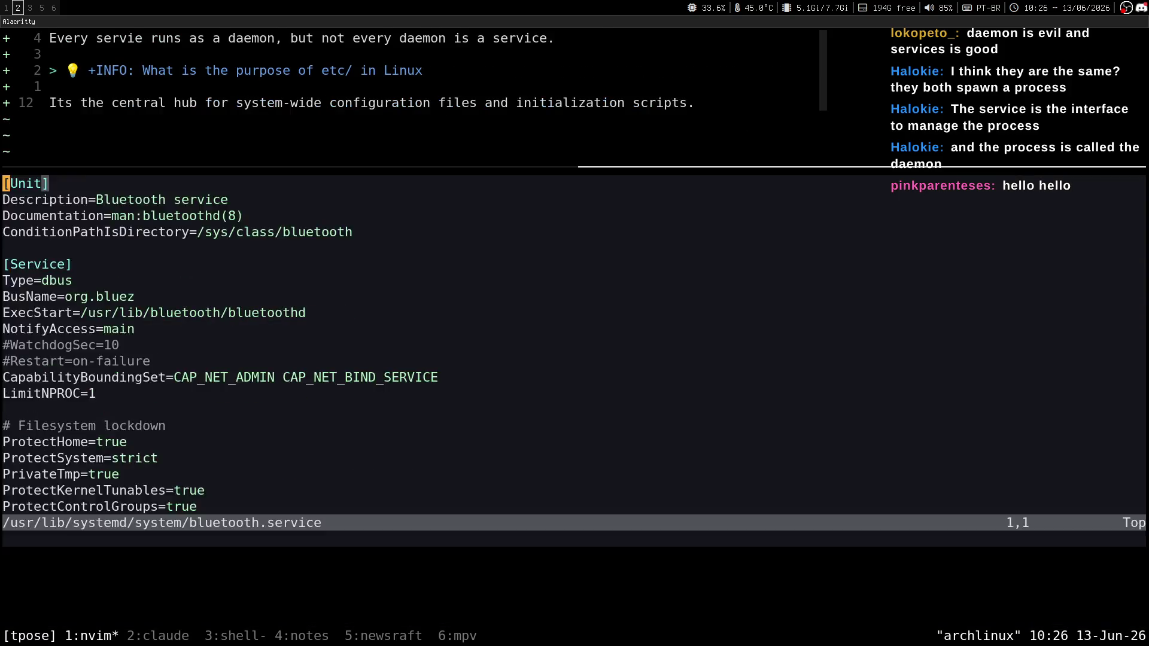
{"action": "key", "text": "ctrl+b"}
{"action": "key", "text": "J"}
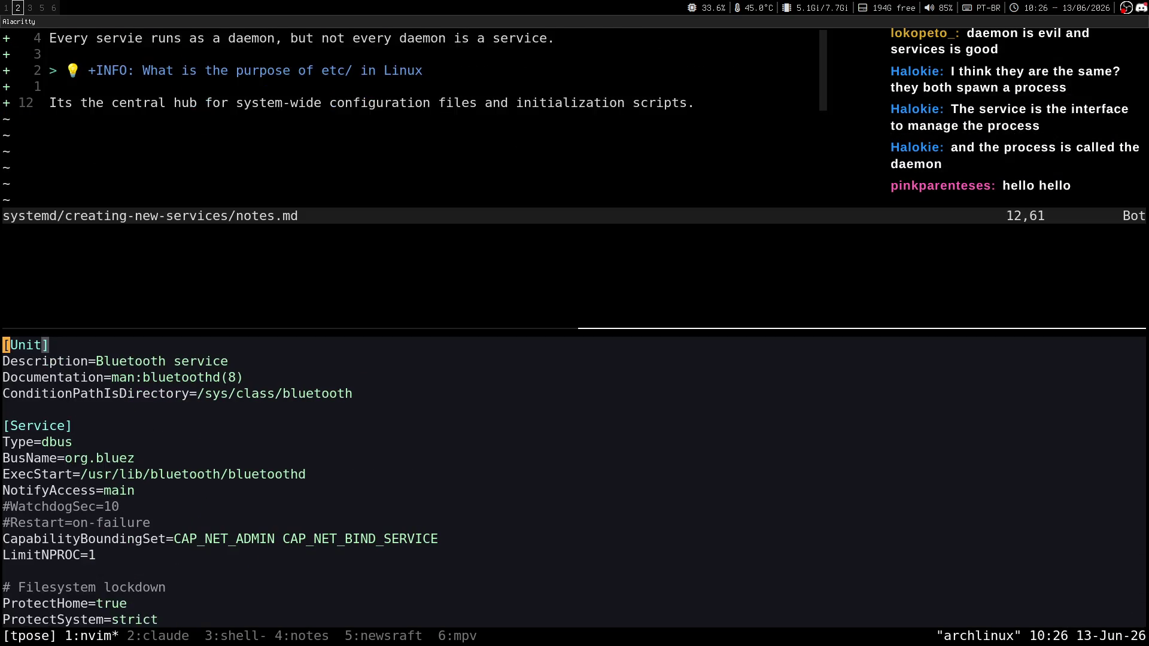
{"action": "key", "text": "super+1"}
{"action": "left_click", "coordinate": [638, 37]}
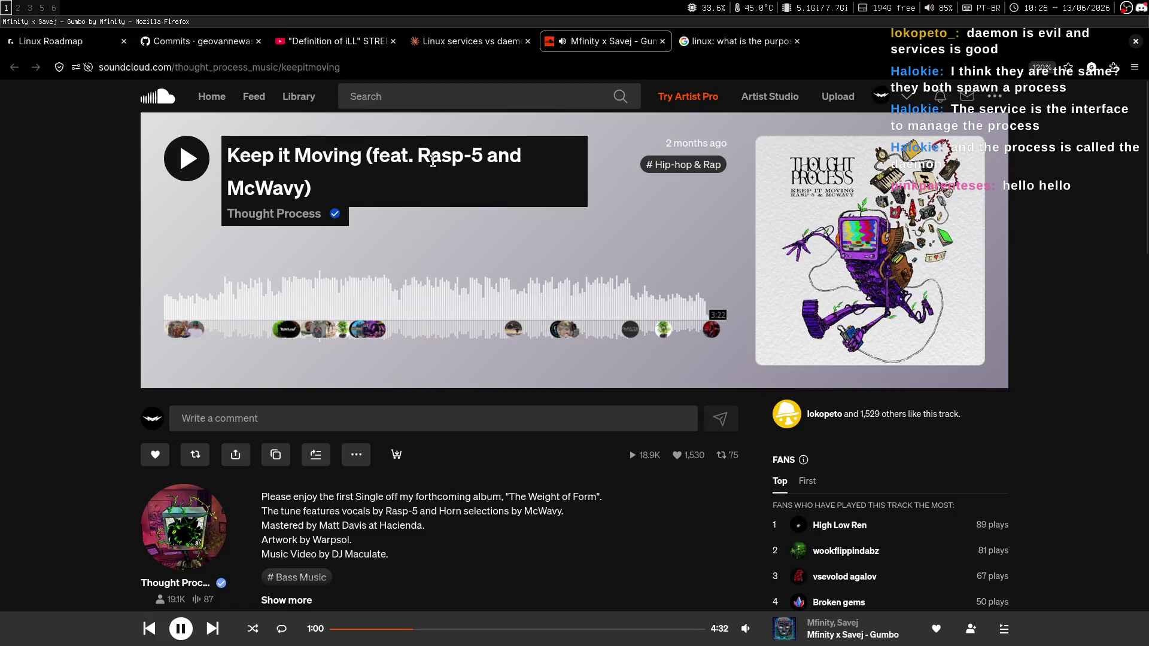
{"action": "key", "text": "l"}
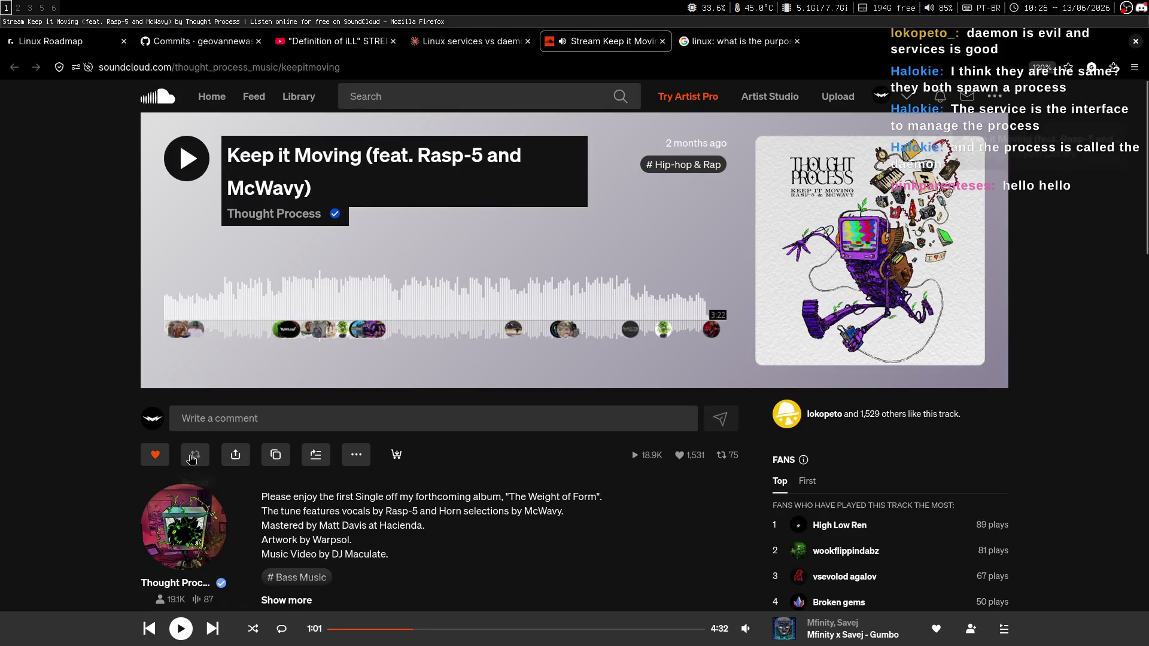
{"action": "key", "text": "r"}
{"action": "key", "text": "super+2"}
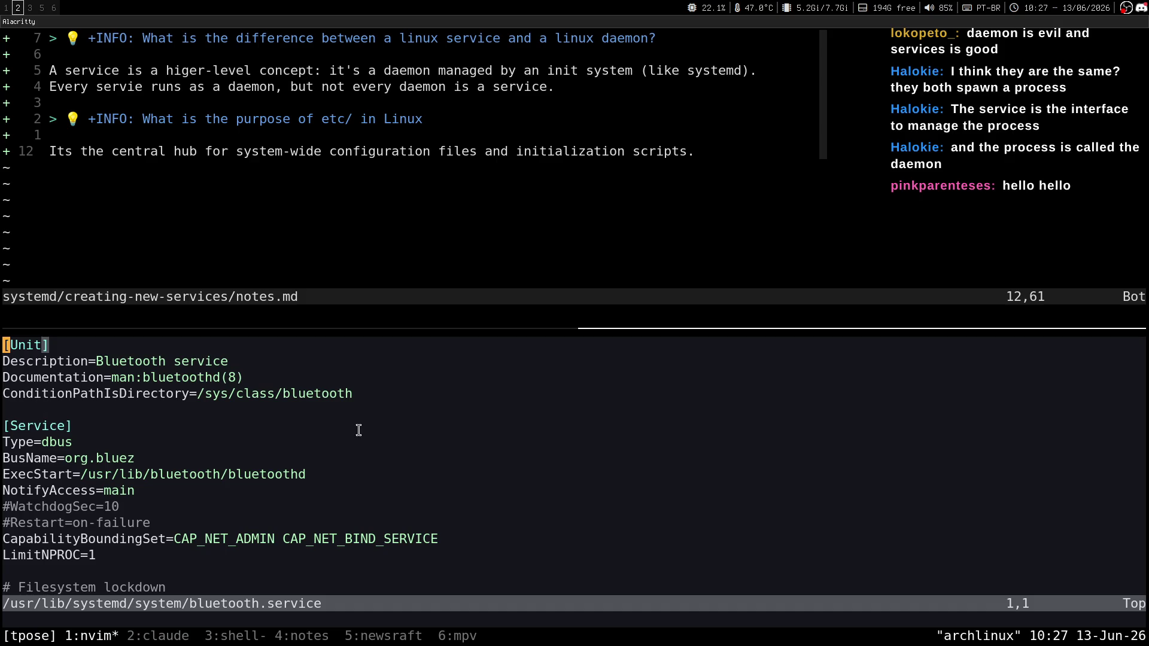
Step: Enlarge the bluetooth.service window and jump to the end of the unit file
{"action": "key", "text": "ctrl+w"}
{"action": "key", "text": "plus"}
{"action": "key", "text": "j"}
{"action": "key", "text": "k"}
{"action": "key", "text": "shift+g"}
{"action": "key", "text": "k"}
{"action": "key", "text": "k"}
{"action": "key", "text": "shift+v"}
{"action": "key", "text": "Escape"}
Step: Jump to line 16, line 6 and the top [Unit] section, then quit Neovim
{"action": "key", "text": "1"}
{"action": "key", "text": "6"}
{"action": "key", "text": "shift+g"}
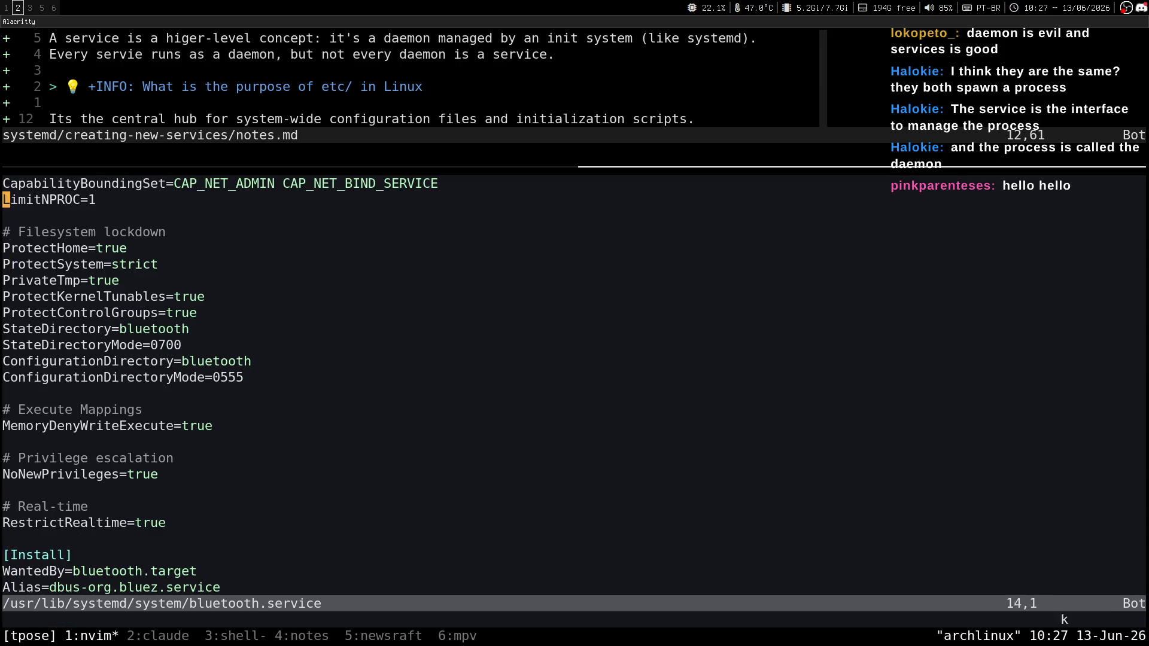
{"action": "key", "text": "6"}
{"action": "key", "text": "shift+g"}
{"action": "key", "text": "Escape"}
{"action": "key", "text": "k"}
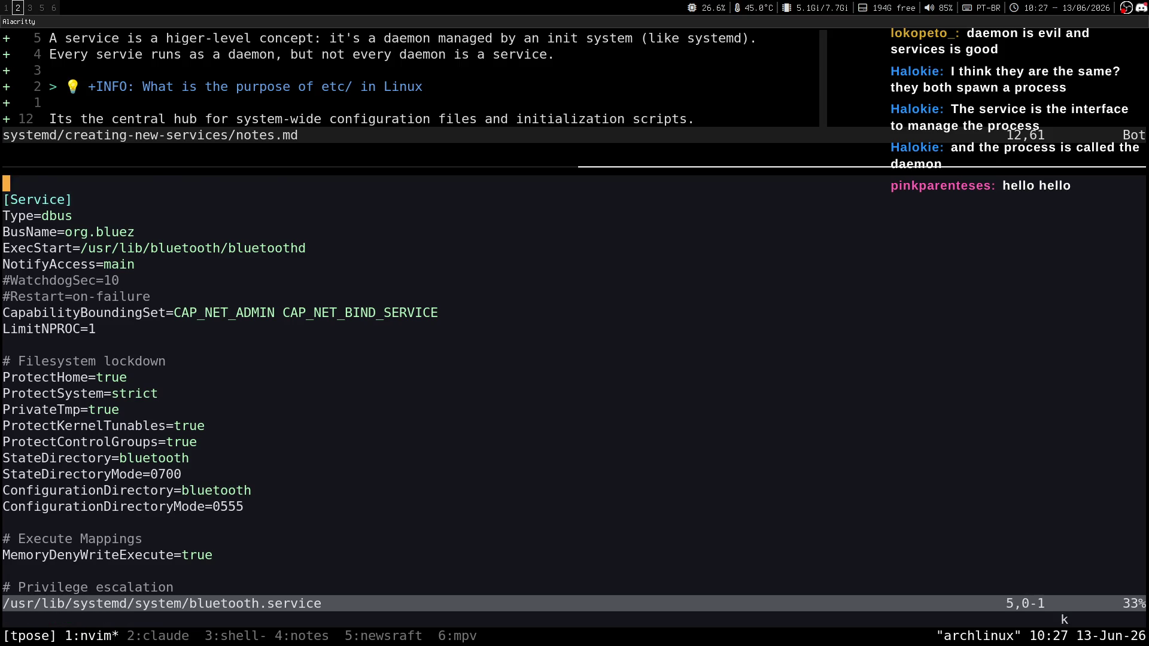
{"action": "key", "text": "g"}
{"action": "key", "text": "g"}
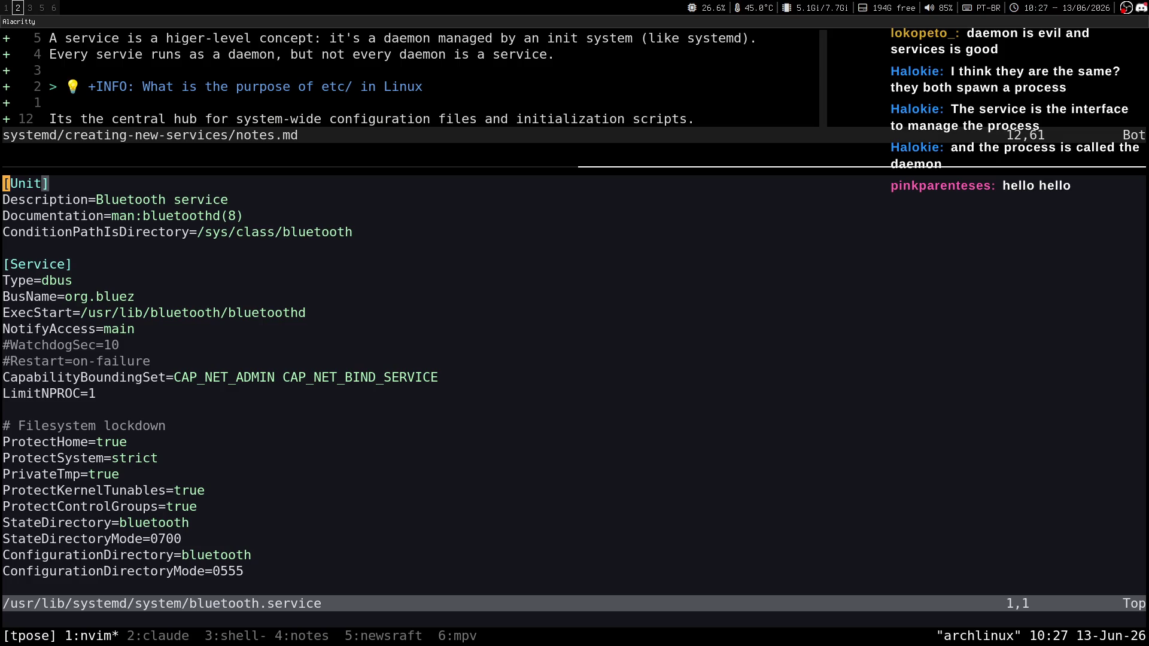
{"action": "type", "text": ":q"}
{"action": "key", "text": "Return"}
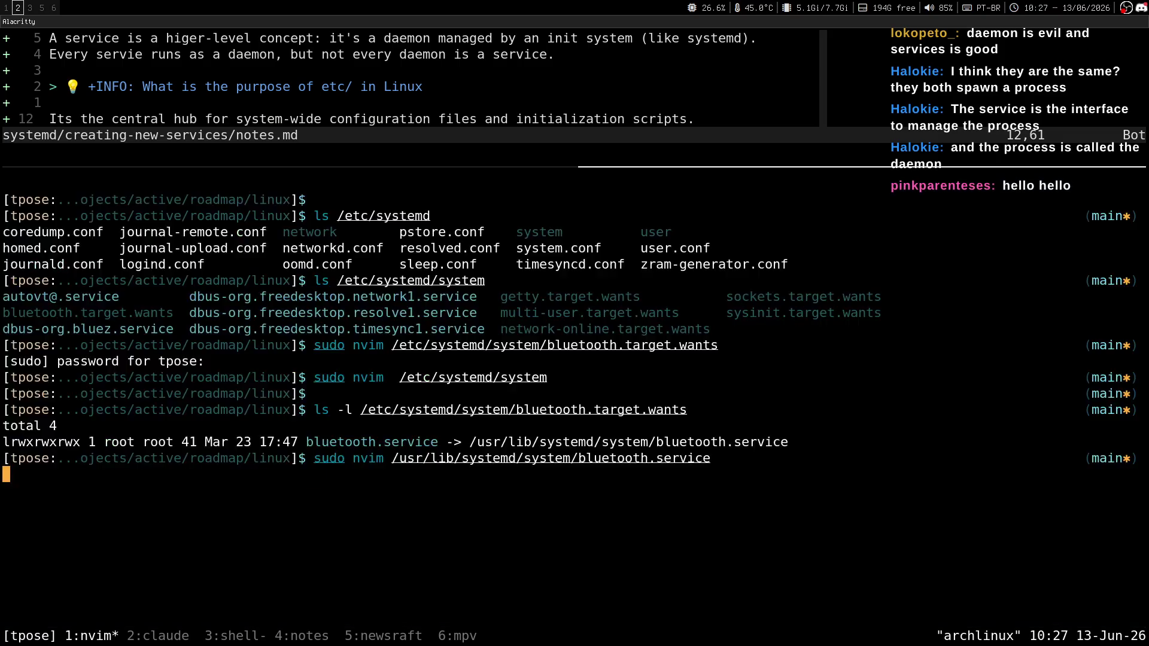
Step: Clear the shell, glance at the streaming software workspace, and settle on the Chatterino chat on workspace 3
{"action": "key", "text": "ctrl+l"}
{"action": "key", "text": "super+3"}
{"action": "key", "text": "super+2"}
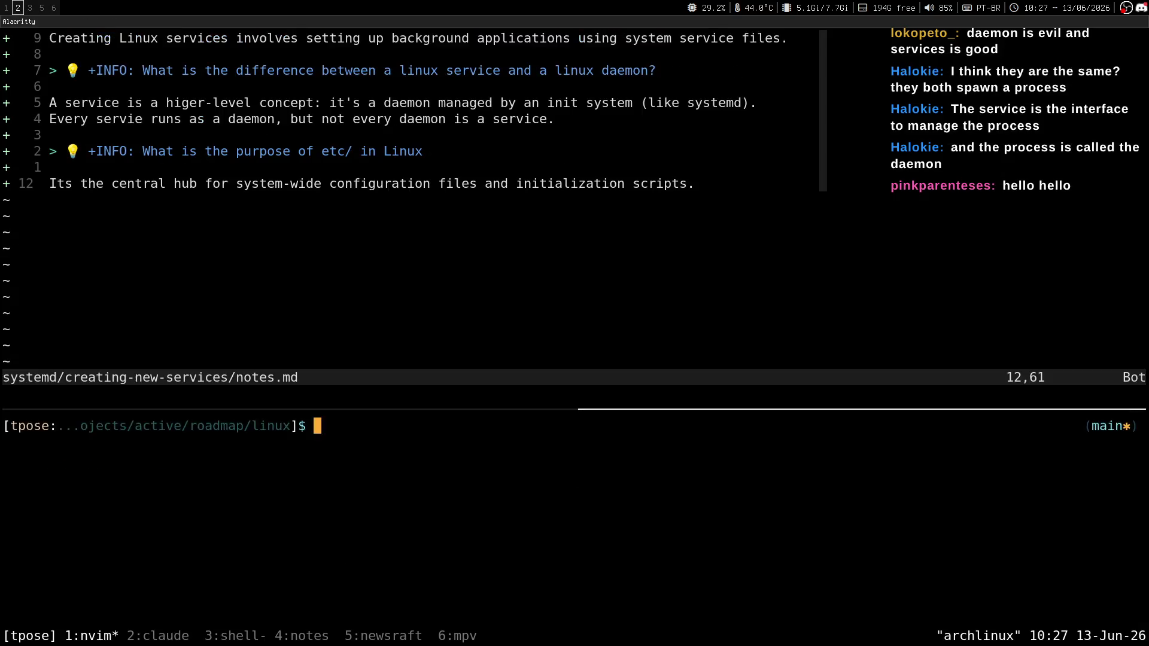
{"action": "key", "text": "super+3"}
{"action": "key", "text": "super+2"}
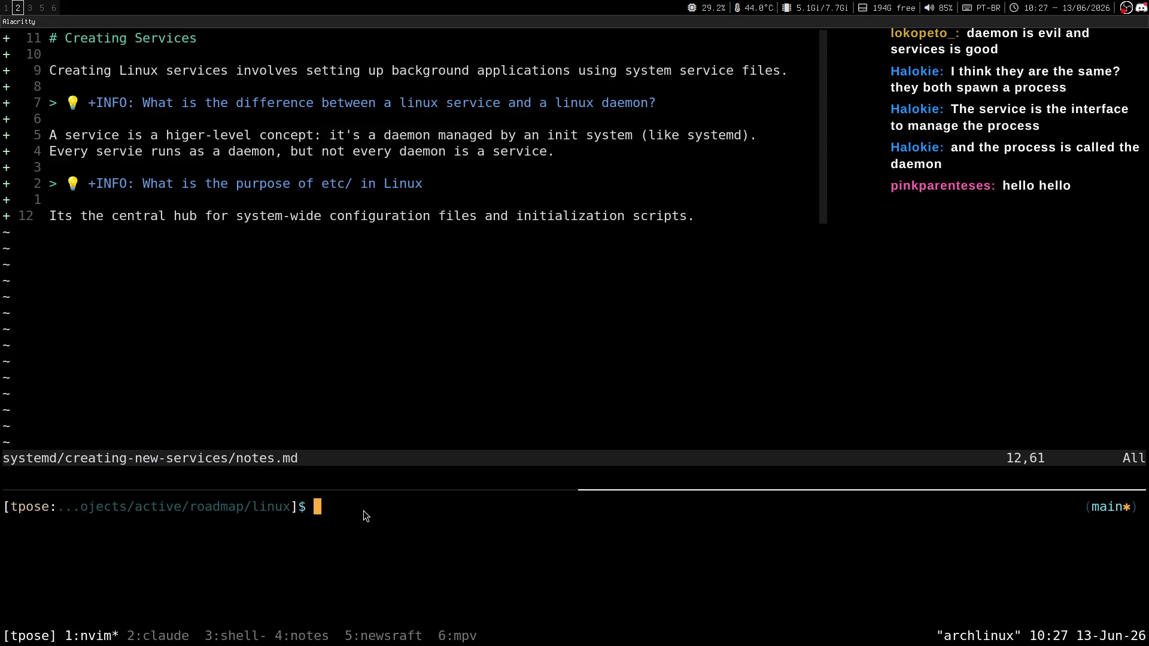
{"action": "key", "text": "super+6"}
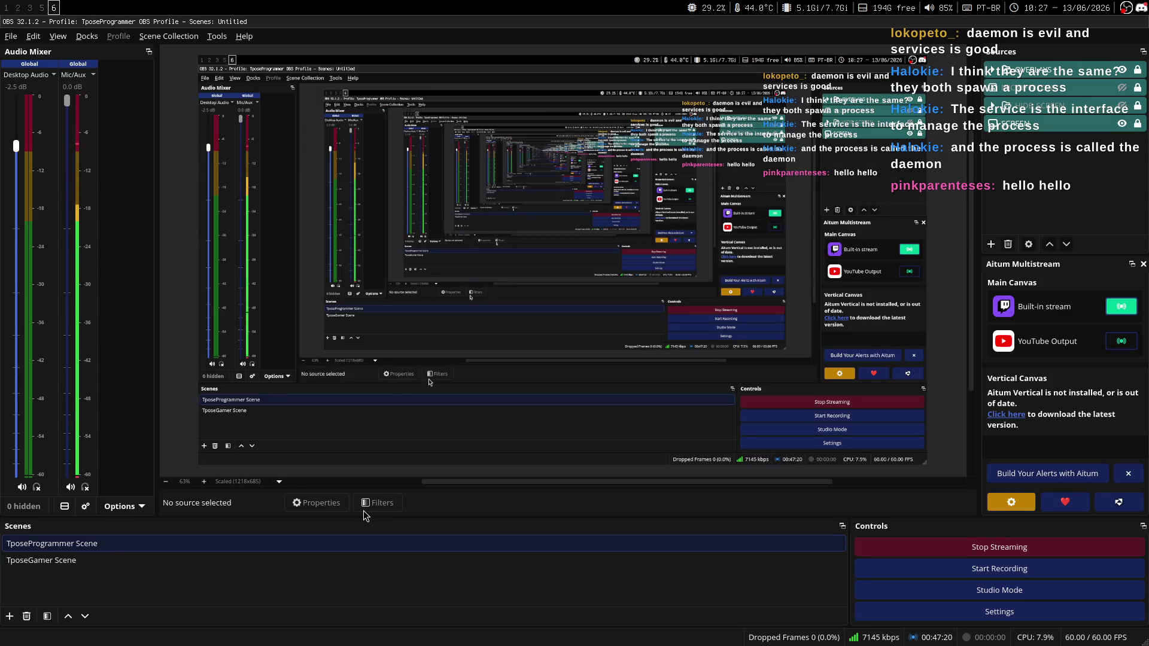
{"action": "key", "text": "super+2"}
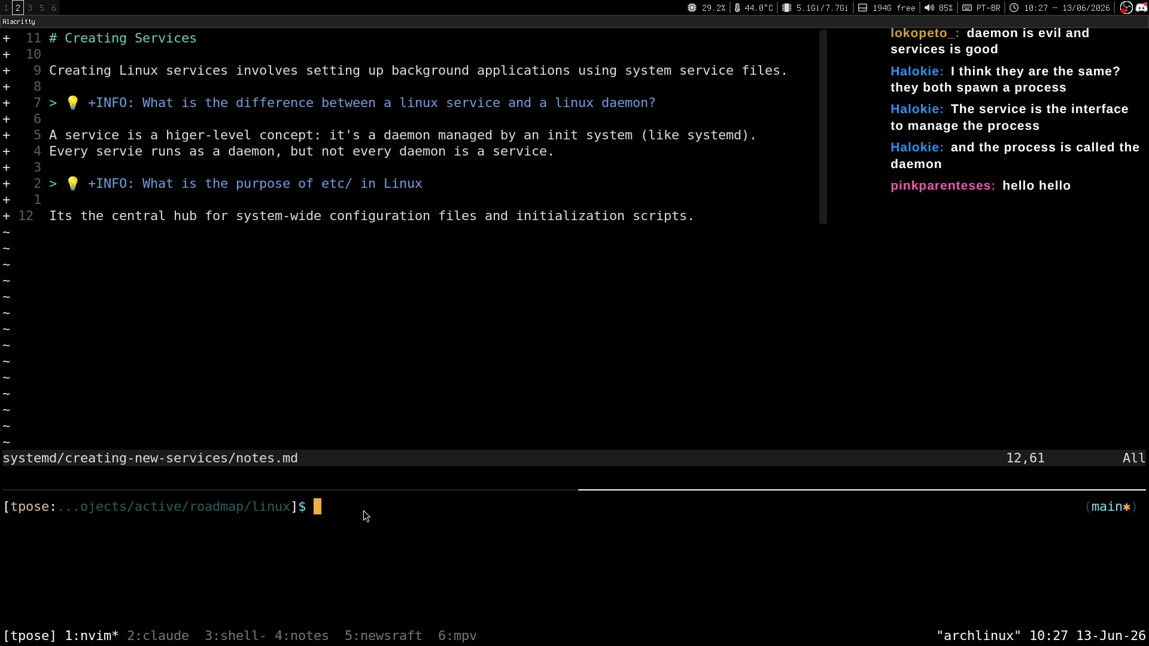
{"action": "key", "text": "super+3"}
{"action": "key", "text": "super+2"}
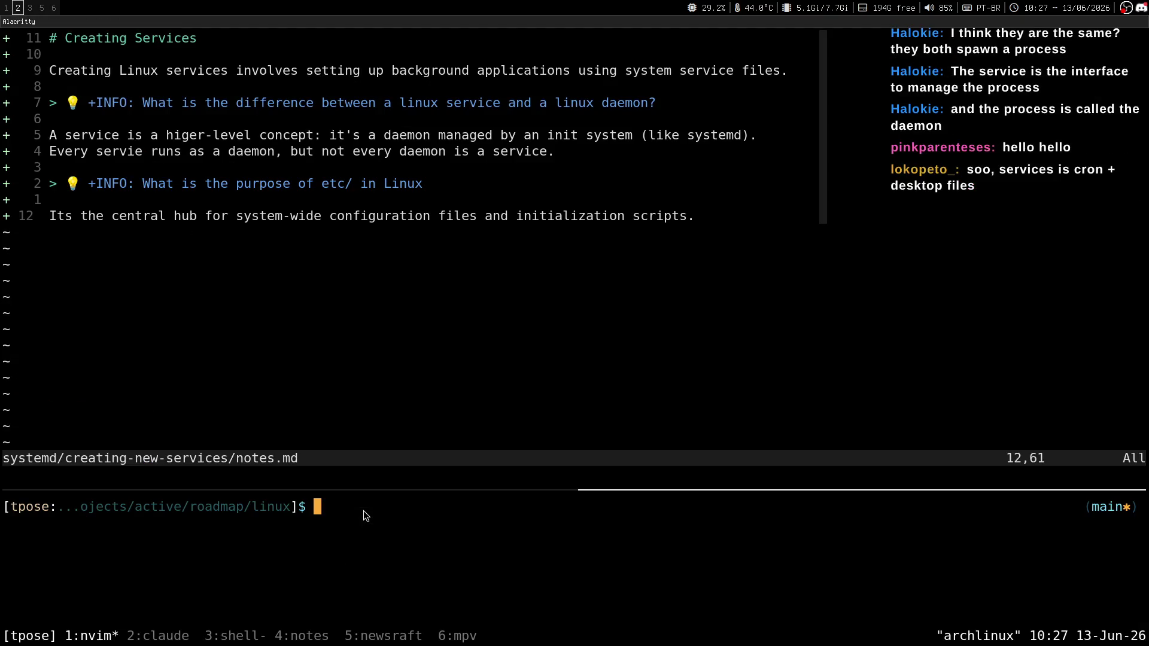
{"action": "key", "text": "super+3"}
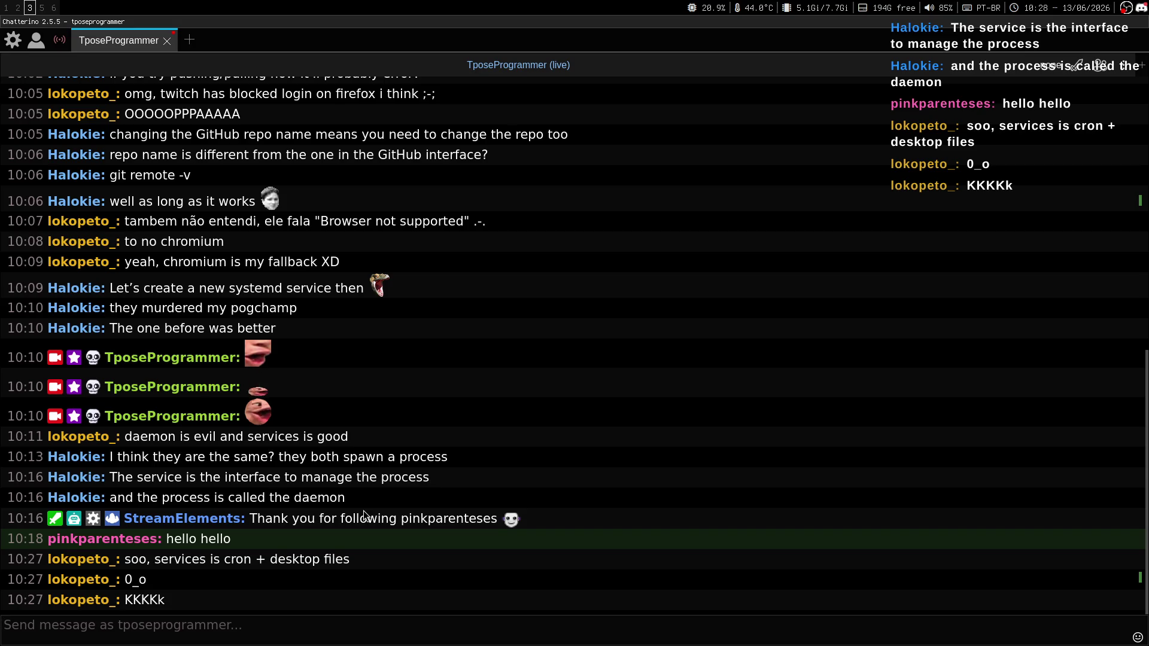
Step: Return to the terminal on workspace 2 and enlarge the shell pane below notes.md
{"action": "key", "text": "super+2"}
{"action": "key", "text": "super+3"}
{"action": "key", "text": "super+2"}
{"action": "key", "text": "ctrl+b"}
{"action": "key", "text": "K"}
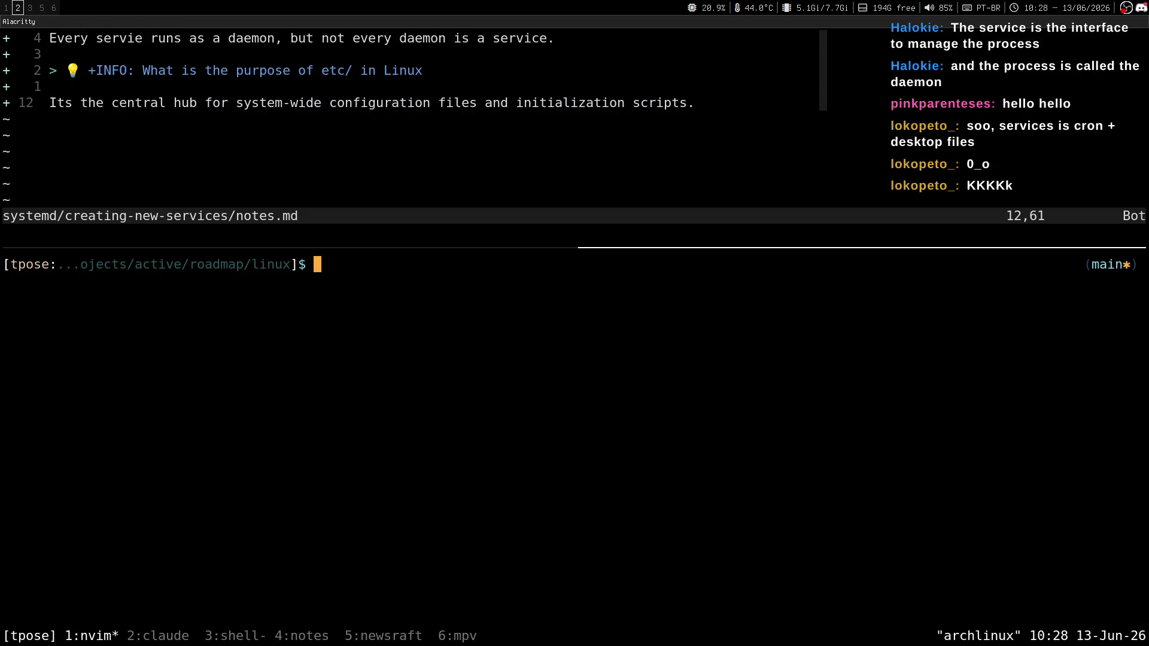
{"action": "key", "text": "super+3"}
{"action": "key", "text": "super+2"}
{"action": "key", "text": "super+3"}
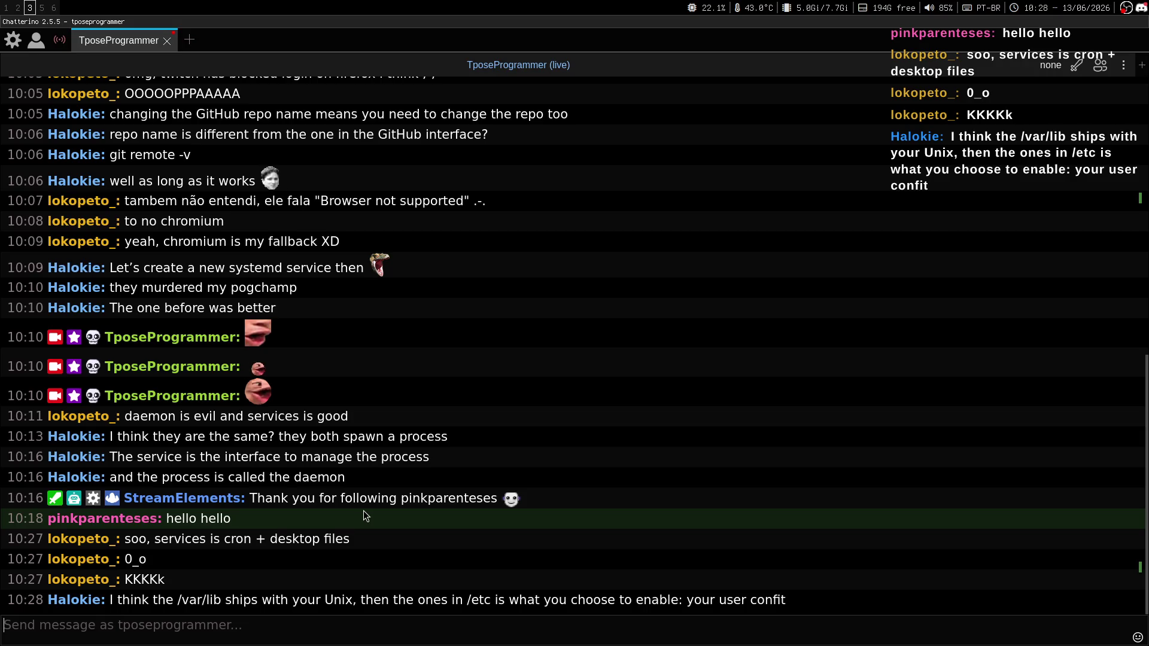
{"action": "key", "text": "super+2"}
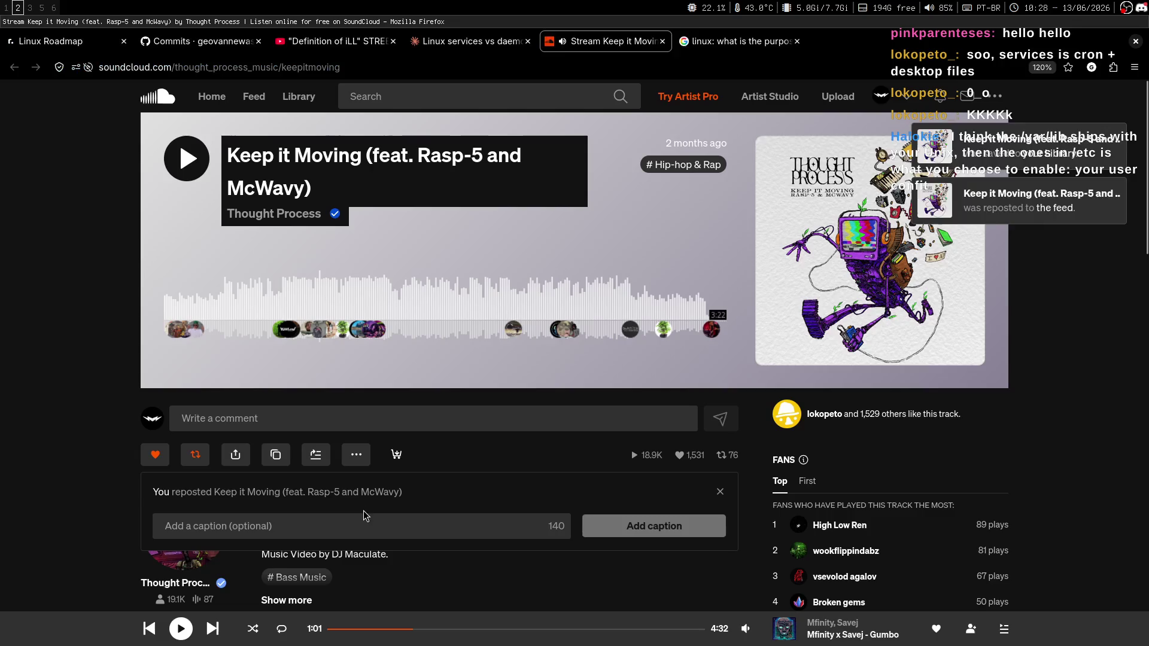
Step: Clear the stray 'ls' and type 'systemctl status cron' at the prompt
{"action": "type", "text": "ls"}
{"action": "key", "text": "BackSpace"}
{"action": "key", "text": "BackSpace"}
{"action": "key", "text": "BackSpace"}
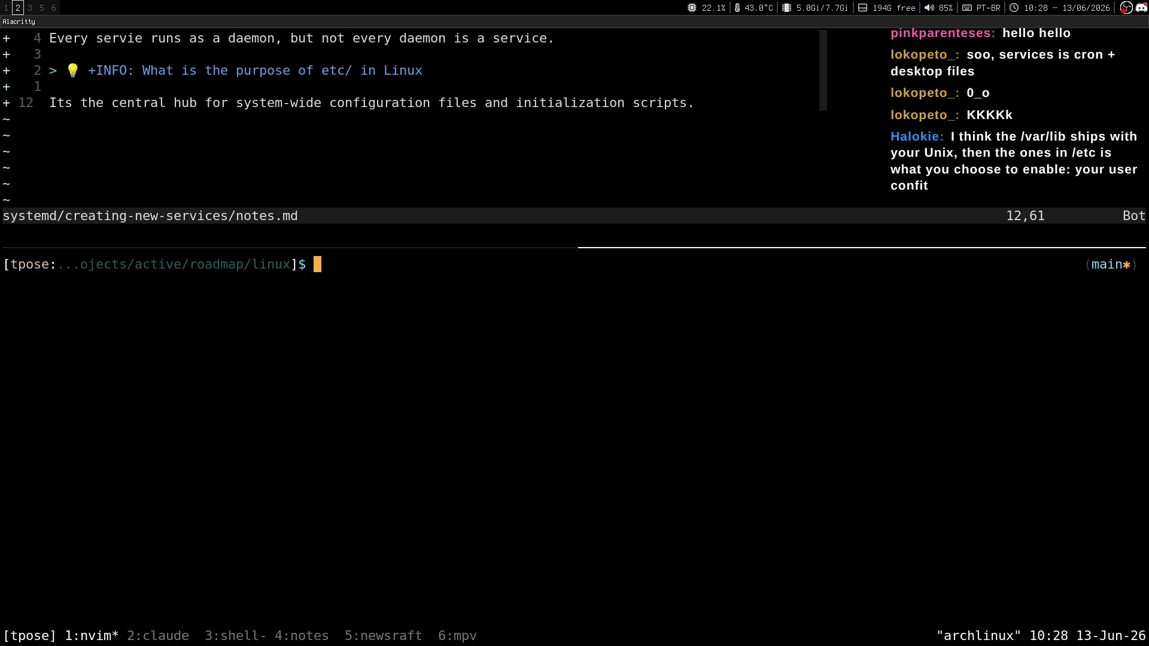
{"action": "type", "text": "syst"}
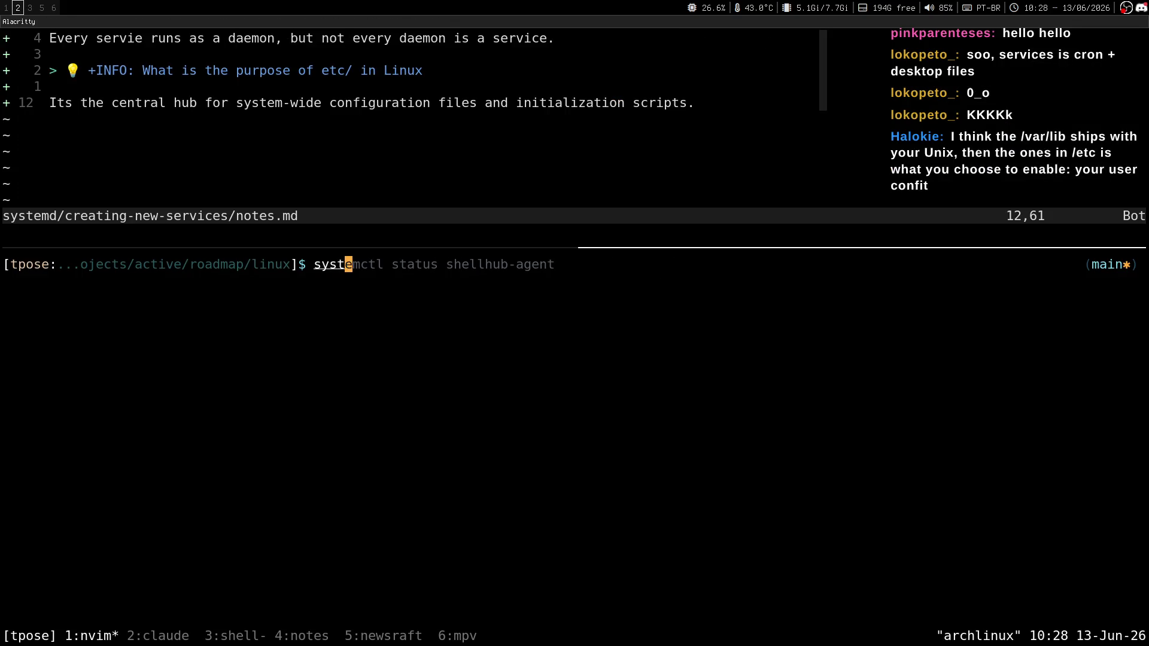
{"action": "type", "text": "emctl status "}
{"action": "type", "text": "cron"}
Step: Run 'systemctl status cron', then 'pacman -Qe cron' to find the package
{"action": "key", "text": "Return"}
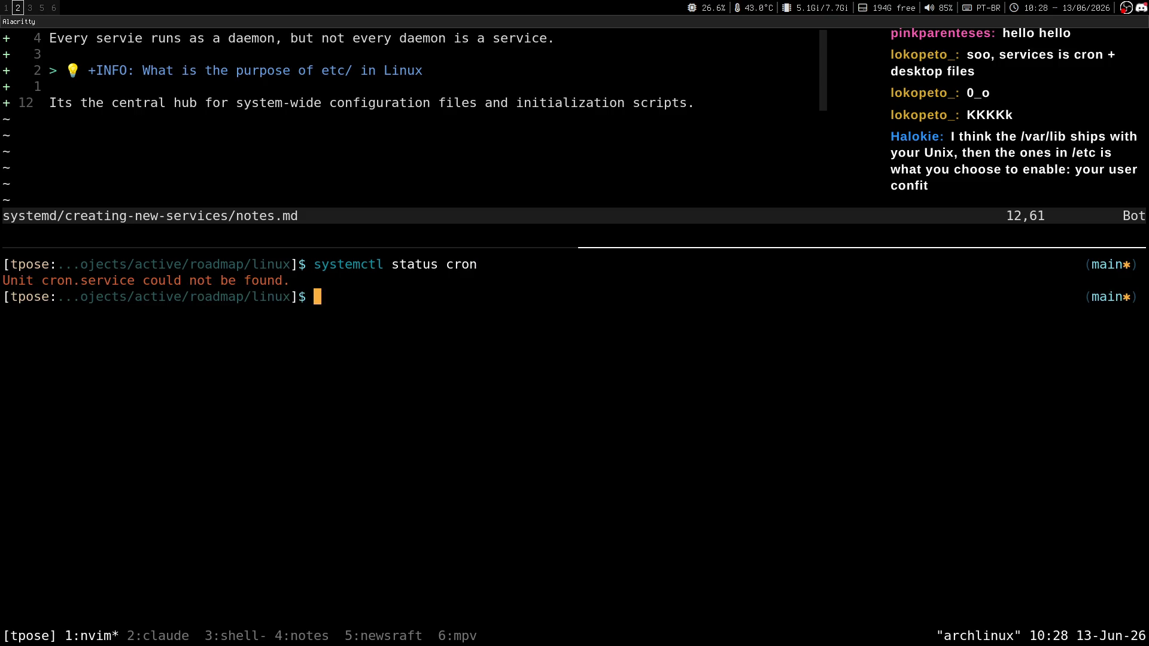
{"action": "key", "text": "Up"}
{"action": "key", "text": "BackSpace"}
{"action": "key", "text": "BackSpace"}
{"action": "key", "text": "BackSpace"}
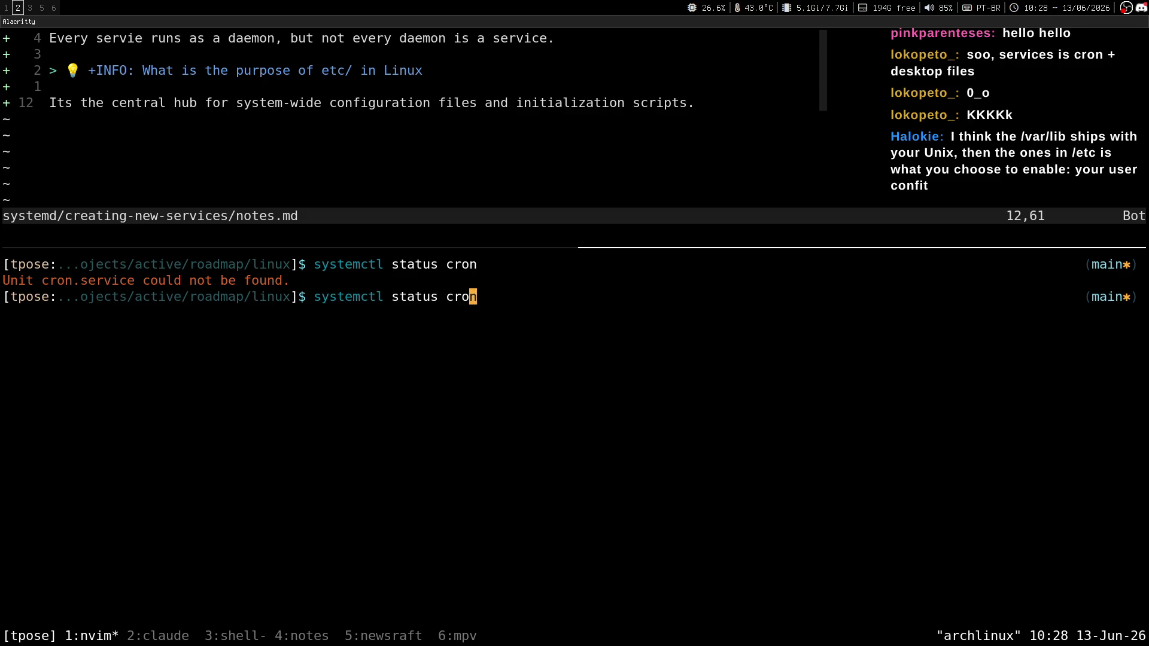
{"action": "type", "text": "pacman -Qe | v"}
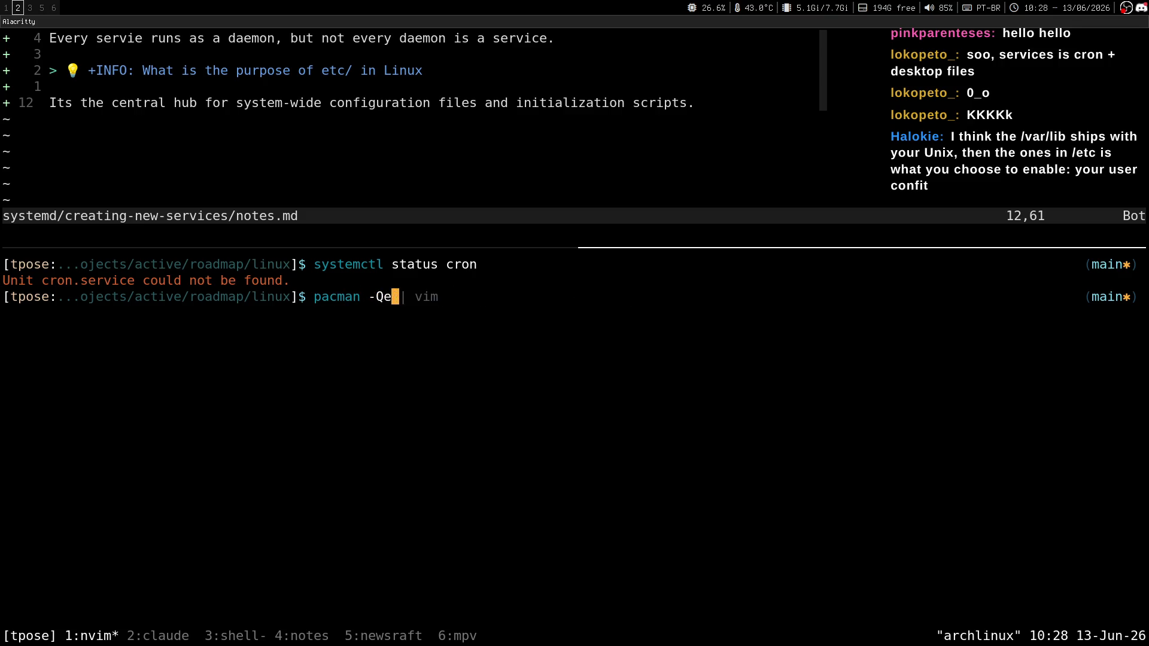
{"action": "key", "text": "BackSpace"}
{"action": "key", "text": "BackSpace"}
{"action": "key", "text": "BackSpace"}
{"action": "type", "text": "cron"}
{"action": "key", "text": "Return"}
Step: Run 'systemctl status cronie', enlarge the pane and select the cronie.service unit path
{"action": "type", "text": "systemctl st"}
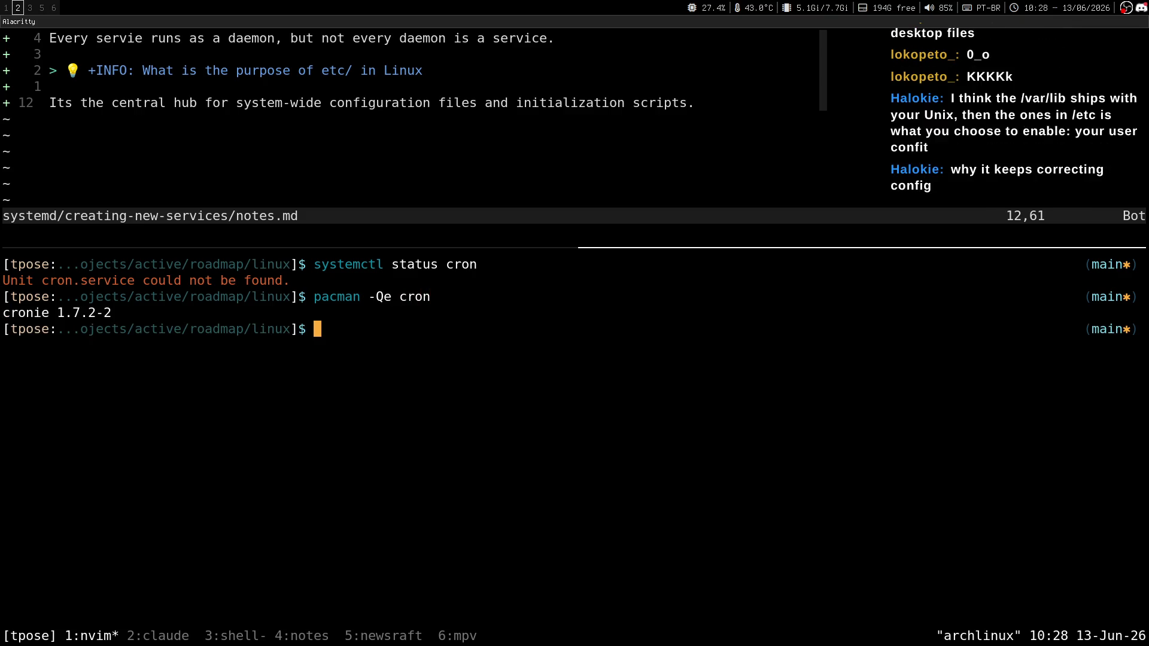
{"action": "type", "text": "atus cronie"}
{"action": "key", "text": "Return"}
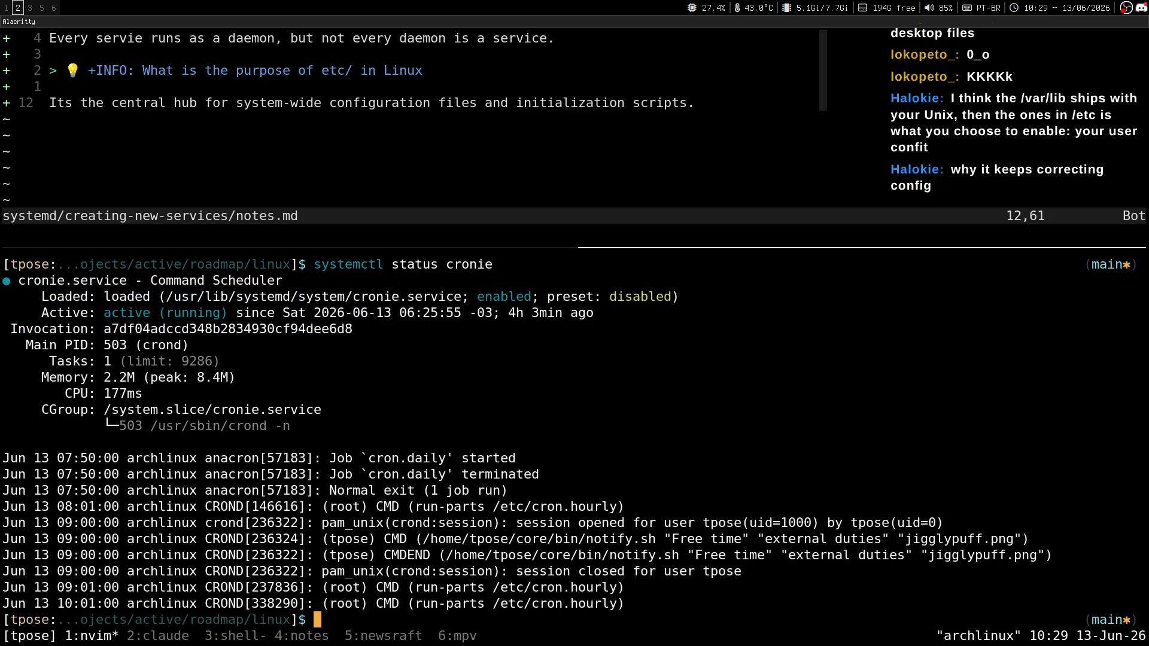
{"action": "key", "text": "ctrl+b"}
{"action": "key", "text": "alt+Up"}
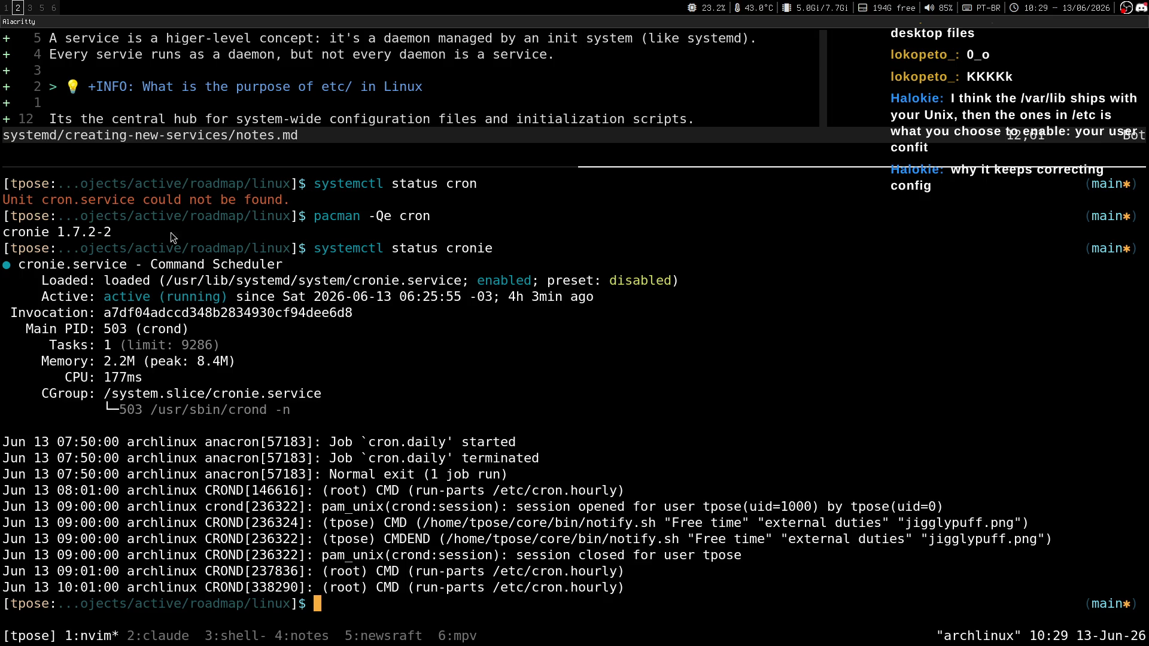
{"action": "left_click_drag", "start_coordinate": [173, 282], "coordinate": [458, 283]}
{"action": "left_click_drag", "start_coordinate": [361, 281], "coordinate": [449, 282]}
Step: Start typing 'sudo cat /usr/lib/sys' on a fresh prompt line
{"action": "key", "text": "Return"}
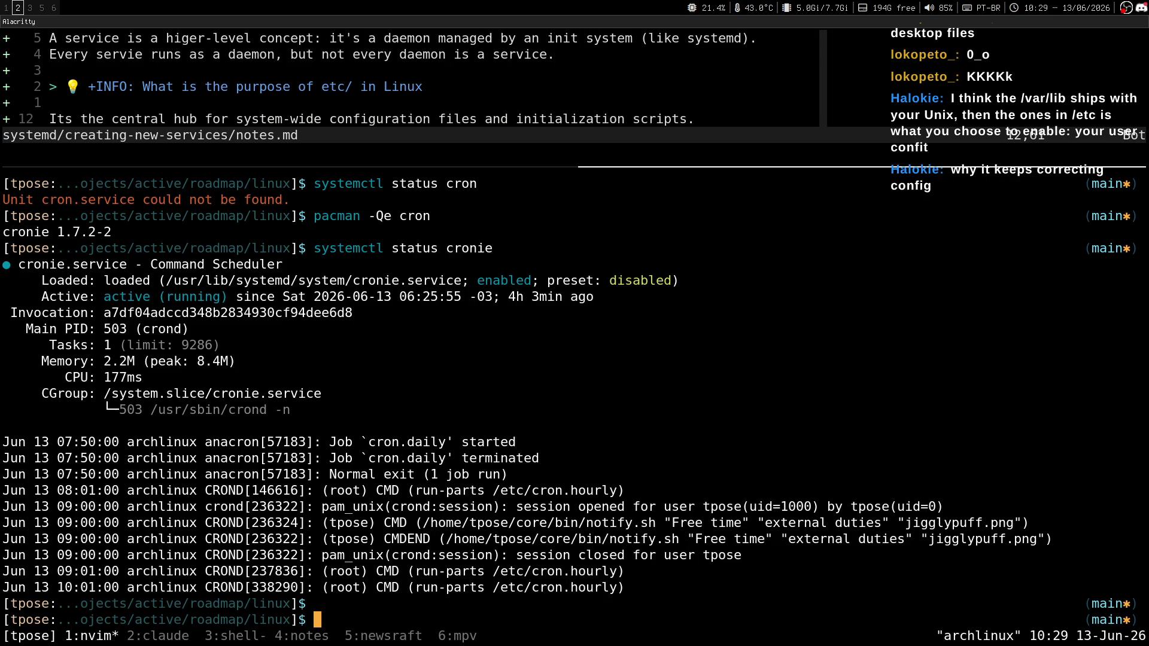
{"action": "type", "text": "nvim"}
{"action": "key", "text": "BackSpace"}
{"action": "key", "text": "BackSpace"}
{"action": "key", "text": "BackSpace"}
{"action": "type", "text": "su"}
{"action": "key", "text": "BackSpace"}
{"action": "key", "text": "BackSpace"}
{"action": "type", "text": "cat"}
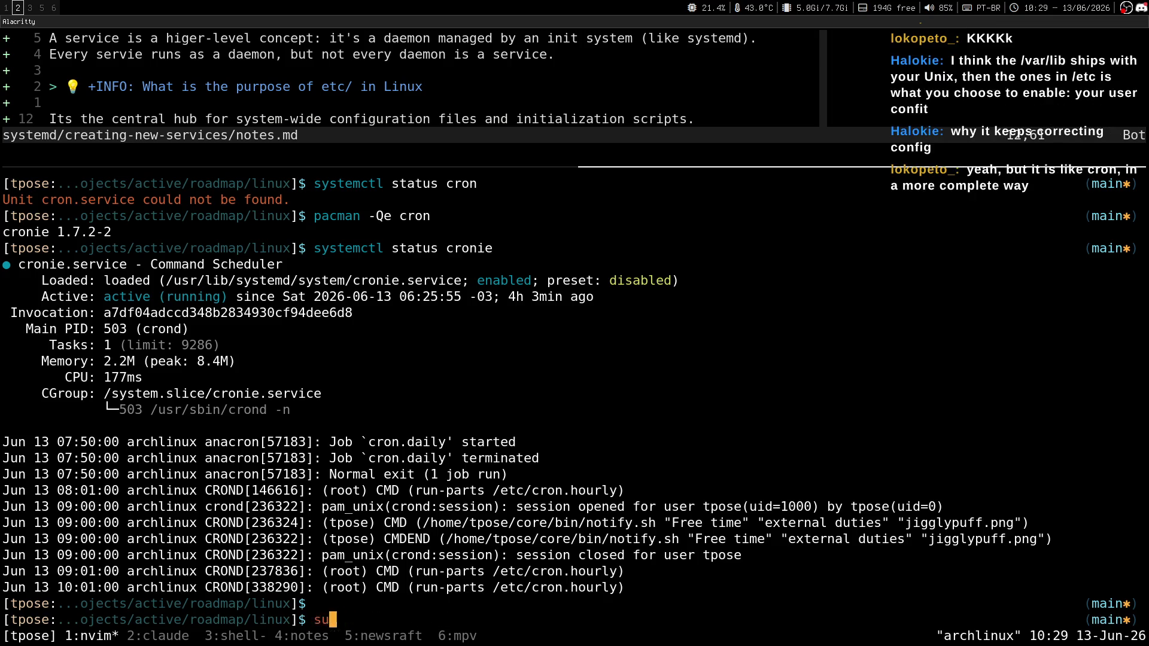
{"action": "key", "text": "BackSpace"}
{"action": "key", "text": "Home"}
{"action": "type", "text": "sudo"}
{"action": "key", "text": "End"}
{"action": "type", "text": "/"}
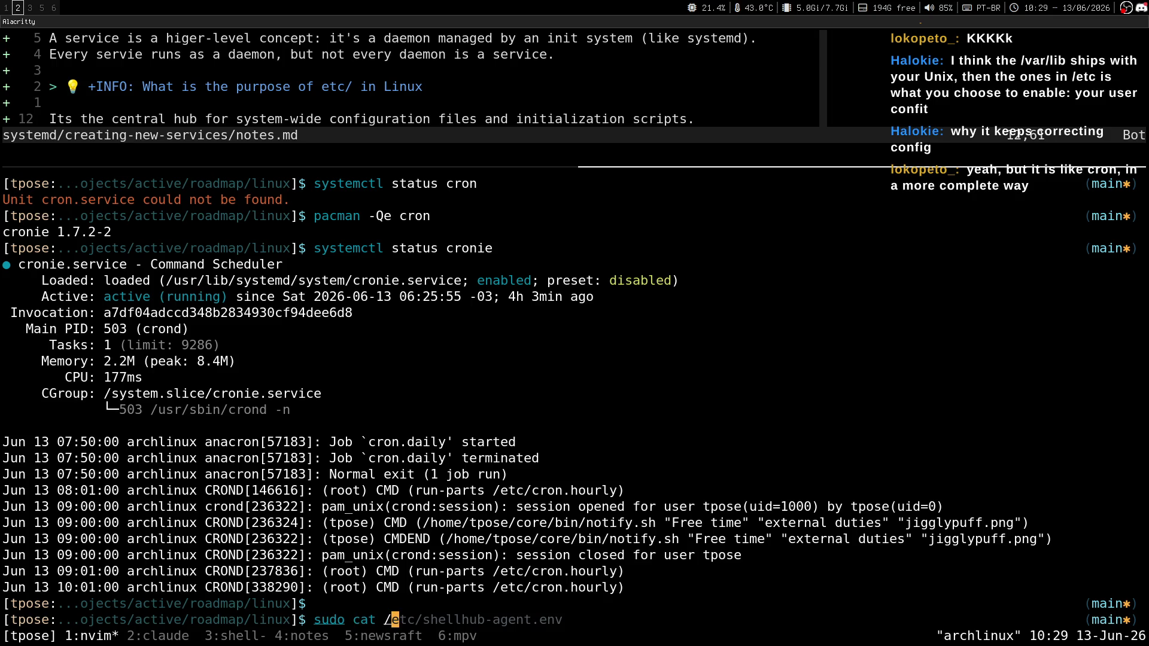
{"action": "type", "text": "usr/lib/"}
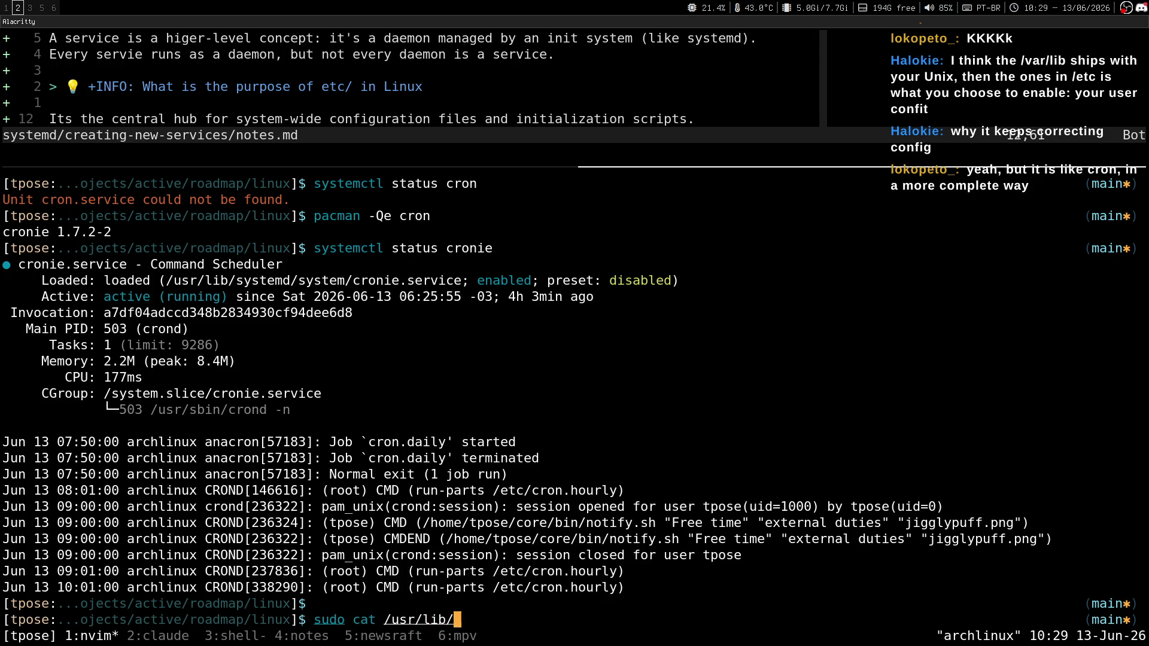
{"action": "type", "text": "sys"}
Step: Print /usr/lib/systemd/system/cronie.service with sudo cat and select its contents
{"action": "key", "text": "Tab"}
{"action": "type", "text": "temd"}
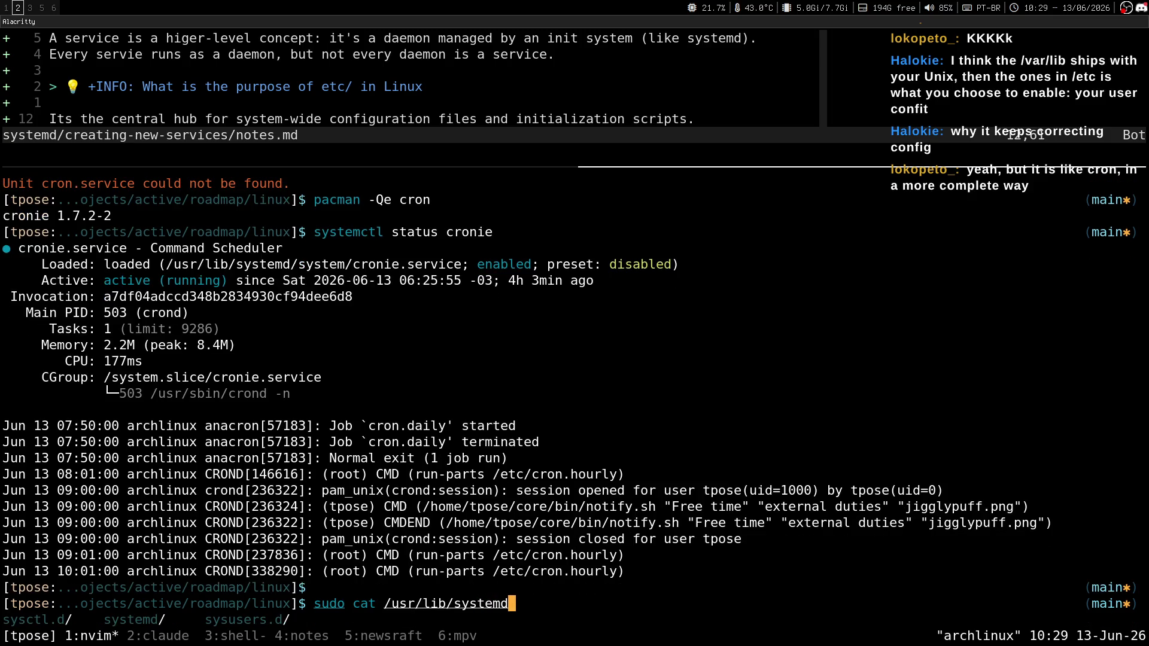
{"action": "type", "text": "/system/cr"}
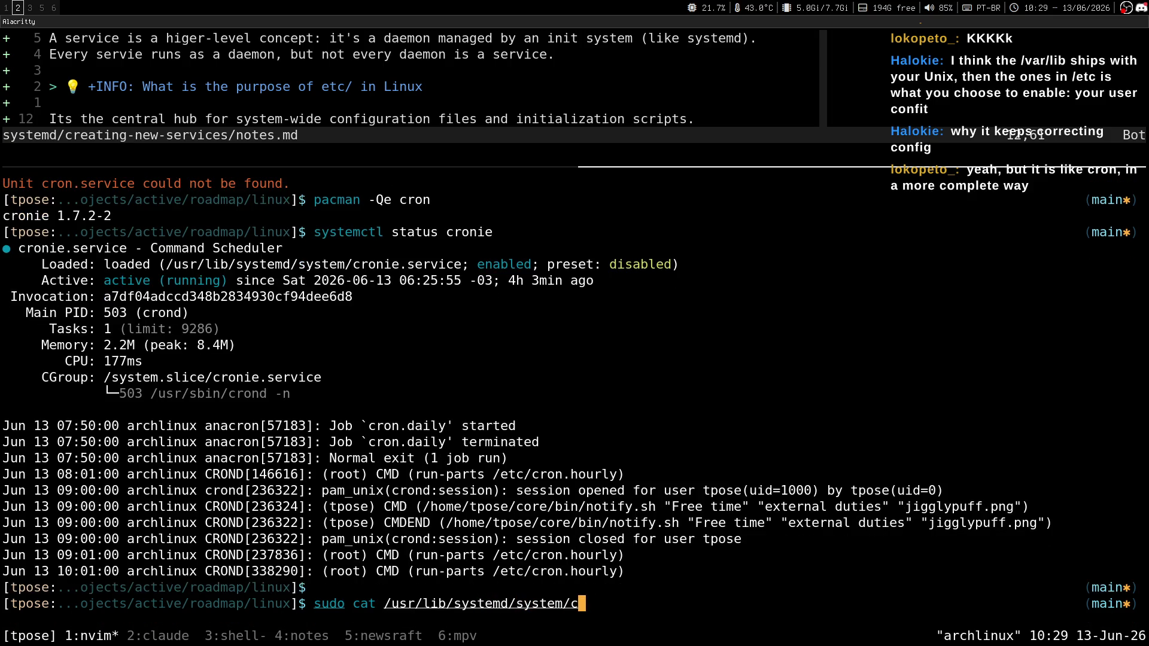
{"action": "key", "text": "Tab"}
{"action": "type", "text": "on"}
{"action": "key", "text": "Tab"}
{"action": "key", "text": "Tab"}
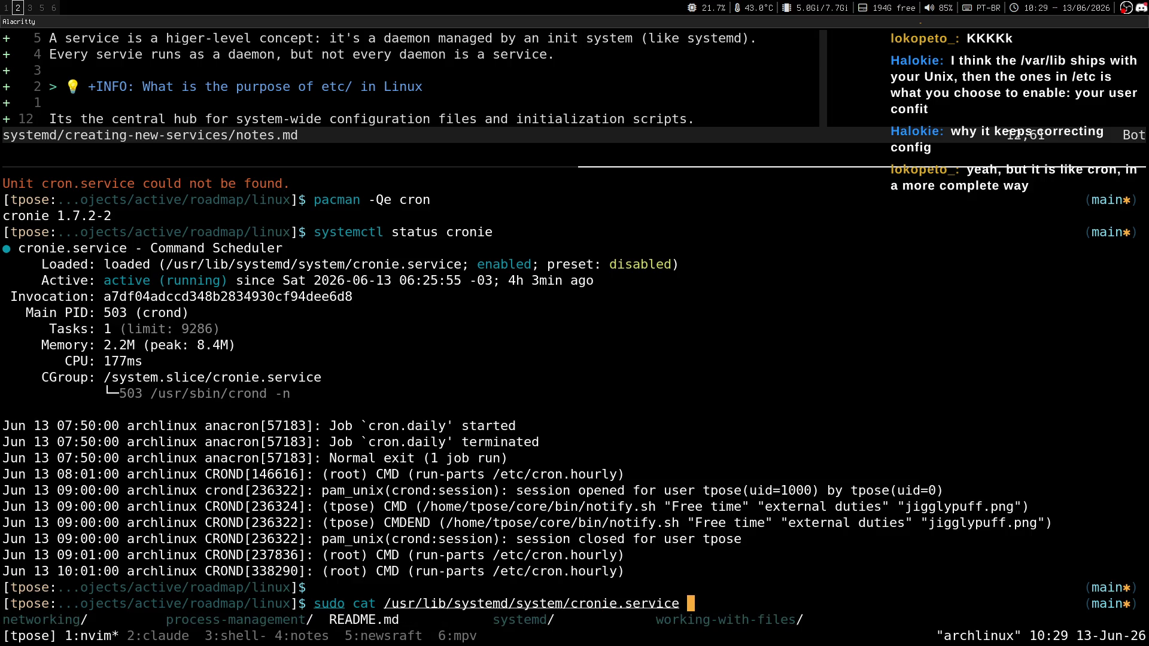
{"action": "key", "text": "Return"}
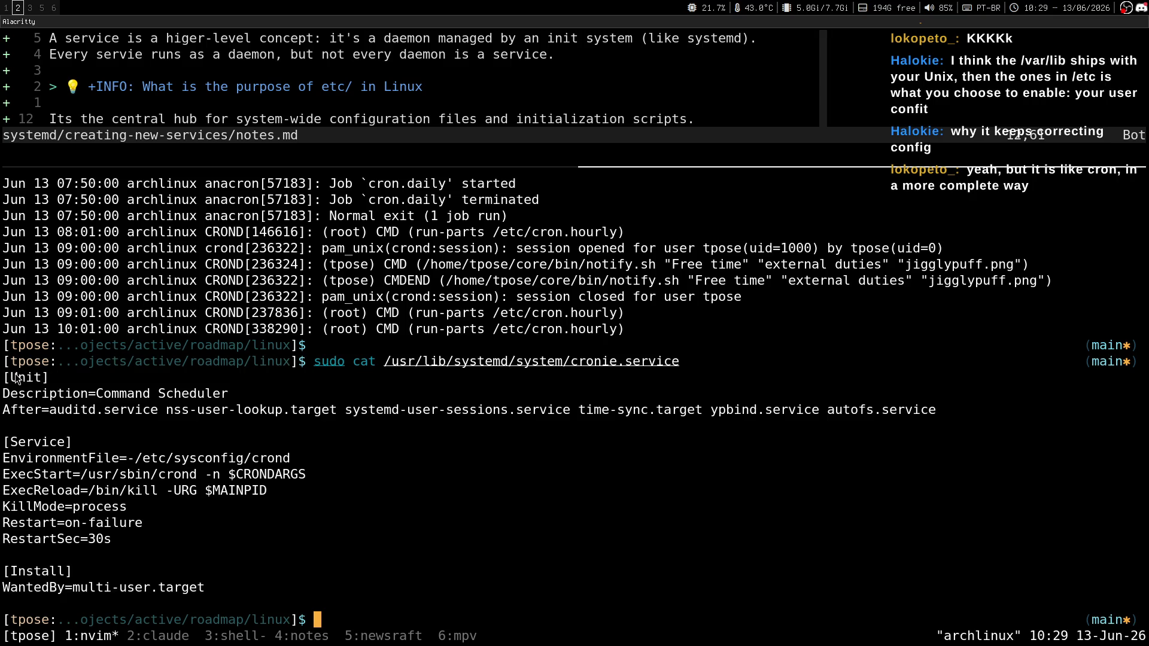
{"action": "left_click_drag", "start_coordinate": [12, 377], "coordinate": [136, 531]}
{"action": "mouse_move", "coordinate": [102, 399]}
{"action": "left_mouse_down"}
{"action": "mouse_move", "coordinate": [243, 397]}
{"action": "mouse_move", "coordinate": [228, 399]}
{"action": "left_mouse_up"}
Step: Resize the tmux split back and forth, leaving the shell pane enlarged
{"action": "key", "text": "ctrl+b"}
{"action": "key", "text": "alt+Up"}
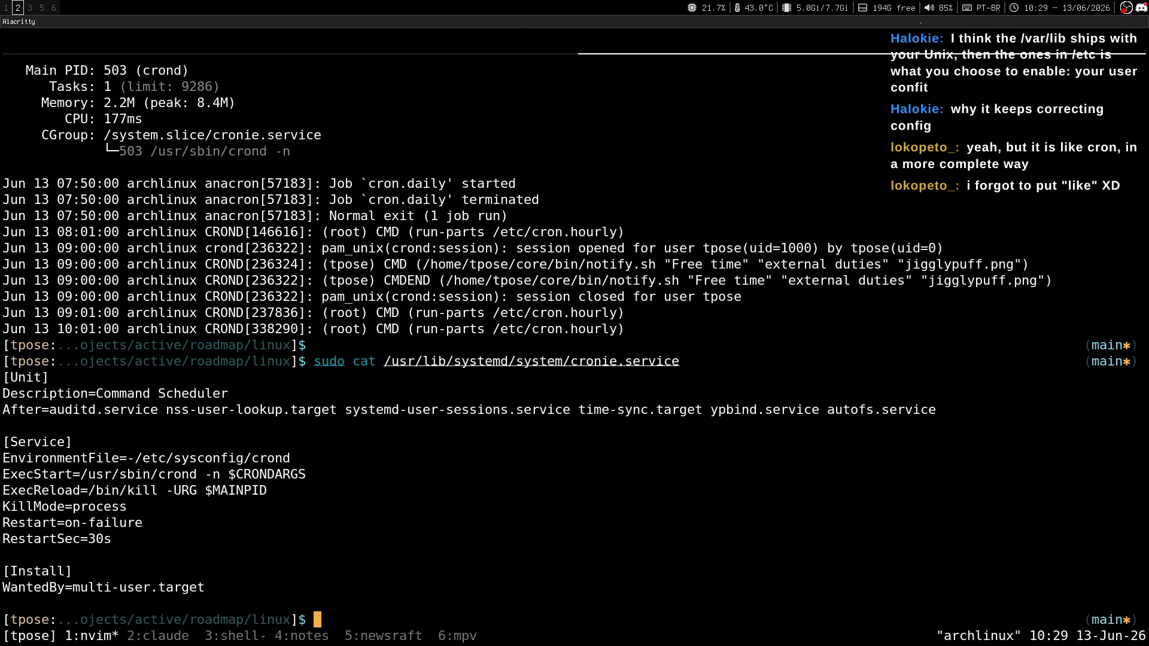
{"action": "key", "text": "ctrl+b"}
{"action": "key", "text": "alt+Down"}
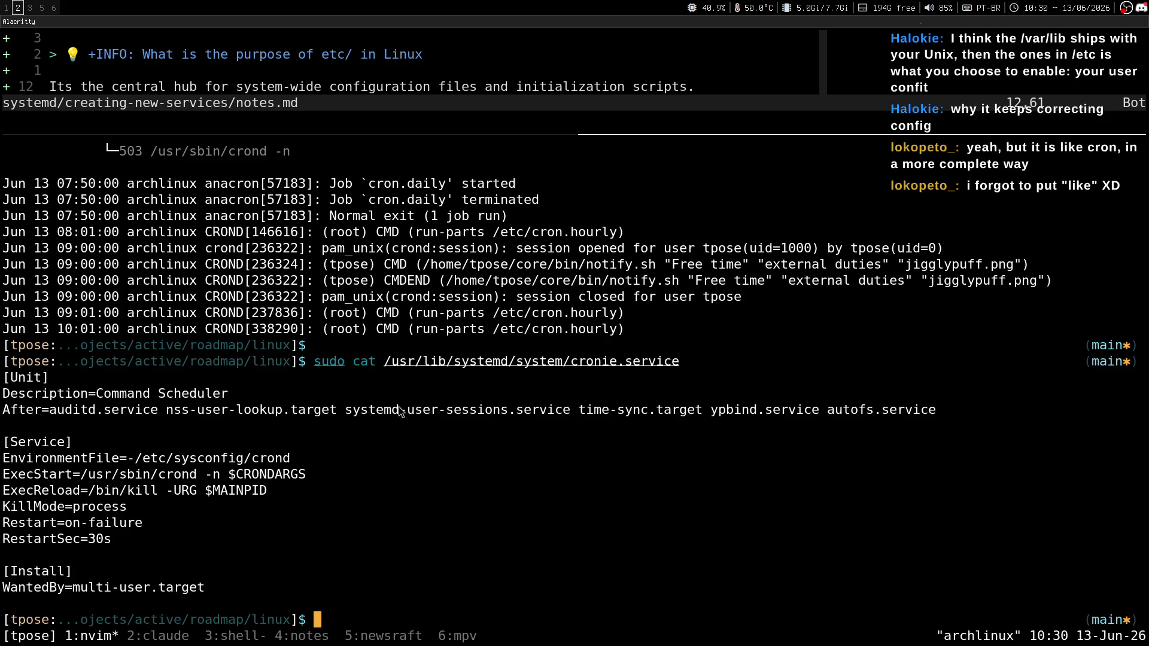
{"action": "key", "text": "ctrl+b"}
{"action": "key", "text": "alt+Up"}
Step: In tmux copy mode, select the 'Command Scheduler' description, then switch to the chat workspace
{"action": "key", "text": "ctrl+b"}
{"action": "key", "text": "["}
{"action": "key", "text": "k"}
{"action": "key", "text": "k"}
{"action": "key", "text": "k"}
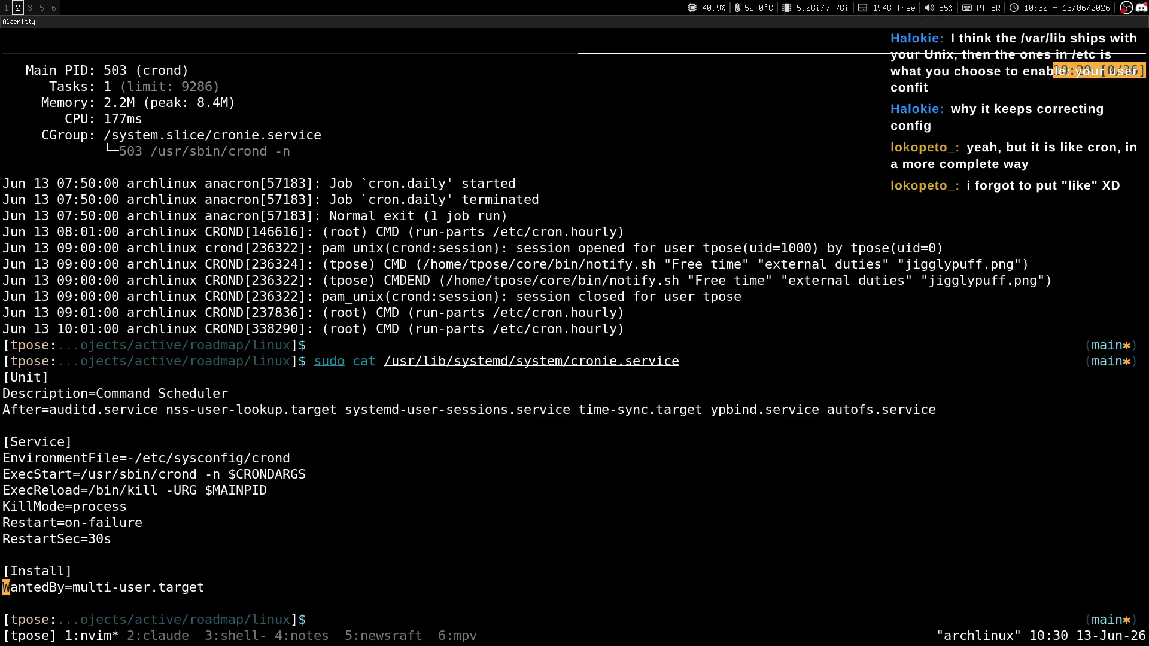
{"action": "key", "text": "k"}
{"action": "key", "text": "k"}
{"action": "key", "text": "k"}
{"action": "key", "text": "j"}
{"action": "key", "text": "j"}
{"action": "key", "text": "j"}
{"action": "key", "text": "l"}
{"action": "left_click_drag", "start_coordinate": [151, 119], "coordinate": [282, 121]}
{"action": "key", "text": "super+3"}
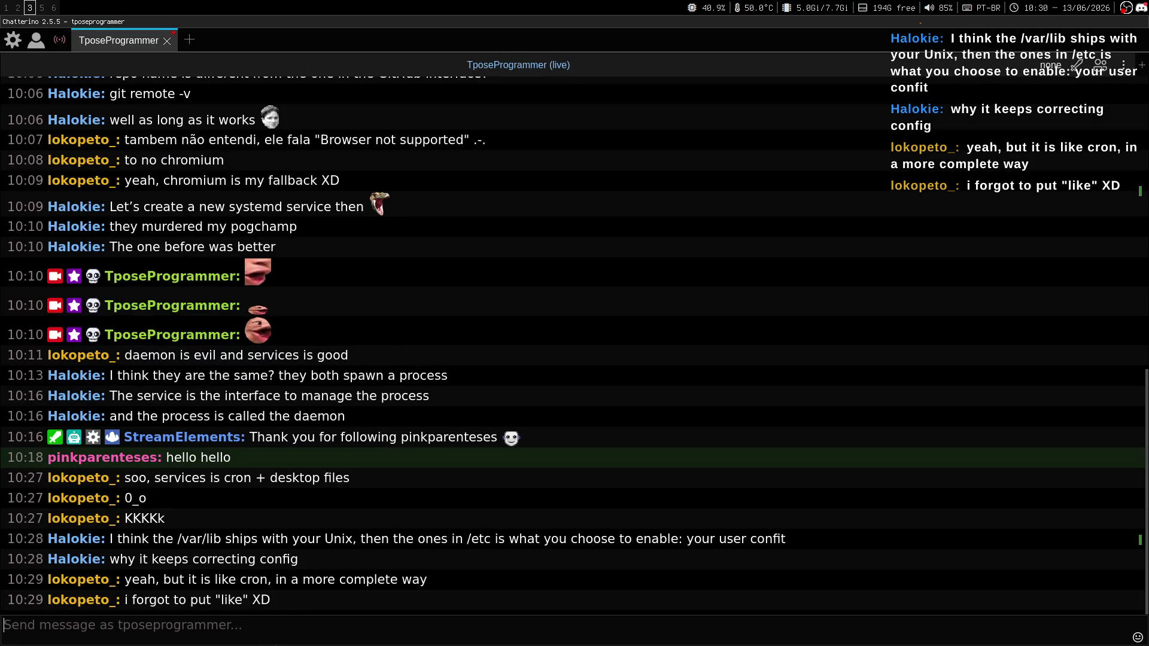
{"action": "left_click", "coordinate": [300, 629]}
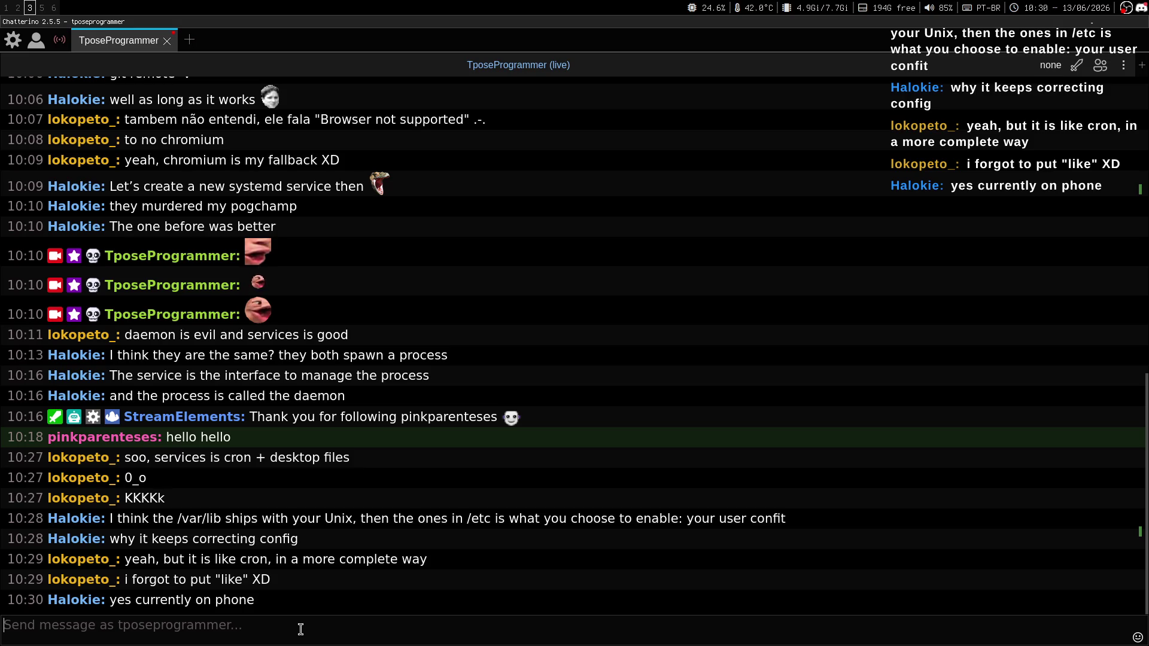
{"action": "type", "text": "$HOME"}
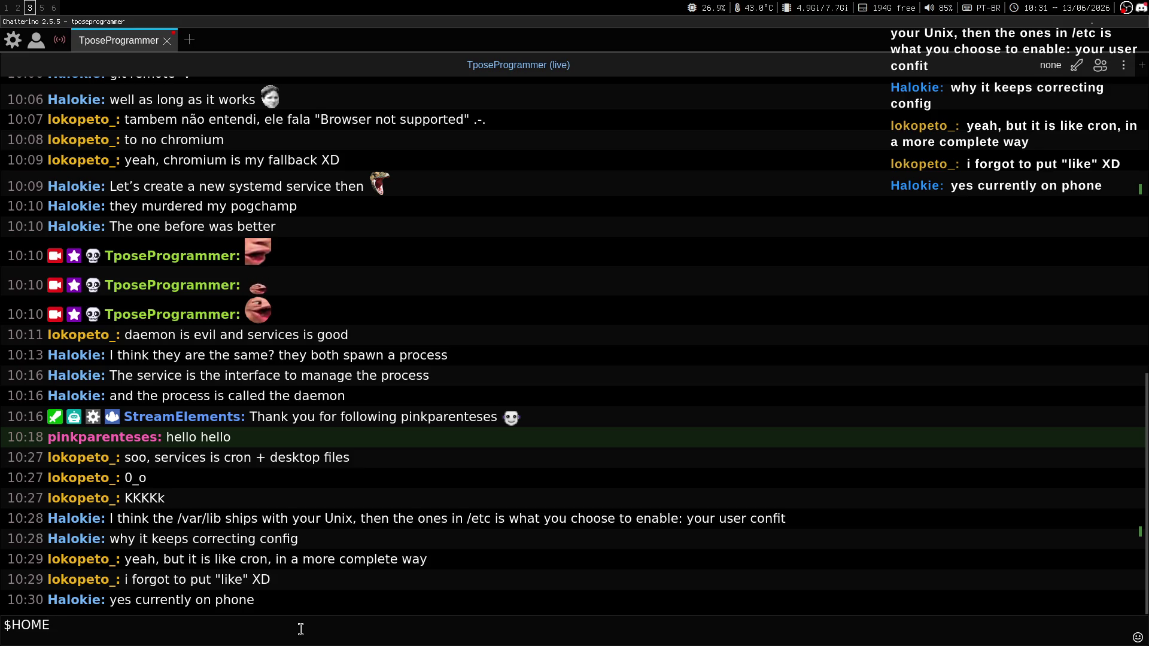
{"action": "key", "text": "ctrl+BackSpace"}
{"action": "key", "text": "ctrl+BackSpace"}
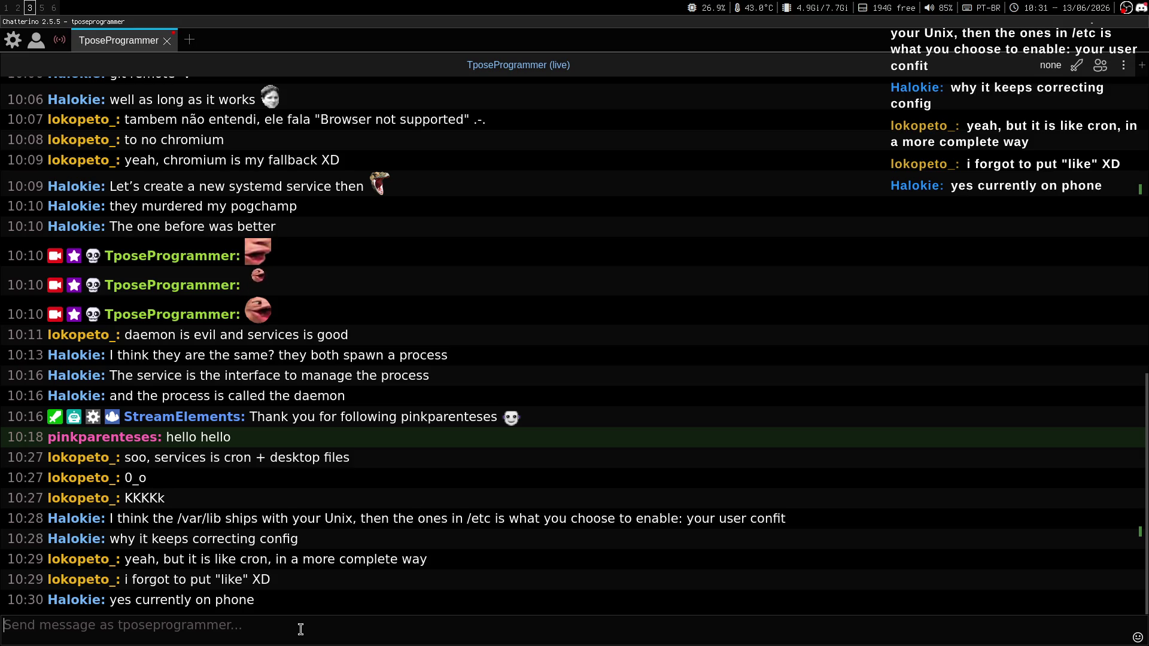
{"action": "type", "text": "$HOME"}
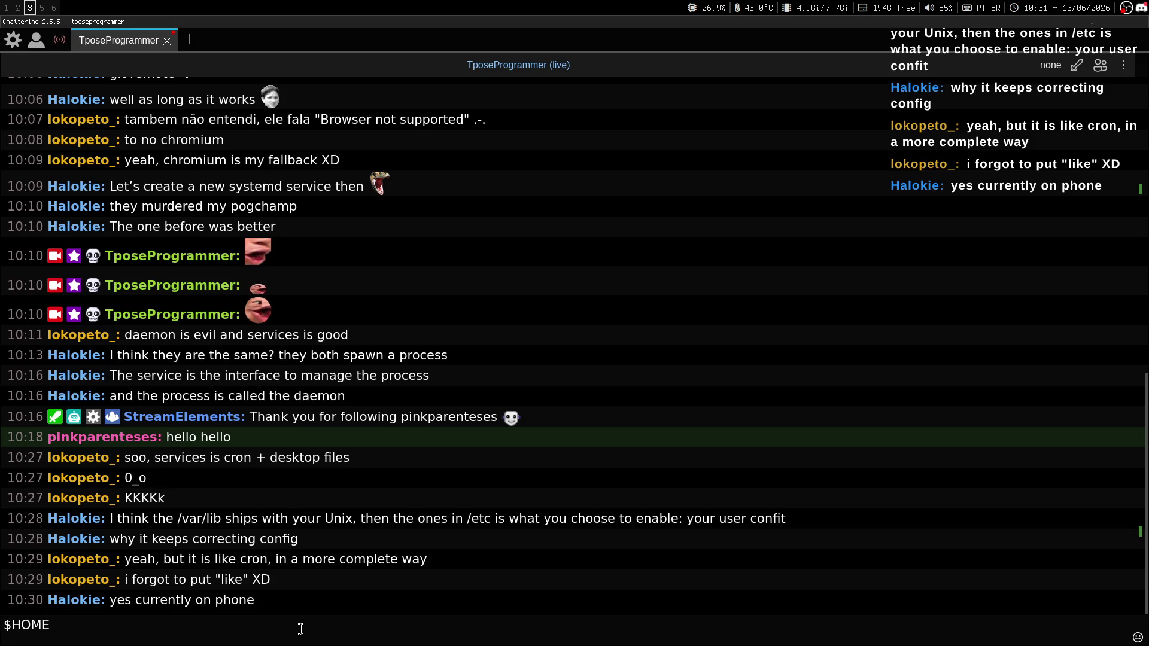
{"action": "key", "text": "BackSpace"}
{"action": "key", "text": "BackSpace"}
{"action": "key", "text": "BackSpace"}
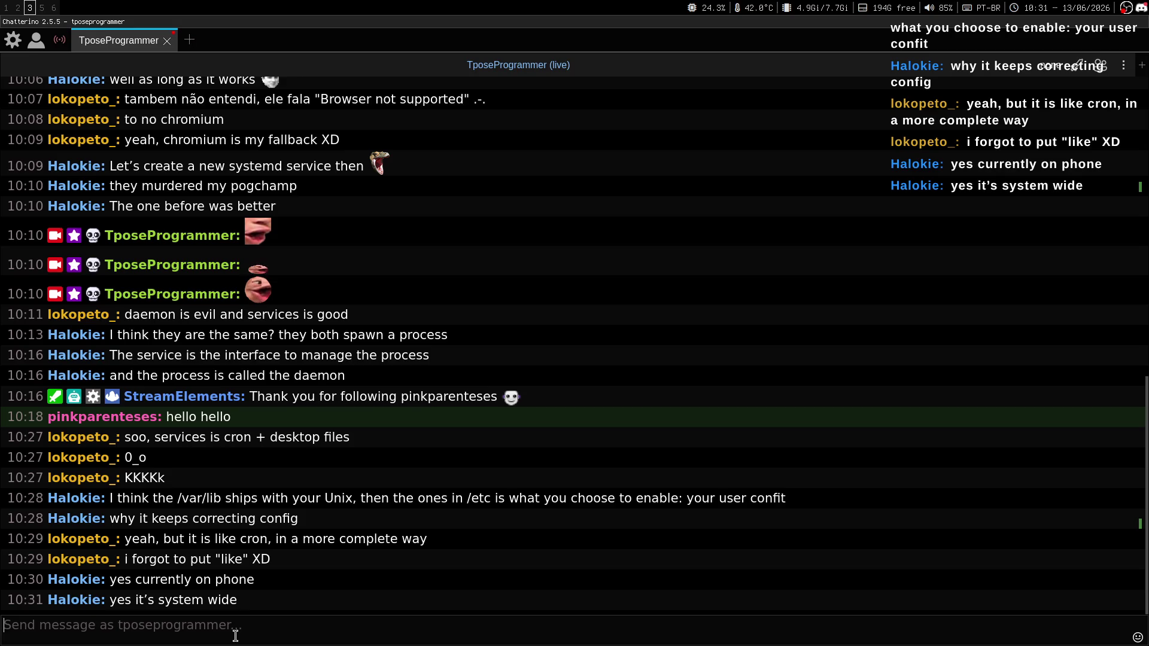
{"action": "key", "text": "super+2"}
{"action": "key", "text": "super+3"}
Step: Clear the shell and bring the notes.md editor pane back to its last line
{"action": "key", "text": "super+2"}
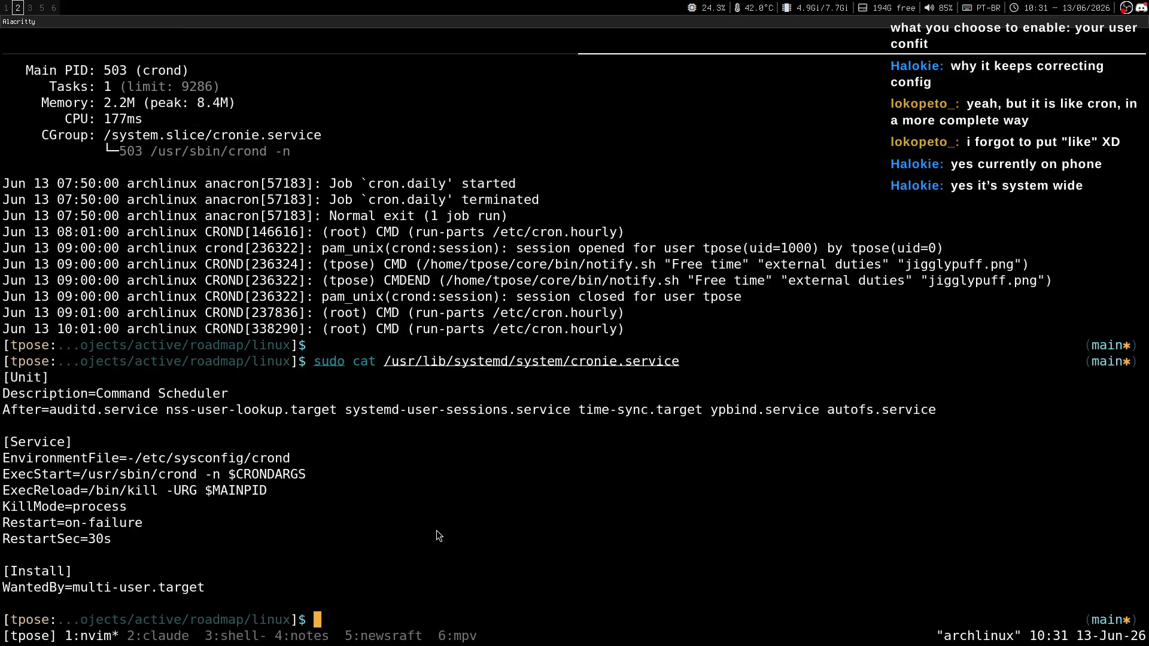
{"action": "key", "text": "ctrl+l"}
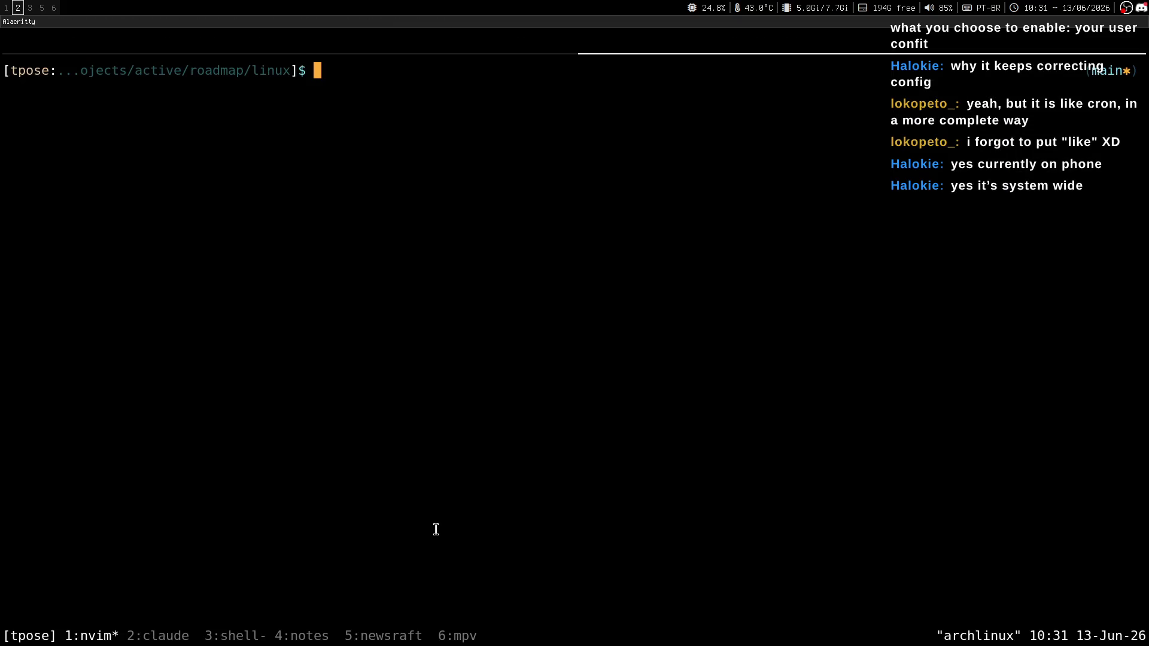
{"action": "key", "text": "ctrl+b"}
{"action": "key", "text": "Up"}
{"action": "key", "text": "k"}
{"action": "key", "text": "k"}
{"action": "key", "text": "j"}
{"action": "key", "text": "j"}
{"action": "key", "text": "0"}
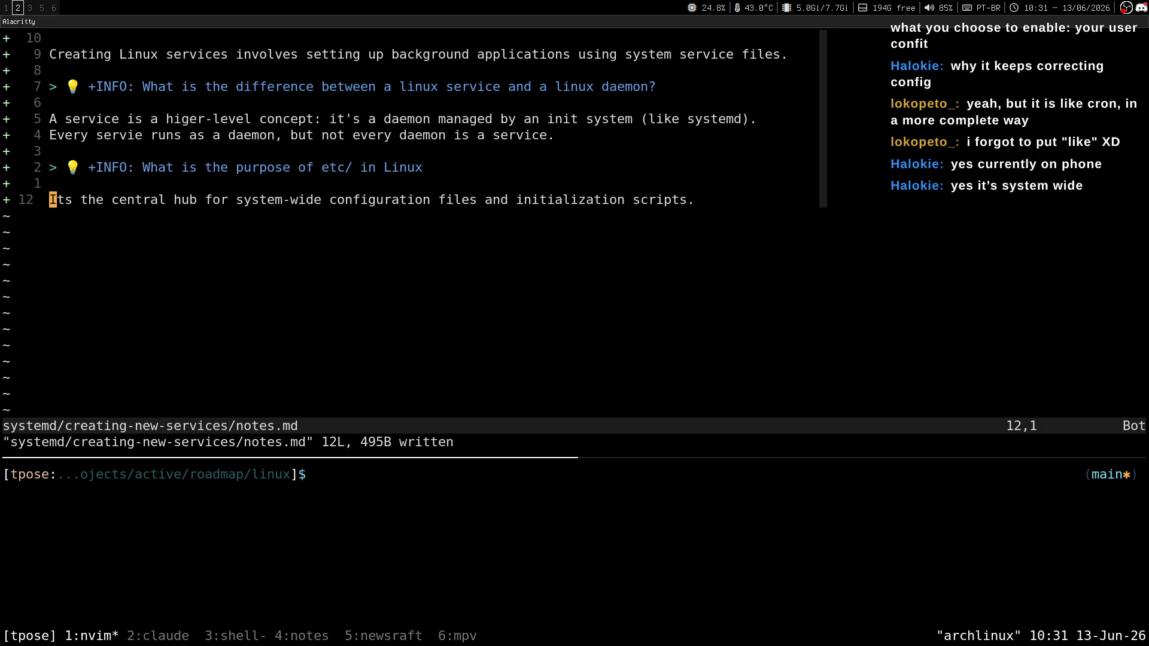
{"action": "key", "text": "super+1"}
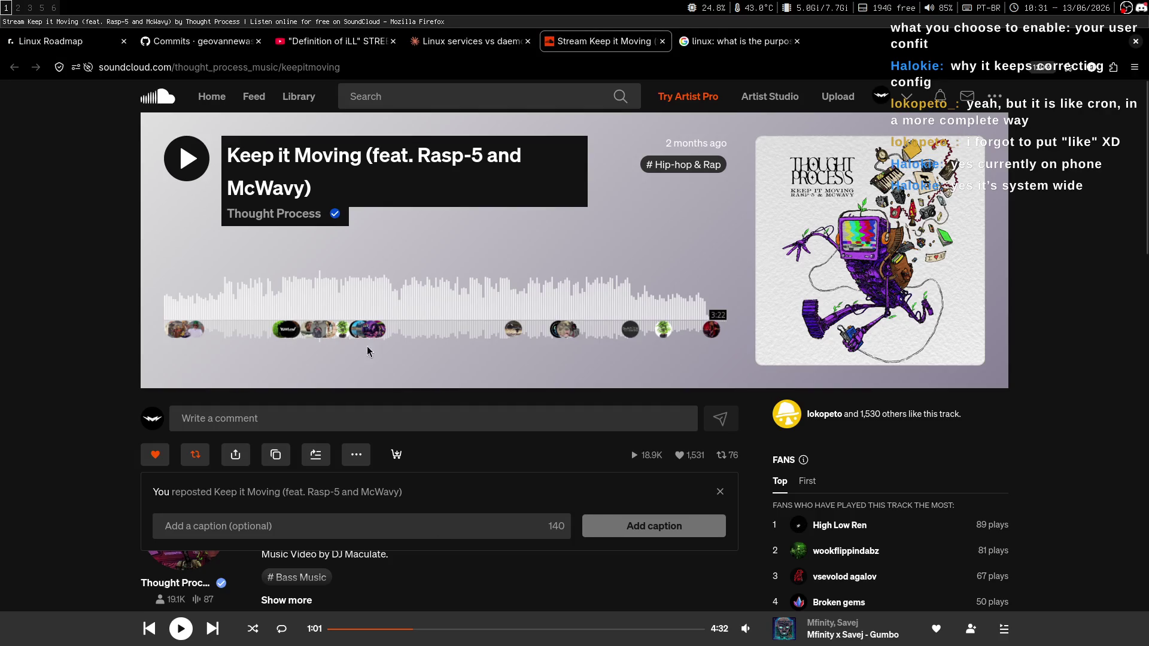
Step: Cycle through the Firefox tabs to reach the Linux Roadmap tab
{"action": "left_click", "coordinate": [438, 50]}
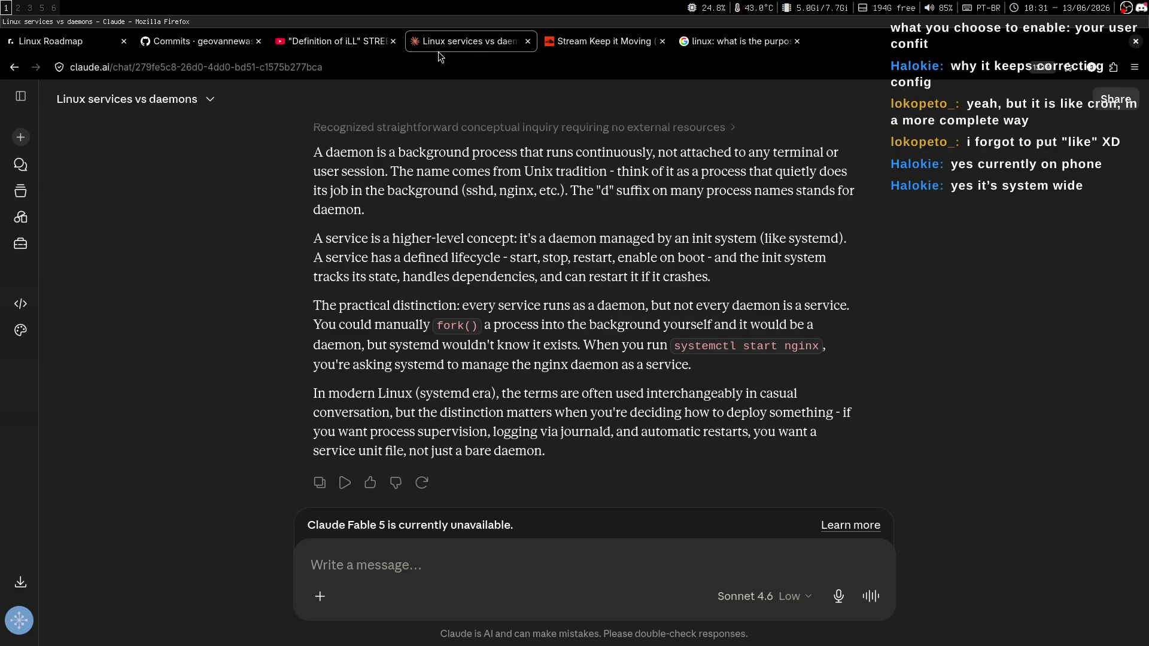
{"action": "left_click", "coordinate": [335, 42]}
{"action": "left_click", "coordinate": [220, 44]}
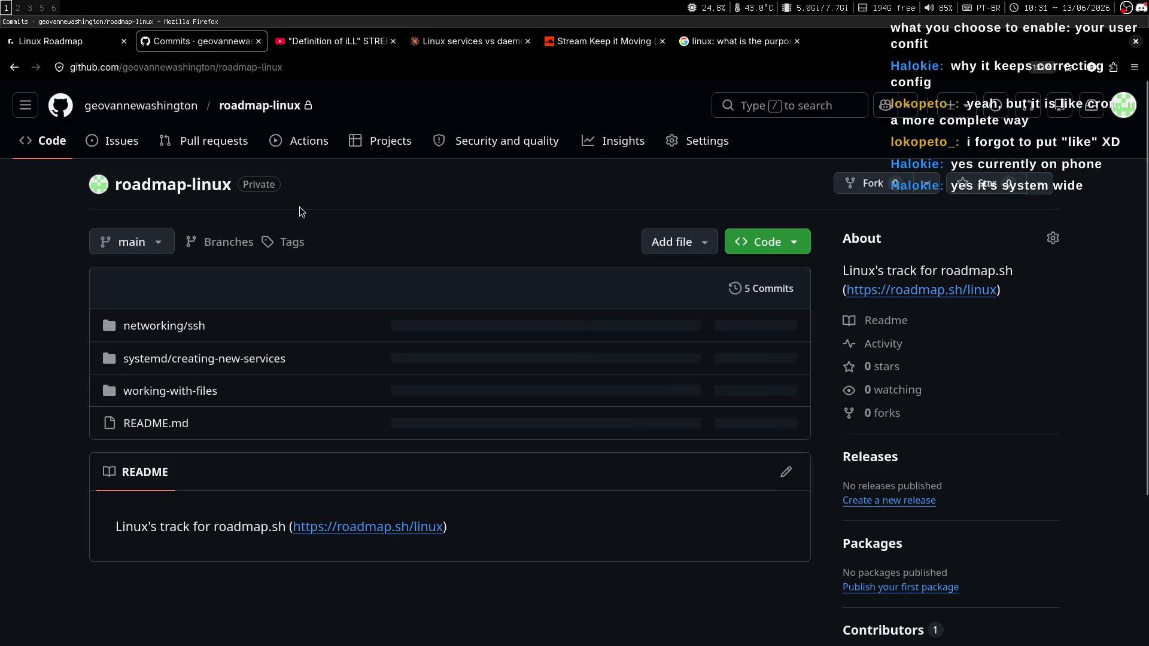
{"action": "left_click", "coordinate": [81, 45]}
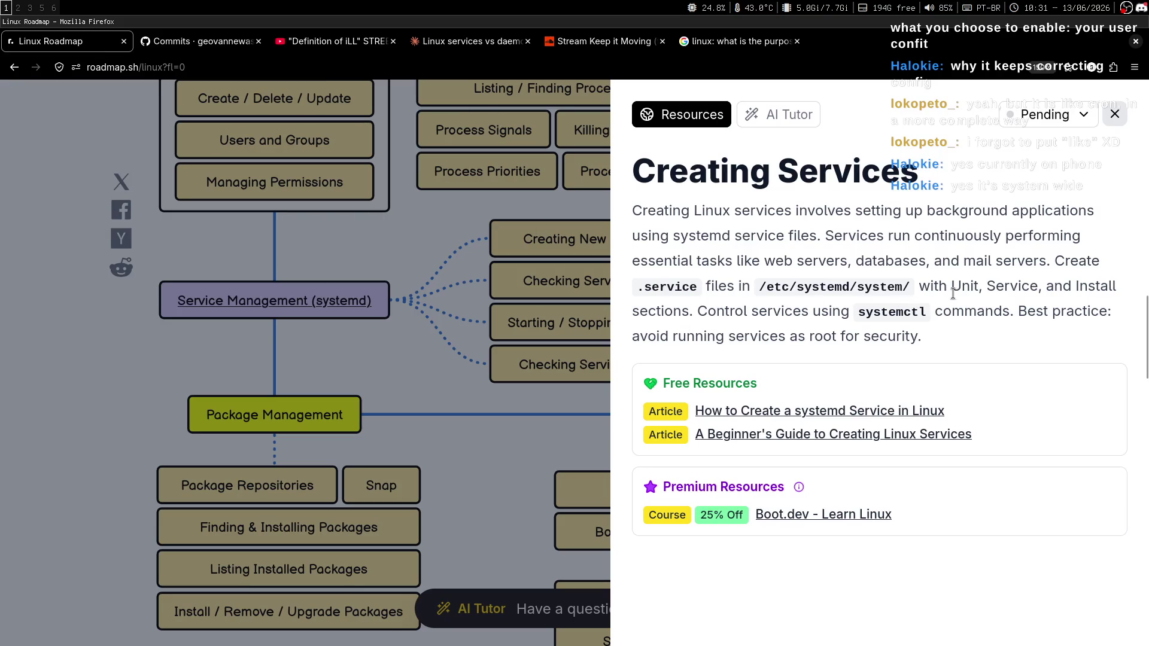
Step: Highlight the Creating Services sentences about systemctl control and not running services as root
{"action": "left_click_drag", "start_coordinate": [649, 311], "coordinate": [1024, 311]}
{"action": "left_click", "coordinate": [1024, 311]}
{"action": "double_click", "coordinate": [673, 337]}
{"action": "left_click_drag", "start_coordinate": [676, 337], "coordinate": [880, 336]}
{"action": "left_click", "coordinate": [893, 328]}
Step: Add a '---' separator with blank lines after the last note in notes.md
{"action": "key", "text": "super+minus"}
{"action": "key", "text": "k"}
{"action": "key", "text": "k"}
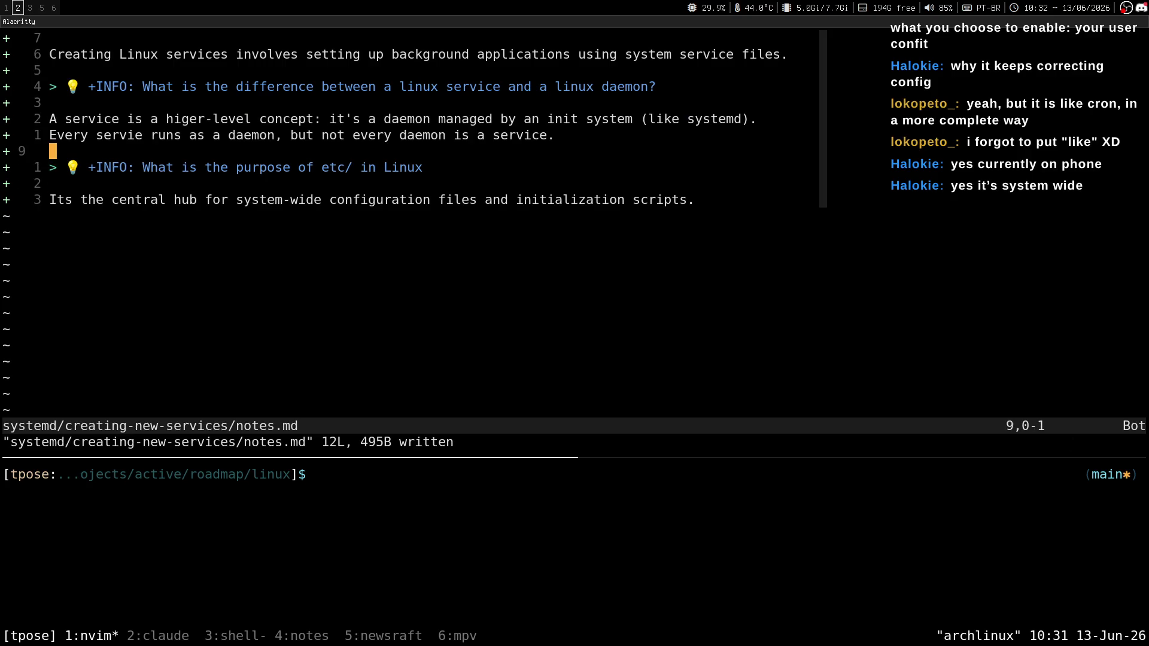
{"action": "key", "text": "g"}
{"action": "key", "text": "g"}
{"action": "key", "text": "super+minus"}
{"action": "key", "text": "super+2"}
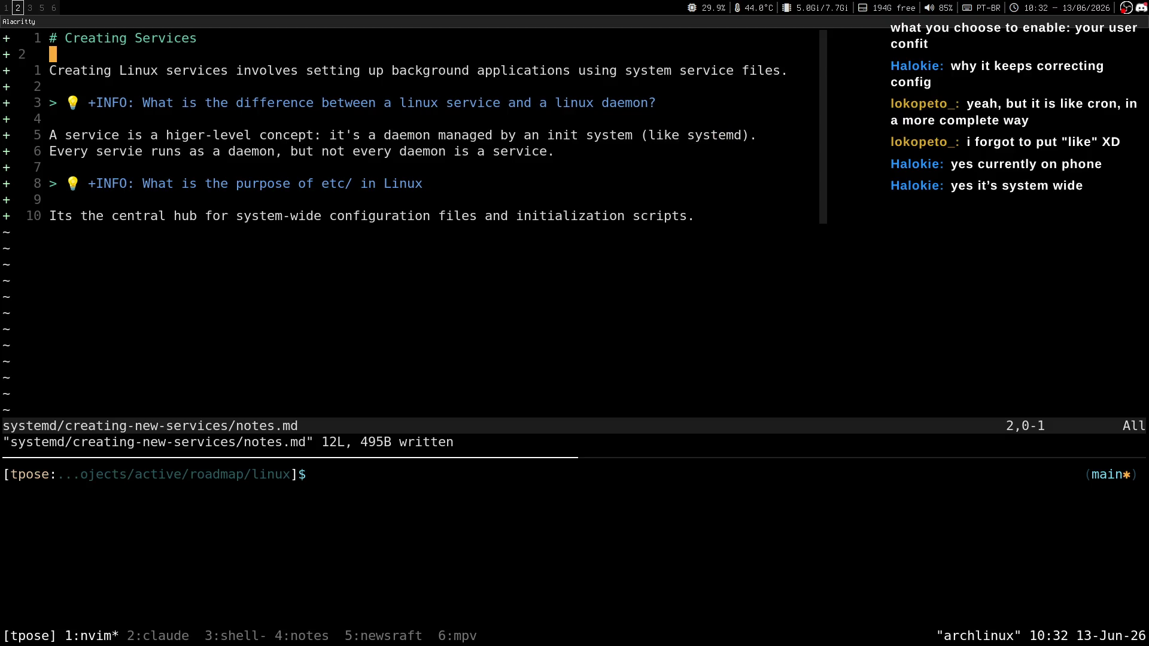
{"action": "key", "text": "o"}
{"action": "key", "text": "Return"}
{"action": "type", "text": "---"}
{"action": "key", "text": "Return"}
{"action": "key", "text": "Return"}
Step: Read the roadmap description, highlighting the sentence about services running continuously
{"action": "key", "text": "super+1"}
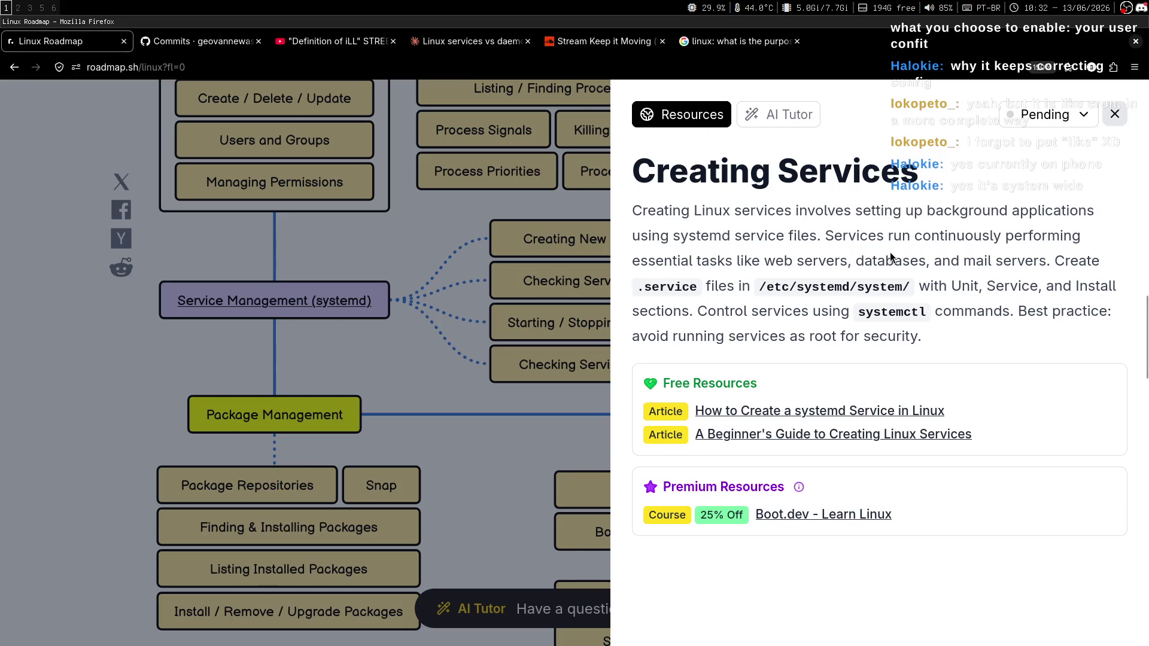
{"action": "key", "text": "super+2"}
{"action": "key", "text": "super+1"}
{"action": "left_click_drag", "start_coordinate": [829, 232], "coordinate": [1081, 239]}
{"action": "left_click", "coordinate": [942, 262]}
Step: Write the note 'Create `.service` files in `/etc/systemd/sytem/`', checking the roadmap wording
{"action": "key", "text": "super+2"}
{"action": "type", "text": "CREA"}
{"action": "key", "text": "BackSpace"}
{"action": "key", "text": "BackSpace"}
{"action": "key", "text": "BackSpace"}
{"action": "type", "text": "reate"}
{"action": "key", "text": "super+1"}
{"action": "key", "text": "super+2"}
{"action": "key", "text": "super+1"}
{"action": "key", "text": "super+2"}
{"action": "type", "text": "`.service` files"}
{"action": "key", "text": "super+1"}
{"action": "key", "text": "super+2"}
{"action": "type", "text": "in /"}
{"action": "key", "text": "BackSpace"}
{"action": "type", "text": "`/etc"}
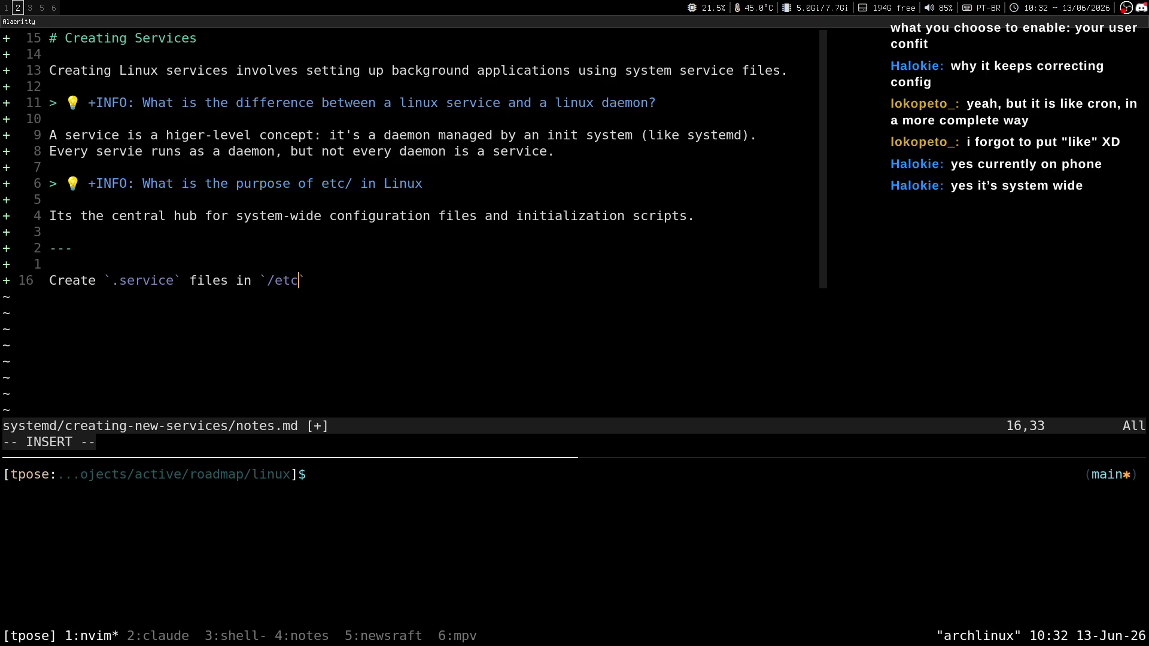
{"action": "type", "text": "/"}
{"action": "key", "text": "super+1"}
{"action": "key", "text": "super+2"}
{"action": "type", "text": "systemd/sytem"}
{"action": "key", "text": "super+1"}
{"action": "key", "text": "super+2"}
{"action": "type", "text": "/`"}
Step: Finish that line with 'with Unit, Service, and Install sections.'
{"action": "key", "text": "super+1"}
{"action": "key", "text": "super+2"}
{"action": "type", "text": "with Uni"}
{"action": "key", "text": "super+1"}
{"action": "key", "text": "super+2"}
{"action": "type", "text": "t, Segic"}
{"action": "key", "text": "BackSpace"}
{"action": "key", "text": "BackSpace"}
{"action": "key", "text": "BackSpace"}
{"action": "type", "text": "vice, and Install sectio"}
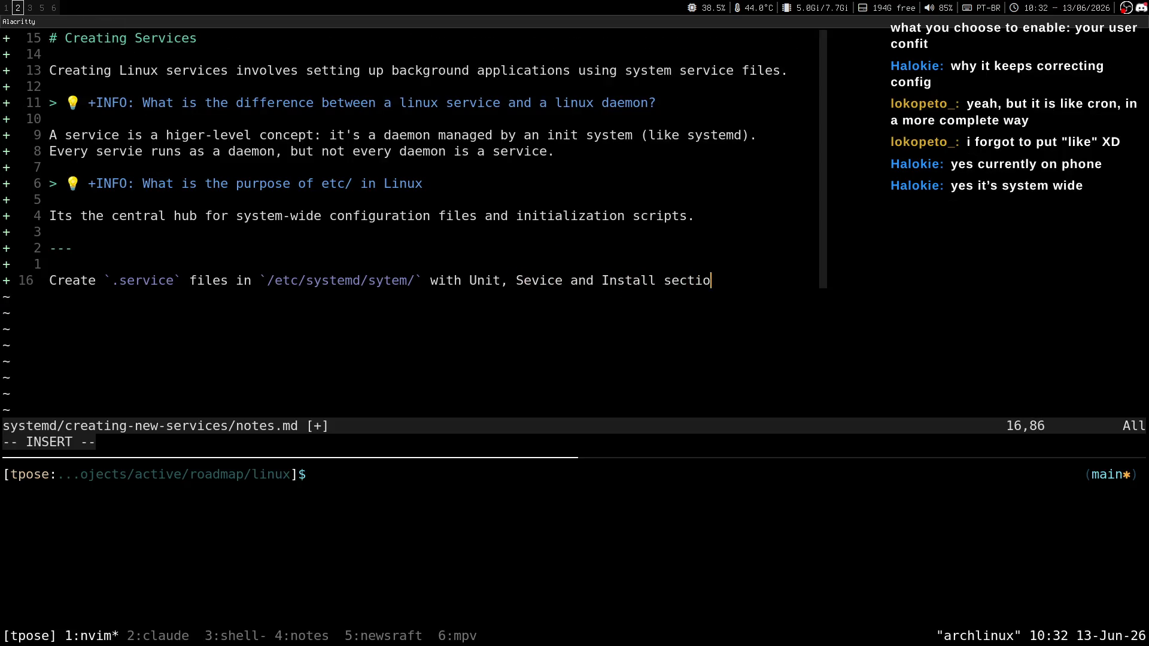
{"action": "type", "text": "ns"}
{"action": "key", "text": "super+1"}
{"action": "key", "text": "super+2"}
{"action": "type", "text": "."}
Step: Start a new line reading 'Control services with `system'
{"action": "key", "text": "Return"}
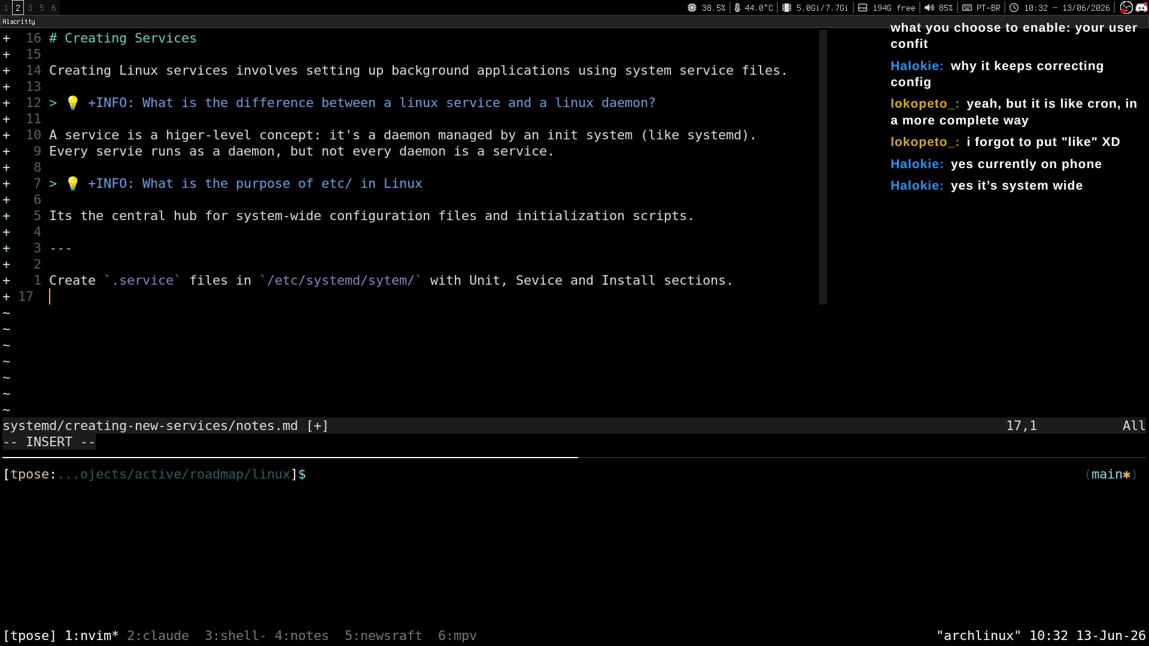
{"action": "type", "text": "Cot"}
{"action": "key", "text": "BackSpace"}
{"action": "type", "text": "ntrol services"}
{"action": "type", "text": " with"}
{"action": "key", "text": "super+1"}
{"action": "key", "text": "super+2"}
{"action": "type", "text": "`system"}
{"action": "key", "text": "super+1"}
{"action": "key", "text": "super+2"}
Step: Reword the line to 'Control services using `systemctl` commands.'
{"action": "key", "text": "Escape"}
{"action": "key", "text": "b"}
{"action": "key", "text": "b"}
{"action": "key", "text": "b"}
{"action": "type", "text": "cwuys"}
{"action": "key", "text": "BackSpace"}
{"action": "key", "text": "BackSpace"}
{"action": "key", "text": "BackSpace"}
{"action": "type", "text": "using"}
{"action": "key", "text": "Escape"}
{"action": "key", "text": "w"}
{"action": "key", "text": "w"}
{"action": "type", "text": "Eictl"}
{"action": "key", "text": "super+1"}
{"action": "key", "text": "super+2"}
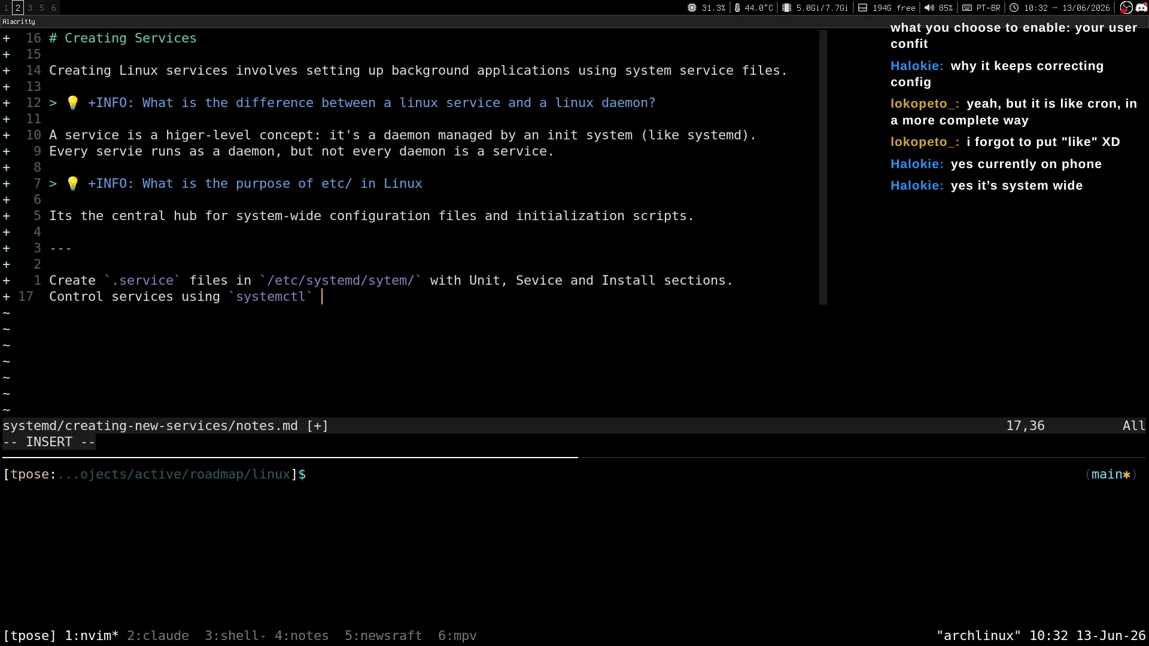
{"action": "type", "text": "c"}
{"action": "key", "text": "BackSpace"}
{"action": "type", "text": "commands."}
{"action": "key", "text": "super+1"}
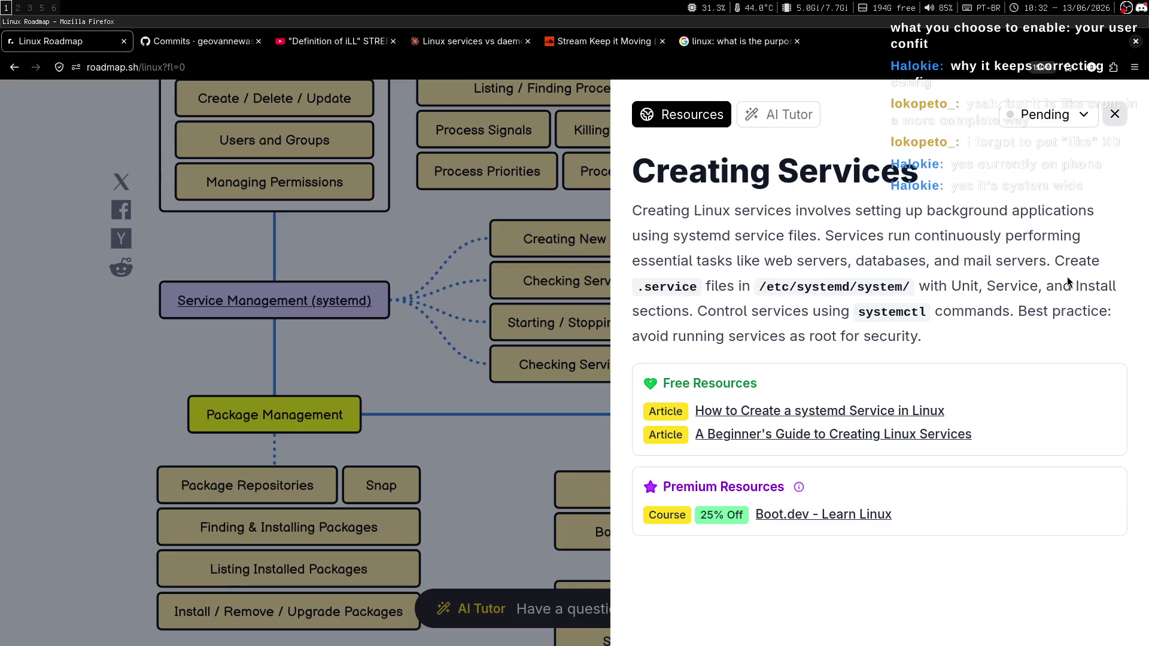
{"action": "key", "text": "super+2"}
Step: Save notes.md with :w, remove the trailing empty line, and save again
{"action": "key", "text": "Escape"}
{"action": "type", "text": ":w"}
{"action": "key", "text": "Return"}
{"action": "key", "text": "k"}
{"action": "key", "text": "k"}
{"action": "key", "text": "g"}
{"action": "key", "text": "g"}
{"action": "key", "text": "j"}
{"action": "key", "text": "j"}
{"action": "key", "text": "j"}
{"action": "key", "text": "G"}
{"action": "key", "text": "o"}
{"action": "key", "text": "Escape"}
{"action": "key", "text": "d"}
{"action": "key", "text": "d"}
{"action": "type", "text": ":w"}
{"action": "key", "text": "Return"}
{"action": "key", "text": "k"}
{"action": "key", "text": "super+1"}
Step: Open the roadmap's 'How to Create a systemd Service in Linux' article in a new tab
{"action": "middle_click", "coordinate": [711, 417]}
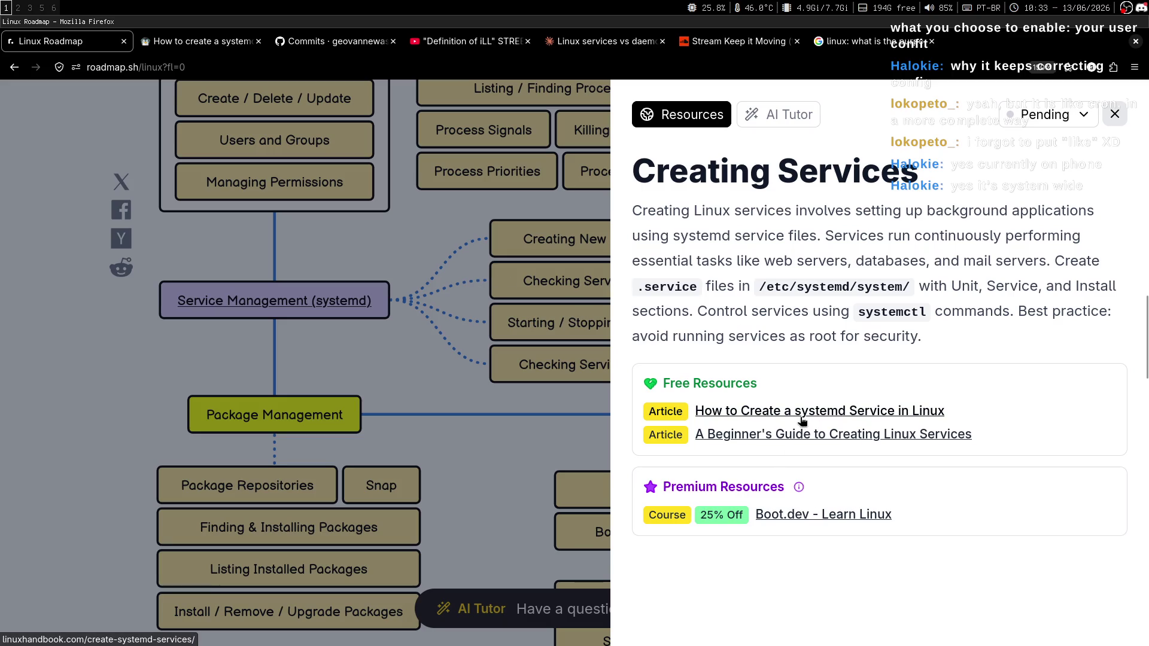
{"action": "left_click", "coordinate": [197, 40]}
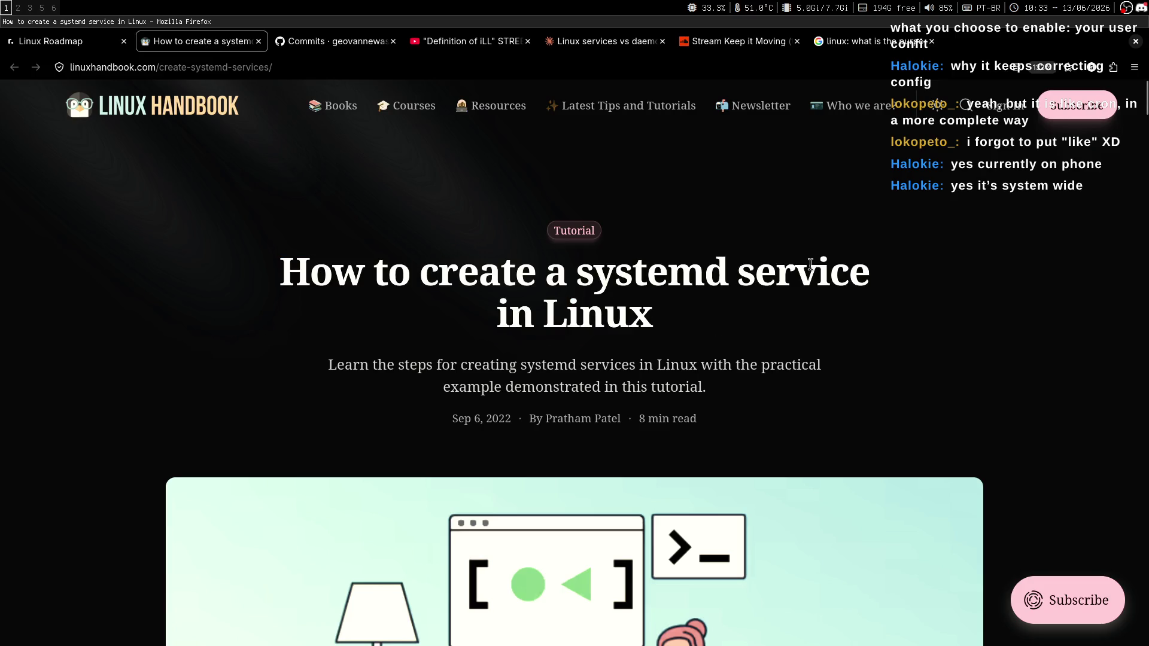
{"action": "middle_click", "coordinate": [903, 250]}
{"action": "left_click", "coordinate": [905, 293]}
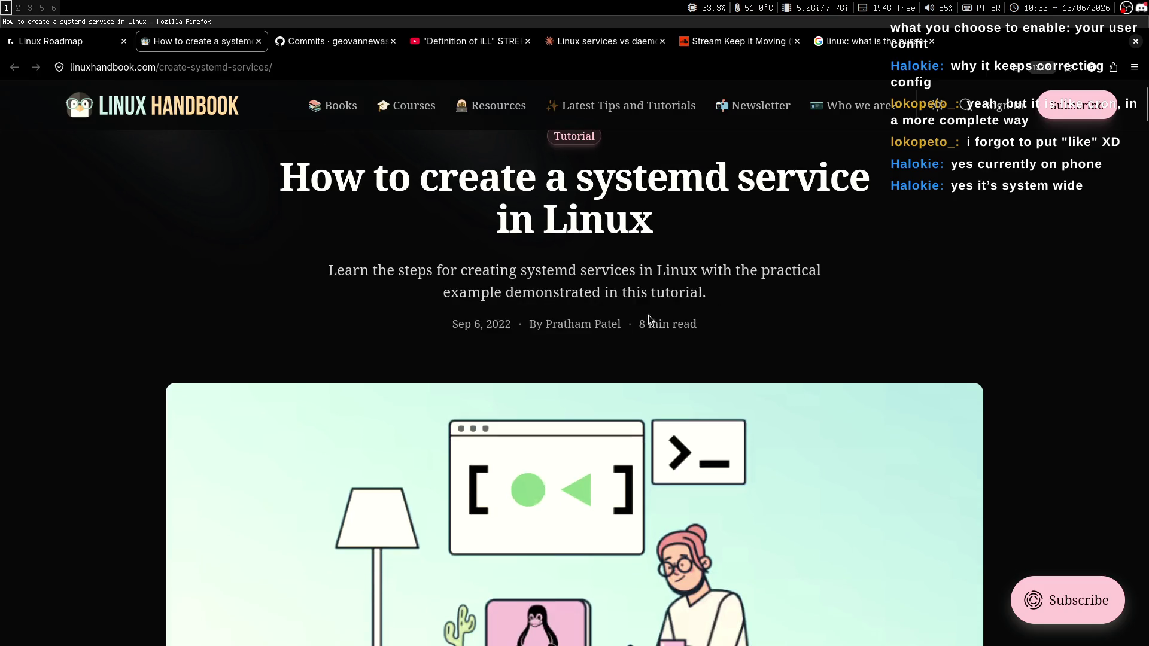
Step: Read the article header, highlighting its publication date and subtitle phrases
{"action": "left_click_drag", "start_coordinate": [511, 325], "coordinate": [486, 328]}
{"action": "left_click", "coordinate": [486, 330]}
{"action": "mouse_move", "coordinate": [317, 277]}
{"action": "left_mouse_down"}
{"action": "mouse_move", "coordinate": [503, 294]}
{"action": "mouse_move", "coordinate": [670, 270]}
{"action": "left_mouse_up"}
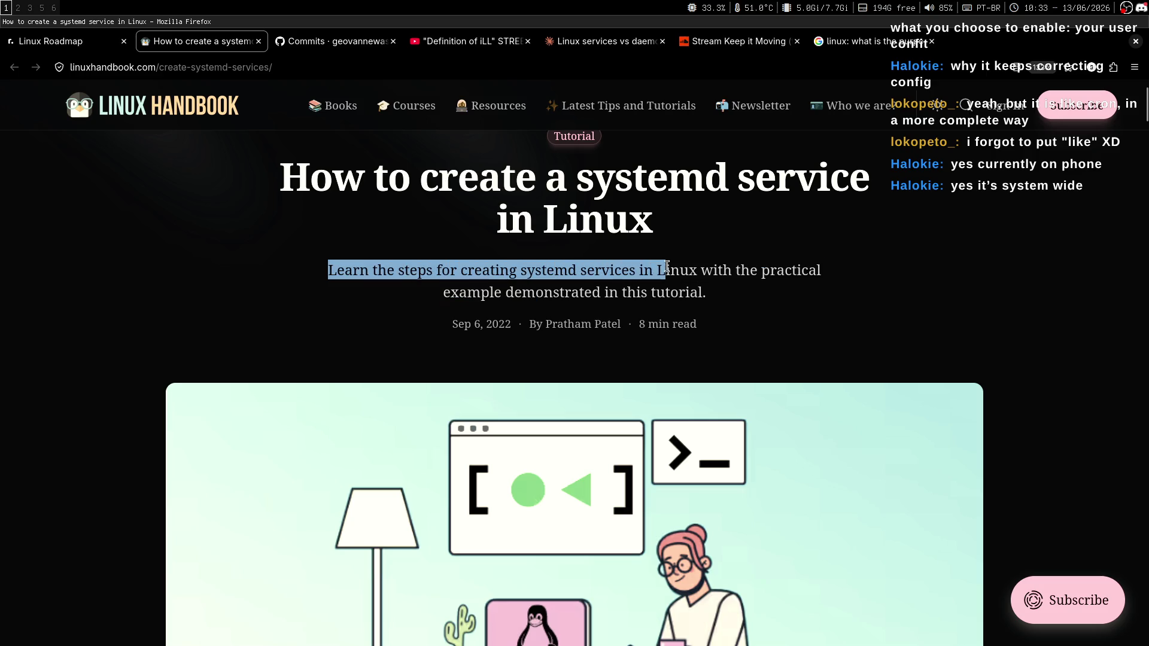
{"action": "left_click", "coordinate": [706, 331]}
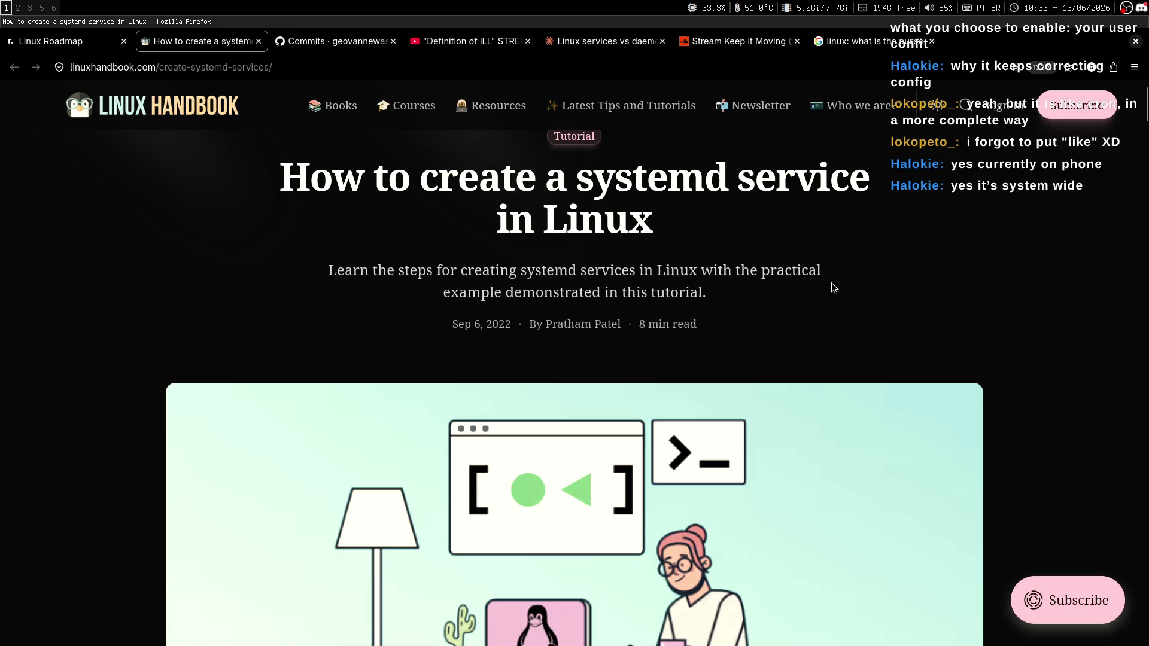
{"action": "left_click_drag", "start_coordinate": [326, 272], "coordinate": [803, 269]}
{"action": "left_click", "coordinate": [691, 277]}
{"action": "left_click_drag", "start_coordinate": [467, 292], "coordinate": [658, 293]}
{"action": "double_click", "coordinate": [677, 292]}
{"action": "left_click", "coordinate": [781, 292]}
{"action": "mouse_move", "coordinate": [761, 271]}
{"action": "left_mouse_down"}
{"action": "mouse_move", "coordinate": [799, 273]}
{"action": "mouse_move", "coordinate": [499, 293]}
{"action": "left_mouse_up"}
Step: Scroll to the article body and highlight its opening sentence
{"action": "middle_click", "coordinate": [1074, 228]}
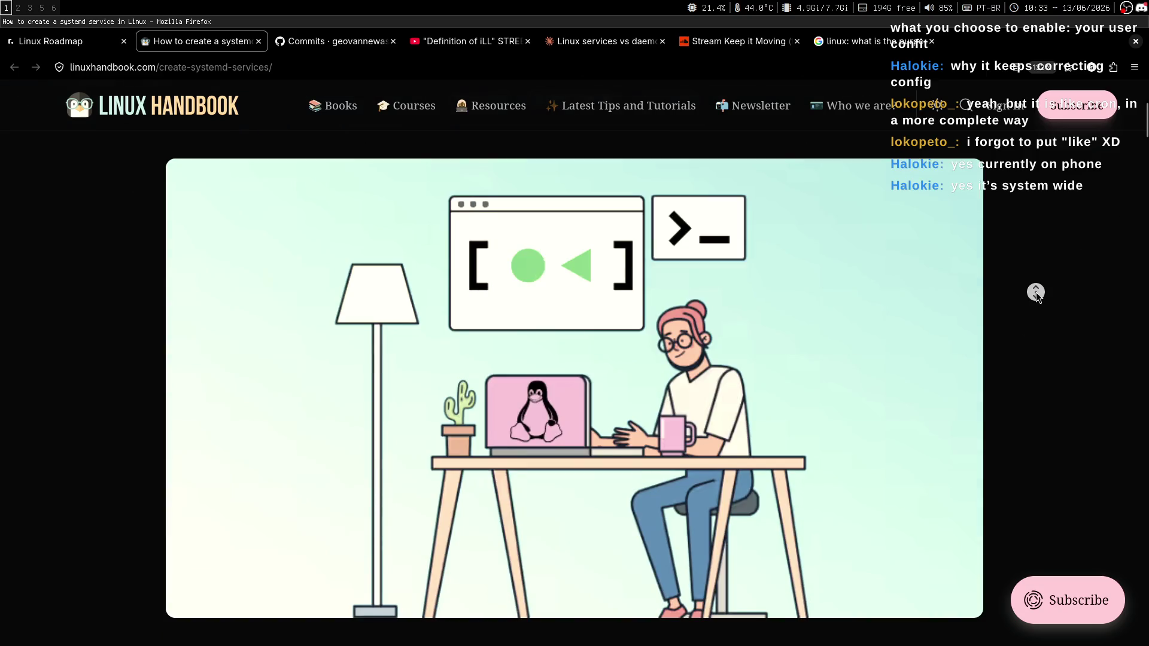
{"action": "scroll", "coordinate": [745, 365], "scroll_direction": "up", "scroll_amount": 5}
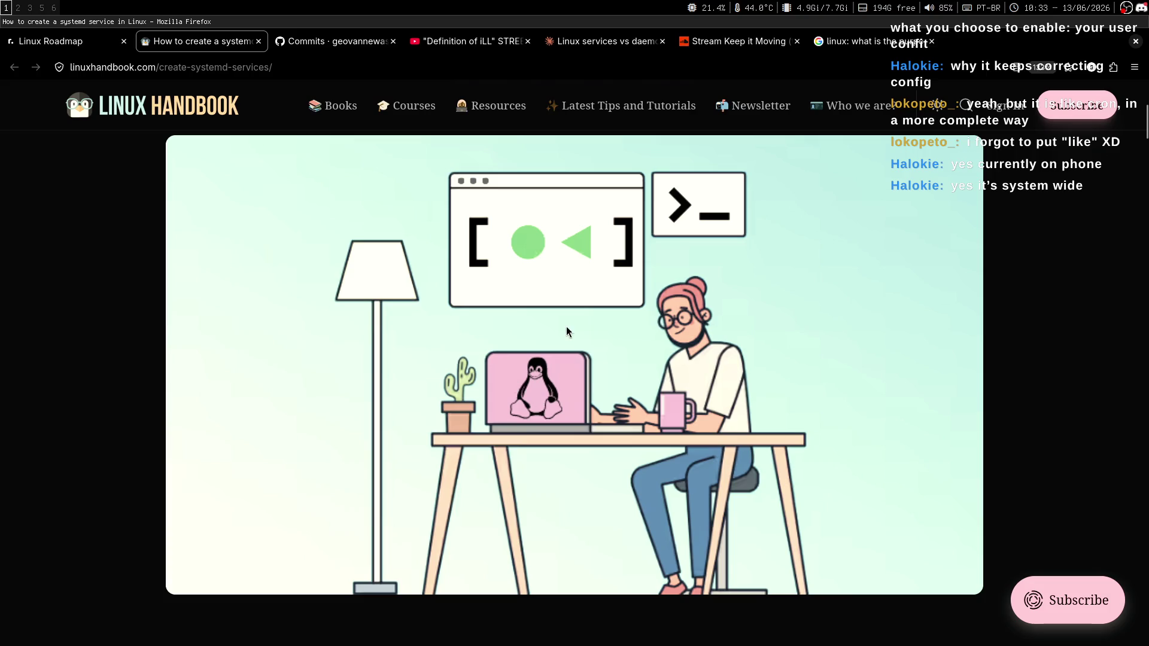
{"action": "scroll", "coordinate": [893, 308], "scroll_direction": "down", "scroll_amount": 8}
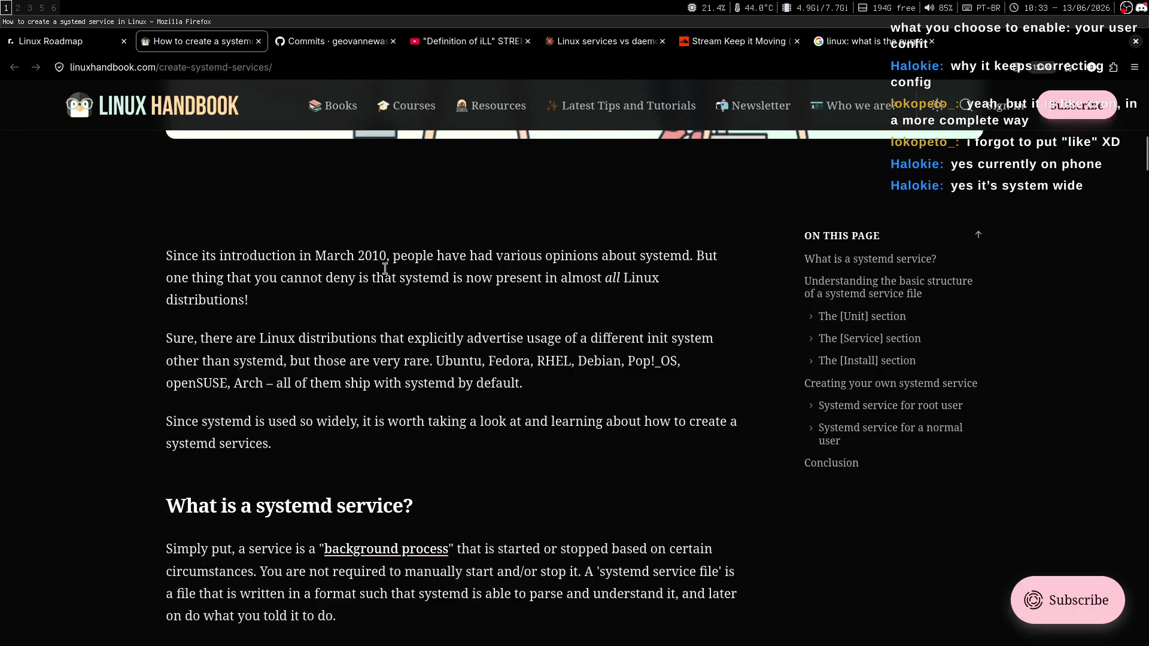
{"action": "mouse_move", "coordinate": [166, 256]}
{"action": "left_mouse_down"}
{"action": "mouse_move", "coordinate": [397, 256]}
{"action": "mouse_move", "coordinate": [386, 255]}
{"action": "left_mouse_up"}
{"action": "left_click", "coordinate": [385, 332]}
Step: Check the /etc search tab, then highlight the article's sentence about systemd being everywhere
{"action": "left_click", "coordinate": [467, 41]}
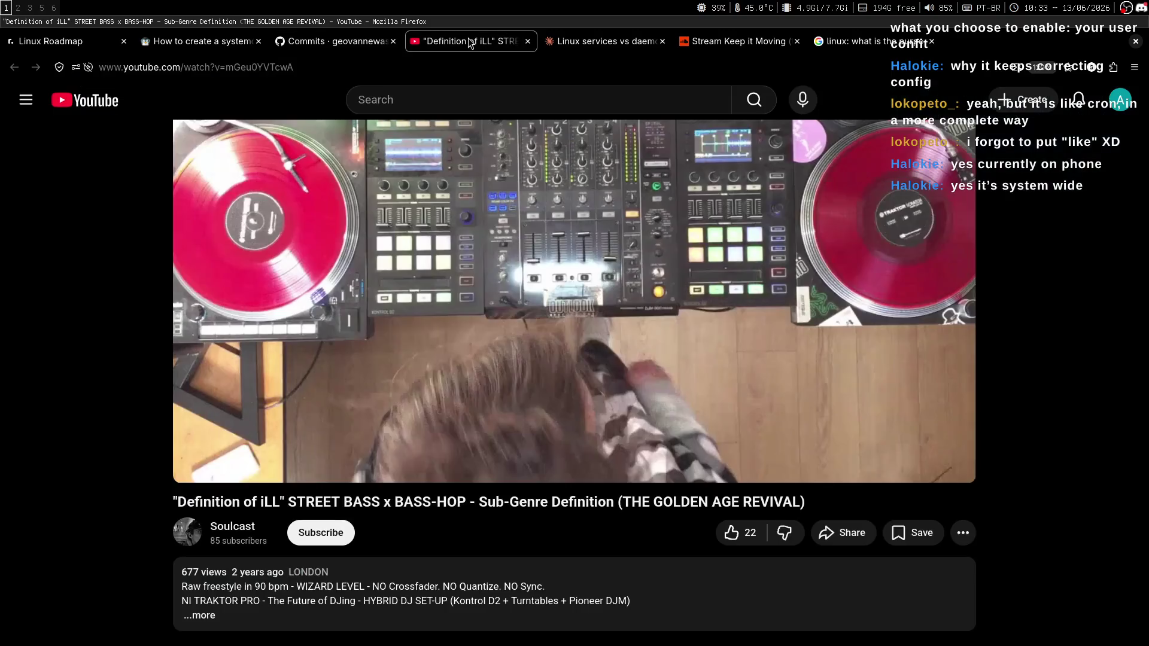
{"action": "left_click", "coordinate": [605, 41]}
{"action": "left_click", "coordinate": [730, 43]}
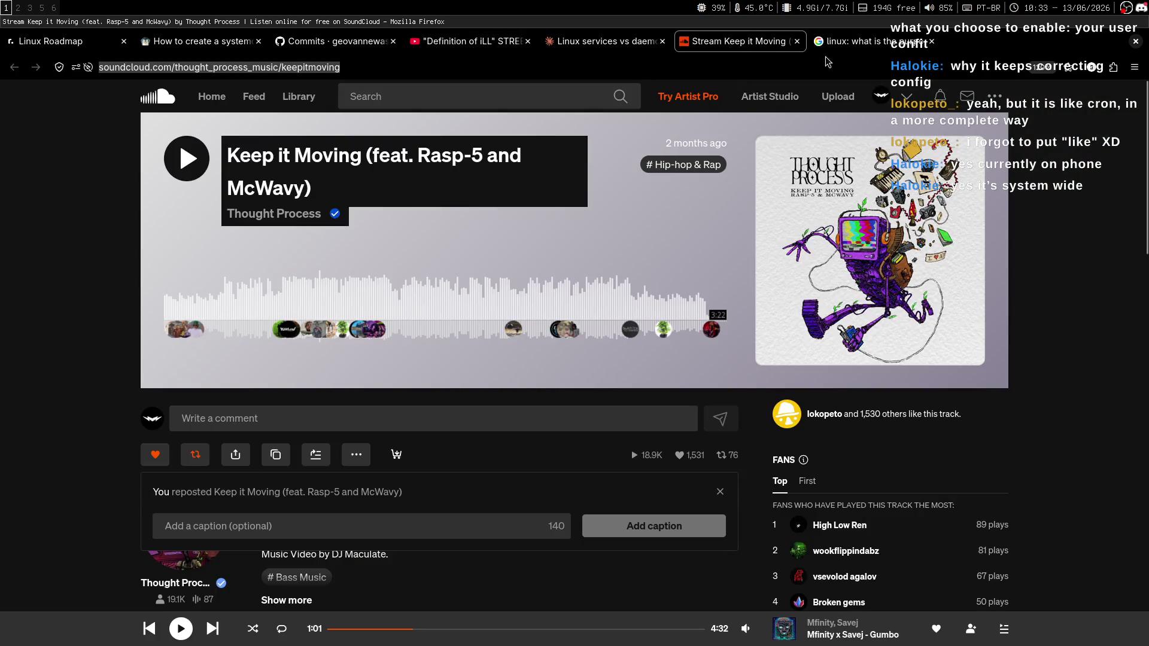
{"action": "left_click", "coordinate": [862, 41]}
{"action": "middle_click", "coordinate": [676, 102]}
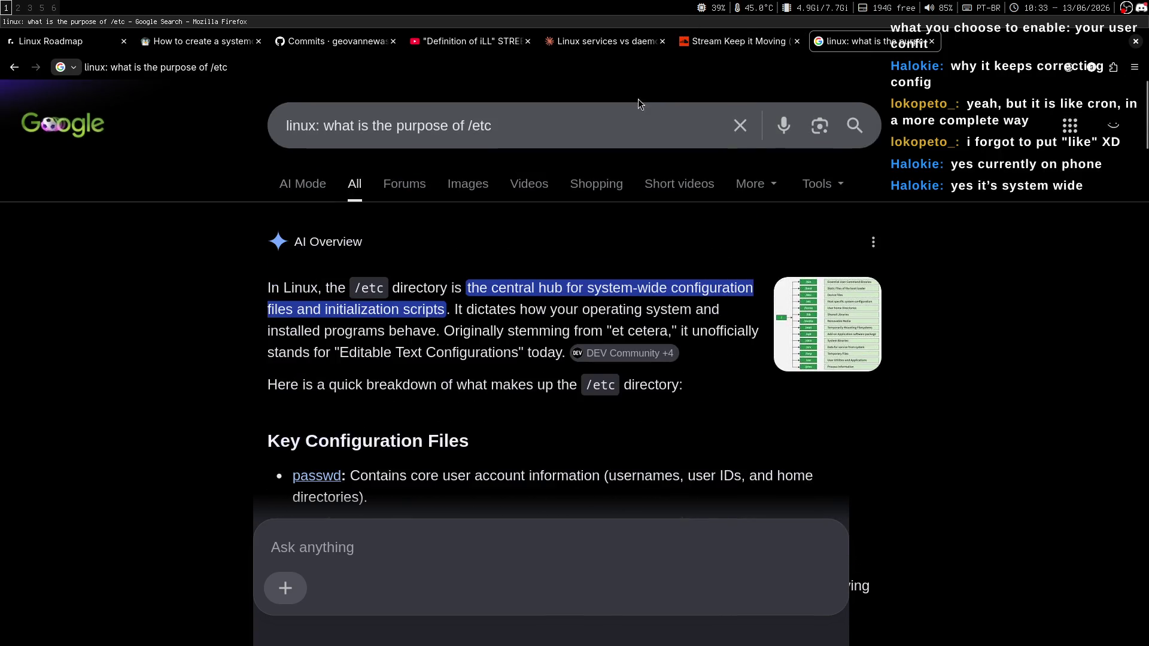
{"action": "left_click", "coordinate": [197, 41]}
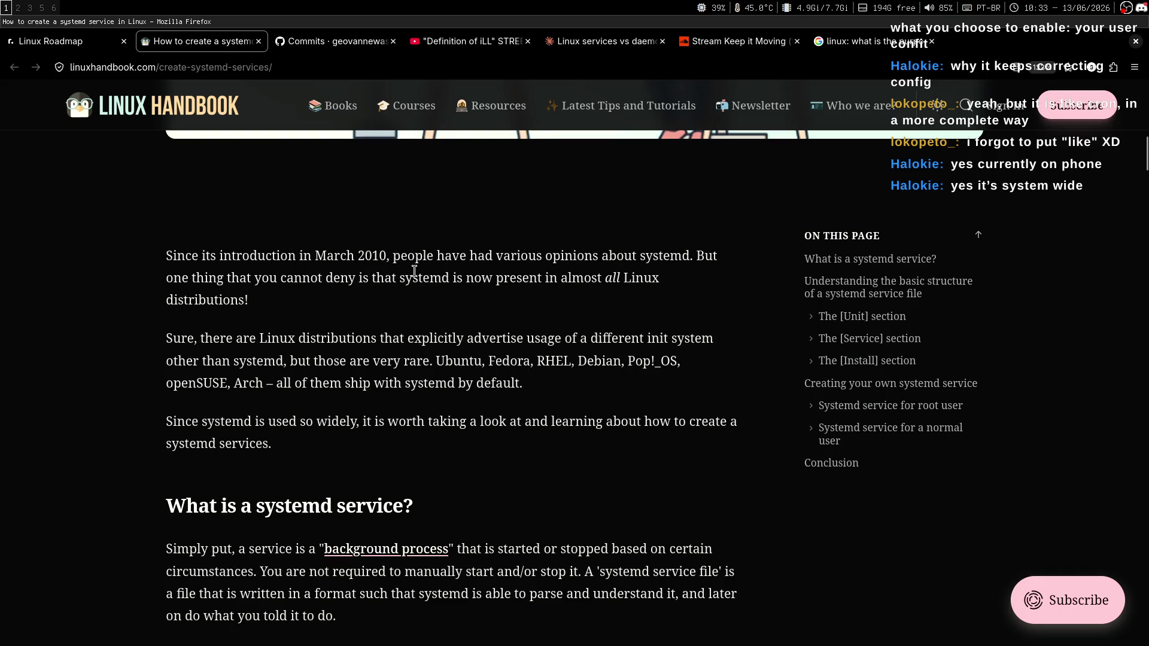
{"action": "left_click_drag", "start_coordinate": [167, 277], "coordinate": [495, 276]}
{"action": "left_click", "coordinate": [484, 299]}
{"action": "scroll", "coordinate": [629, 293], "scroll_direction": "down", "scroll_amount": 1}
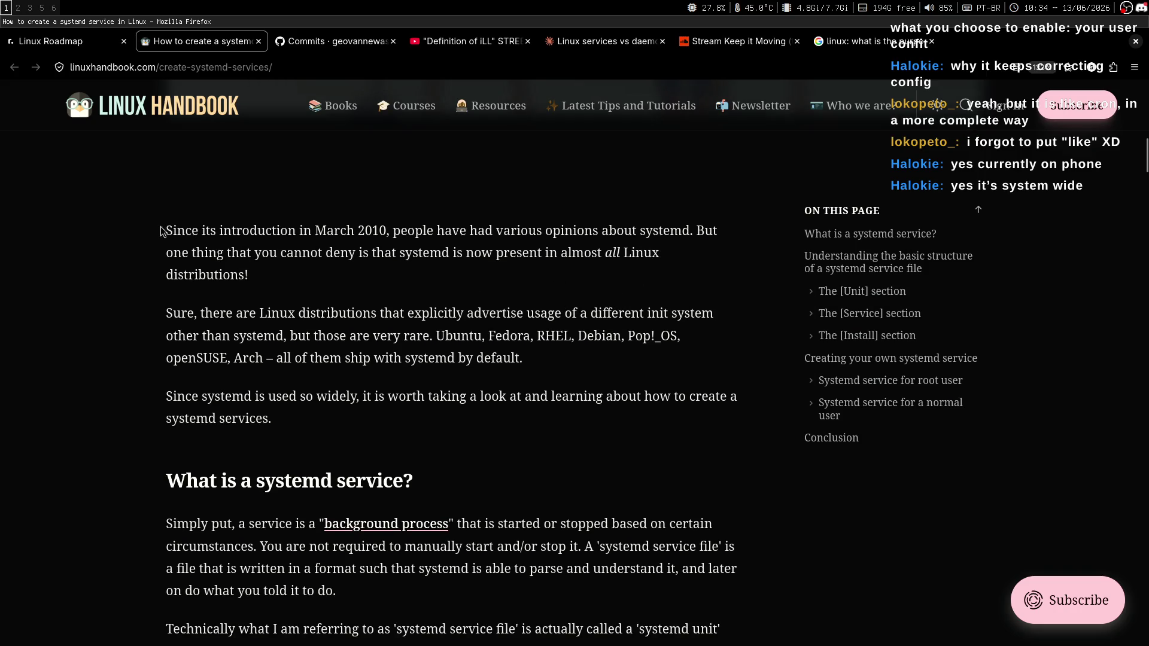
{"action": "scroll", "coordinate": [482, 315], "scroll_direction": "down", "scroll_amount": 1}
{"action": "left_click_drag", "start_coordinate": [156, 224], "coordinate": [223, 264]}
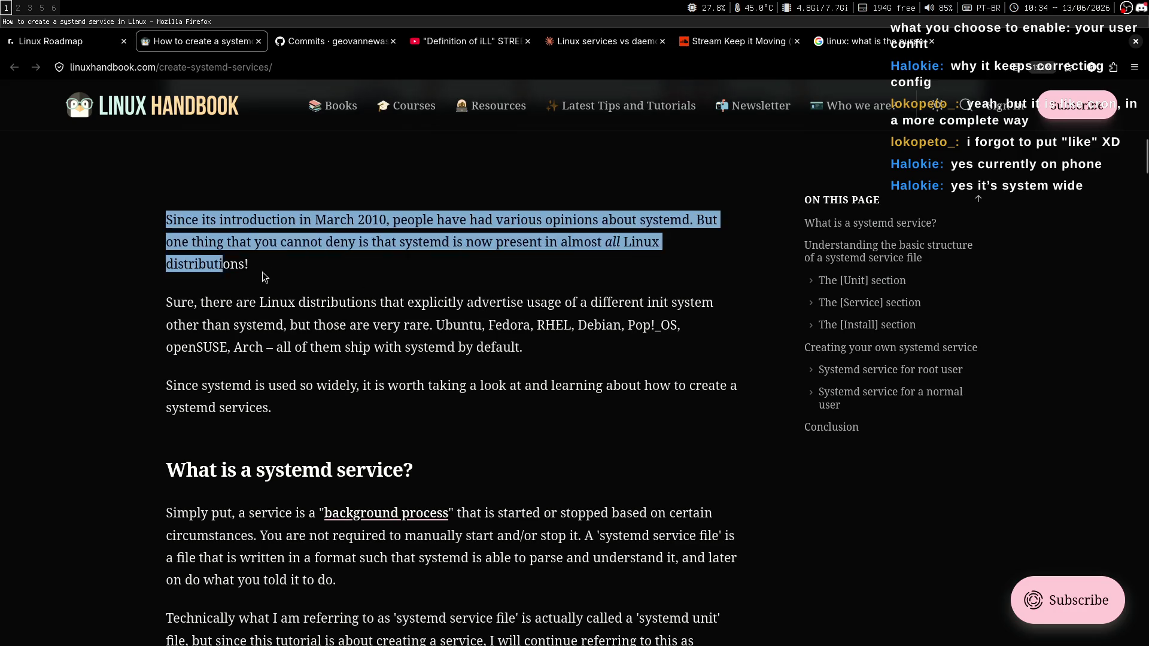
{"action": "left_click", "coordinate": [282, 276]}
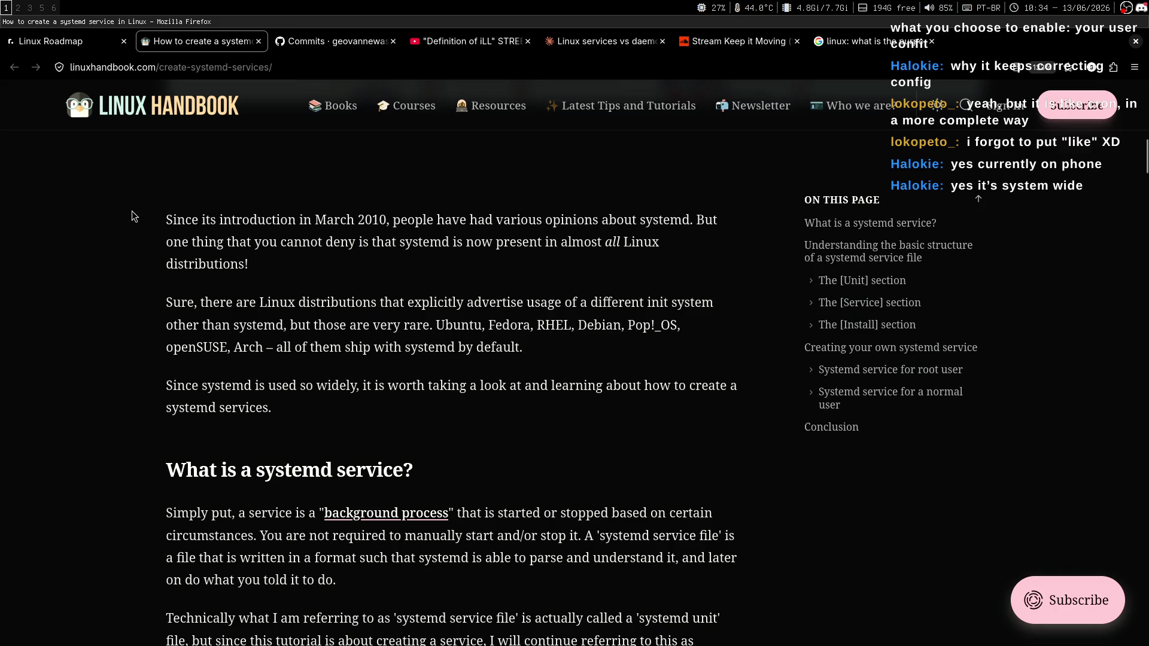
{"action": "scroll", "coordinate": [571, 304], "scroll_direction": "down", "scroll_amount": 2}
{"action": "middle_click", "coordinate": [638, 281]}
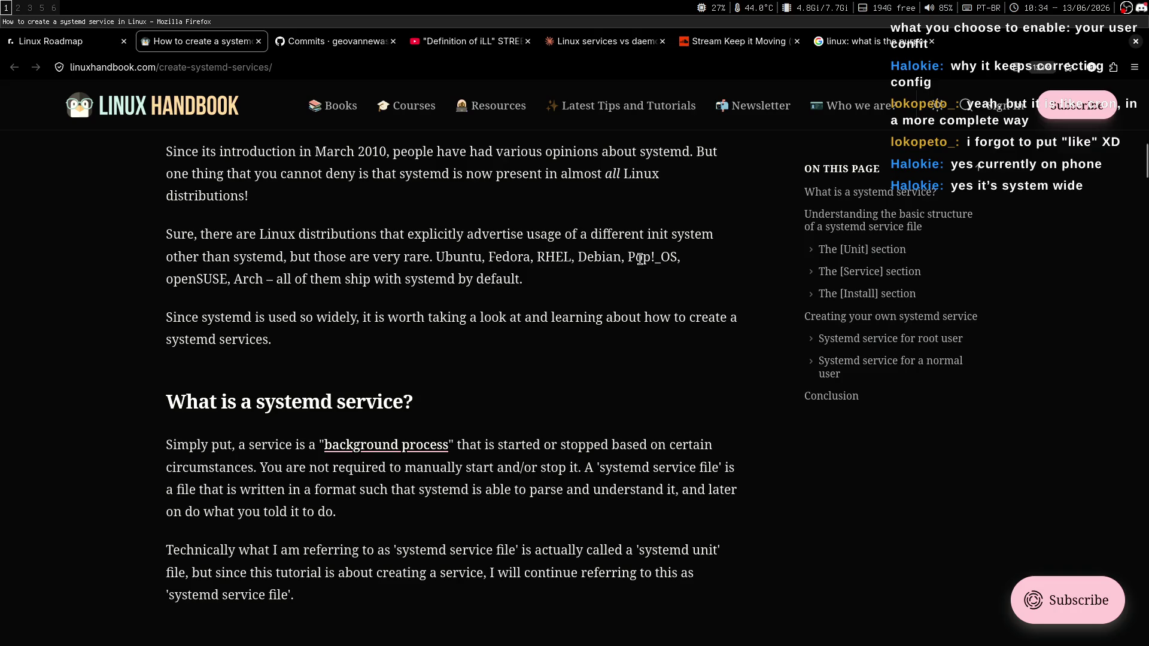
{"action": "left_click_drag", "start_coordinate": [668, 184], "coordinate": [550, 154]}
{"action": "left_click", "coordinate": [548, 173]}
{"action": "middle_click", "coordinate": [664, 246]}
{"action": "scroll", "coordinate": [666, 246], "scroll_direction": "up", "scroll_amount": 1}
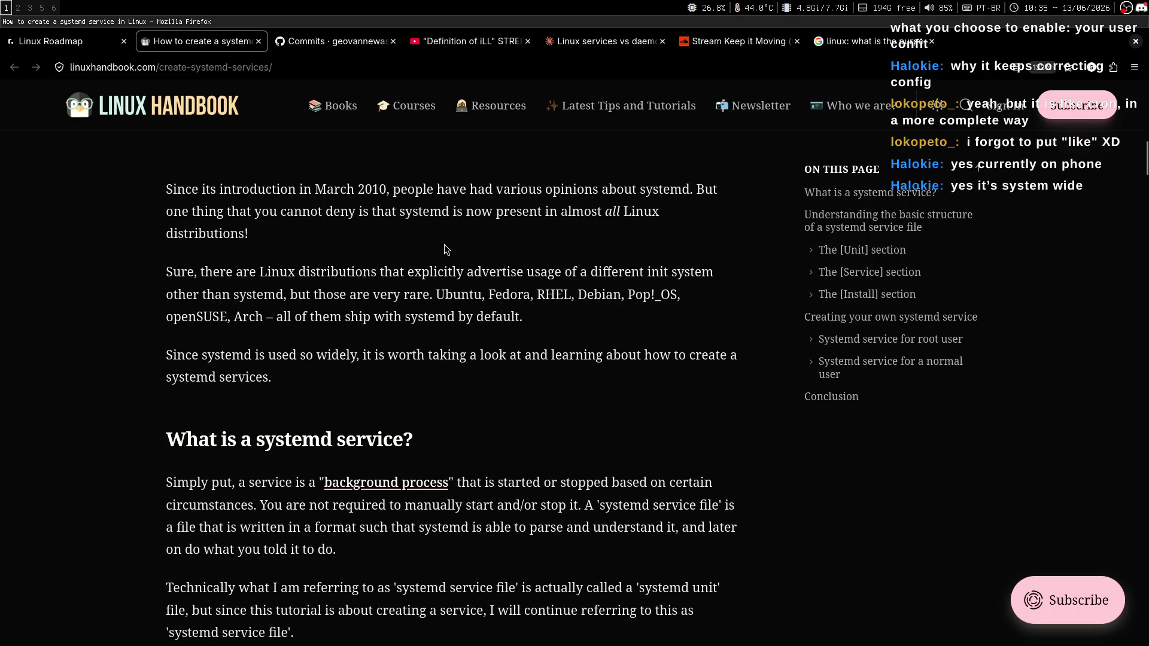
{"action": "double_click", "coordinate": [372, 191]}
{"action": "left_click", "coordinate": [372, 190]}
{"action": "middle_click", "coordinate": [726, 240]}
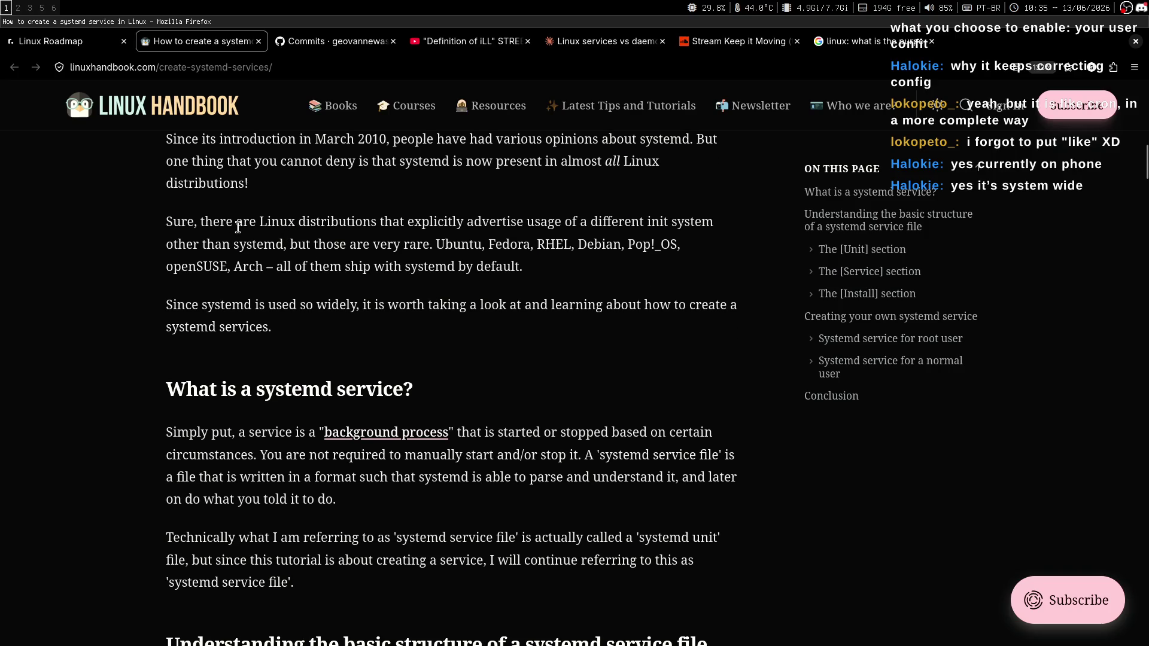
{"action": "left_click_drag", "start_coordinate": [198, 222], "coordinate": [685, 218]}
{"action": "left_click", "coordinate": [505, 213]}
{"action": "mouse_move", "coordinate": [393, 245]}
{"action": "left_mouse_down"}
{"action": "mouse_move", "coordinate": [423, 242]}
{"action": "mouse_move", "coordinate": [290, 250]}
{"action": "left_mouse_up"}
{"action": "left_click", "coordinate": [426, 244]}
{"action": "left_click", "coordinate": [289, 250]}
{"action": "left_click_drag", "start_coordinate": [430, 243], "coordinate": [333, 247]}
{"action": "left_click", "coordinate": [333, 246]}
{"action": "key", "text": "alt+7"}
Step: Enter the Google query 'The default init system of void linux'
{"action": "type", "text": "/t"}
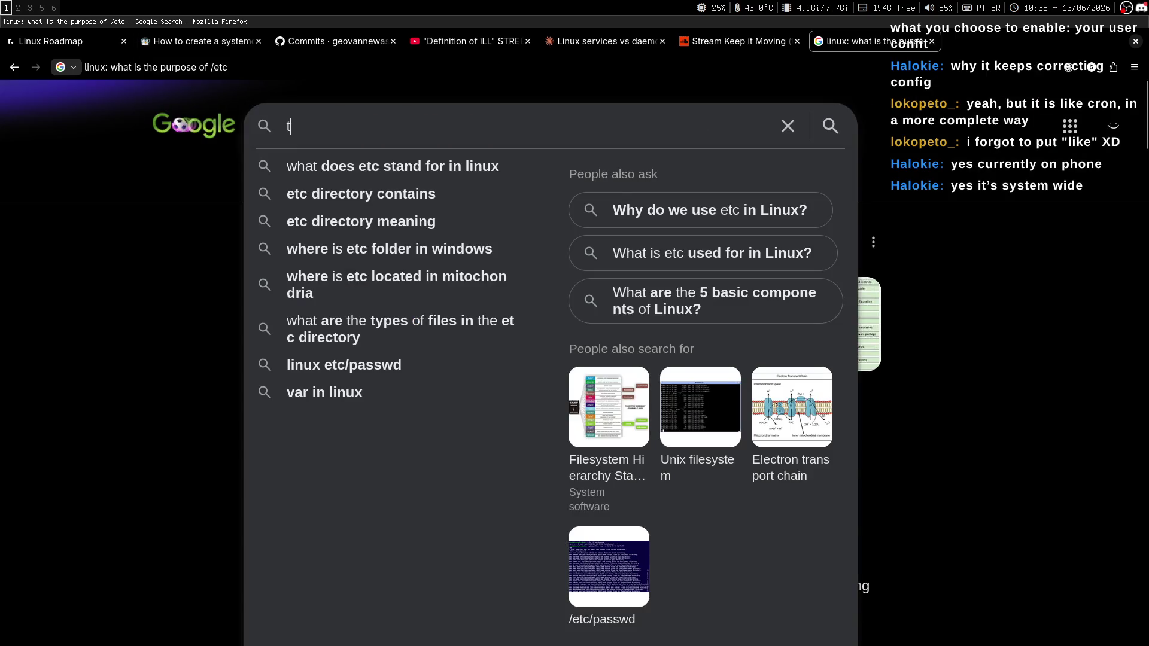
{"action": "type", "text": "e"}
{"action": "key", "text": "BackSpace"}
{"action": "key", "text": "BackSpace"}
{"action": "type", "text": "The da"}
{"action": "key", "text": "BackSpace"}
{"action": "type", "text": "efault init s"}
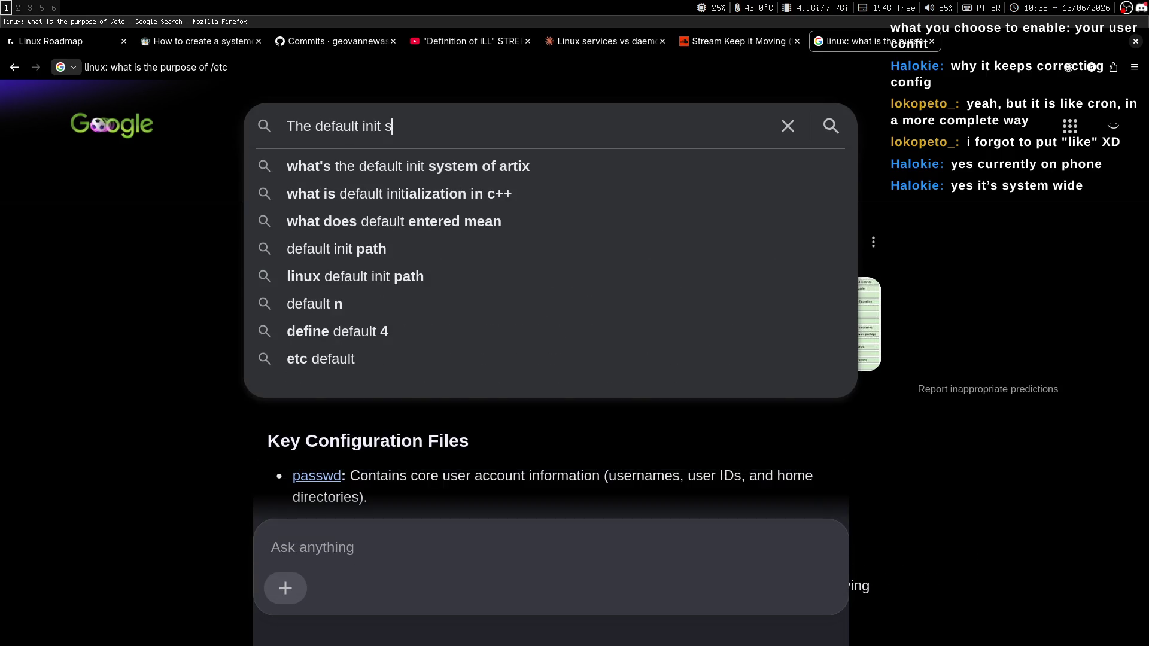
{"action": "type", "text": "ystem  of void linux"}
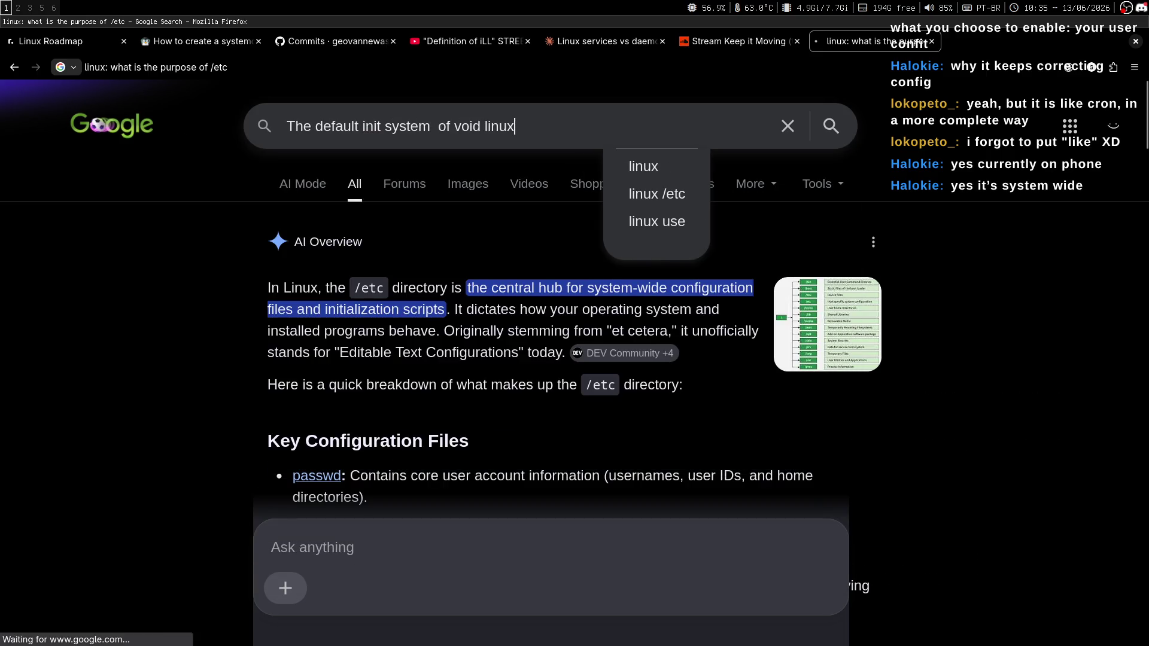
{"action": "mouse_move", "coordinate": [404, 294]}
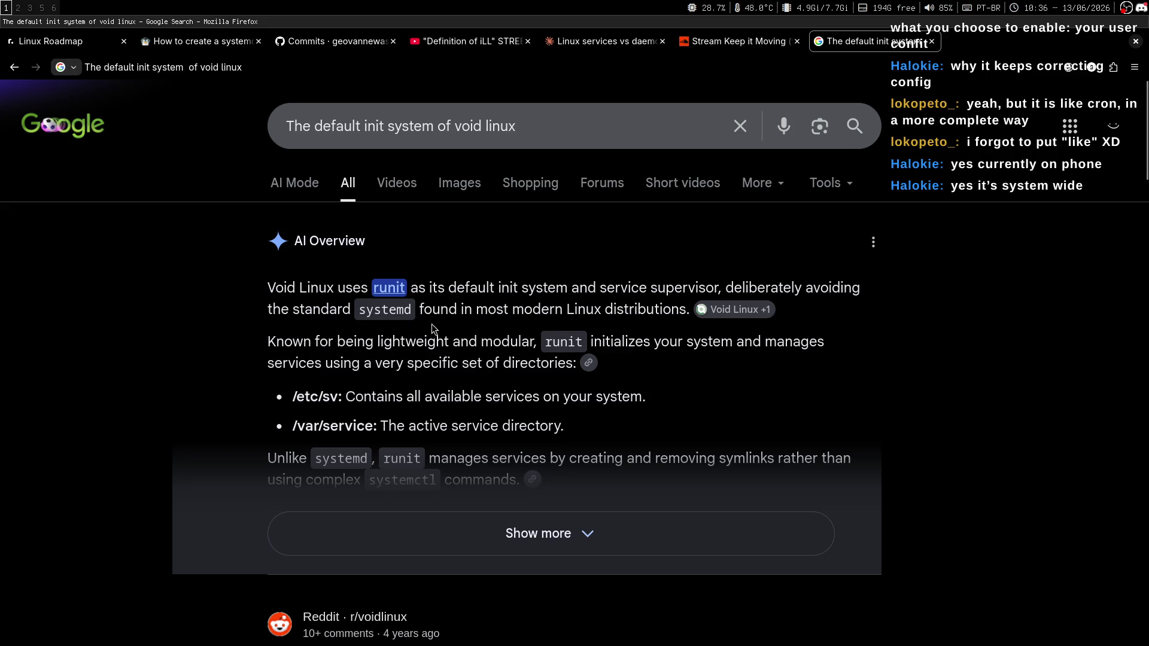
{"action": "left_click", "coordinate": [225, 48]}
{"action": "left_click_drag", "start_coordinate": [166, 221], "coordinate": [589, 221]}
{"action": "left_click", "coordinate": [570, 270]}
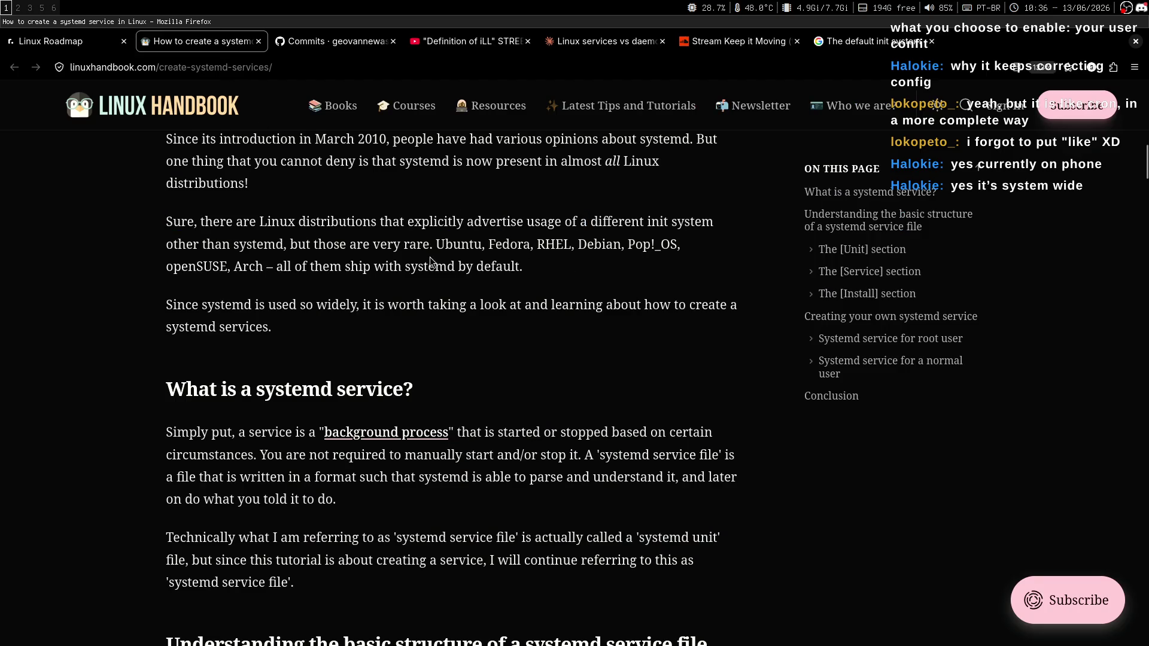
{"action": "left_click_drag", "start_coordinate": [267, 267], "coordinate": [505, 268]}
{"action": "left_click", "coordinate": [540, 280]}
{"action": "triple_click", "coordinate": [502, 223]}
{"action": "left_click", "coordinate": [502, 223]}
{"action": "double_click", "coordinate": [502, 223]}
{"action": "key", "text": "ctrl+c"}
{"action": "key", "text": "ctrl+t"}
{"action": "type", "text": "traudtor"}
{"action": "key", "text": "Return"}
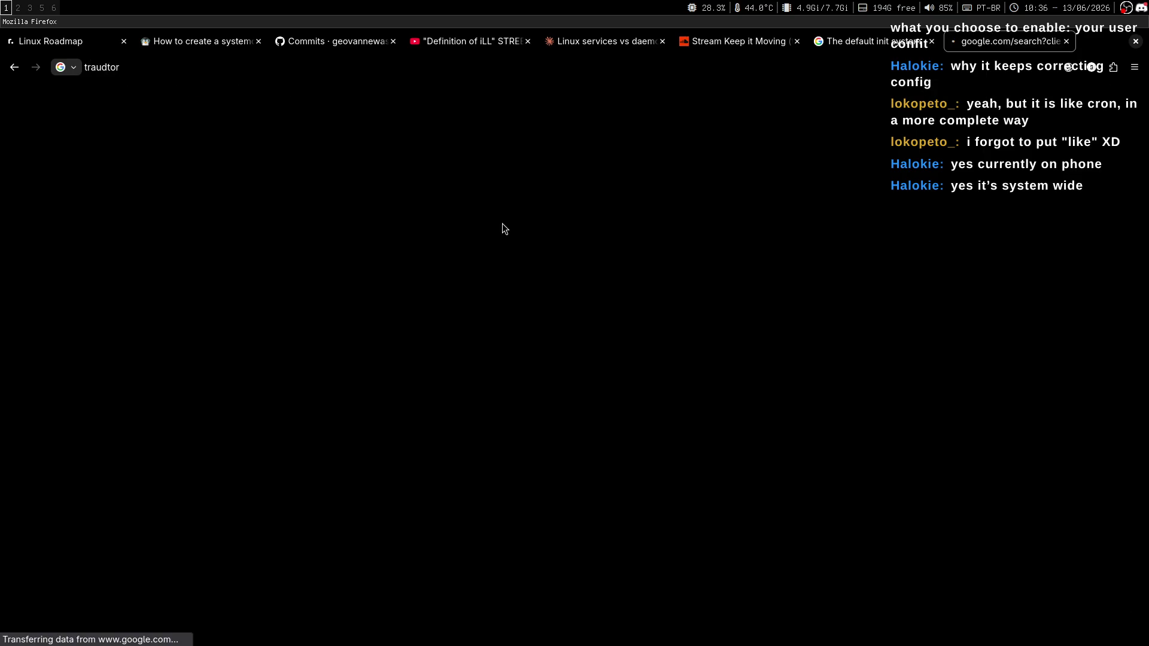
{"action": "left_click", "coordinate": [365, 353]}
{"action": "key", "text": "ctrl+v"}
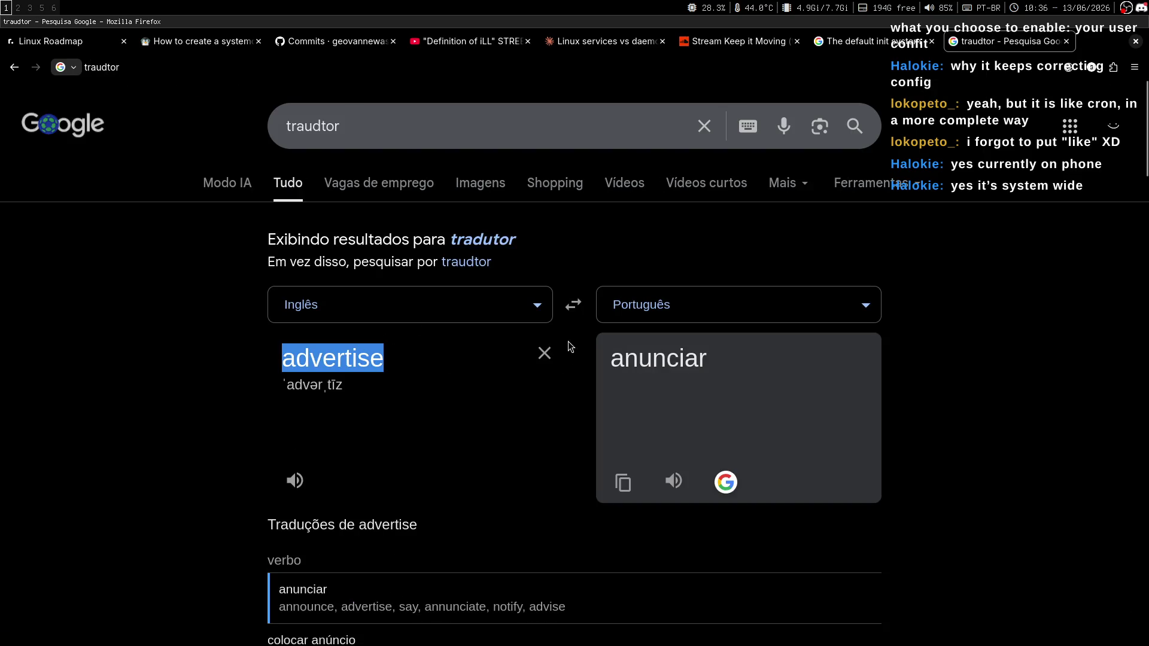
{"action": "key", "text": "ctrl+w"}
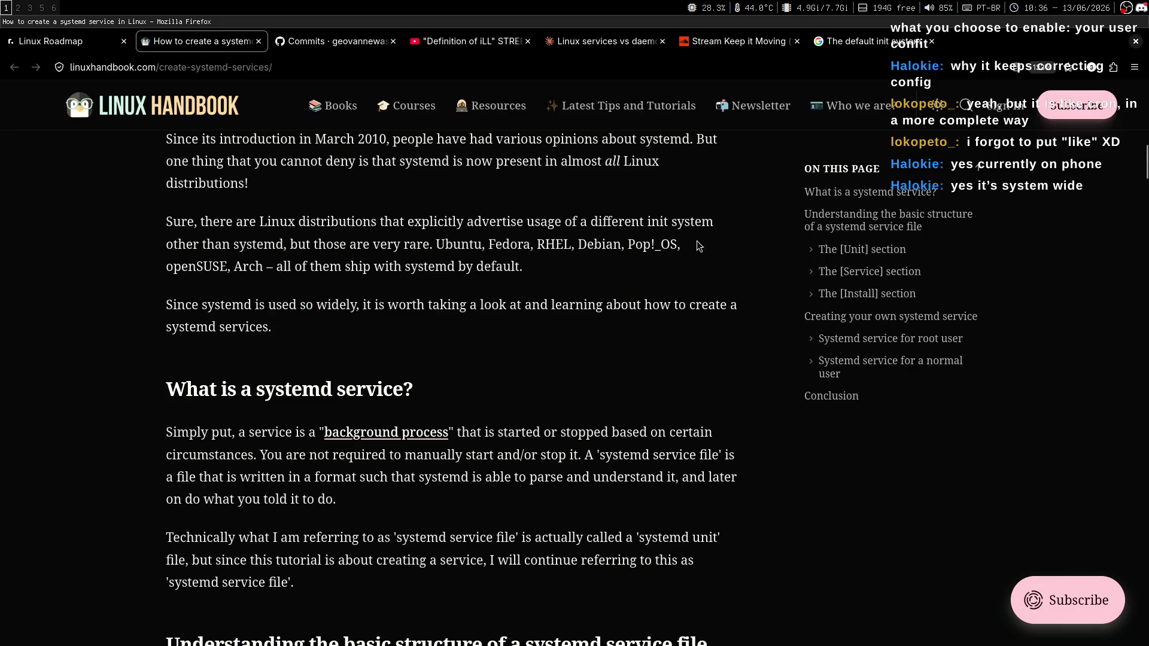
{"action": "left_click_drag", "start_coordinate": [140, 246], "coordinate": [431, 245]}
{"action": "left_click_drag", "start_coordinate": [519, 263], "coordinate": [309, 229]}
{"action": "middle_click", "coordinate": [686, 280]}
{"action": "left_click", "coordinate": [381, 237]}
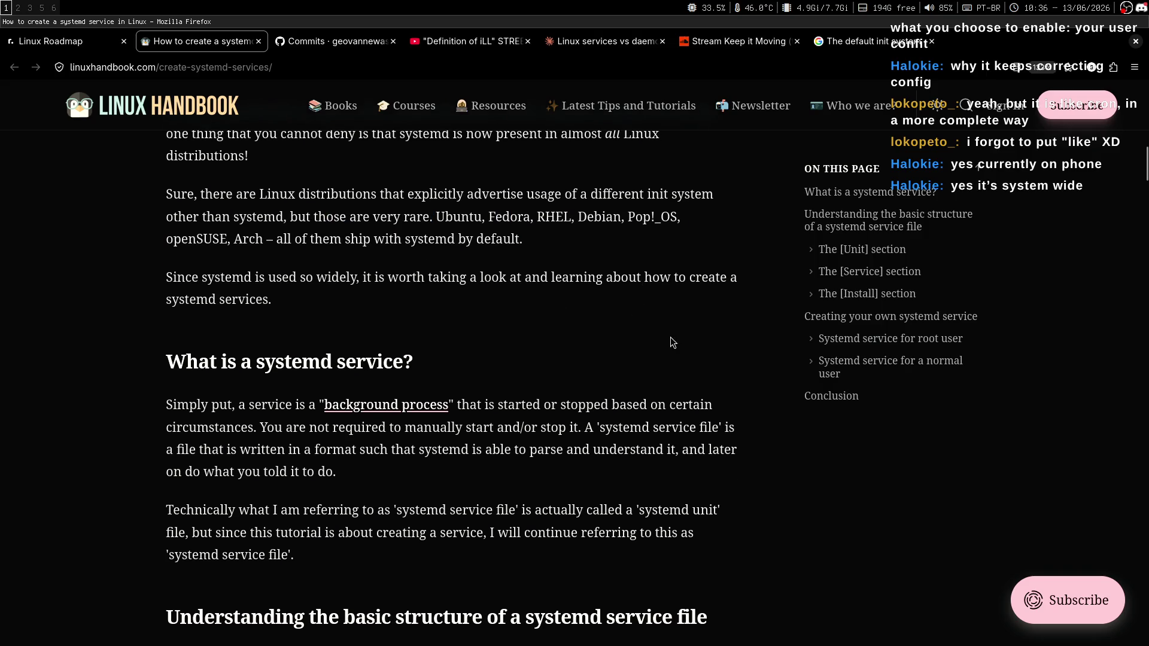
{"action": "mouse_move", "coordinate": [435, 219]}
{"action": "left_mouse_down"}
{"action": "mouse_move", "coordinate": [650, 218]}
{"action": "mouse_move", "coordinate": [474, 240]}
{"action": "mouse_move", "coordinate": [264, 240]}
{"action": "left_mouse_up"}
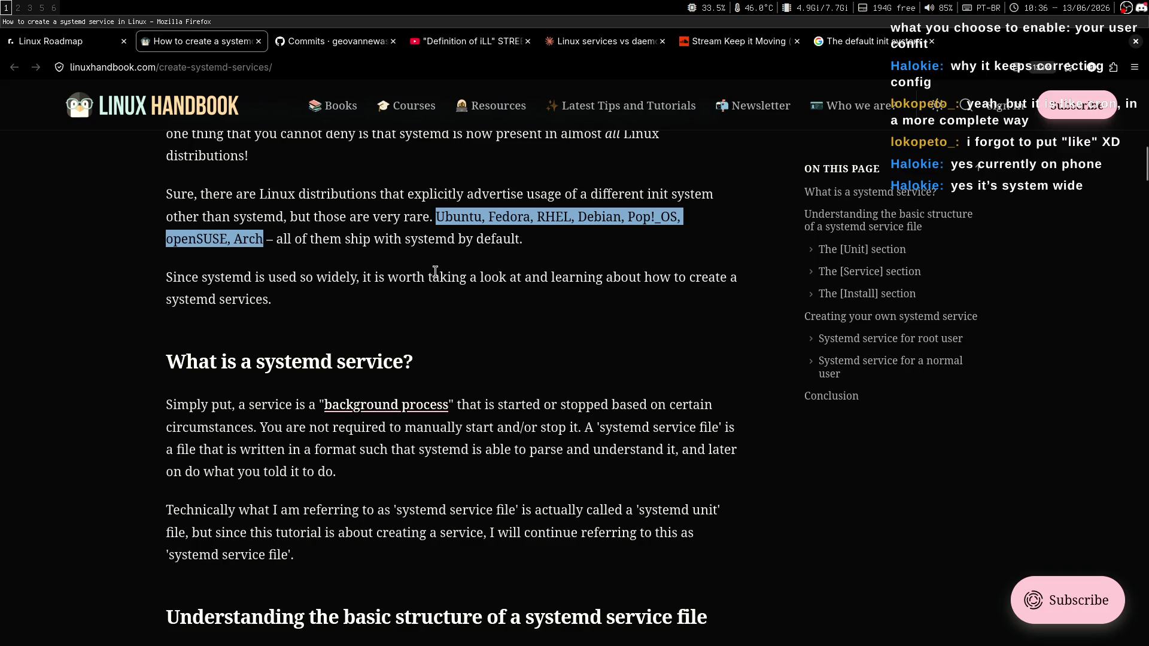
{"action": "left_click_drag", "start_coordinate": [276, 241], "coordinate": [473, 240]}
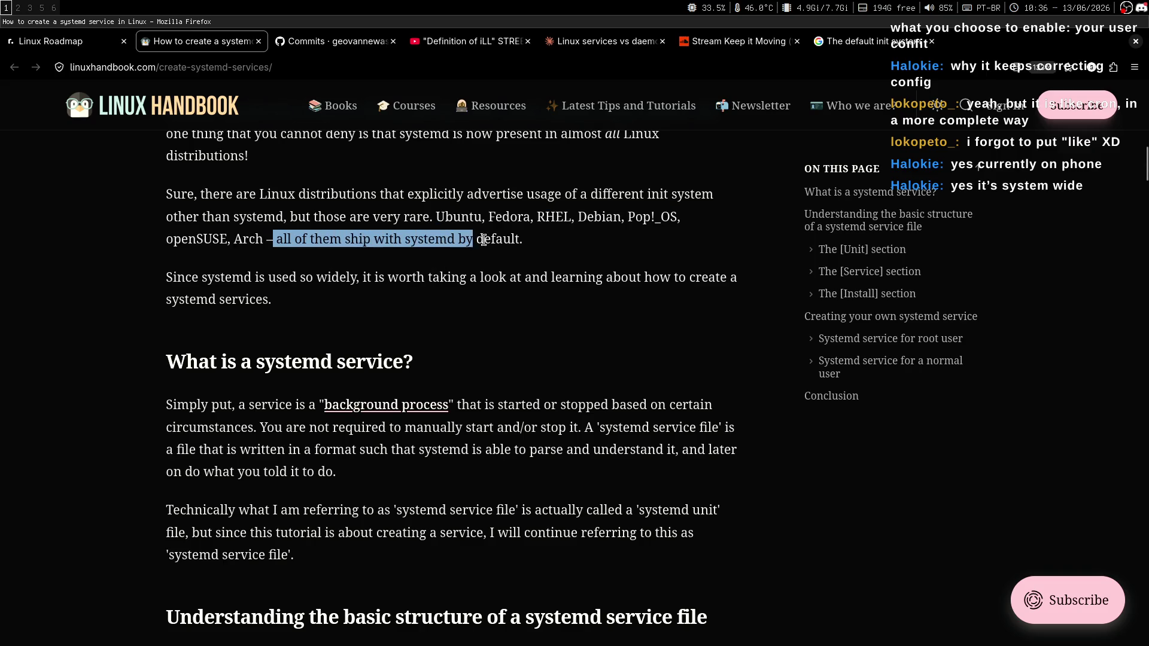
{"action": "double_click", "coordinate": [507, 240]}
{"action": "left_click", "coordinate": [460, 269]}
{"action": "left_click_drag", "start_coordinate": [345, 239], "coordinate": [523, 240]}
{"action": "left_click", "coordinate": [508, 282]}
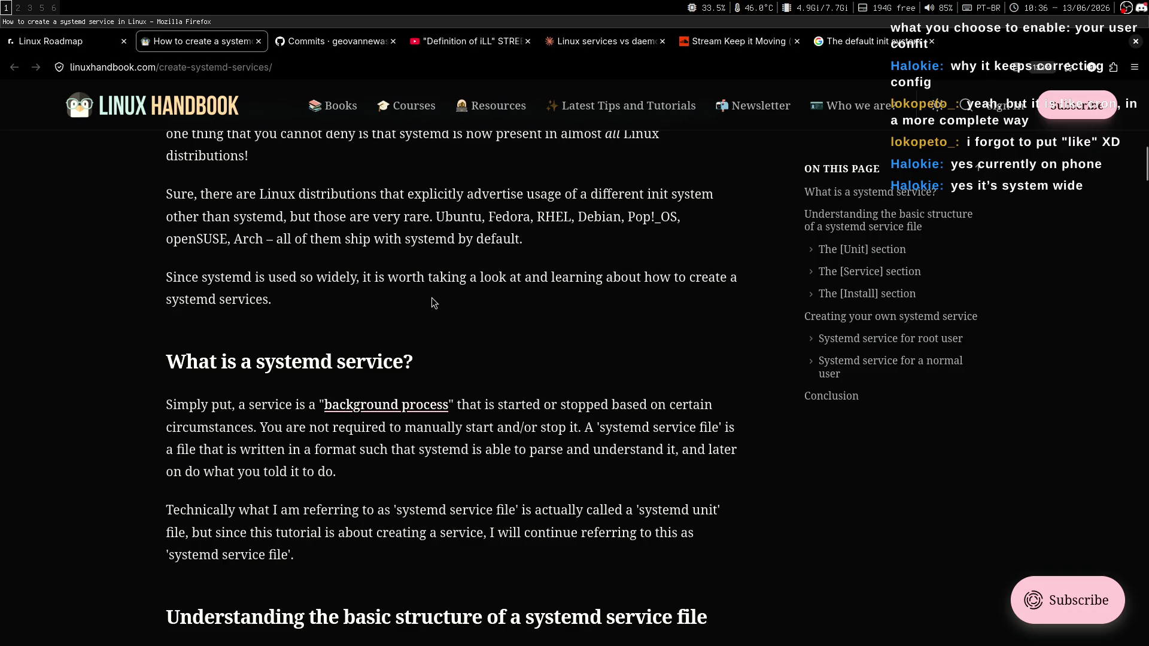
{"action": "left_click_drag", "start_coordinate": [168, 280], "coordinate": [563, 280]}
{"action": "left_click", "coordinate": [536, 307]}
{"action": "left_click_drag", "start_coordinate": [168, 280], "coordinate": [353, 279]}
{"action": "left_click", "coordinate": [381, 292]}
{"action": "middle_click", "coordinate": [626, 307]}
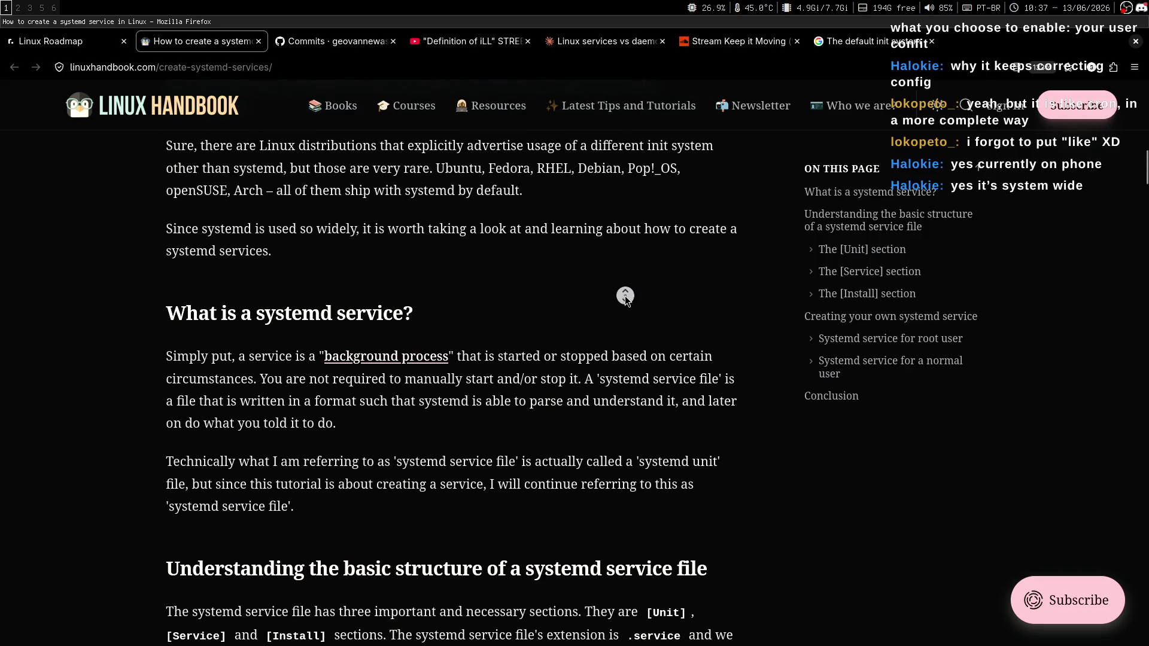
{"action": "left_click", "coordinate": [616, 309]}
{"action": "middle_click", "coordinate": [628, 255]}
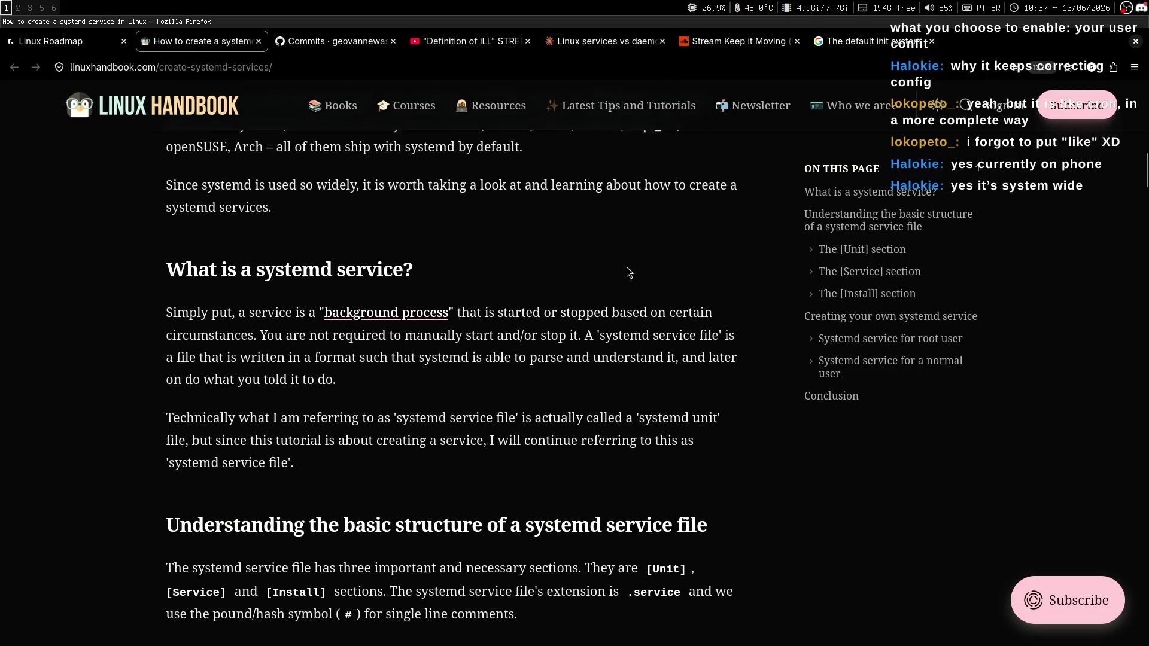
{"action": "left_click", "coordinate": [623, 254]}
{"action": "scroll", "coordinate": [616, 264], "scroll_direction": "down", "scroll_amount": 1}
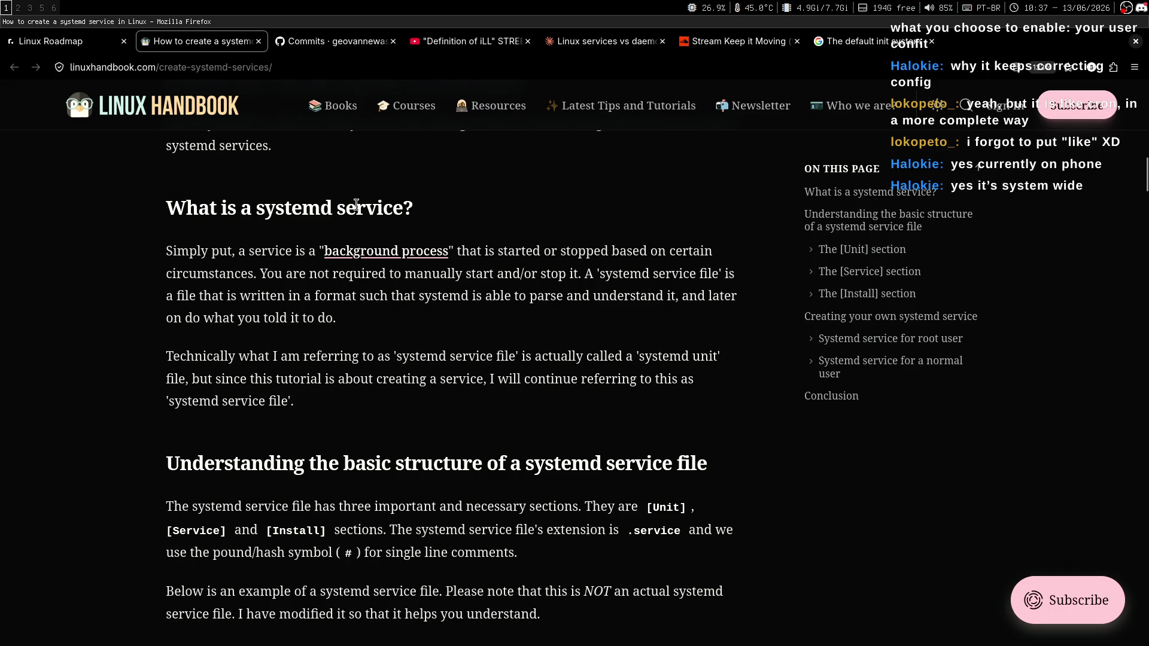
{"action": "middle_click", "coordinate": [631, 244]}
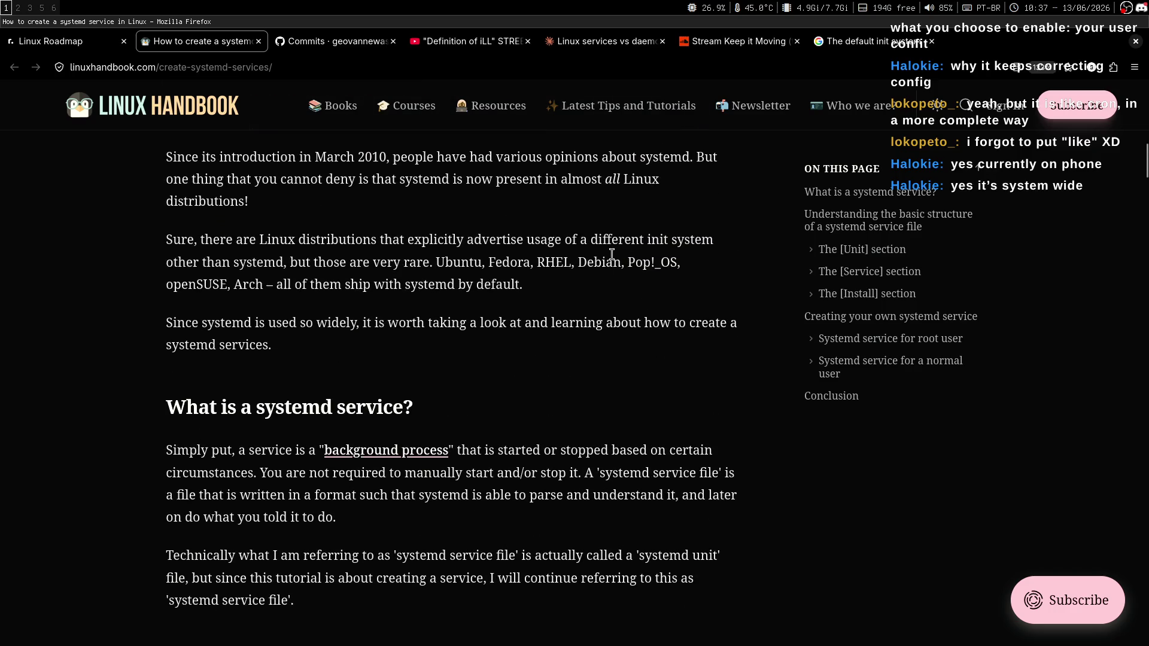
{"action": "middle_click", "coordinate": [591, 293]}
{"action": "middle_click", "coordinate": [586, 268]}
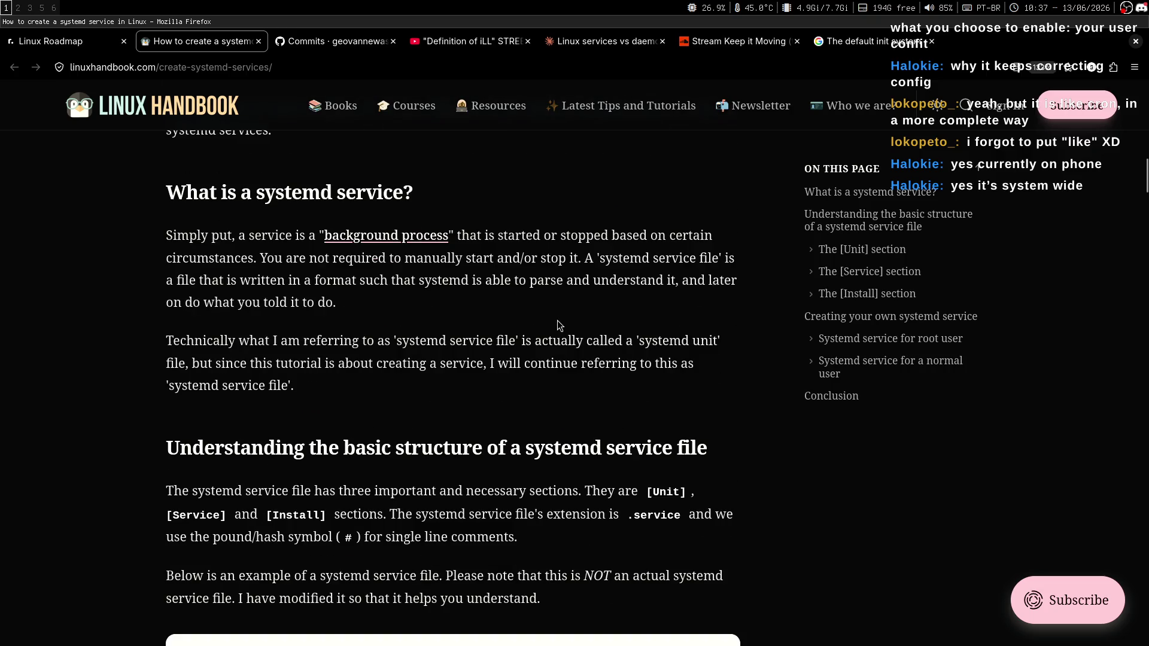
{"action": "middle_click", "coordinate": [561, 310]}
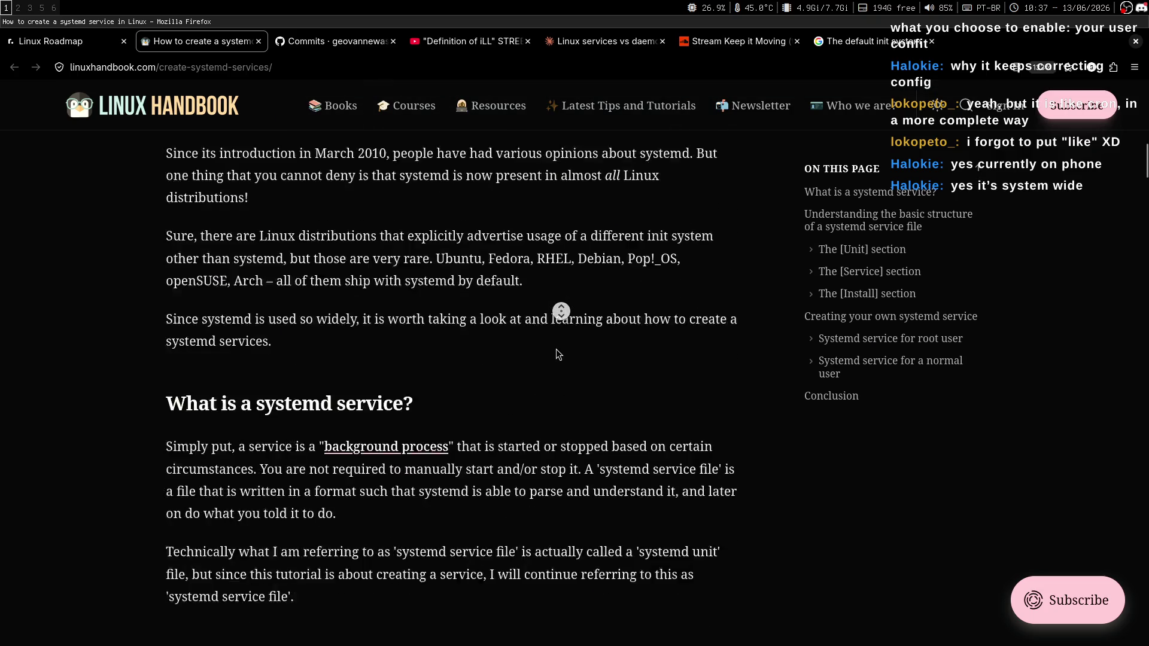
{"action": "middle_click", "coordinate": [548, 337]}
{"action": "key", "text": "super+3"}
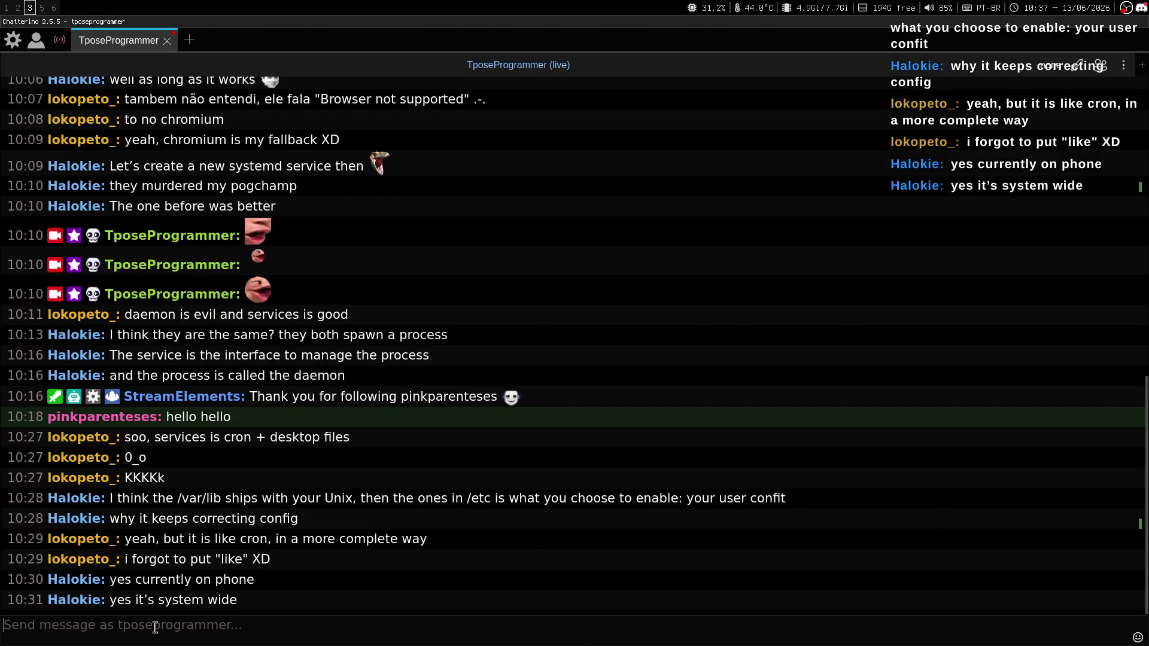
{"action": "key", "text": "super+1"}
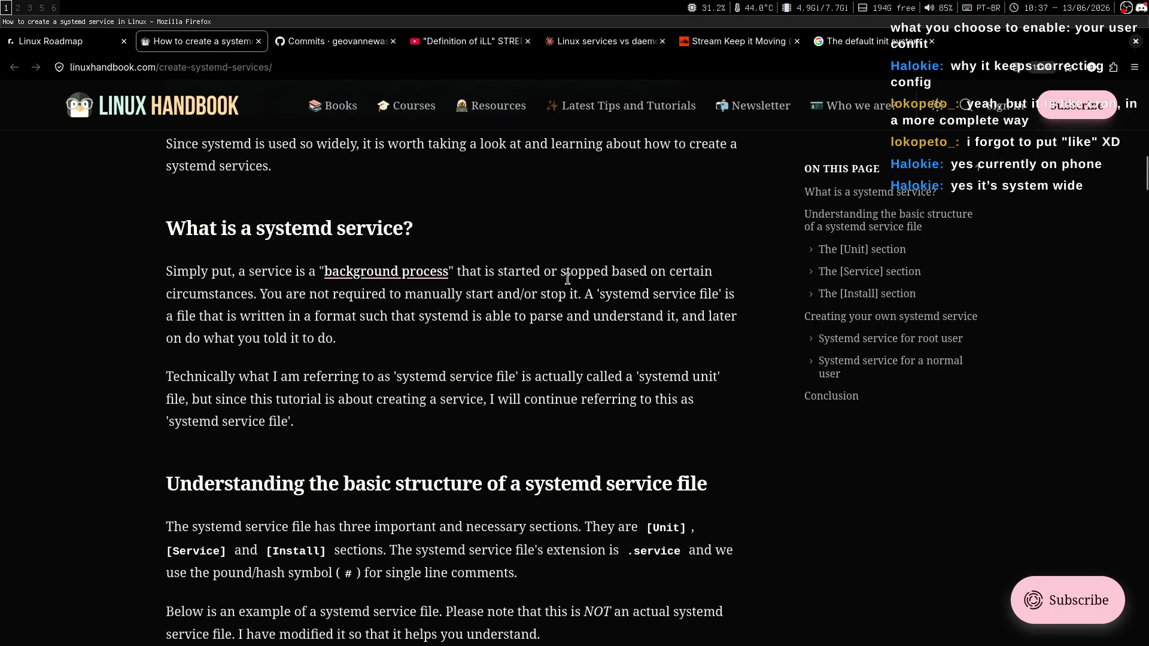
{"action": "scroll", "coordinate": [561, 299], "scroll_direction": "down", "scroll_amount": 1}
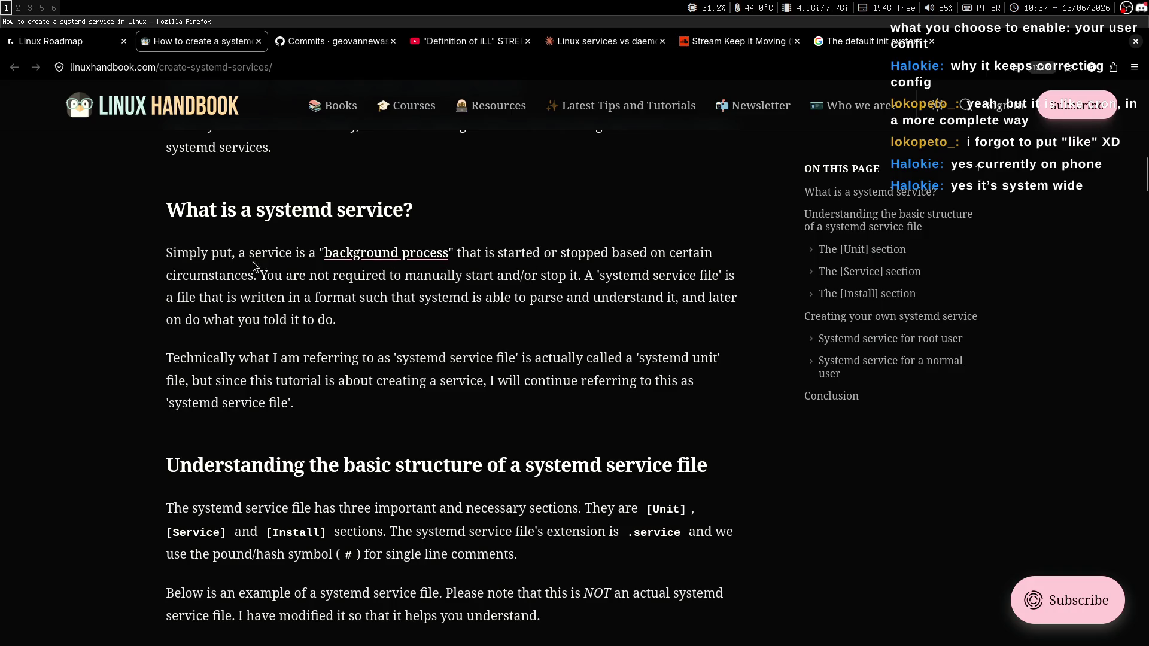
{"action": "left_click_drag", "start_coordinate": [248, 259], "coordinate": [629, 255]}
{"action": "left_click", "coordinate": [614, 313]}
{"action": "middle_click", "coordinate": [638, 264]}
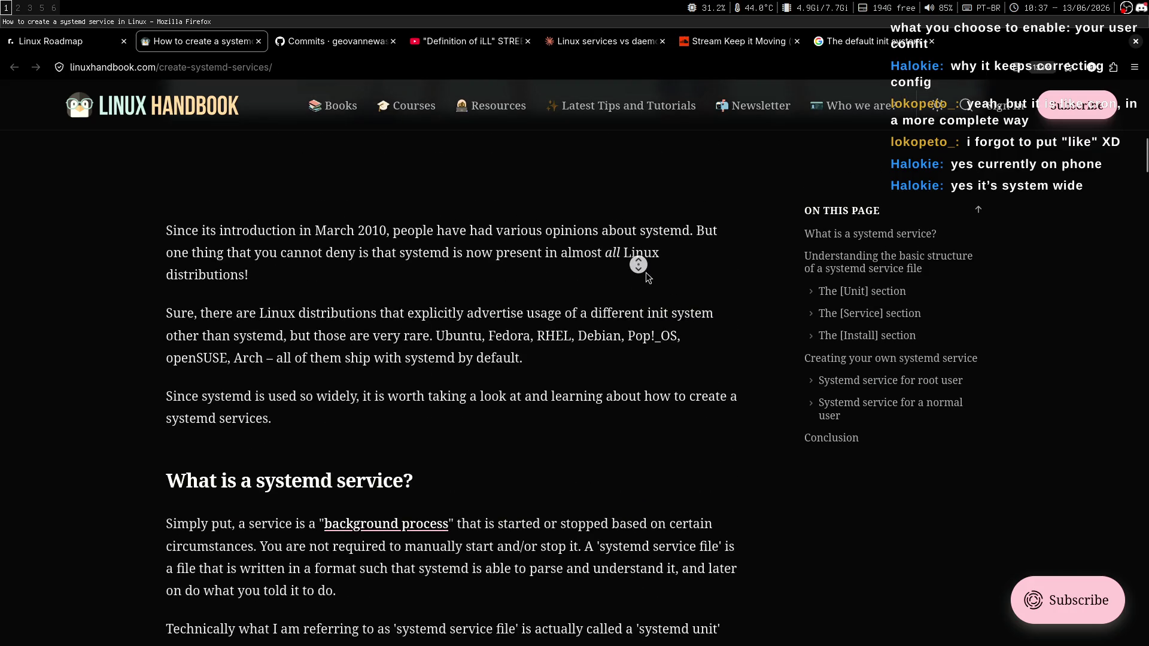
{"action": "middle_click", "coordinate": [655, 264]}
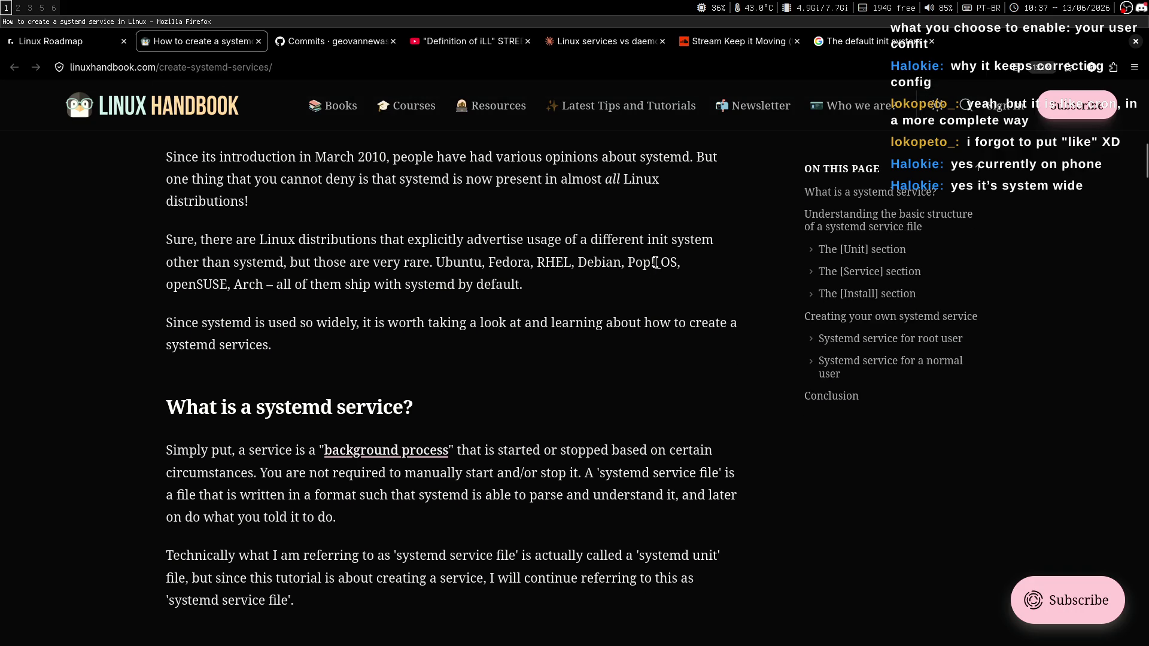
{"action": "key", "text": "alt+9"}
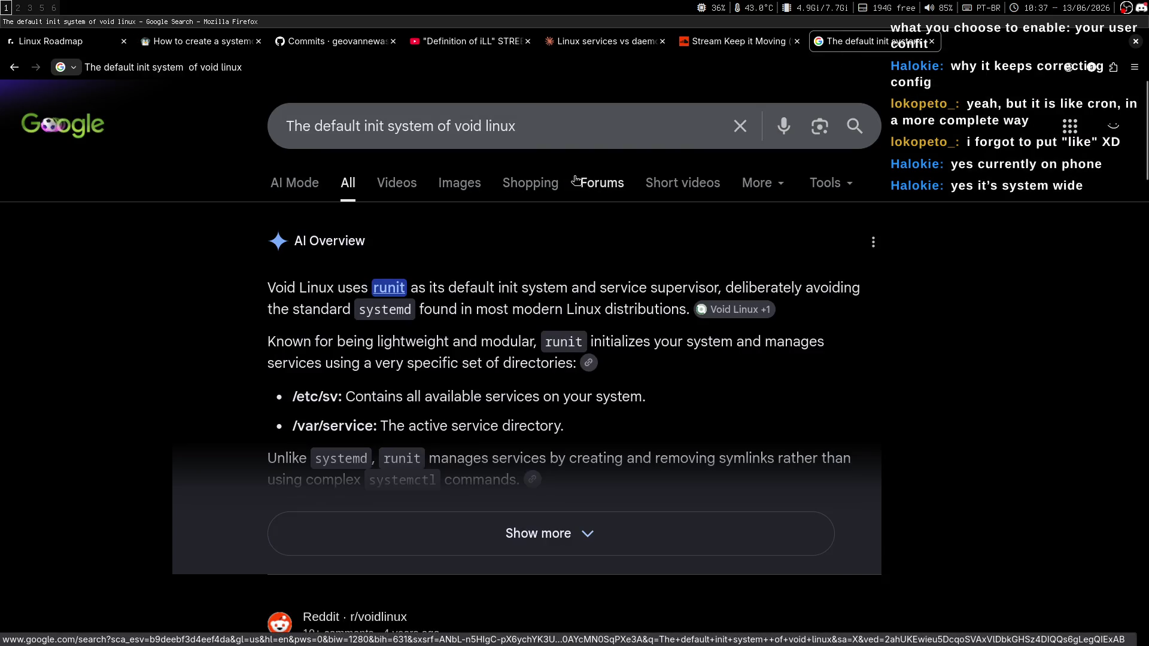
Step: Search Google for 'what did people use before systemd'
{"action": "key", "text": "ctrl+l"}
{"action": "type", "text": "en what did people"}
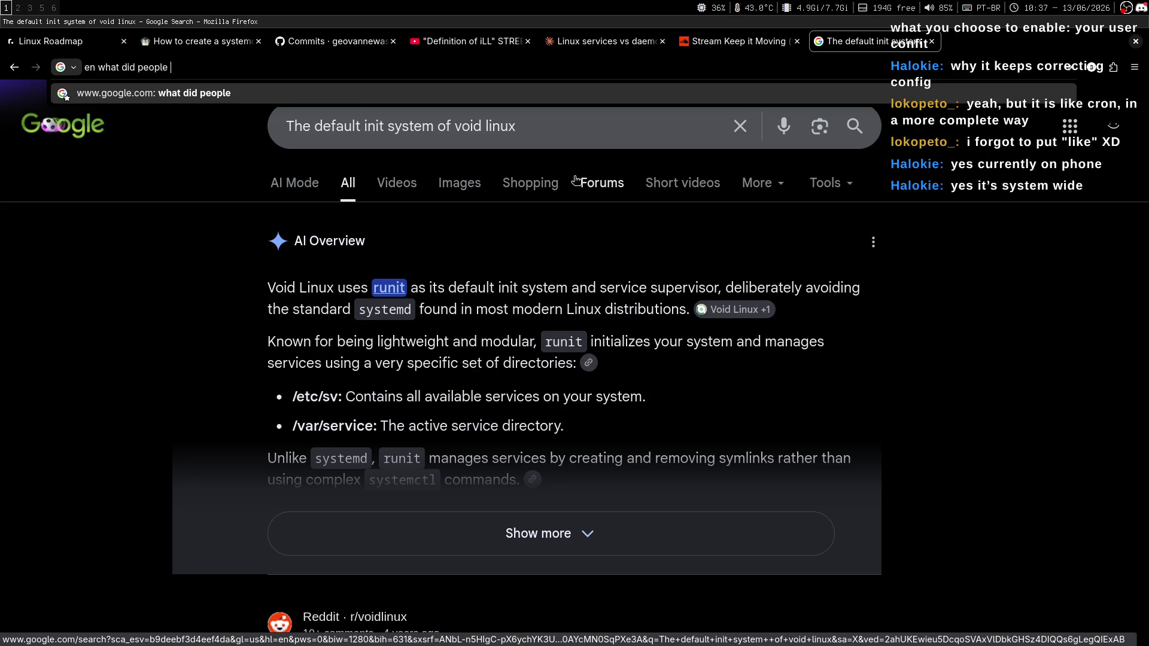
{"action": "type", "text": " use before sys"}
{"action": "type", "text": "temd"}
{"action": "key", "text": "Return"}
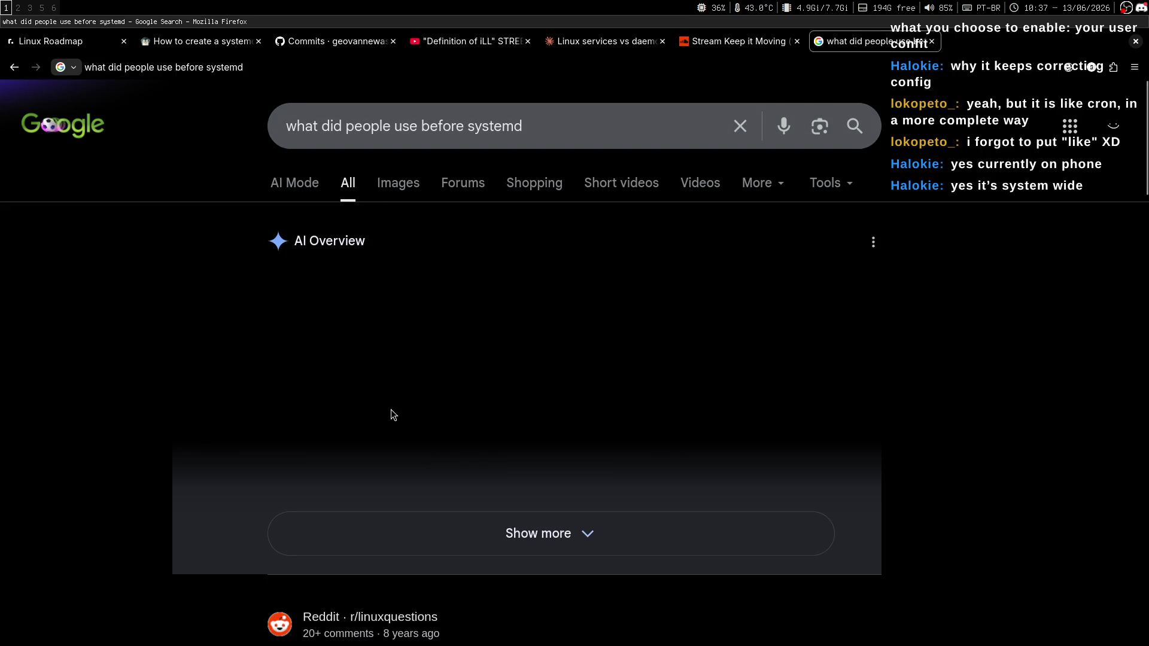
Step: Expand the full AI Overview, mark a passage, and return to the Linux Handbook guide
{"action": "left_click", "coordinate": [269, 510]}
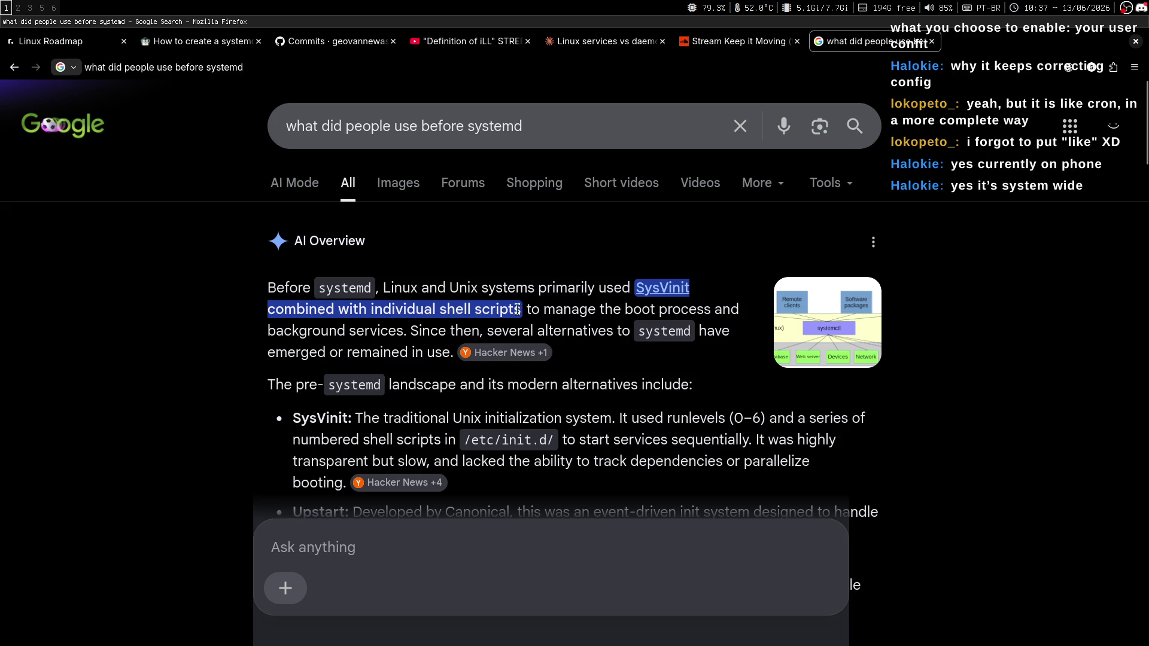
{"action": "left_click_drag", "start_coordinate": [284, 331], "coordinate": [618, 315]}
{"action": "left_click", "coordinate": [667, 333]}
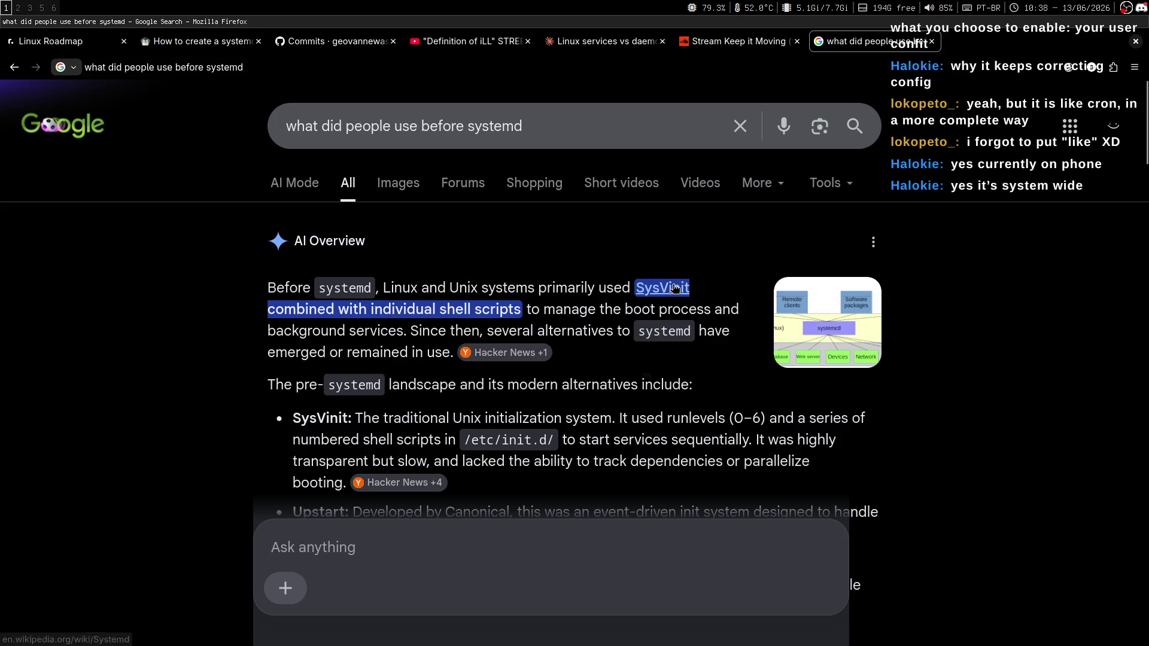
{"action": "left_click", "coordinate": [214, 43]}
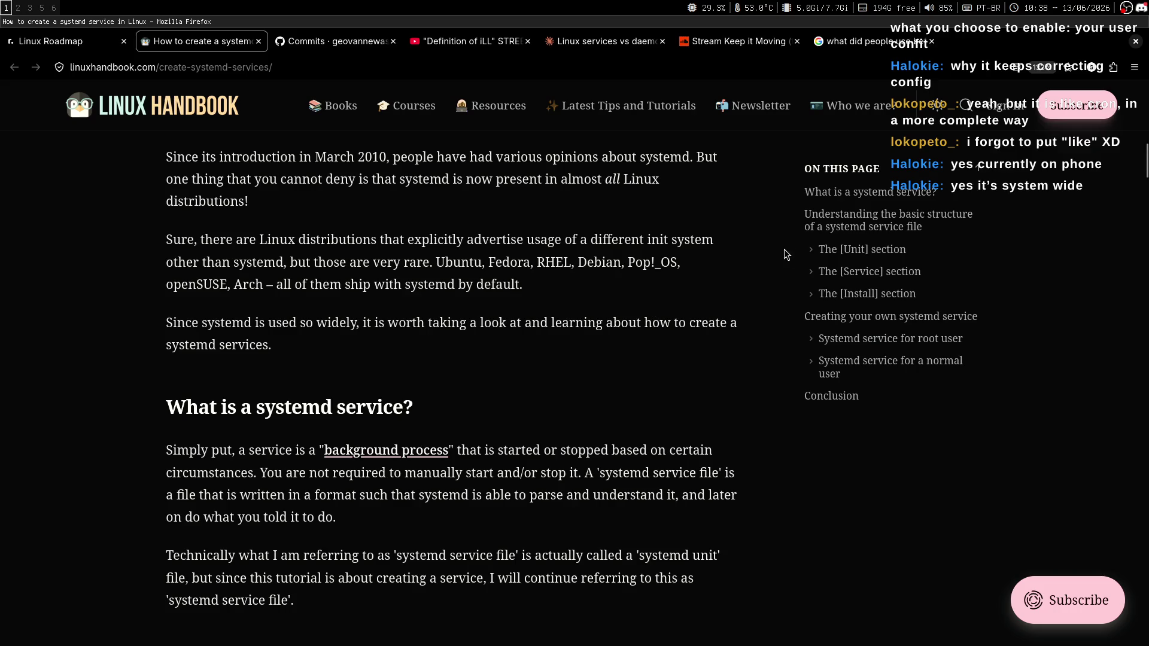
Step: Focus the terminal's shell pane, then clear the previous query from the Google search box
{"action": "key", "text": "super+2"}
{"action": "key", "text": "ctrl+j"}
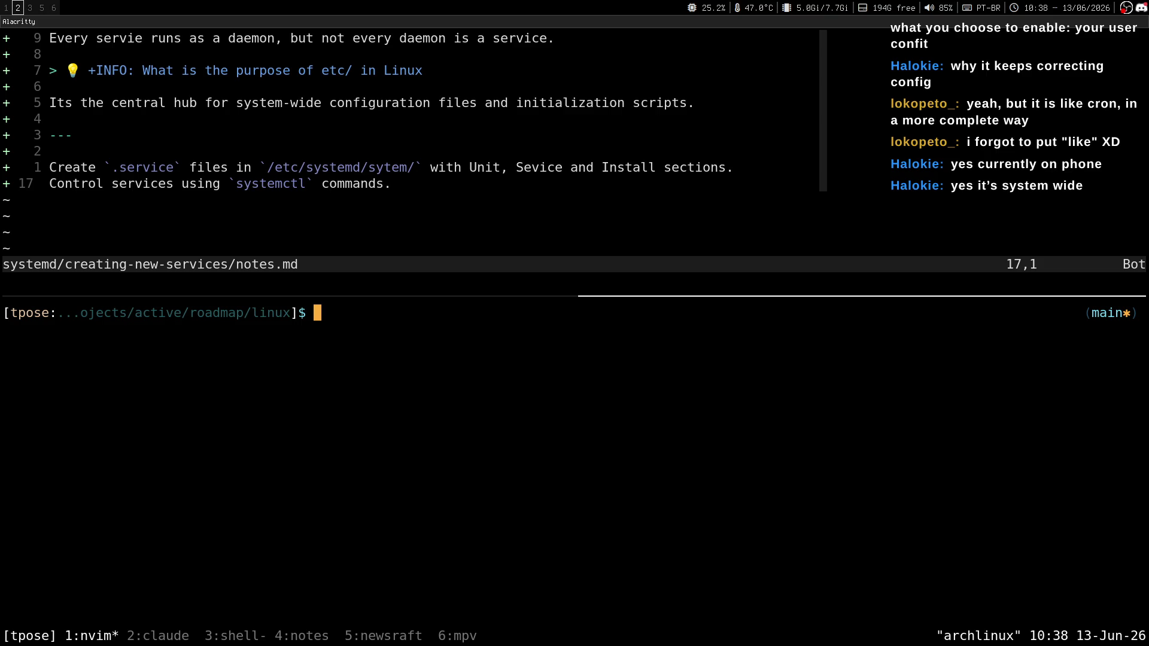
{"action": "key", "text": "super+1"}
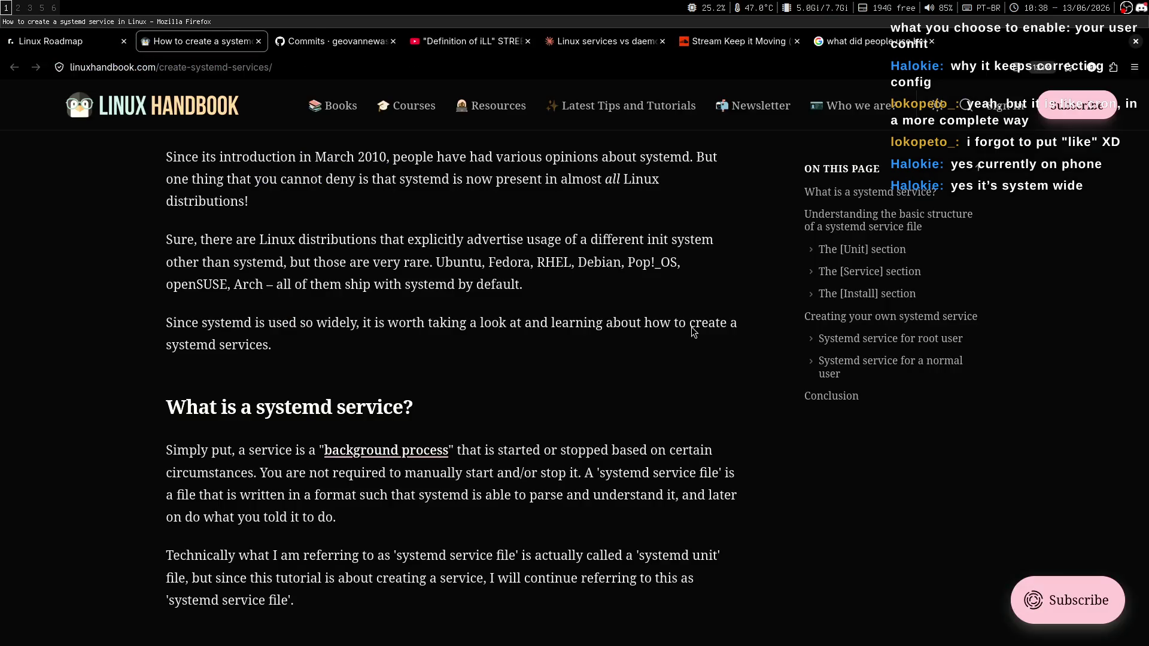
{"action": "key", "text": "ctrl+9"}
{"action": "left_click", "coordinate": [565, 109]}
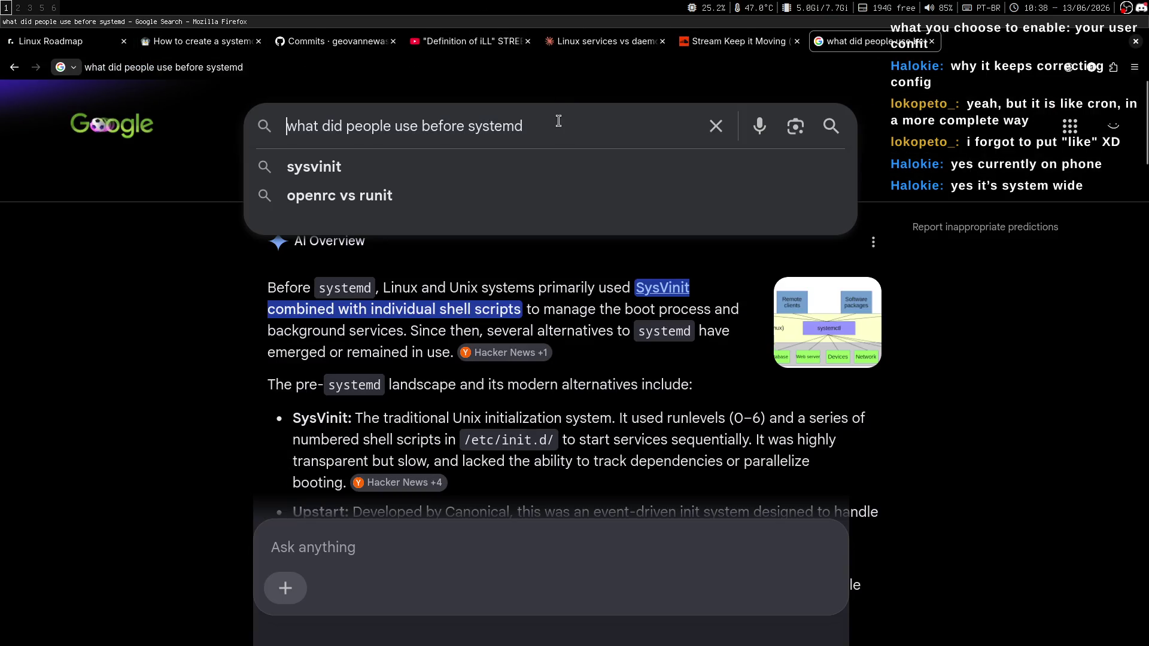
{"action": "triple_click", "coordinate": [556, 124]}
{"action": "type", "text": "how to"}
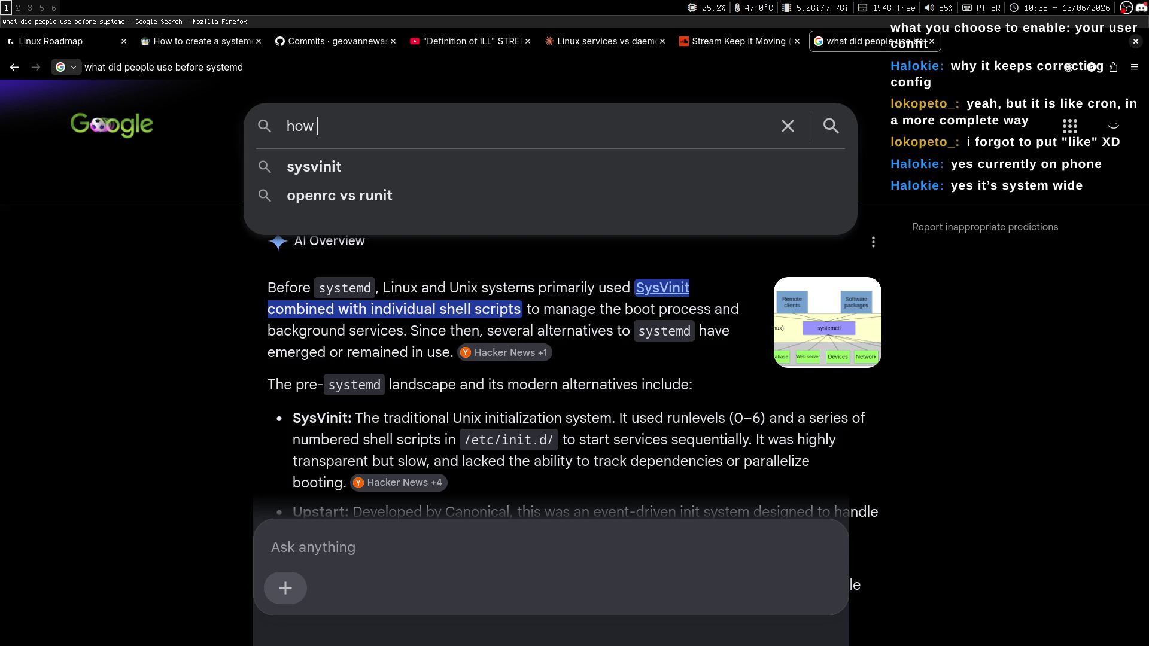
{"action": "key", "text": "BackSpace"}
{"action": "key", "text": "BackSpace"}
{"action": "key", "text": "BackSpace"}
Step: Run top to view the live process table with systemd as PID 1, then quit it
{"action": "key", "text": "super+2"}
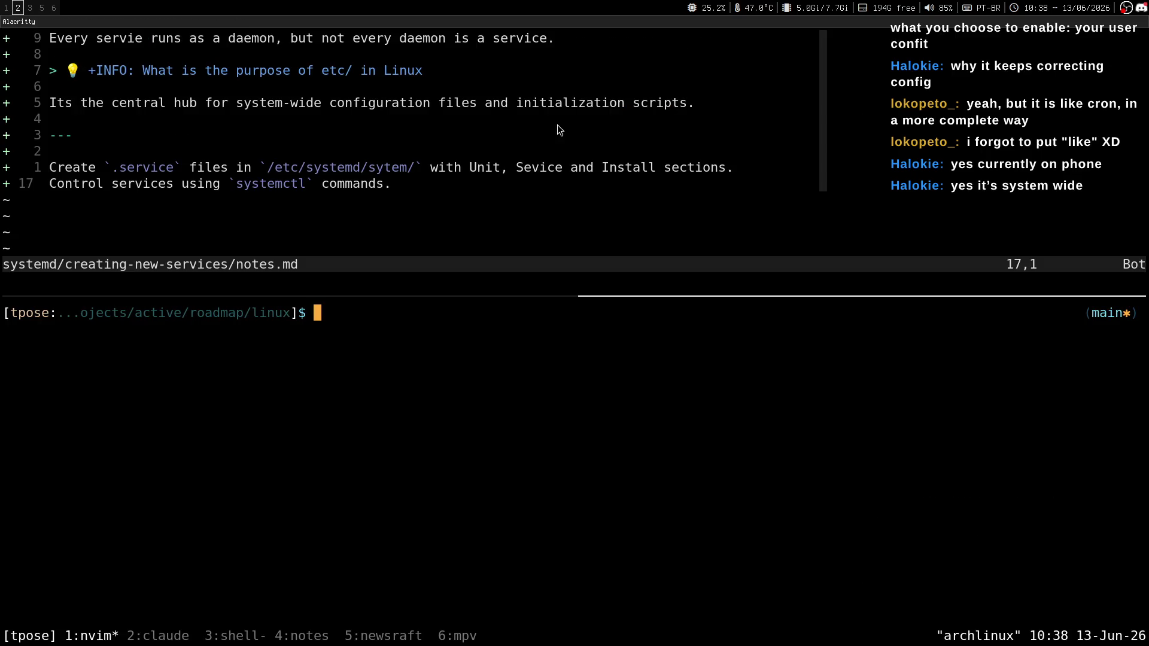
{"action": "type", "text": "top"}
{"action": "key", "text": "Return"}
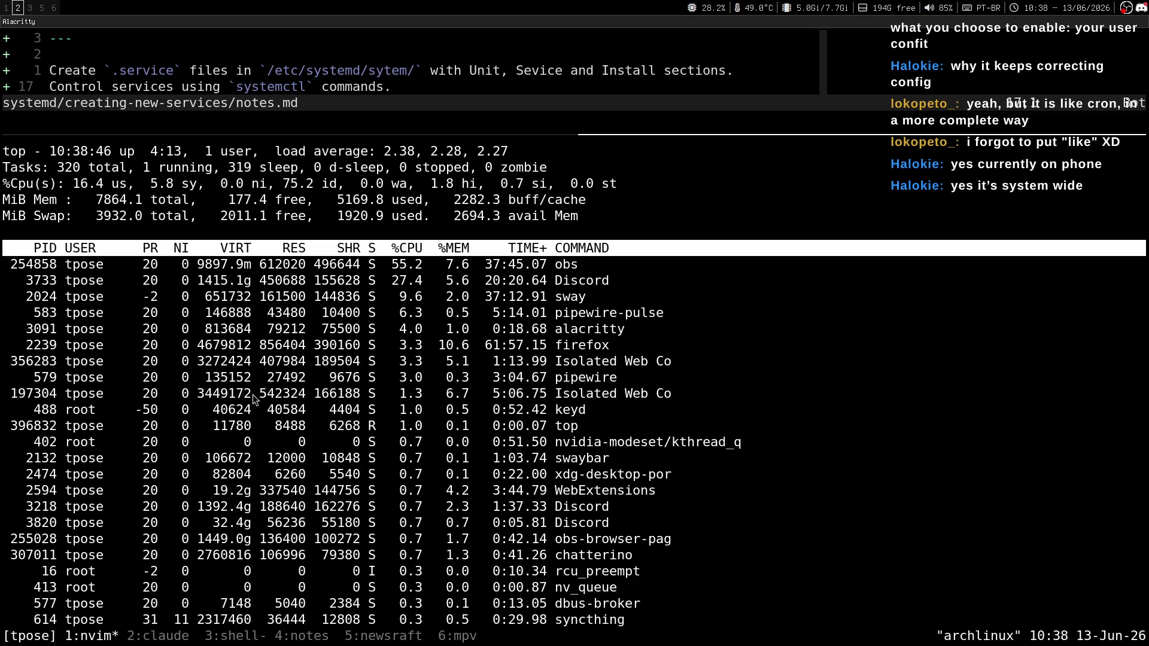
{"action": "scroll", "coordinate": [533, 479], "scroll_direction": "up", "scroll_amount": 3}
{"action": "scroll", "coordinate": [533, 478], "scroll_direction": "down", "scroll_amount": 3}
{"action": "key", "text": "q"}
{"action": "key", "text": "q"}
{"action": "key", "text": "Return"}
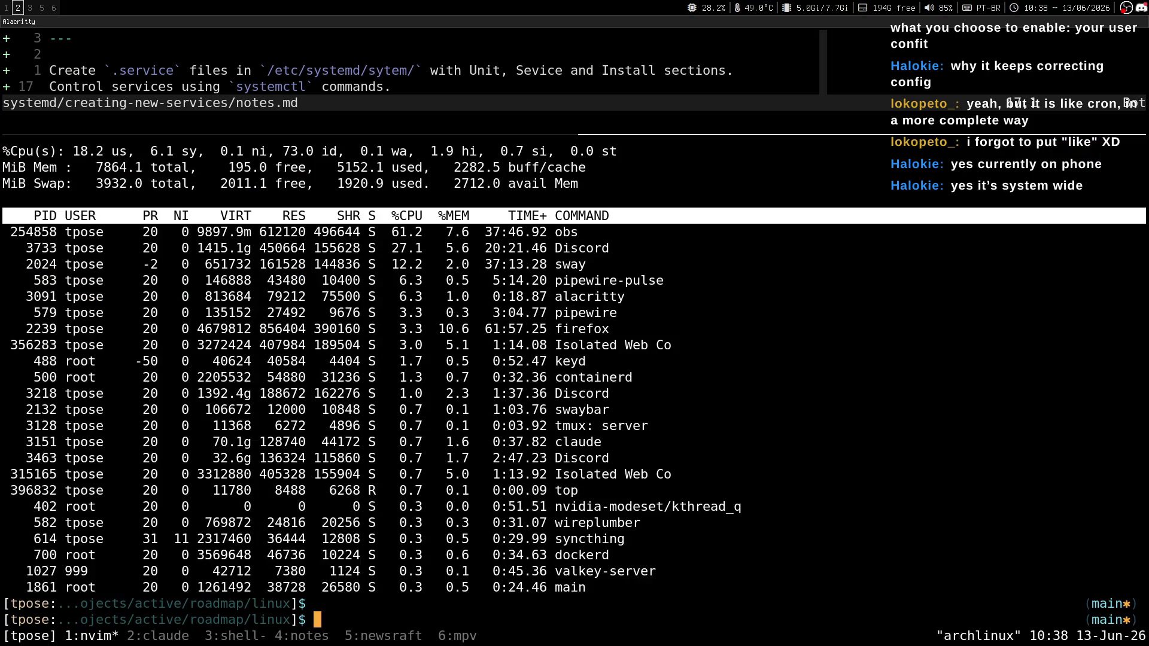
{"action": "key", "text": "super+1"}
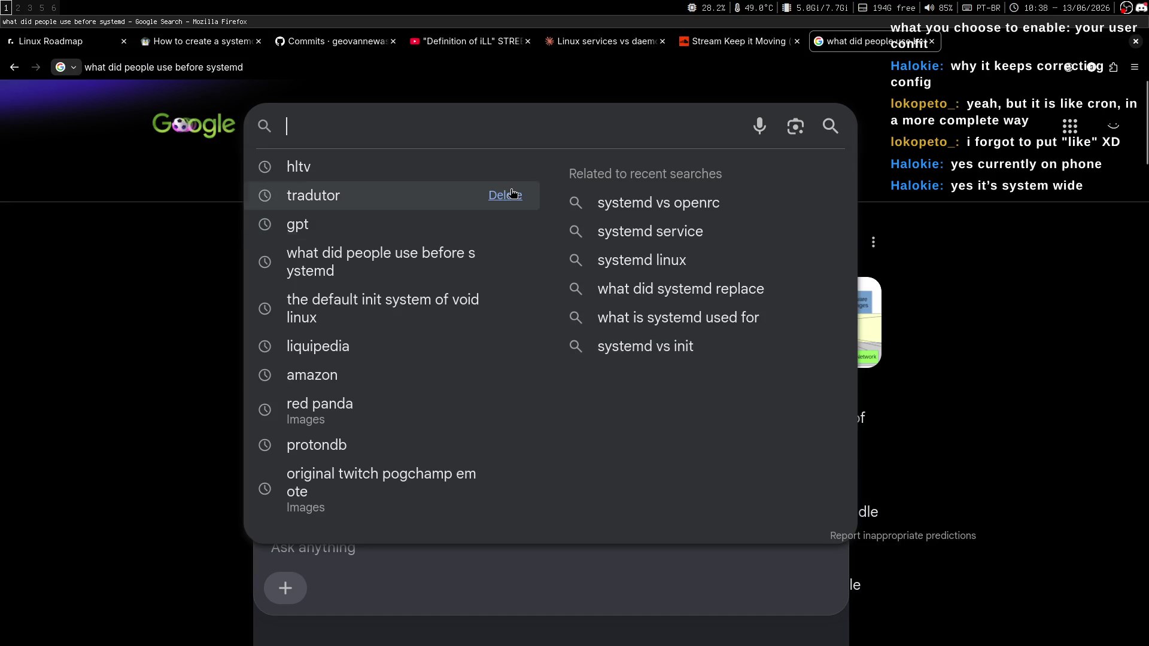
Step: Google 'how to get the pid of a certain process' and expand the AI Overview answer
{"action": "type", "text": "how to get ht"}
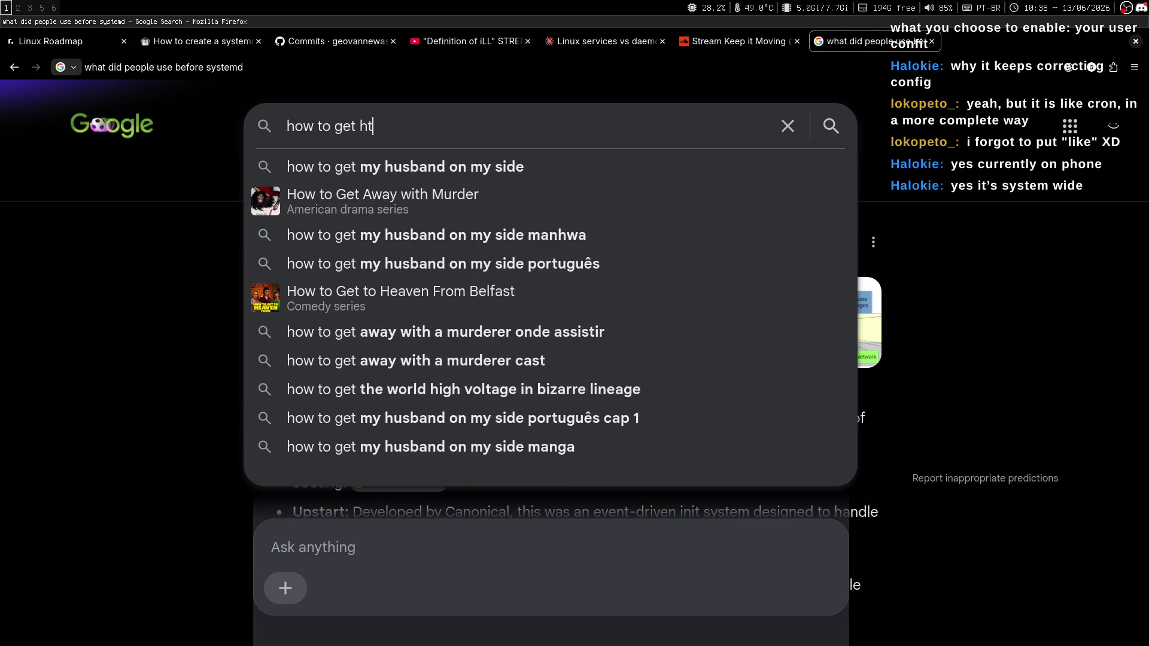
{"action": "key", "text": "BackSpace"}
{"action": "key", "text": "BackSpace"}
{"action": "type", "text": "the pid "}
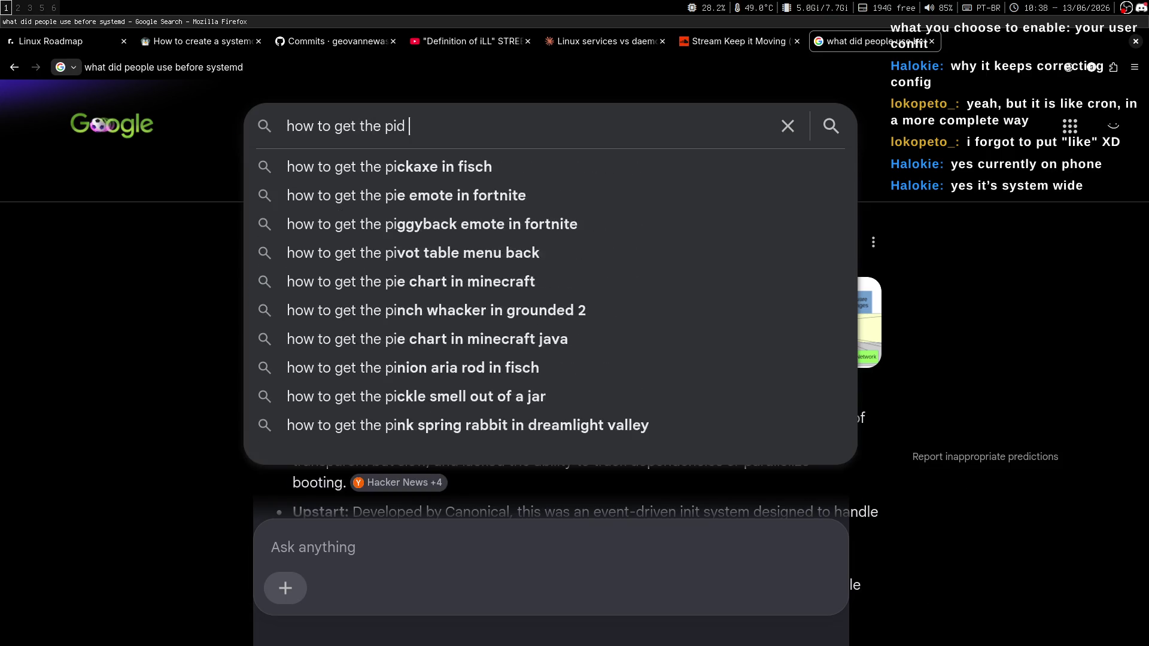
{"action": "type", "text": "of a certain process"}
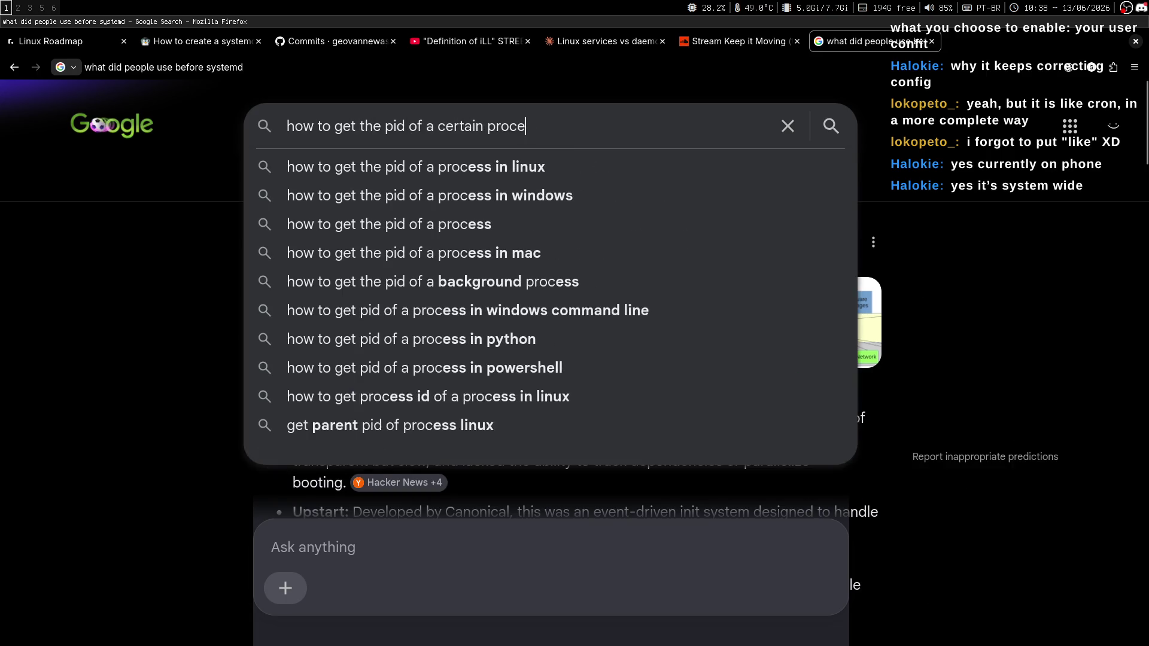
{"action": "key", "text": "Return"}
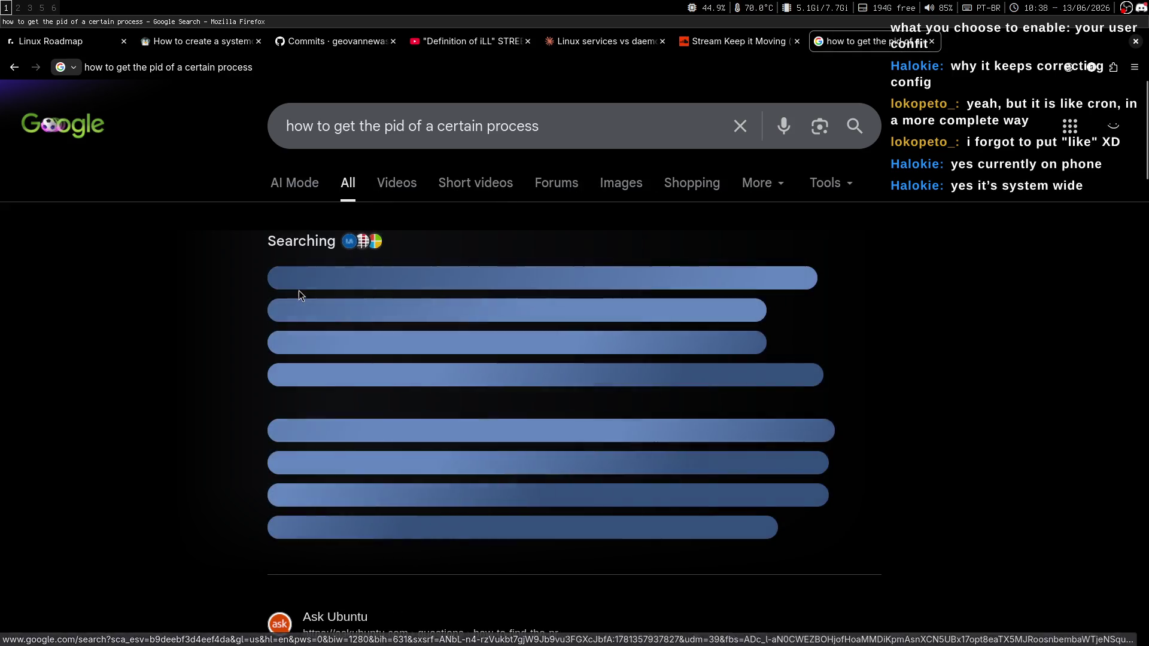
{"action": "left_click", "coordinate": [378, 454]}
{"action": "scroll", "coordinate": [240, 383], "scroll_direction": "down", "scroll_amount": 3}
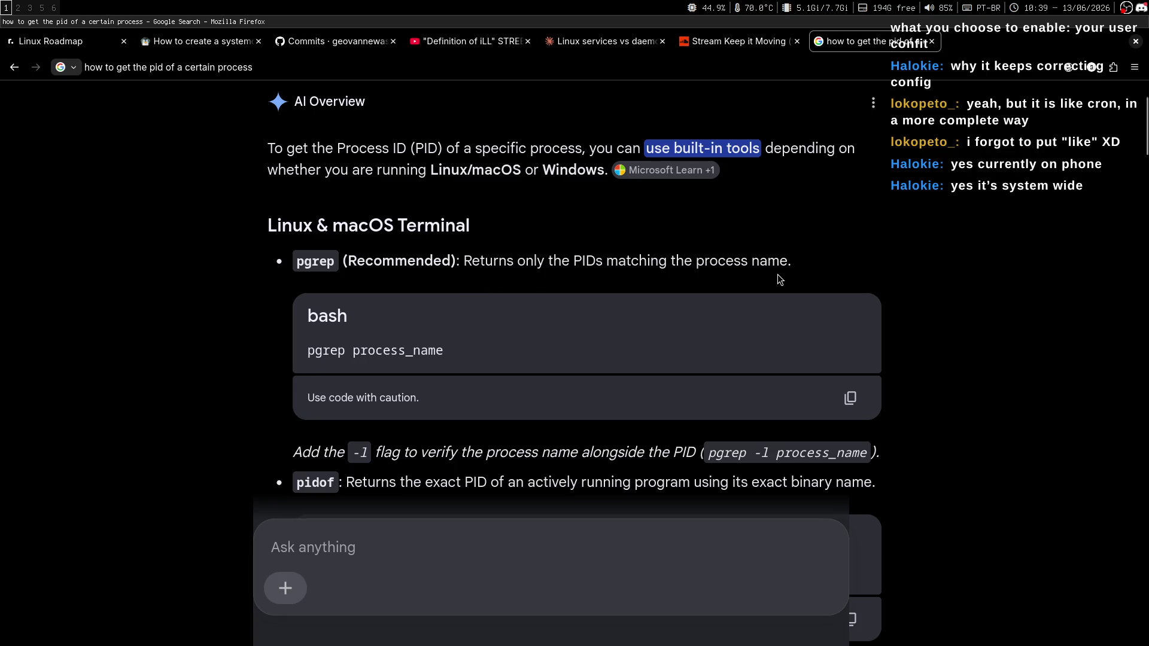
Step: Start typing the pgrep command at the terminal prompt
{"action": "key", "text": "super+2"}
{"action": "type", "text": "p"}
{"action": "key", "text": "super+1"}
{"action": "key", "text": "super+2"}
Step: Run pgrep systemd to list systemd PIDs, then read the -l flag explanation in the search results
{"action": "type", "text": "grep systemd"}
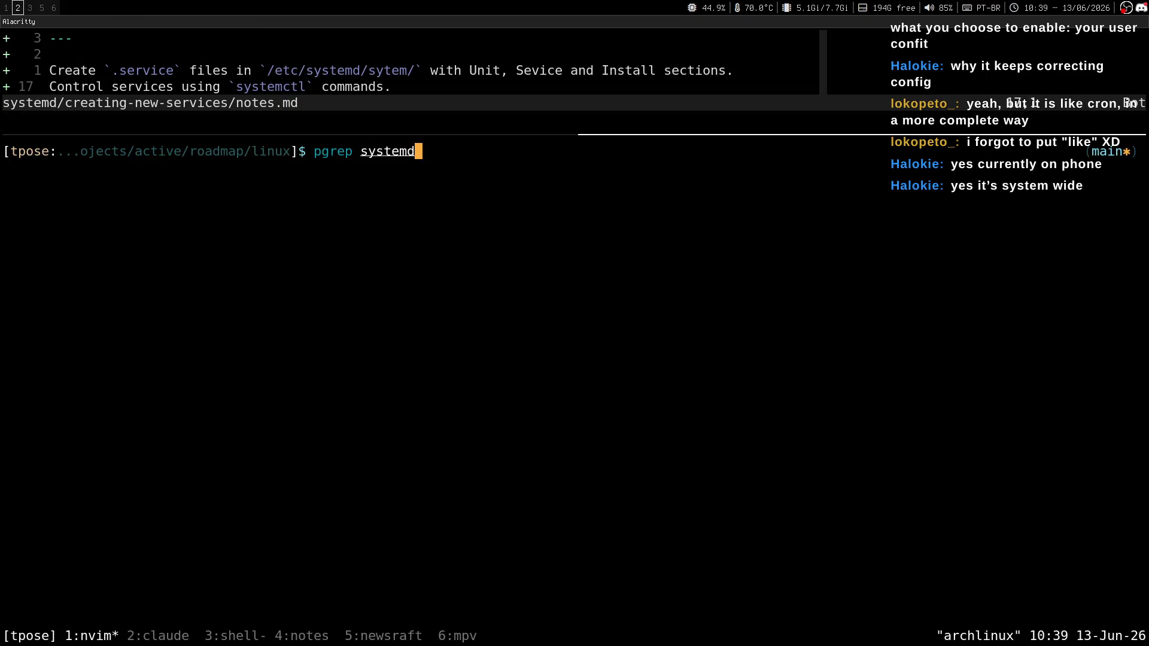
{"action": "key", "text": "Return"}
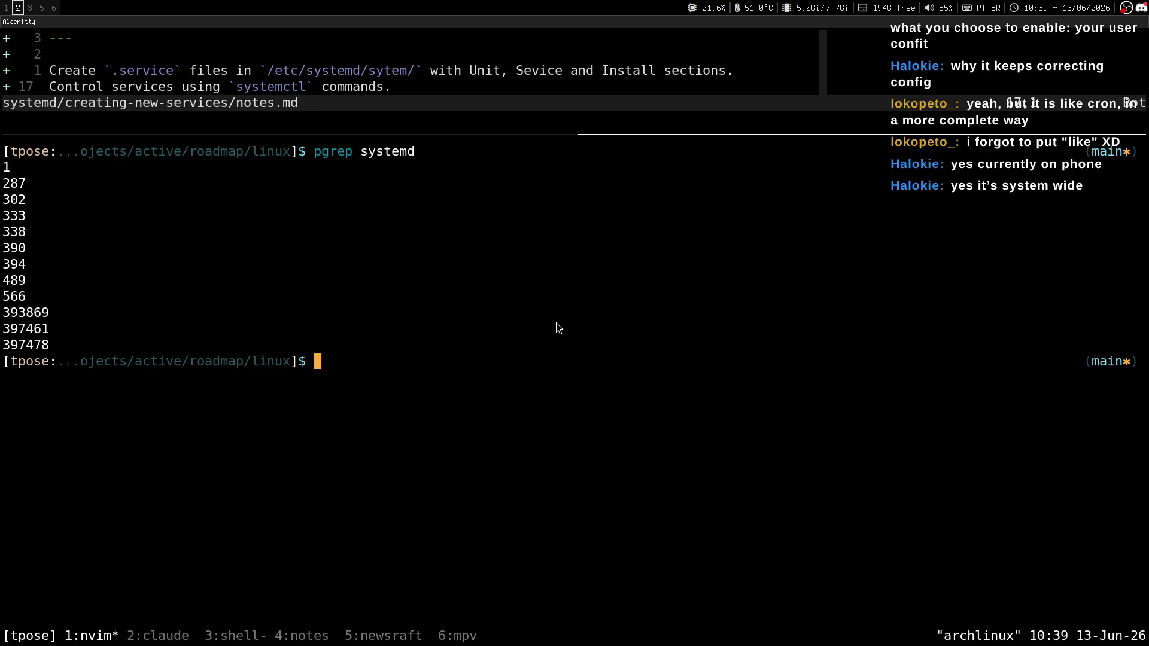
{"action": "key", "text": "super+1"}
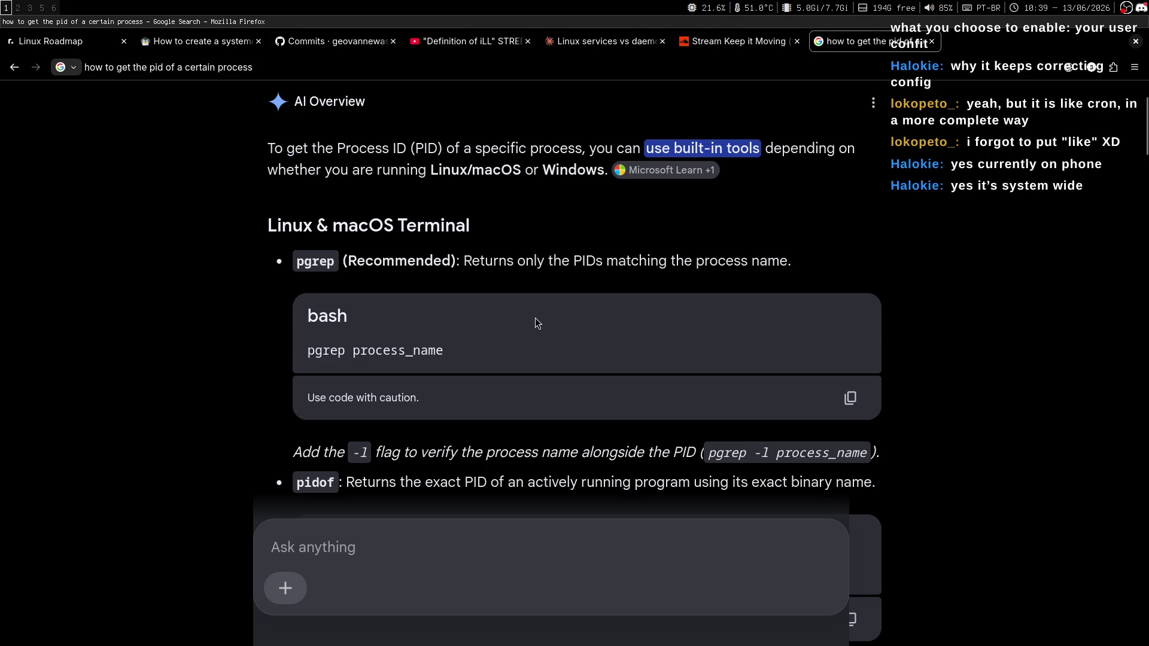
{"action": "middle_click", "coordinate": [621, 261]}
{"action": "left_click", "coordinate": [592, 271]}
{"action": "left_click_drag", "start_coordinate": [324, 277], "coordinate": [601, 277]}
{"action": "left_click", "coordinate": [669, 310]}
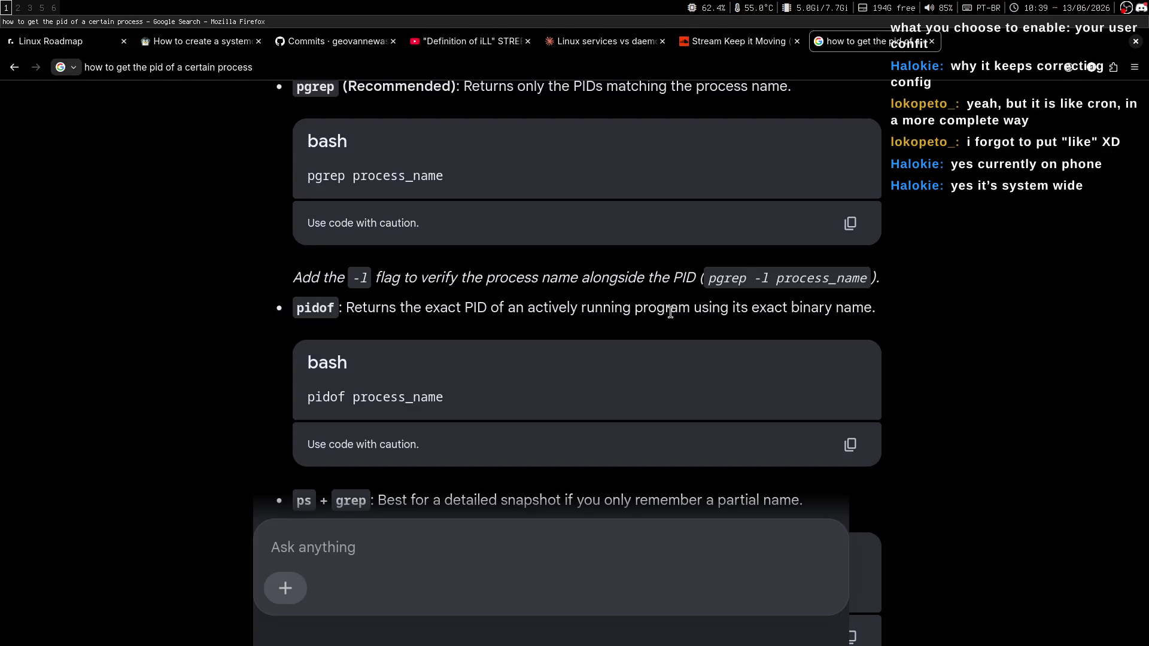
Step: Run pgrep -l systemd and highlight process names such as systemd-journal in the output
{"action": "key", "text": "super+2"}
{"action": "type", "text": "pgrep -l systemd"}
{"action": "key", "text": "Return"}
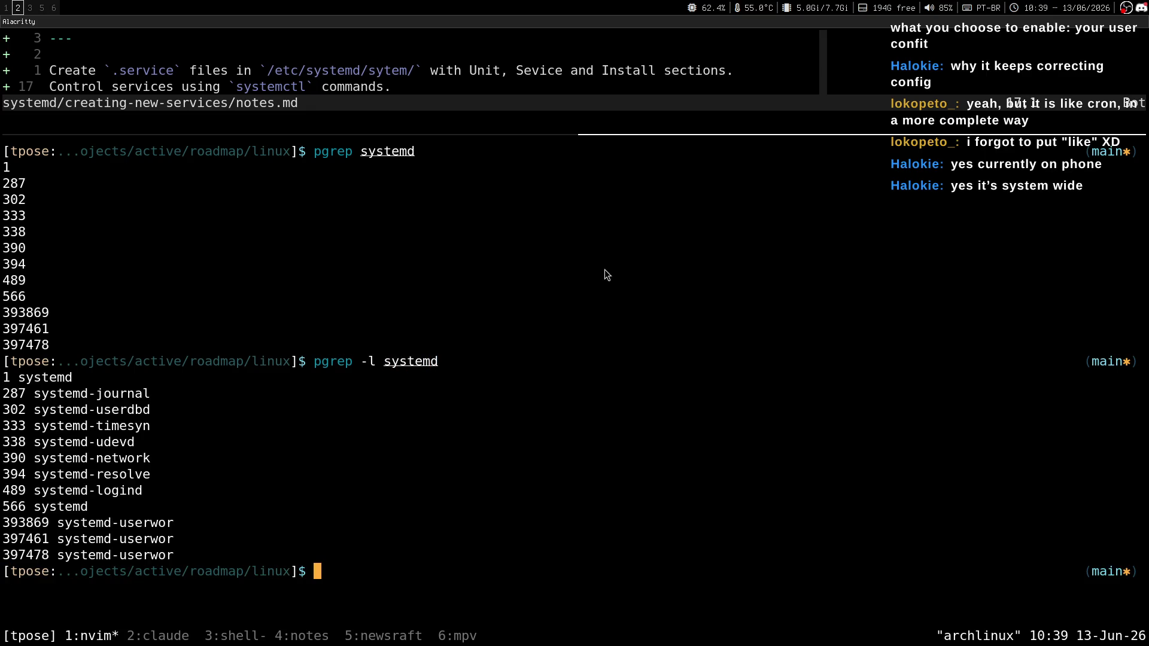
{"action": "mouse_move", "coordinate": [34, 508]}
{"action": "left_mouse_down"}
{"action": "mouse_move", "coordinate": [100, 509]}
{"action": "mouse_move", "coordinate": [87, 512]}
{"action": "left_mouse_up"}
{"action": "left_click_drag", "start_coordinate": [23, 378], "coordinate": [73, 374]}
{"action": "left_click_drag", "start_coordinate": [35, 508], "coordinate": [87, 507]}
{"action": "mouse_move", "coordinate": [144, 393]}
{"action": "left_mouse_down"}
{"action": "mouse_move", "coordinate": [74, 399]}
{"action": "mouse_move", "coordinate": [115, 401]}
{"action": "left_mouse_up"}
{"action": "double_click", "coordinate": [45, 398]}
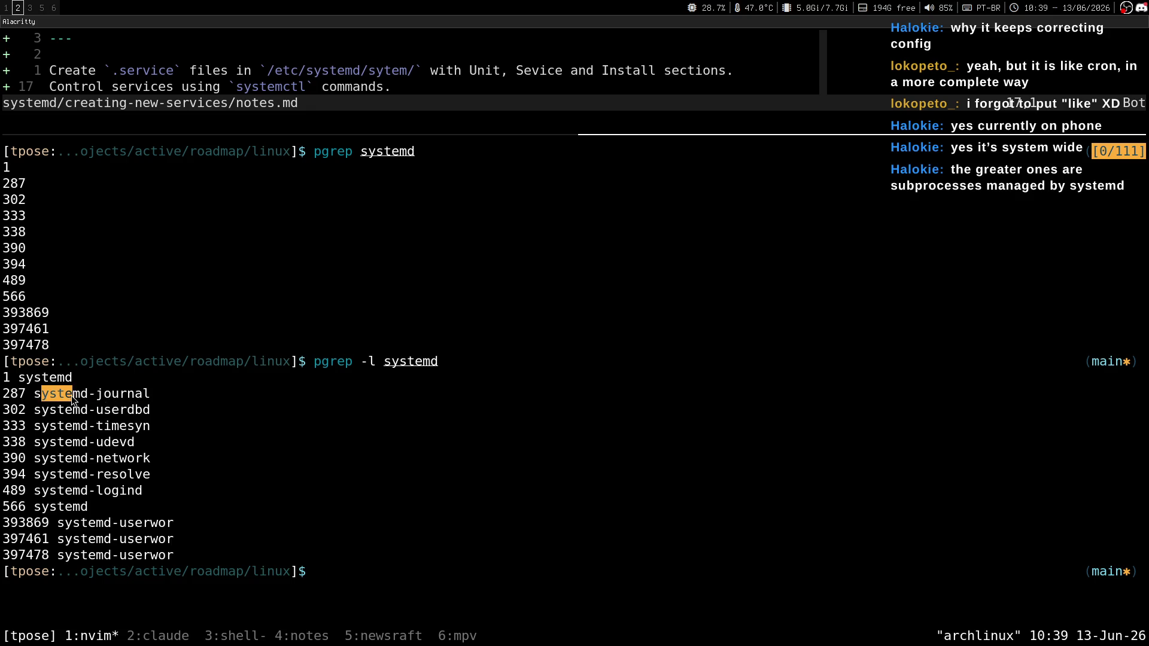
{"action": "double_click", "coordinate": [115, 393]}
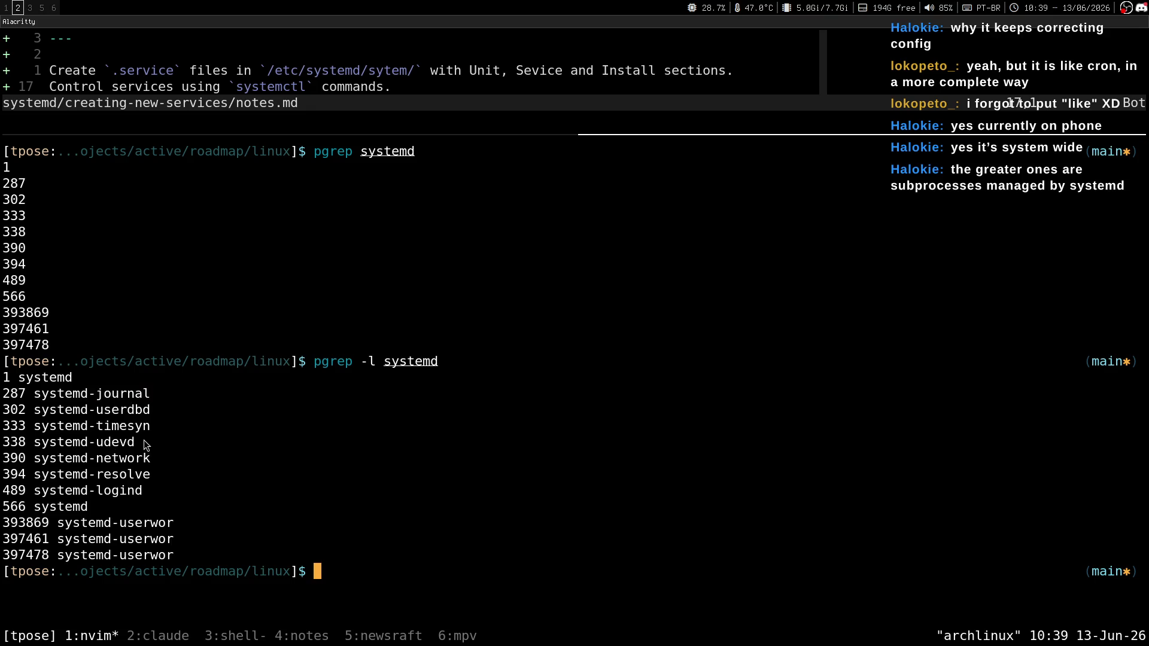
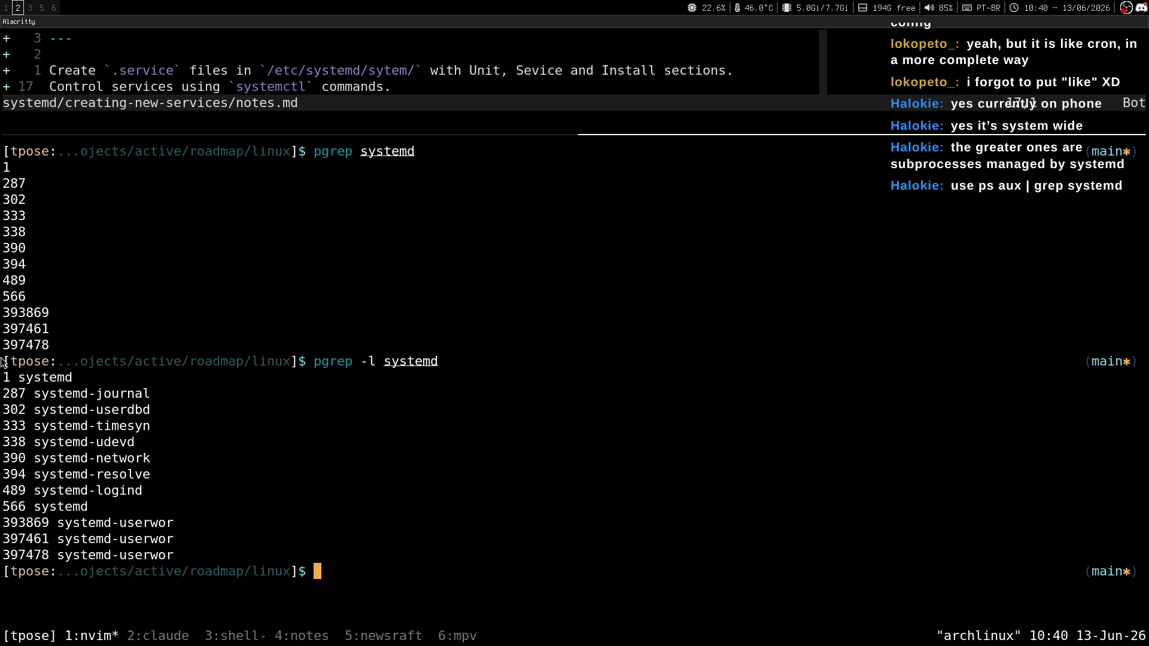
Step: Run ps aux | grep systemd in the terminal to list systemd processes, then view the stream chat
{"action": "key", "text": "super+3"}
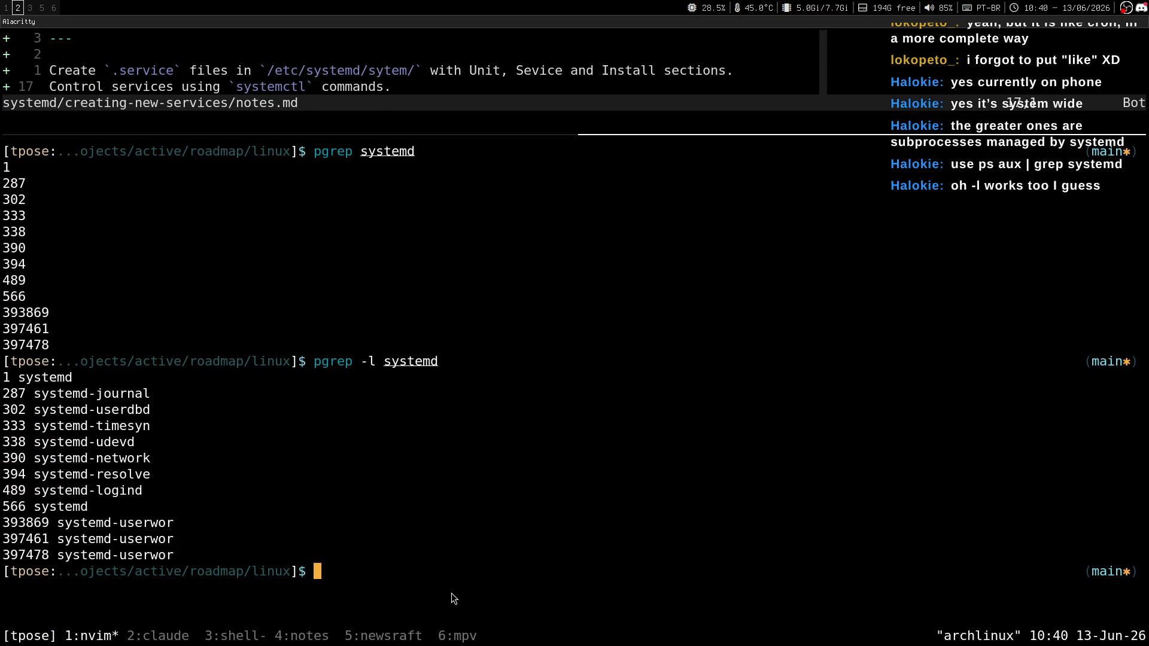
{"action": "key", "text": "super+2"}
{"action": "type", "text": "ps aux "}
{"action": "type", "text": "| grep "}
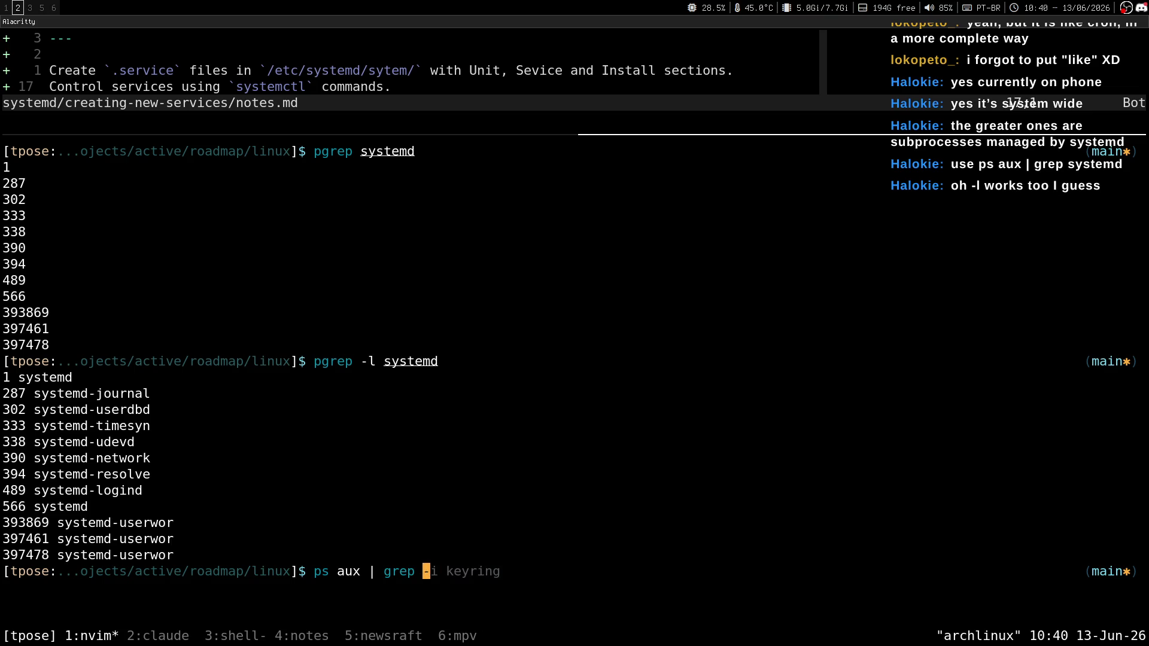
{"action": "type", "text": "systemd"}
{"action": "key", "text": "Return"}
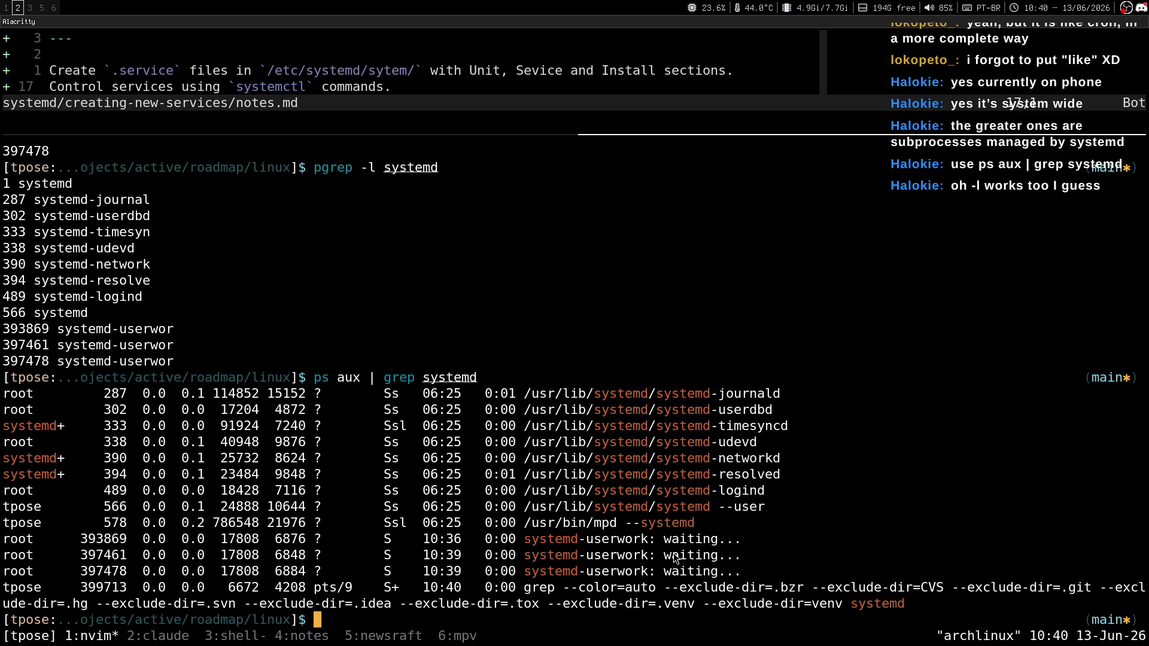
{"action": "key", "text": "super+3"}
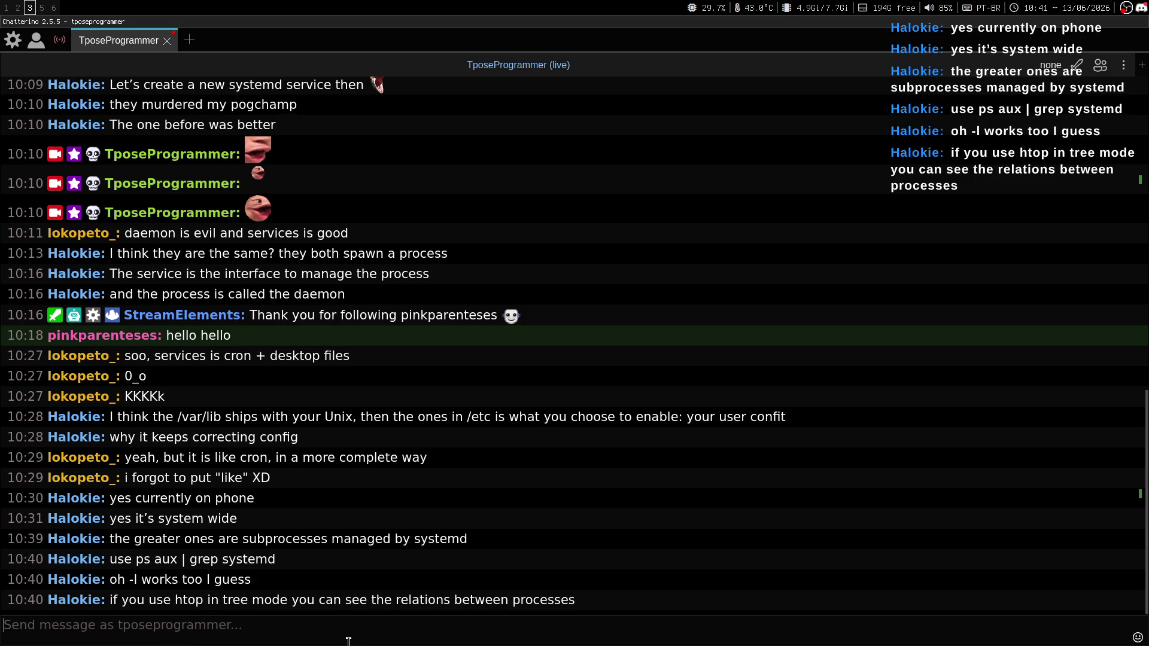
Step: Clear the terminal, type and erase htop, and glance at the stream chat
{"action": "key", "text": "super+2"}
{"action": "key", "text": "ctrl+l"}
{"action": "type", "text": "htop"}
{"action": "key", "text": "BackSpace"}
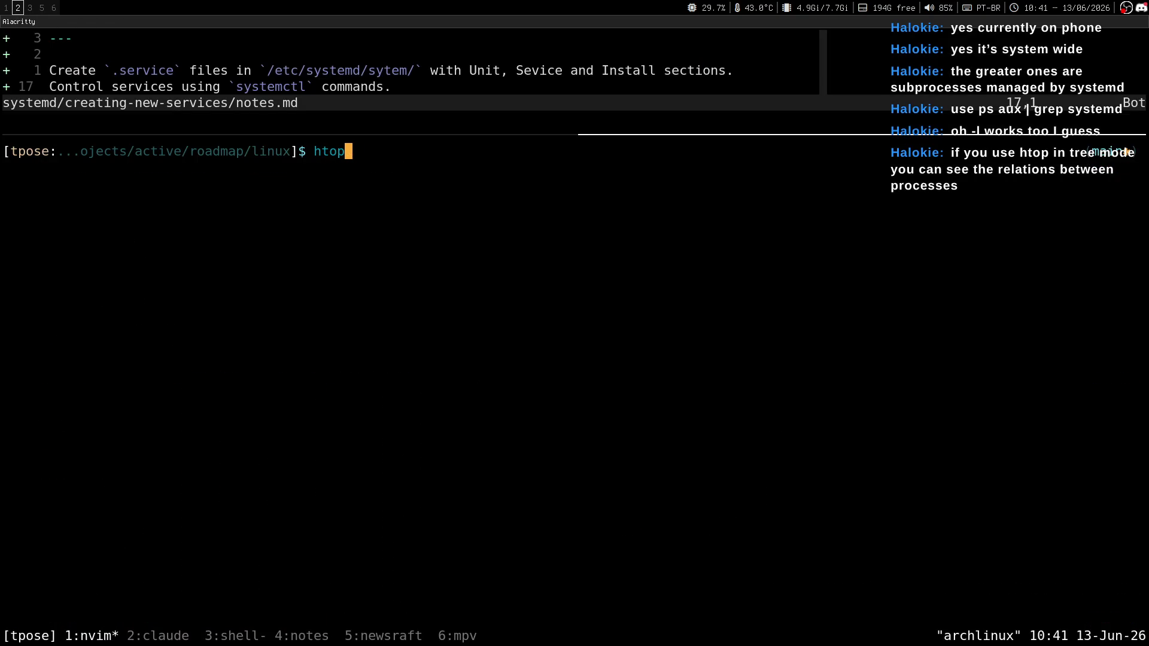
{"action": "key", "text": "BackSpace"}
{"action": "key", "text": "BackSpace"}
{"action": "key", "text": "BackSpace"}
{"action": "scroll", "coordinate": [413, 65], "scroll_direction": "up", "scroll_amount": 3}
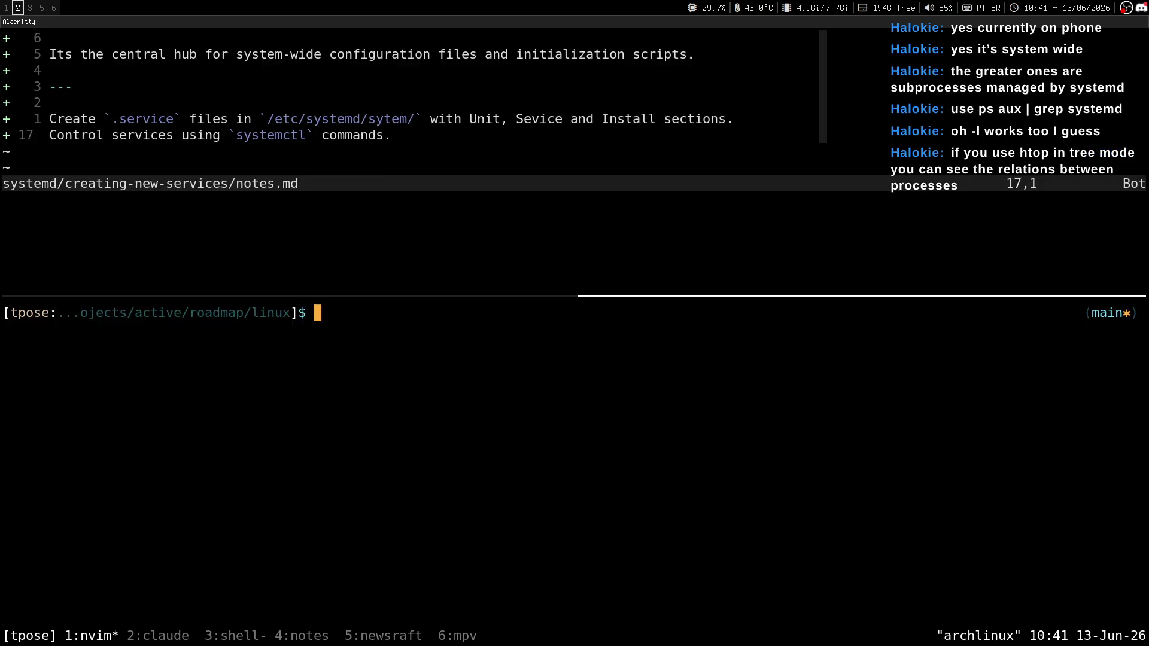
{"action": "key", "text": "super+3"}
Step: Return focus to the notes editor in the terminal, then bring up Firefox
{"action": "key", "text": "super+2"}
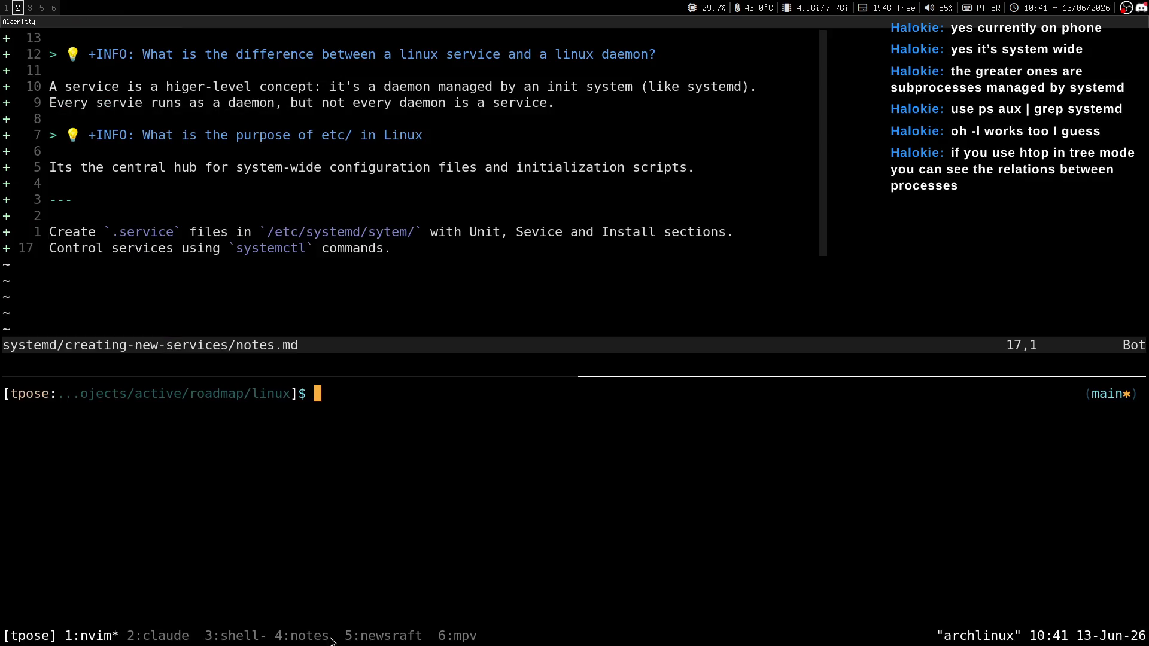
{"action": "key", "text": "ctrl+k"}
{"action": "key", "text": "k"}
{"action": "key", "text": "j"}
{"action": "key", "text": "super+1"}
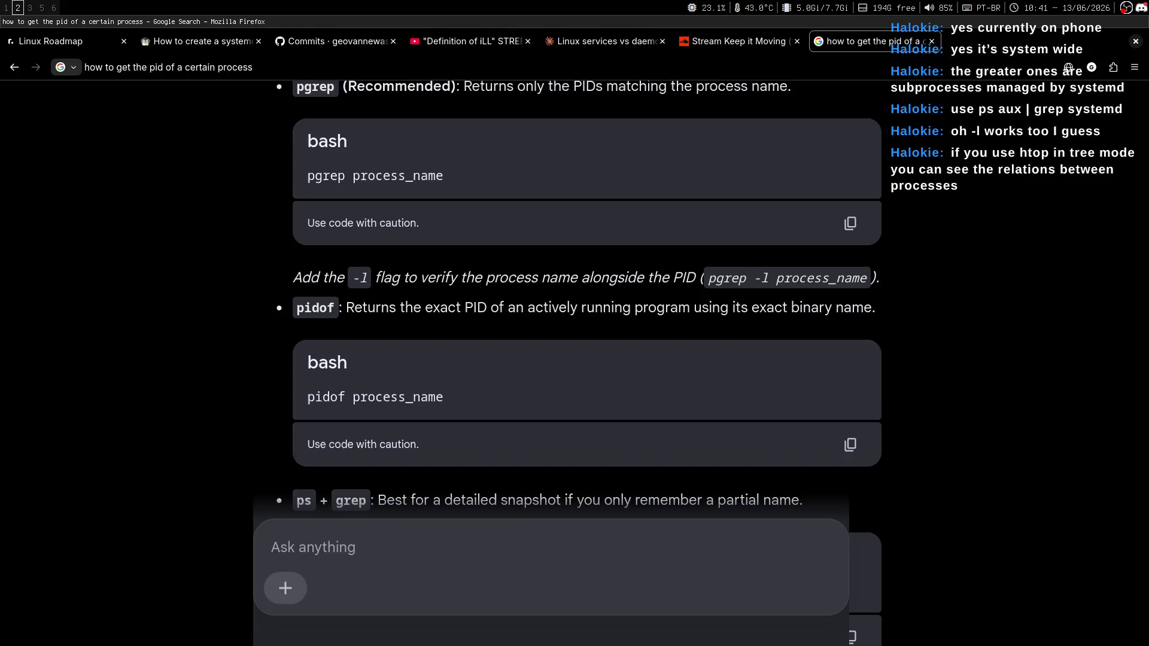
Step: Open the 'How to create a systemd service' article and highlight its opening sentence about systemd
{"action": "left_click", "coordinate": [199, 46]}
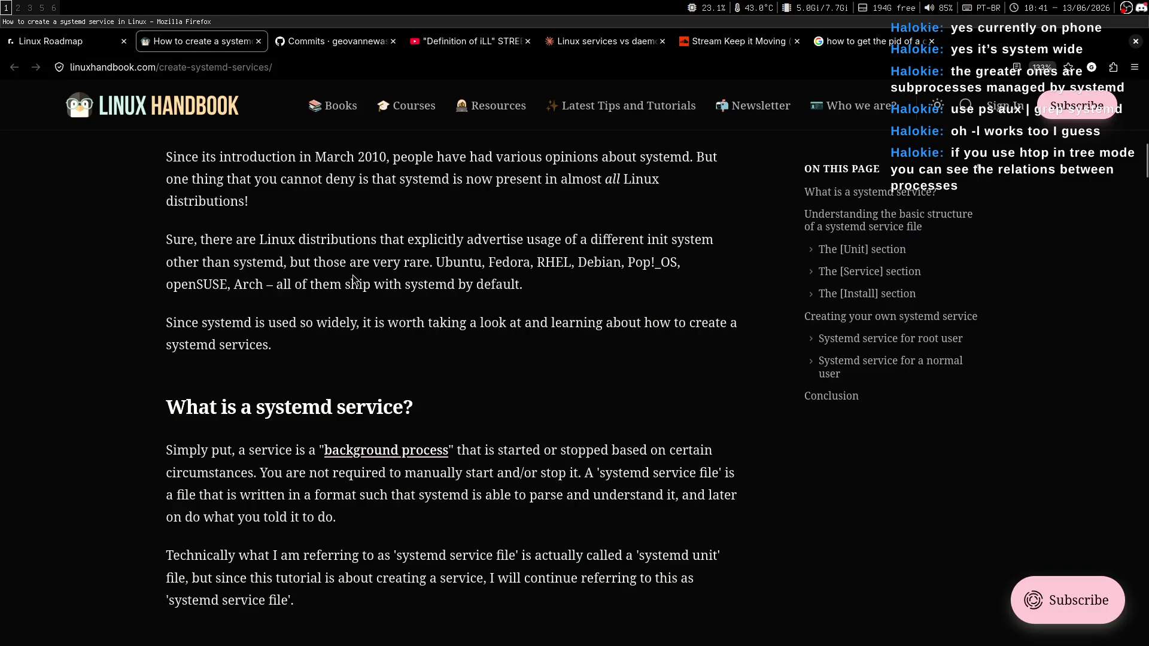
{"action": "middle_click", "coordinate": [578, 283]}
{"action": "left_click", "coordinate": [541, 363]}
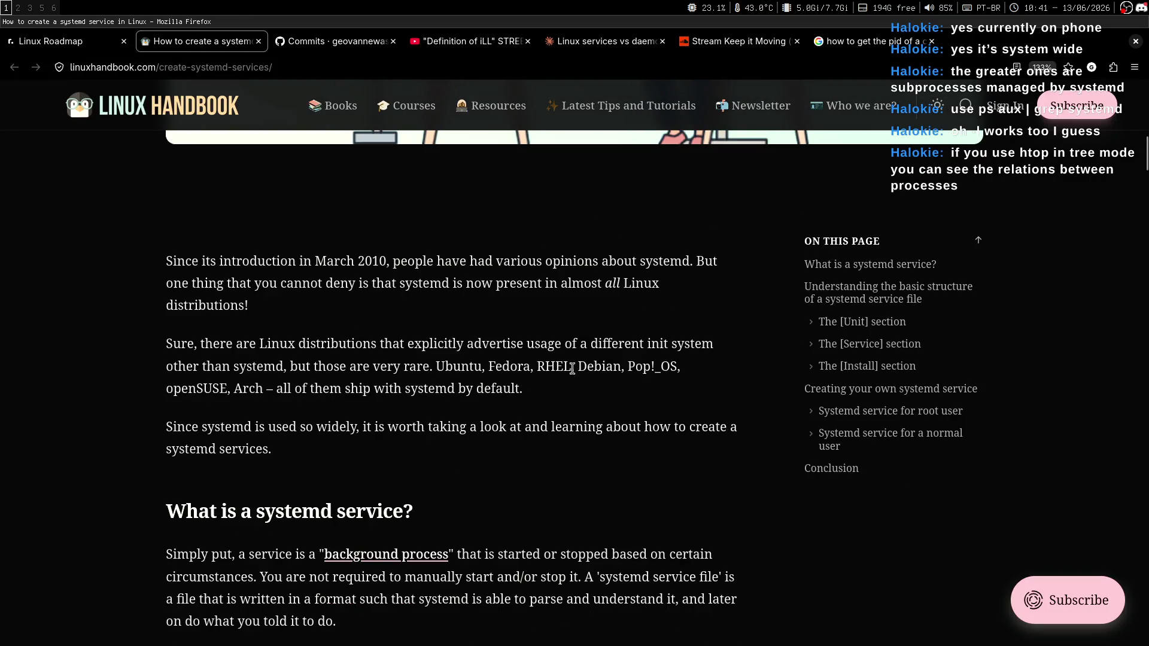
{"action": "left_click_drag", "start_coordinate": [183, 428], "coordinate": [524, 428]}
{"action": "left_click", "coordinate": [505, 475]}
Step: Scroll to the service-file structure section, highlighting sentences about manual starts and the file format
{"action": "middle_click", "coordinate": [566, 311]}
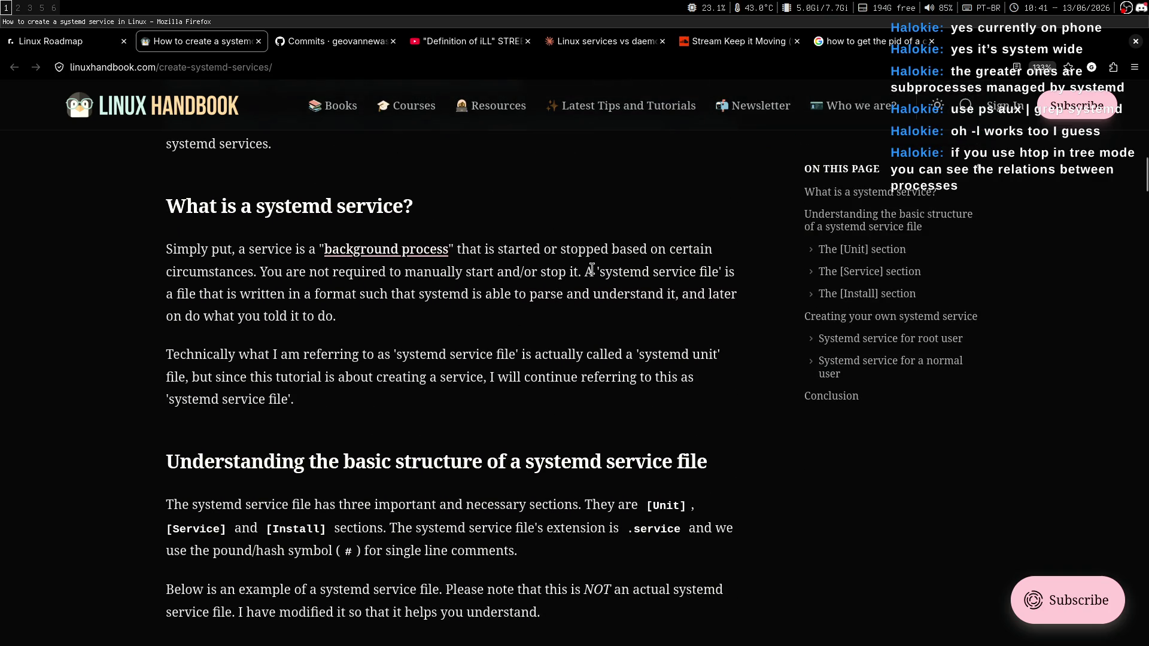
{"action": "scroll", "coordinate": [563, 299], "scroll_direction": "down", "scroll_amount": 1}
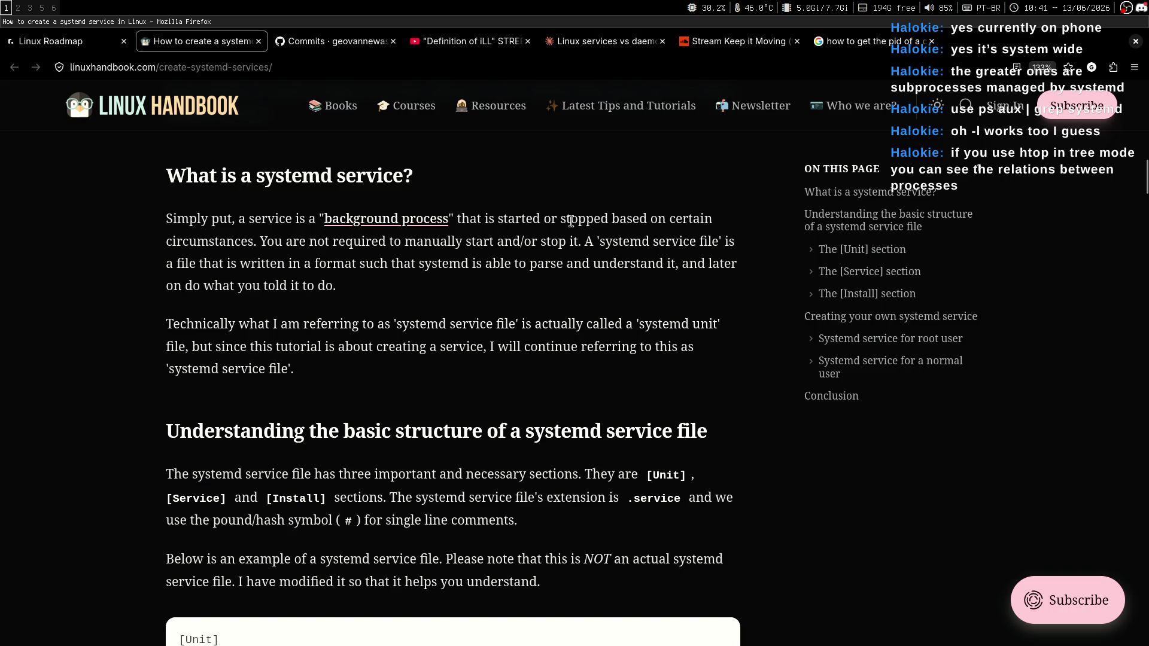
{"action": "left_click_drag", "start_coordinate": [269, 244], "coordinate": [578, 243]}
{"action": "left_click", "coordinate": [533, 305]}
{"action": "left_click_drag", "start_coordinate": [256, 244], "coordinate": [547, 237]}
{"action": "left_click", "coordinate": [547, 237]}
{"action": "left_click_drag", "start_coordinate": [170, 263], "coordinate": [377, 263]}
{"action": "double_click", "coordinate": [450, 262]}
{"action": "left_click", "coordinate": [458, 290]}
Step: Read the note about calling it a service file, then return to the terminal
{"action": "scroll", "coordinate": [566, 267], "scroll_direction": "down", "scroll_amount": 1}
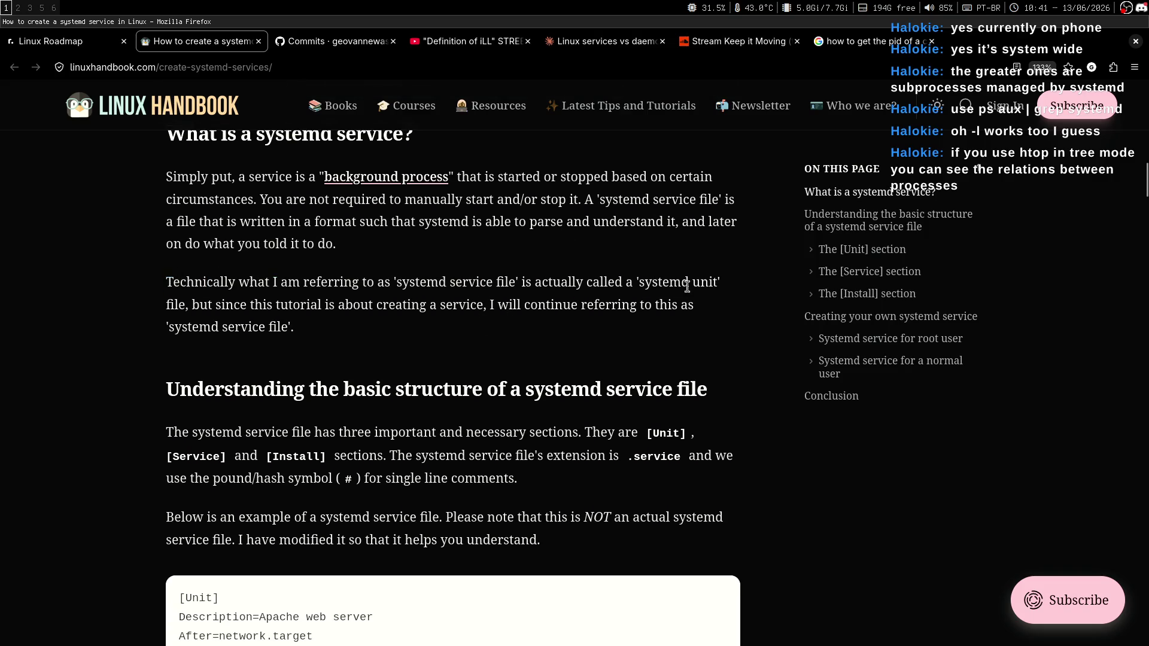
{"action": "left_click_drag", "start_coordinate": [192, 305], "coordinate": [372, 305]}
{"action": "left_click", "coordinate": [338, 335]}
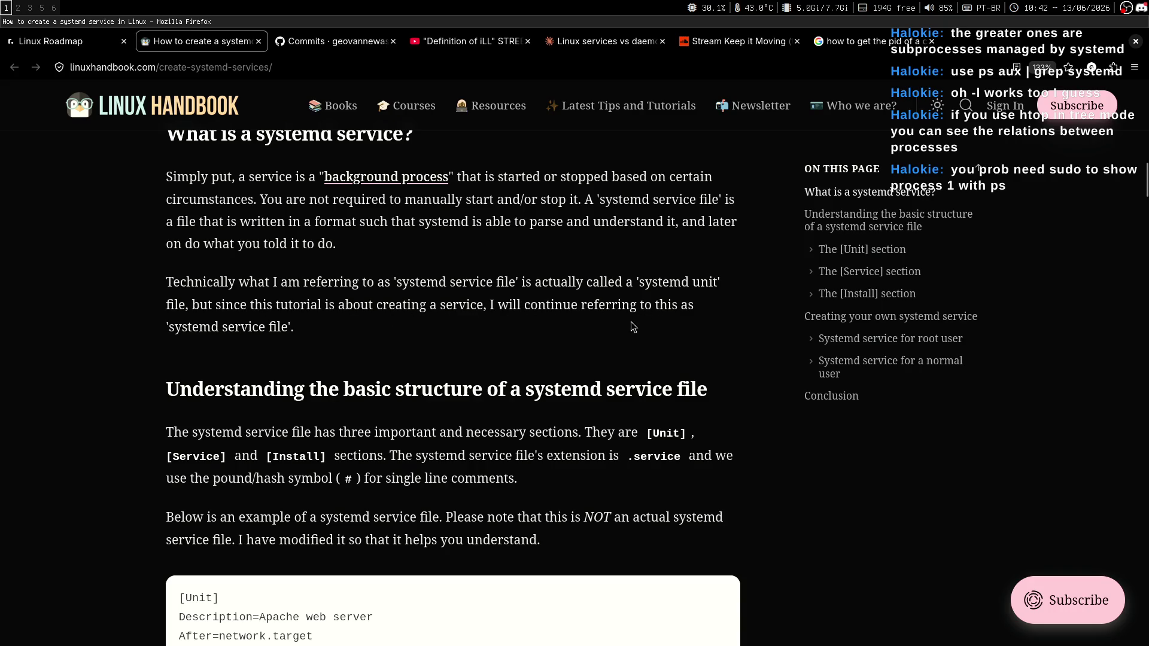
{"action": "scroll", "coordinate": [605, 359], "scroll_direction": "up", "scroll_amount": 1}
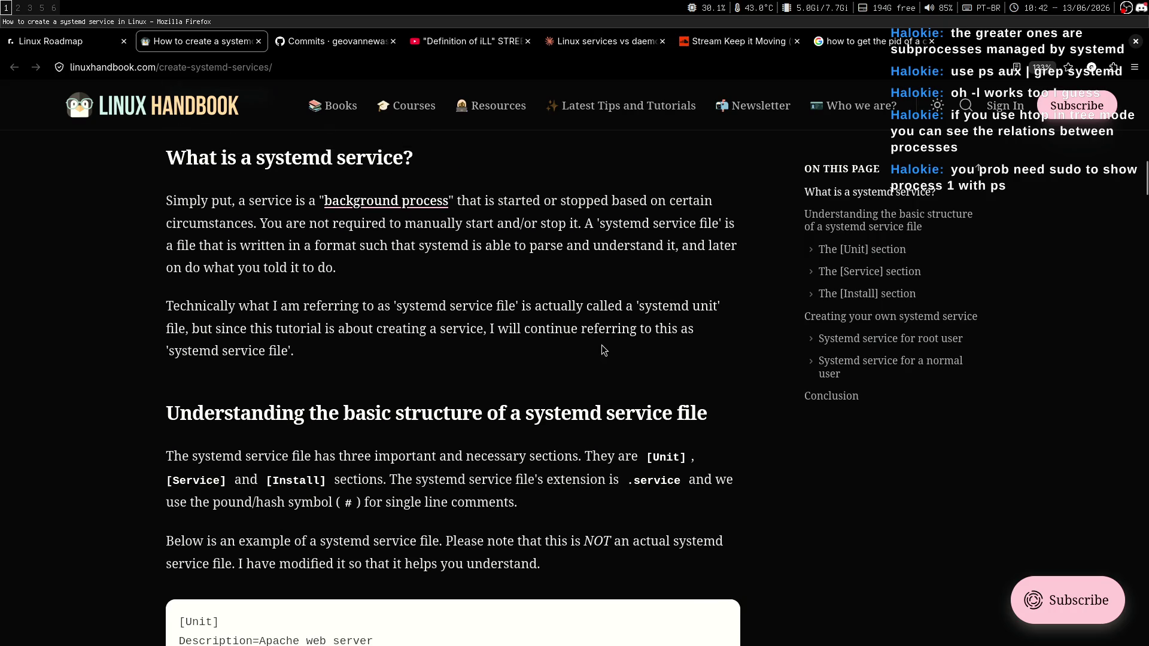
{"action": "key", "text": "super+2"}
Step: Close the shell pane and append a ---- separator and '## What is a systemd service' heading
{"action": "key", "text": "ctrl+b"}
{"action": "key", "text": "Down"}
{"action": "key", "text": "ctrl+b"}
{"action": "key", "text": "x"}
{"action": "key", "text": "y"}
{"action": "key", "text": "o"}
{"action": "key", "text": "Return"}
{"action": "type", "text": "----"}
{"action": "key", "text": "Return"}
{"action": "key", "text": "Return"}
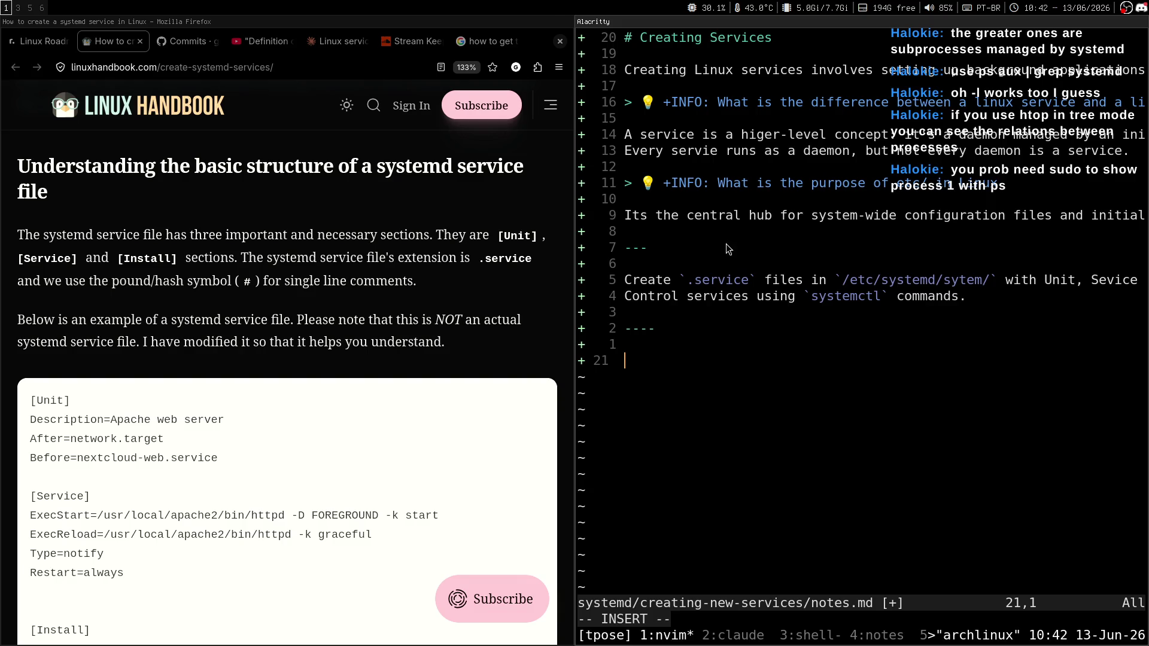
{"action": "scroll", "coordinate": [354, 270], "scroll_direction": "up", "scroll_amount": 5}
{"action": "type", "text": "## What is a systemd service"}
{"action": "key", "text": "Return"}
{"action": "key", "text": "Return"}
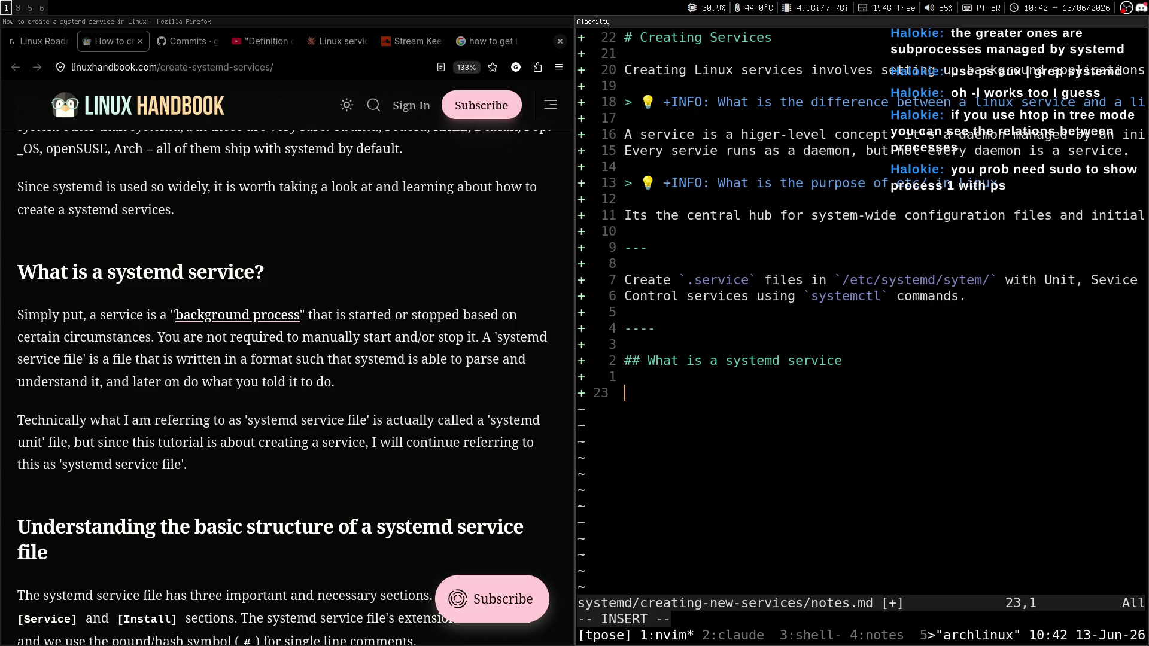
Step: Begin the definition line: "A 'background-process' that is s"
{"action": "type", "text": "A back"}
{"action": "key", "text": "BackSpace"}
{"action": "key", "text": "BackSpace"}
{"action": "key", "text": "BackSpace"}
{"action": "type", "text": "'back-g"}
{"action": "key", "text": "BackSpace"}
{"action": "key", "text": "BackSpace"}
{"action": "type", "text": "ground-rp"}
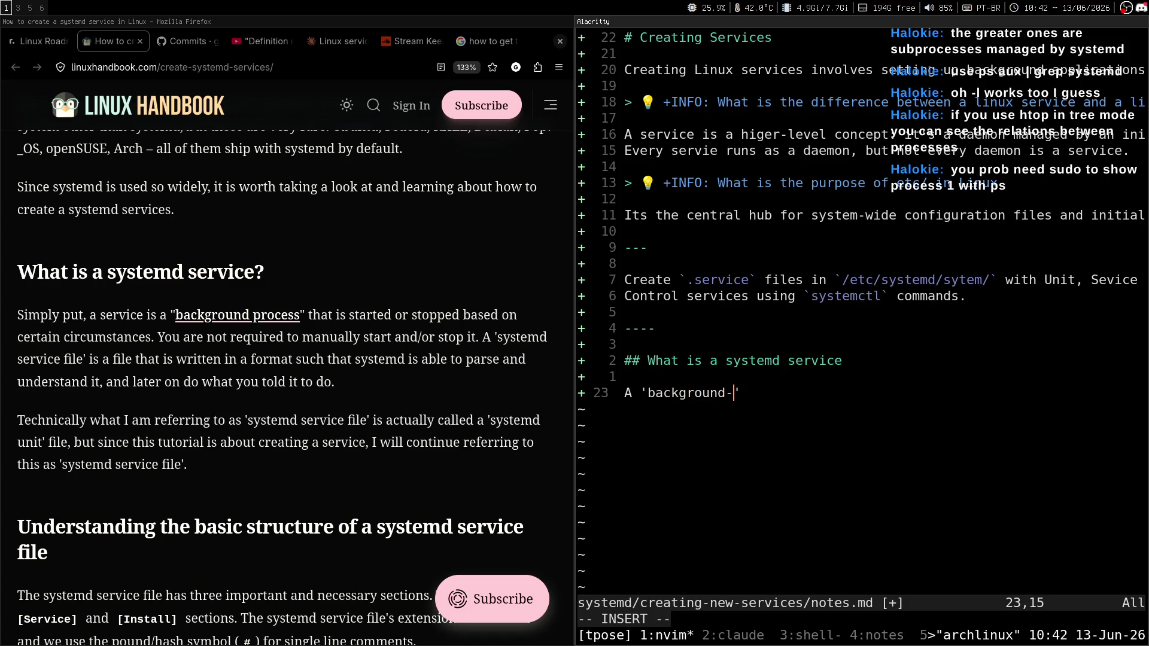
{"action": "key", "text": "BackSpace"}
{"action": "key", "text": "BackSpace"}
{"action": "type", "text": "pro"}
{"action": "key", "text": "BackSpace"}
{"action": "type", "text": "ocess' that is s"}
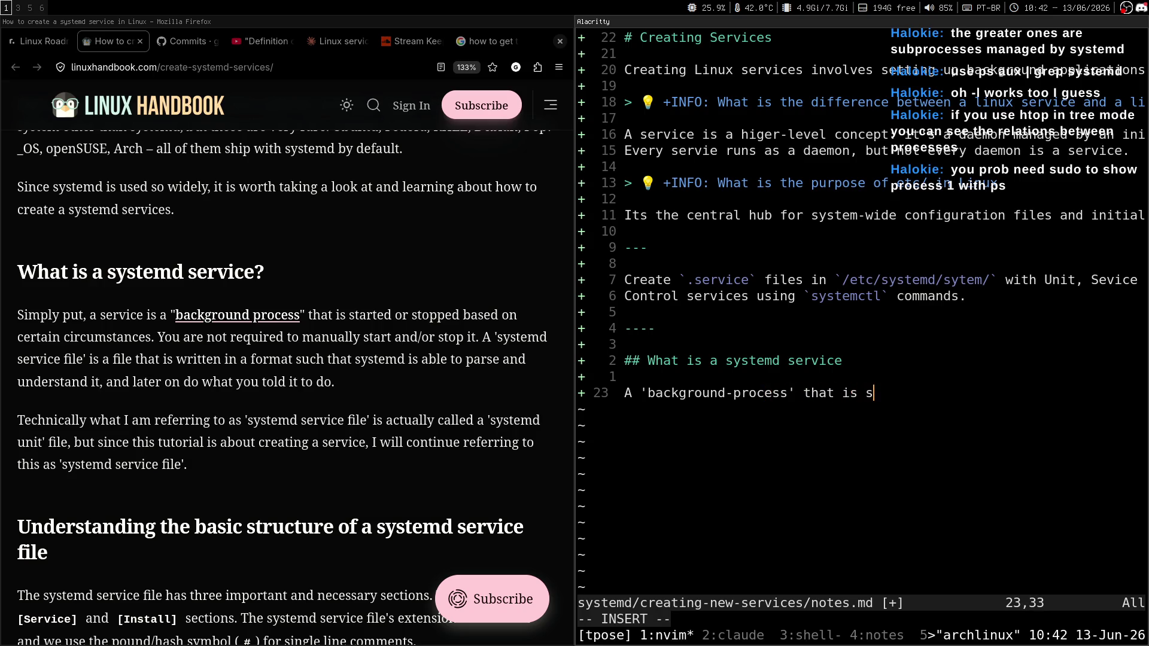
Step: Check the microphone's audio filters in the streaming software, then return to the article and notes
{"action": "key", "text": "super+6"}
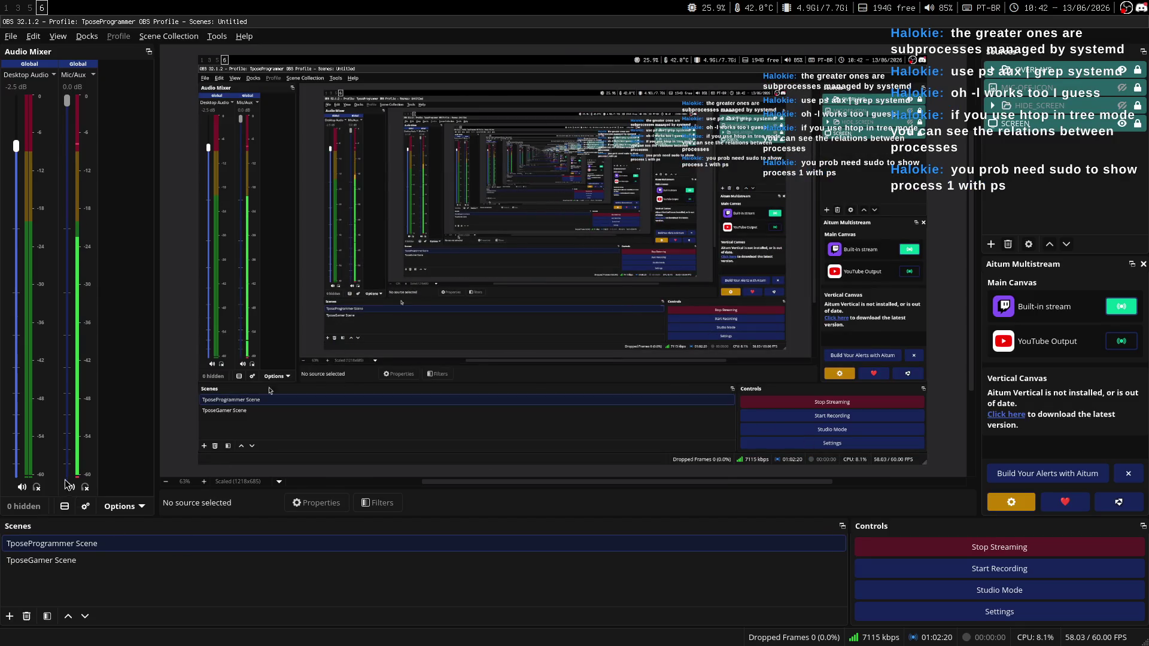
{"action": "right_click", "coordinate": [86, 408]}
{"action": "left_click", "coordinate": [108, 547]}
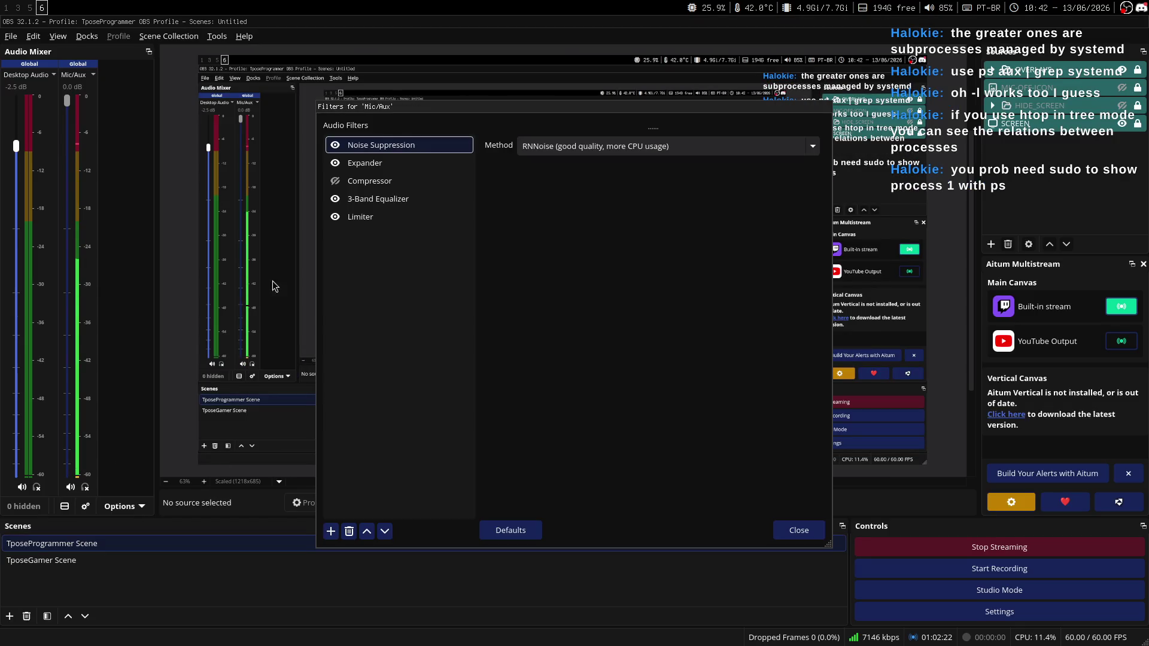
{"action": "left_click", "coordinate": [800, 531]}
{"action": "key", "text": "super+1"}
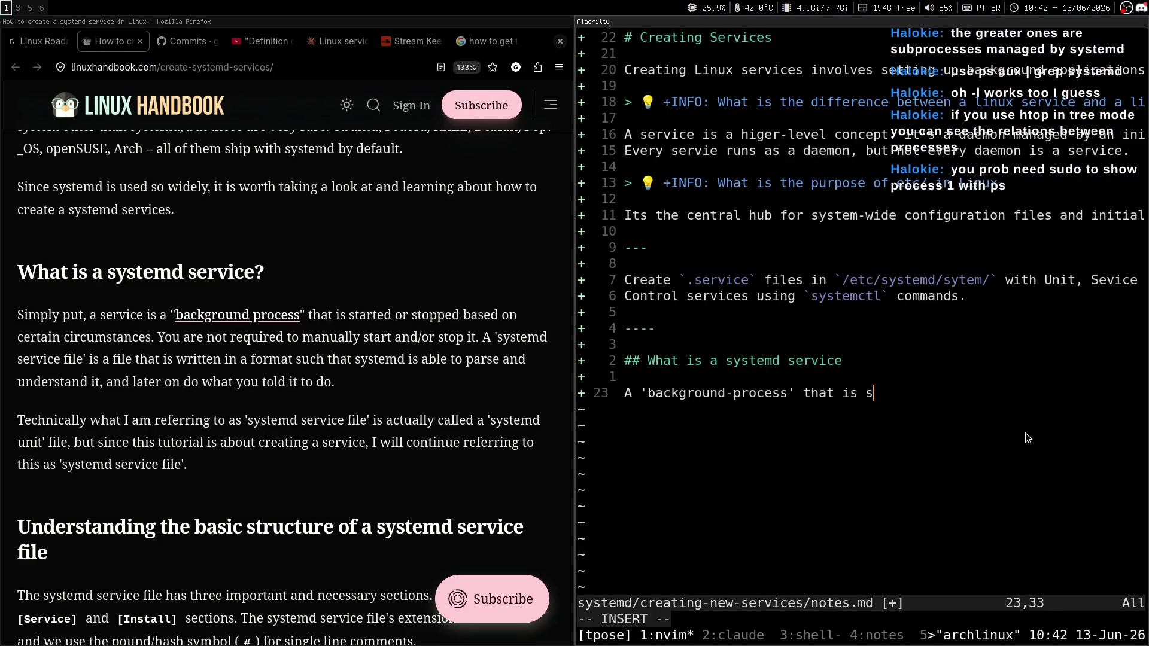
Step: Continue the definition with 'started or stopped based on certain circumstances. You are not required to'
{"action": "type", "text": "jaksjkadkasd"}
{"action": "key", "text": "BackSpace"}
{"action": "key", "text": "BackSpace"}
{"action": "key", "text": "BackSpace"}
{"action": "type", "text": "started or sto"}
{"action": "type", "text": "pped based "}
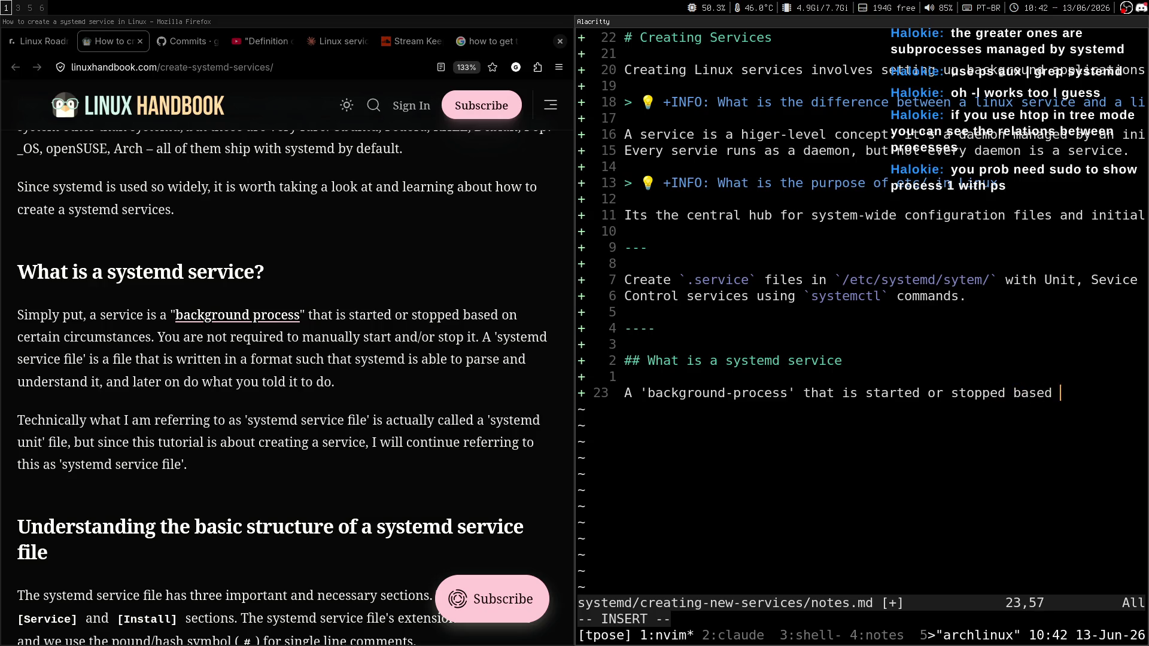
{"action": "type", "text": "on certain cic"}
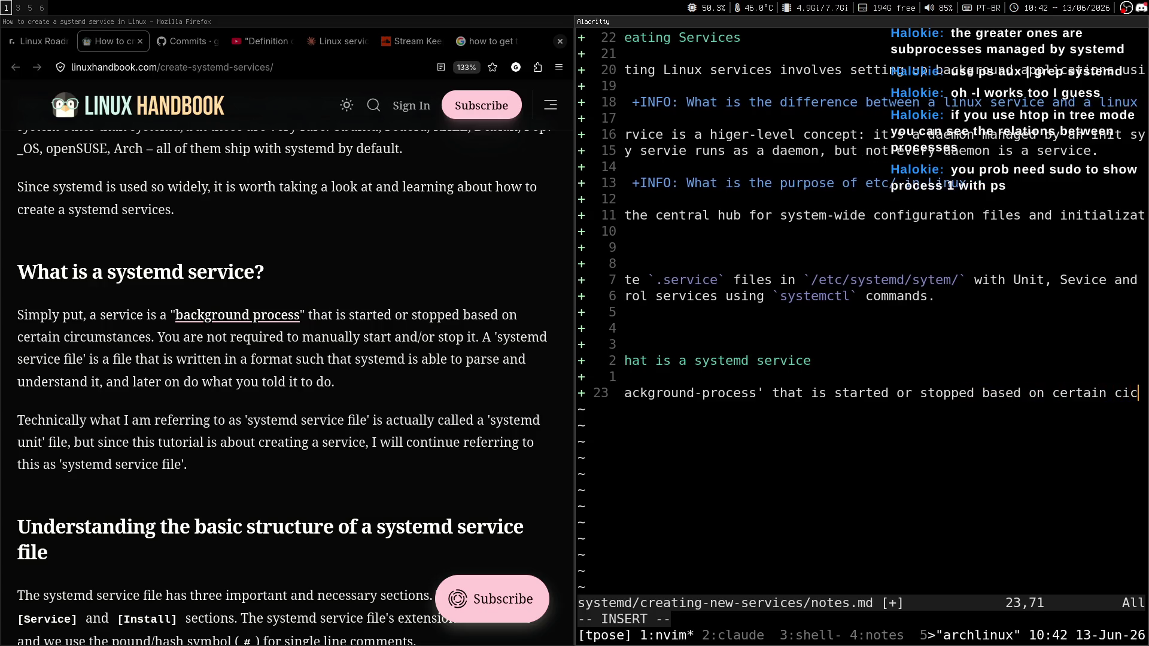
{"action": "type", "text": "cumstances."}
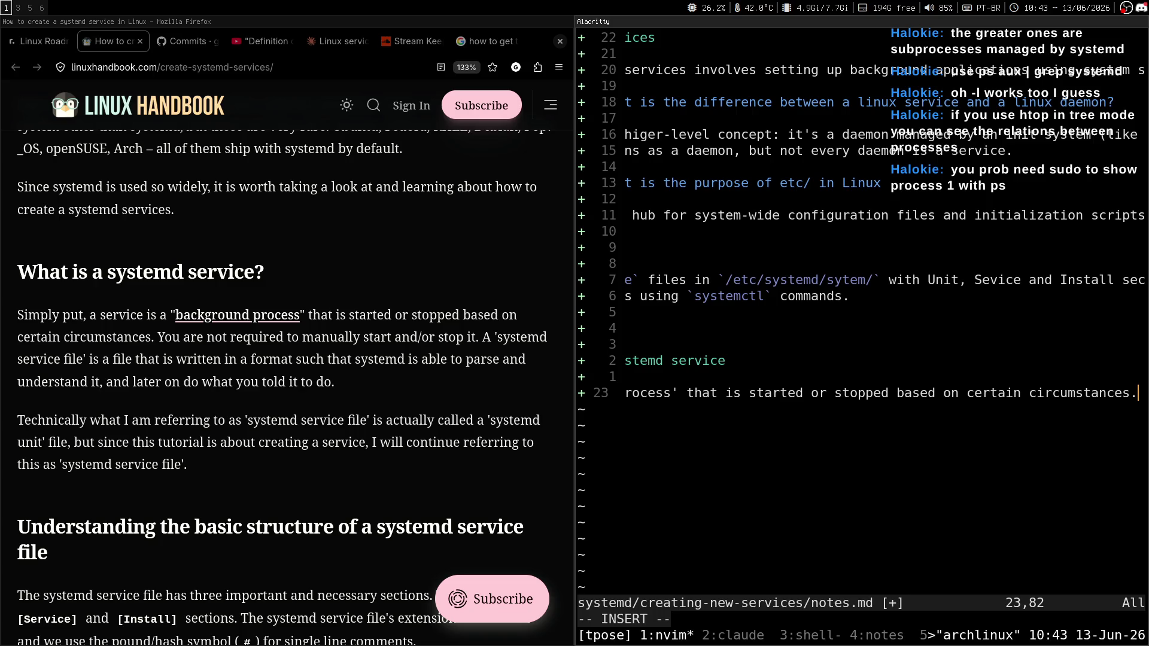
{"action": "type", "text": "You"}
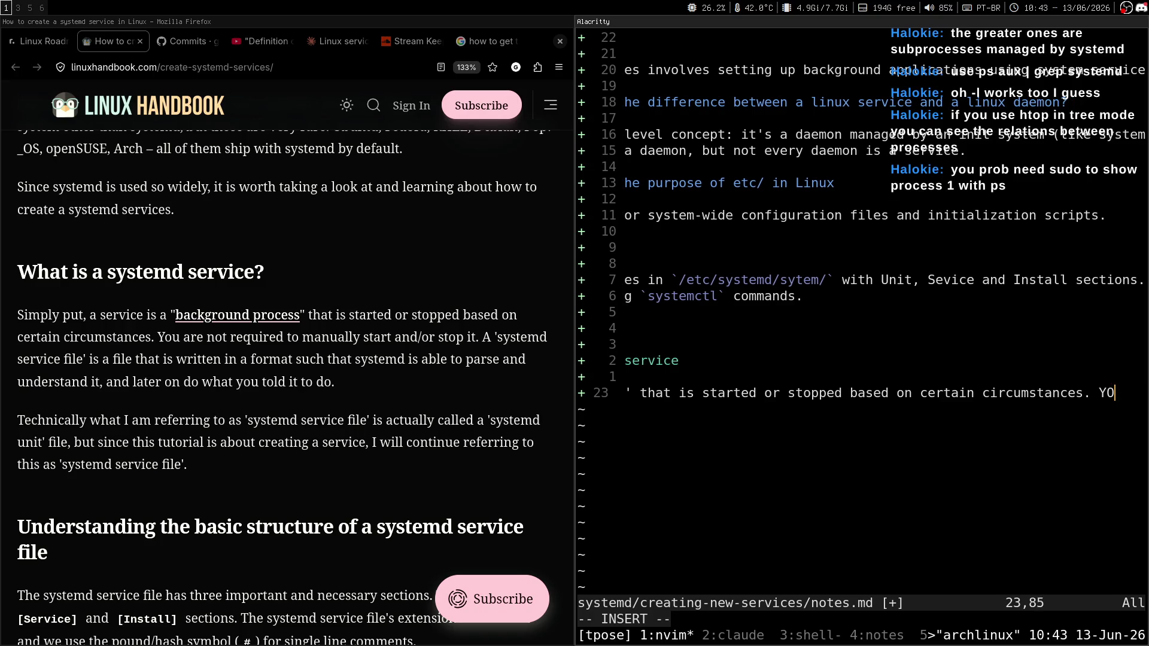
{"action": "type", "text": " are not required to"}
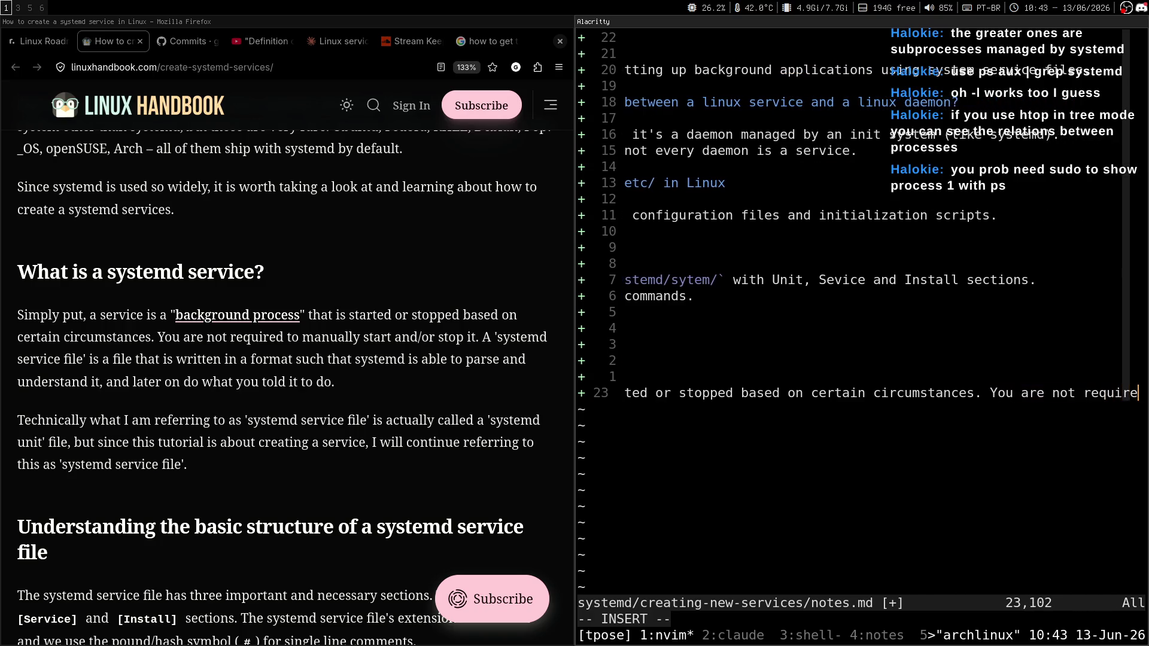
{"action": "key", "text": "Return"}
Step: Add that you needn't manually start/stop it, and that a service file has a systemd-readable format
{"action": "type", "text": "manua"}
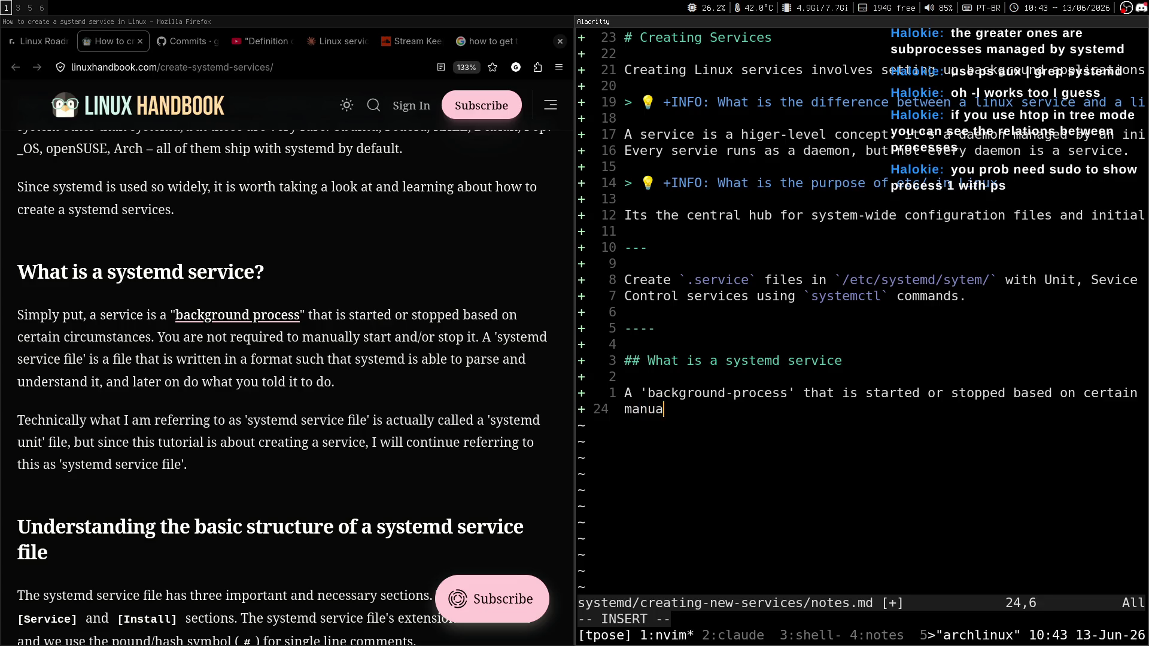
{"action": "type", "text": "lly tar"}
{"action": "type", "text": "and/or stop it."}
{"action": "type", "text": "A sysrte"}
{"action": "key", "text": "BackSpace"}
{"action": "key", "text": "BackSpace"}
{"action": "key", "text": "BackSpace"}
{"action": "type", "text": "tem"}
{"action": "key", "text": "BackSpace"}
{"action": "key", "text": "BackSpace"}
{"action": "key", "text": "BackSpace"}
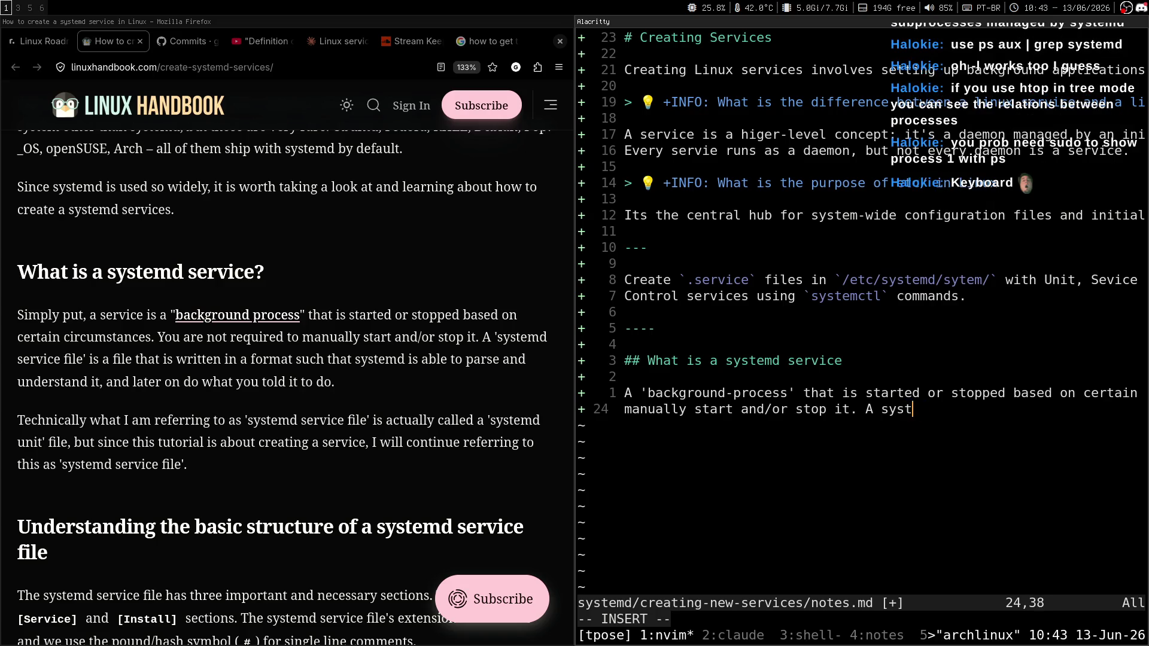
{"action": "type", "text": "systemd service "}
{"action": "type", "text": "file"}
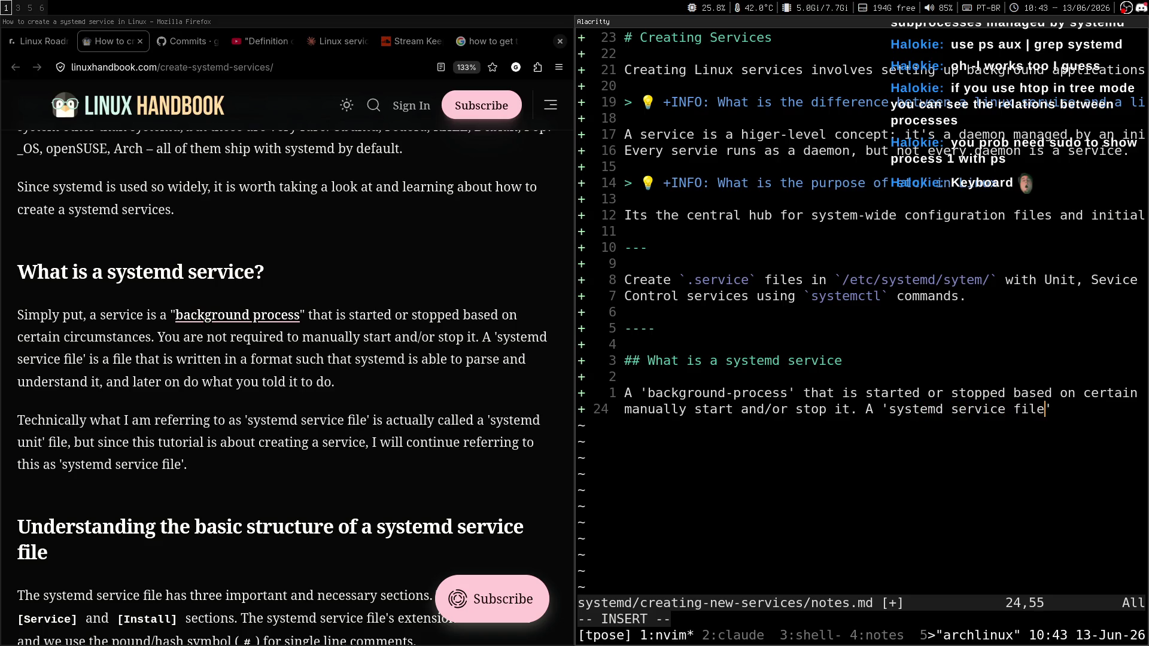
{"action": "type", "text": "s a file that is "}
{"action": "type", "text": "wri"}
{"action": "type", "text": "it"}
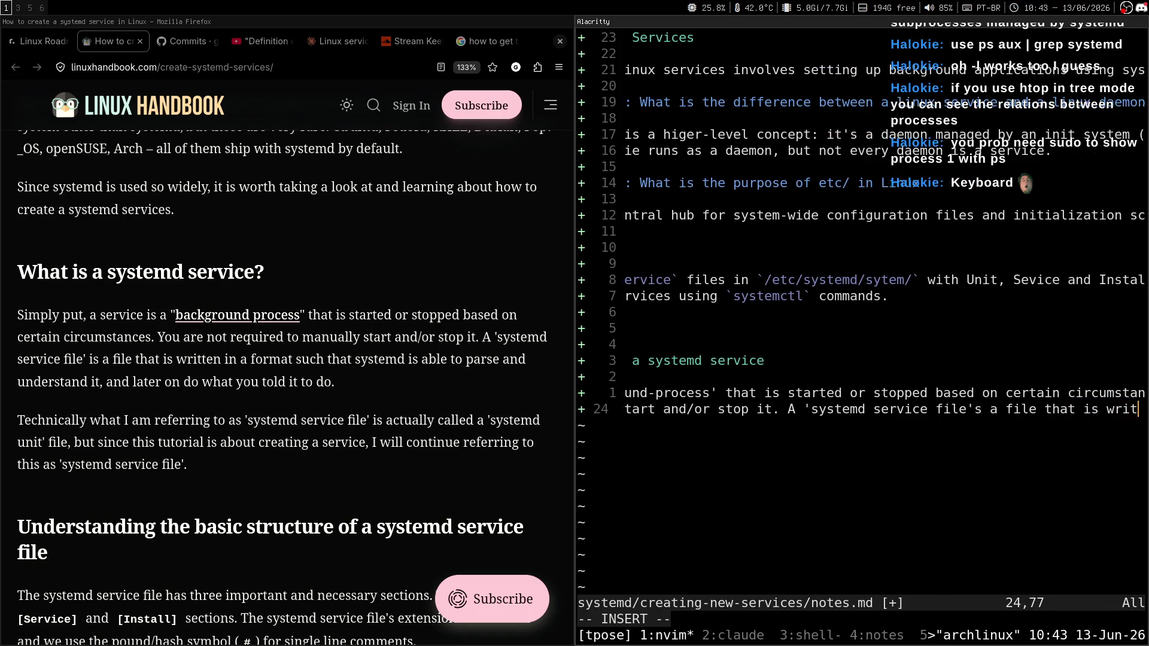
{"action": "type", "text": "ten in a format"}
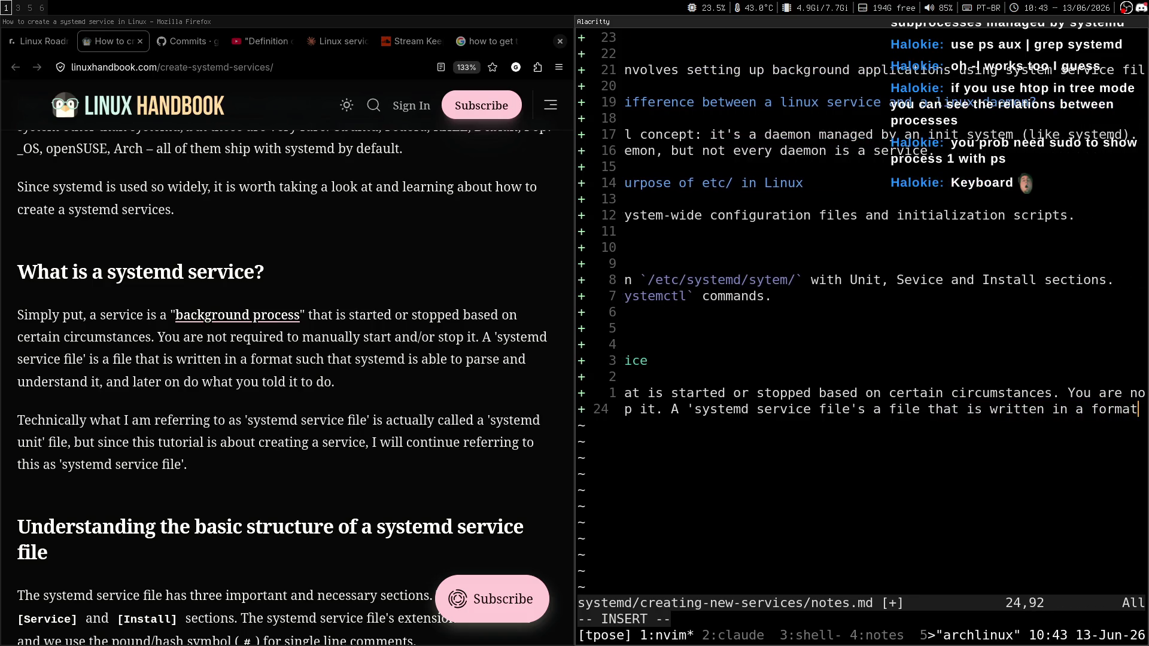
{"action": "type", "text": " such that systemd"}
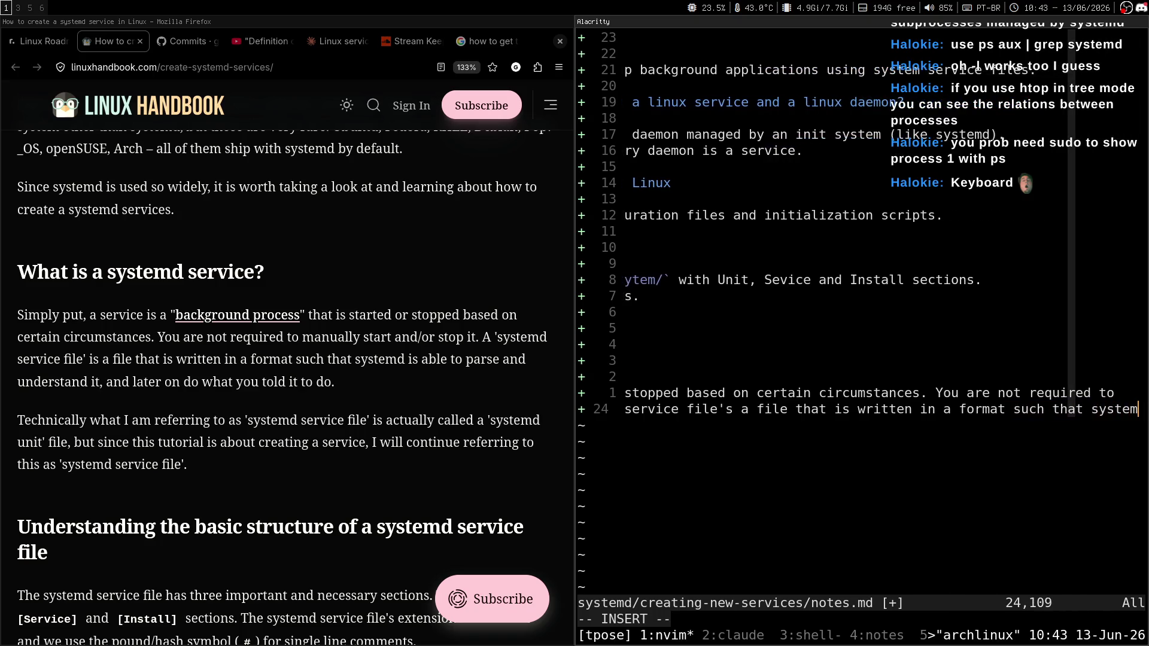
Step: Finish with 'able to parse and understand it, and later do what you told it to', then save
{"action": "key", "text": "Return"}
{"action": "type", "text": "ca"}
{"action": "type", "text": "s able to parse an"}
{"action": "type", "text": "d understand it"}
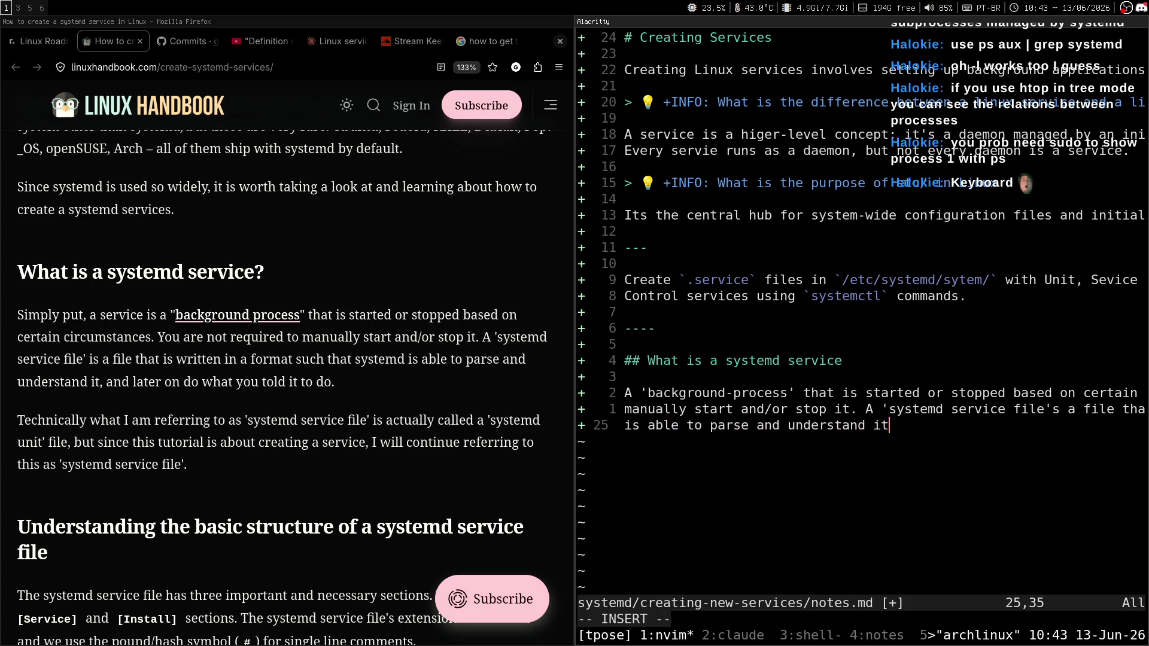
{"action": "type", "text": ", and late"}
{"action": "type", "text": "r on do"}
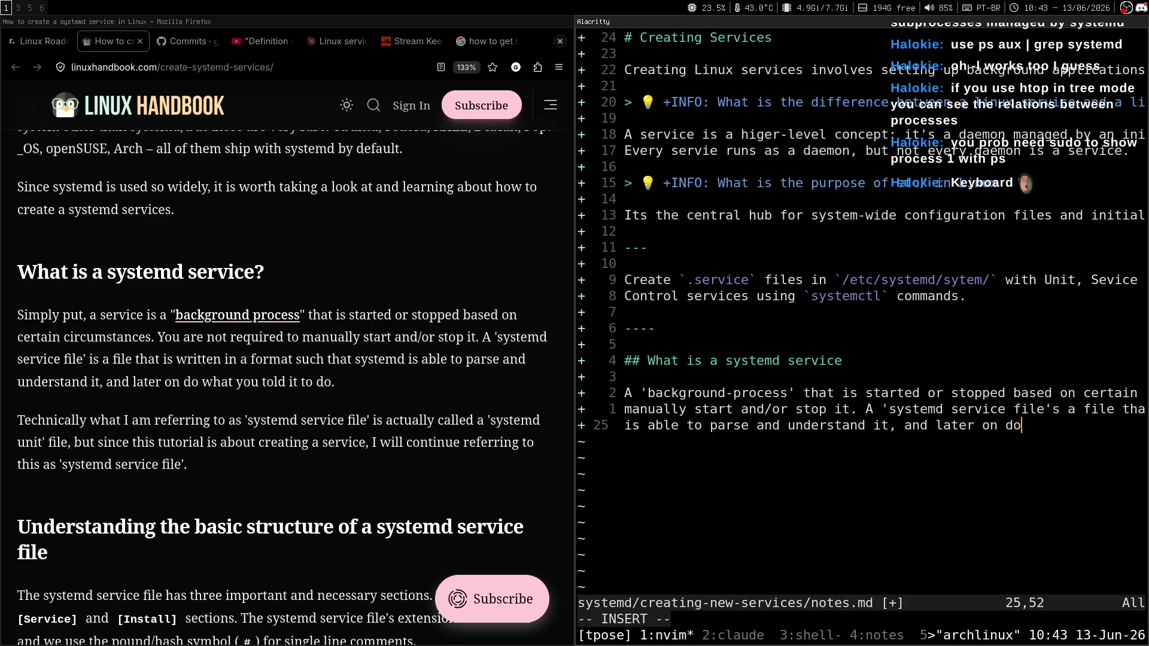
{"action": "type", "text": "what you told"}
{"action": "type", "text": " it to"}
{"action": "key", "text": "Escape"}
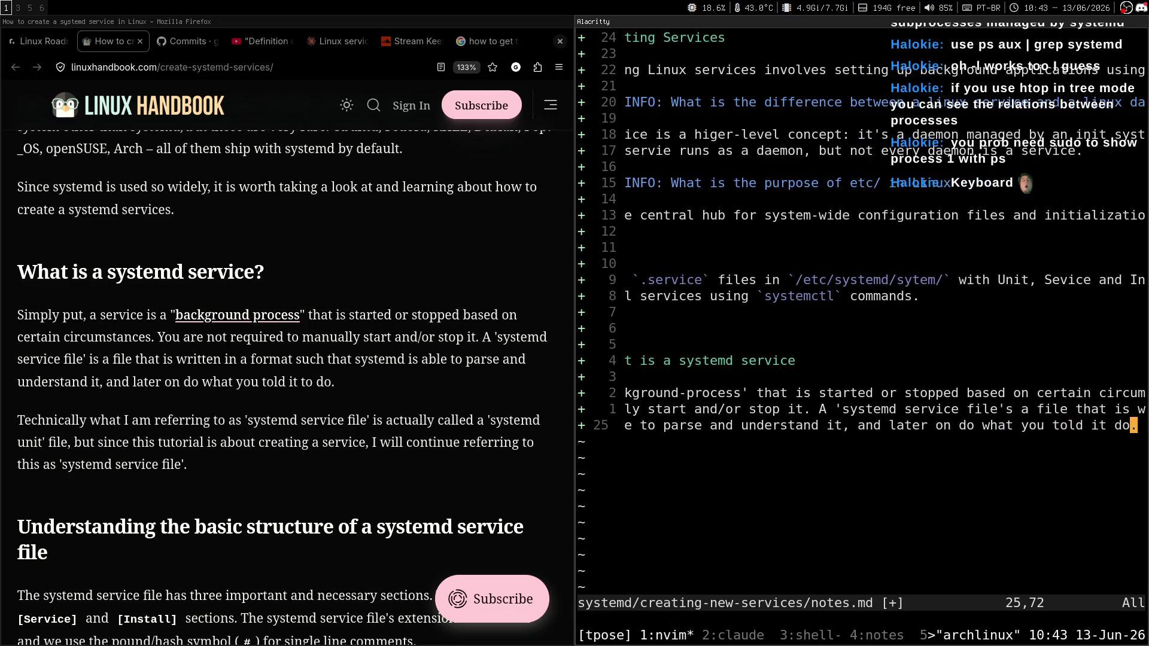
{"action": "key", "text": "0"}
{"action": "key", "text": "k"}
{"action": "key", "text": "k"}
{"action": "key", "text": "V"}
{"action": "key", "text": "Escape"}
{"action": "key", "text": "k"}
{"action": "key", "text": "j"}
{"action": "key", "text": "j"}
{"action": "key", "text": "j"}
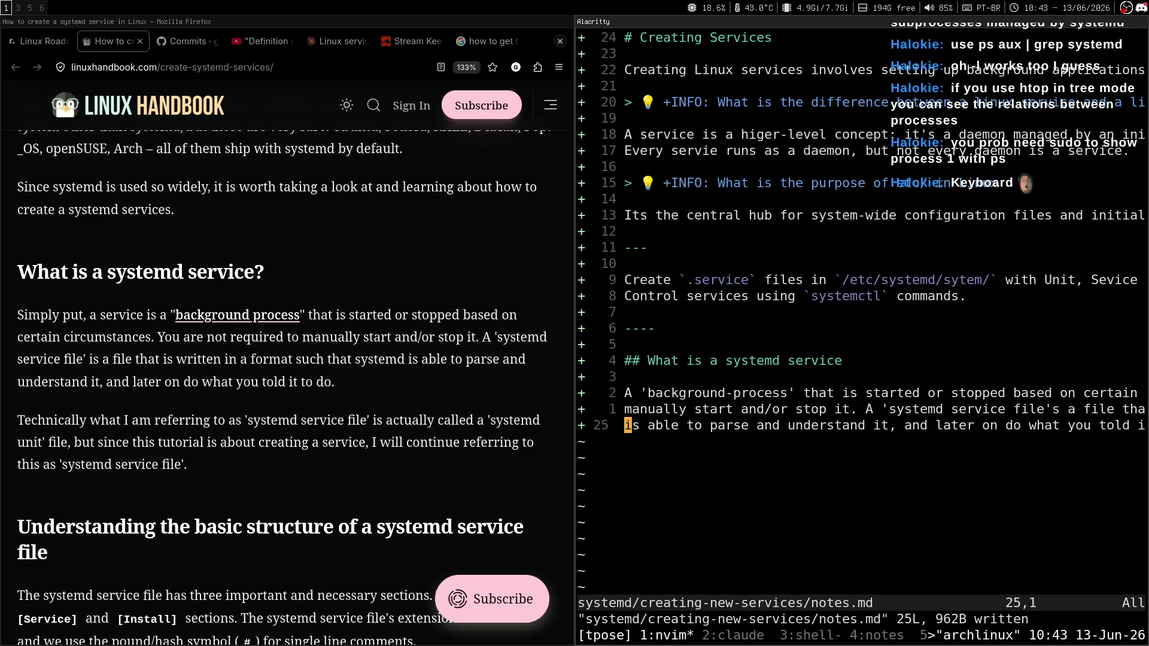
{"action": "key", "text": "k"}
{"action": "key", "text": "k"}
{"action": "key", "text": "j"}
{"action": "key", "text": "j"}
{"action": "key", "text": "k"}
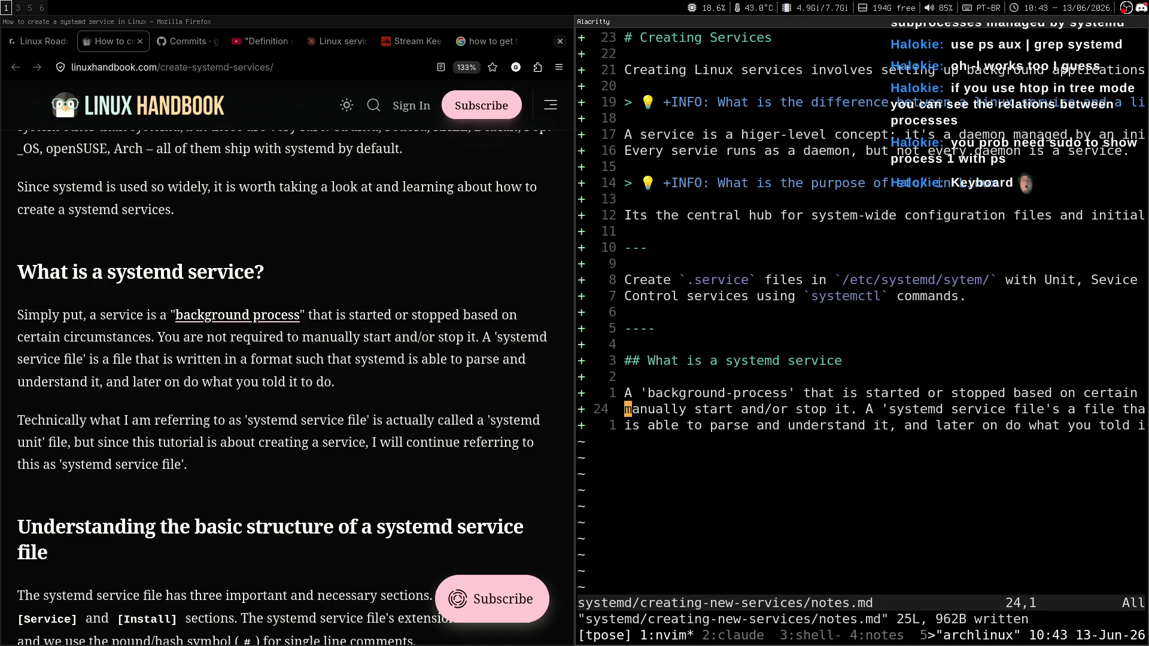
{"action": "key", "text": "k"}
{"action": "key", "text": "4"}
{"action": "key", "text": "k"}
{"action": "key", "text": "8"}
{"action": "key", "text": "k"}
{"action": "key", "text": "2"}
{"action": "key", "text": "k"}
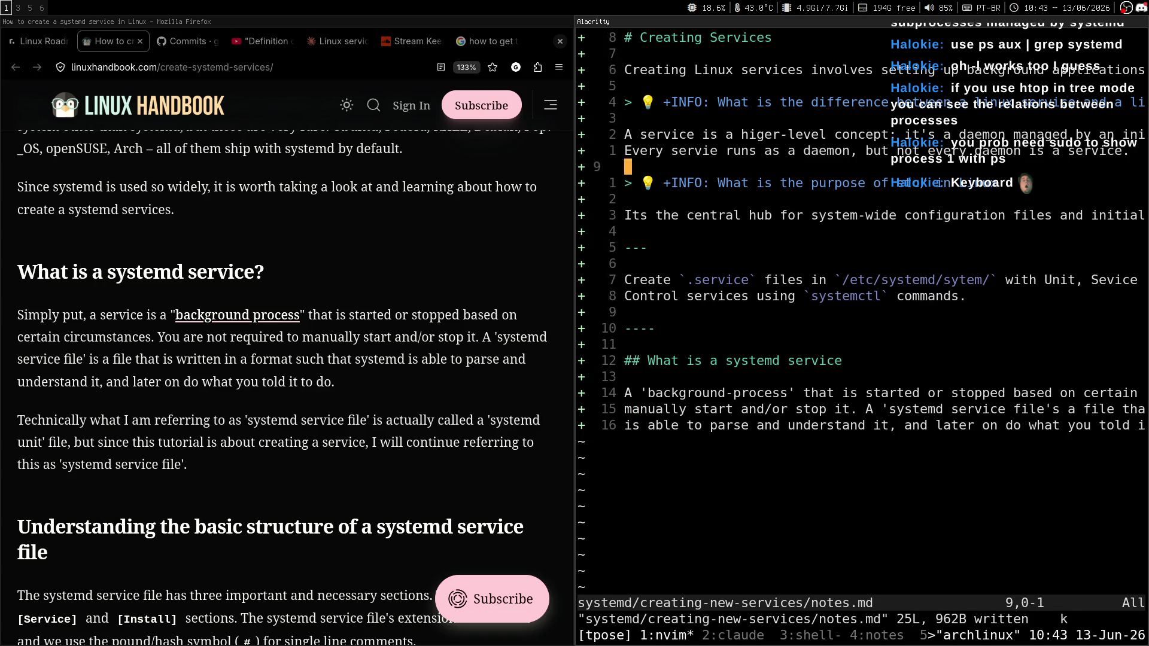
{"action": "key", "text": "4"}
{"action": "key", "text": "k"}
{"action": "key", "text": "alt+z"}
{"action": "key", "text": "k"}
{"action": "key", "text": "k"}
{"action": "key", "text": "k"}
{"action": "key", "text": "j"}
{"action": "key", "text": "j"}
{"action": "key", "text": "j"}
{"action": "key", "text": "k"}
{"action": "key", "text": "k"}
{"action": "key", "text": "k"}
{"action": "key", "text": "j"}
{"action": "key", "text": "j"}
{"action": "key", "text": "j"}
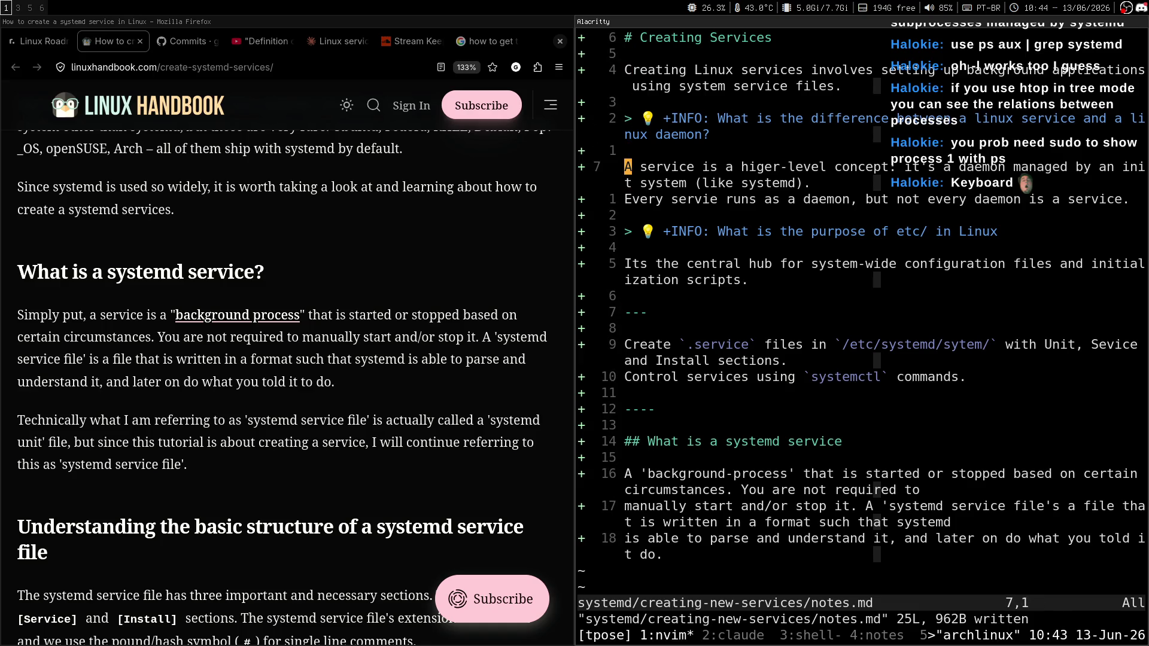
{"action": "key", "text": "k"}
{"action": "key", "text": "k"}
{"action": "key", "text": "k"}
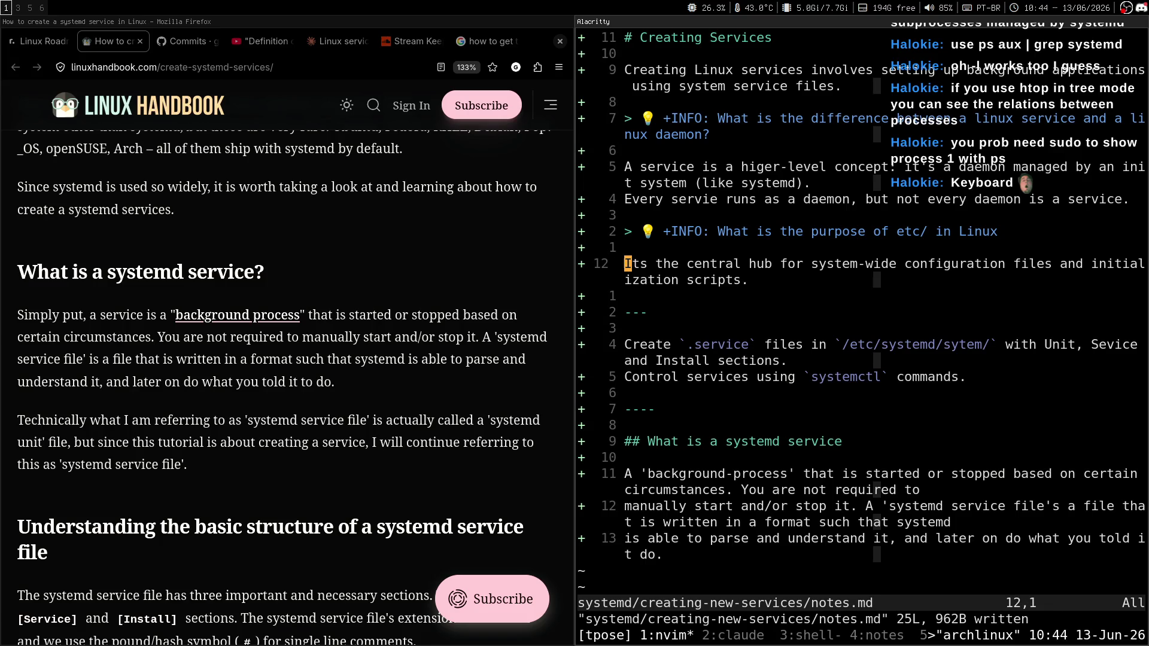
{"action": "key", "text": "k"}
{"action": "key", "text": "alt+z"}
{"action": "key", "text": "G"}
{"action": "key", "text": "k"}
{"action": "key", "text": "j"}
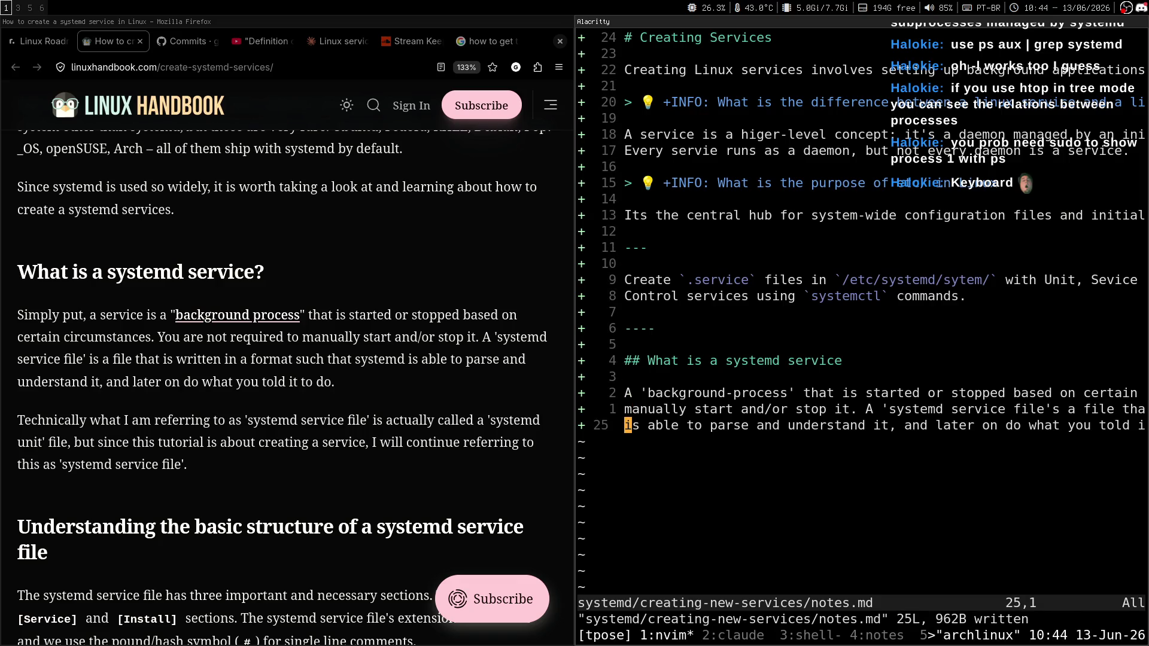
{"action": "key", "text": "super+h"}
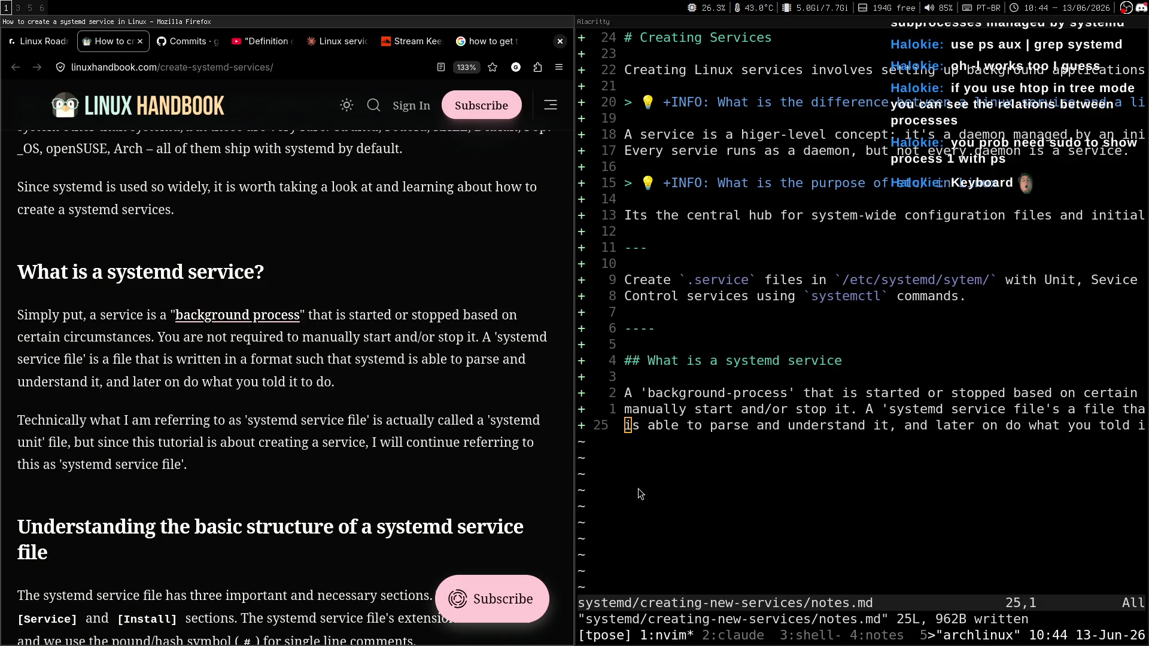
{"action": "middle_click", "coordinate": [359, 382]}
{"action": "middle_click", "coordinate": [320, 403]}
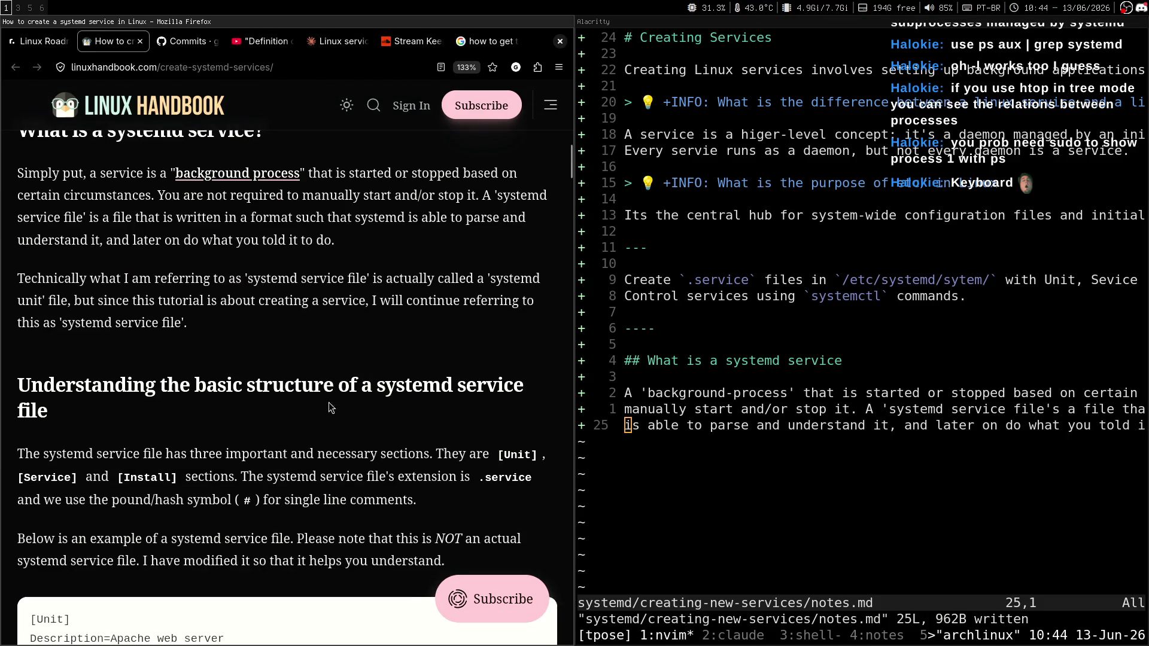
Step: Highlight the article's sentence naming the file a 'systemd unit'
{"action": "left_click_drag", "start_coordinate": [71, 301], "coordinate": [357, 301]}
{"action": "left_click", "coordinate": [373, 311]}
{"action": "mouse_move", "coordinate": [489, 278]}
{"action": "left_mouse_down"}
{"action": "mouse_move", "coordinate": [533, 279]}
{"action": "mouse_move", "coordinate": [43, 305]}
{"action": "left_mouse_up"}
Step: Add the line "This file is called a 'systemd unit'" below the paragraph and save notes.md
{"action": "key", "text": "o"}
{"action": "key", "text": "Return"}
{"action": "type", "text": "T"}
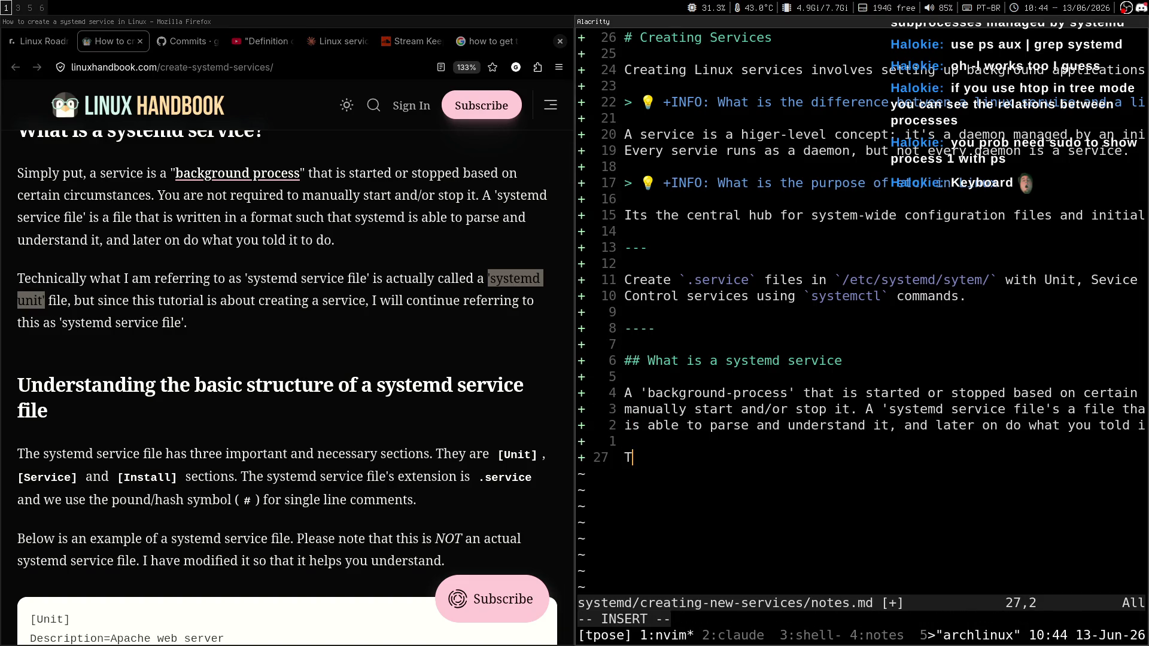
{"action": "type", "text": "his file is called a "}
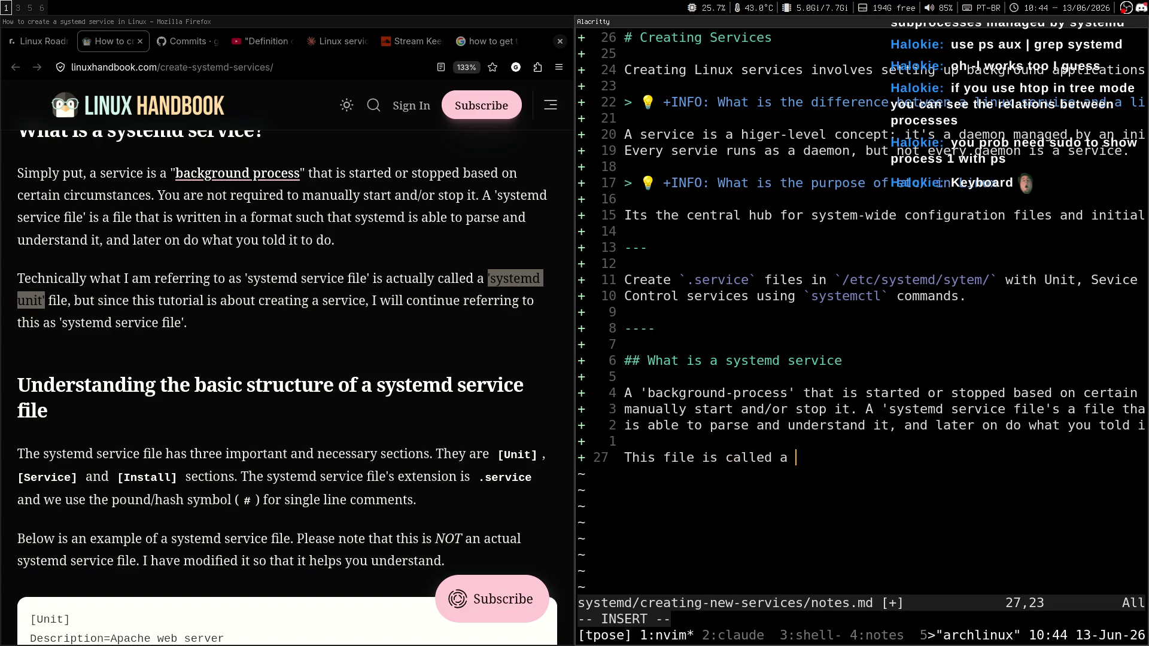
{"action": "type", "text": "system"}
{"action": "key", "text": "BackSpace"}
{"action": "key", "text": "BackSpace"}
{"action": "key", "text": "BackSpace"}
{"action": "type", "text": "'systemd unit"}
{"action": "key", "text": "Escape"}
{"action": "type", "text": ":w"}
{"action": "key", "text": "Return"}
{"action": "key", "text": "0"}
{"action": "key", "text": "k"}
{"action": "key", "text": "k"}
{"action": "key", "text": "super+h"}
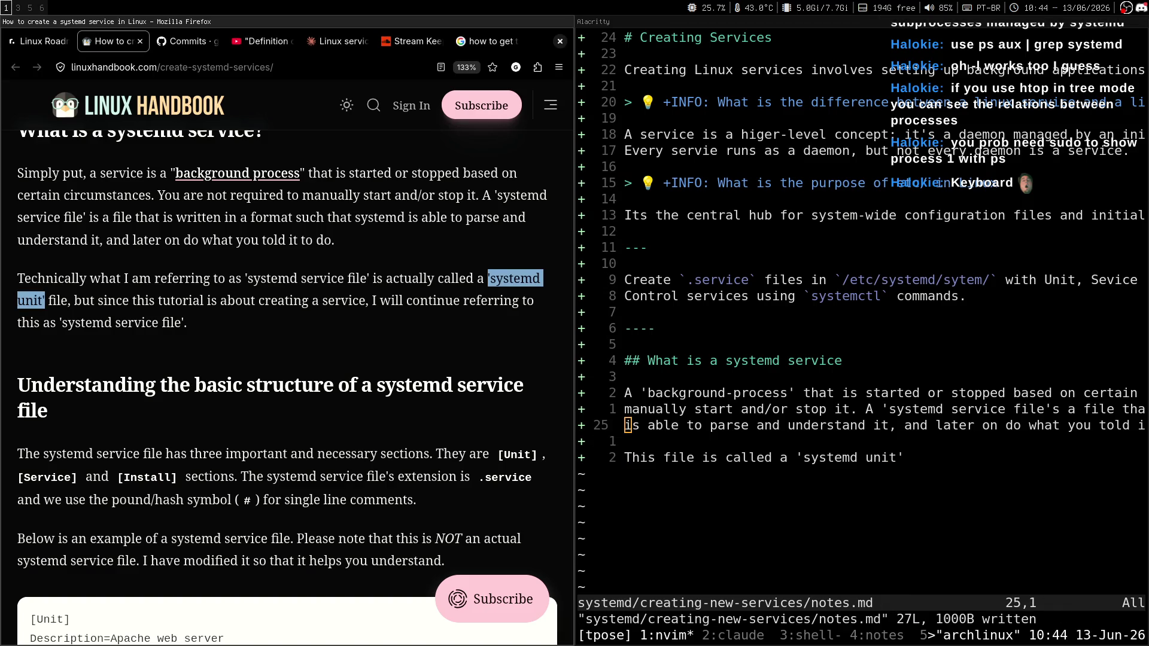
{"action": "scroll", "coordinate": [287, 383], "scroll_direction": "up", "scroll_amount": 3}
Step: Google 'is a .service file called a systemd unit?' in a new tab and expand the AI Overview
{"action": "key", "text": "ctrl+t"}
{"action": "type", "text": "en "}
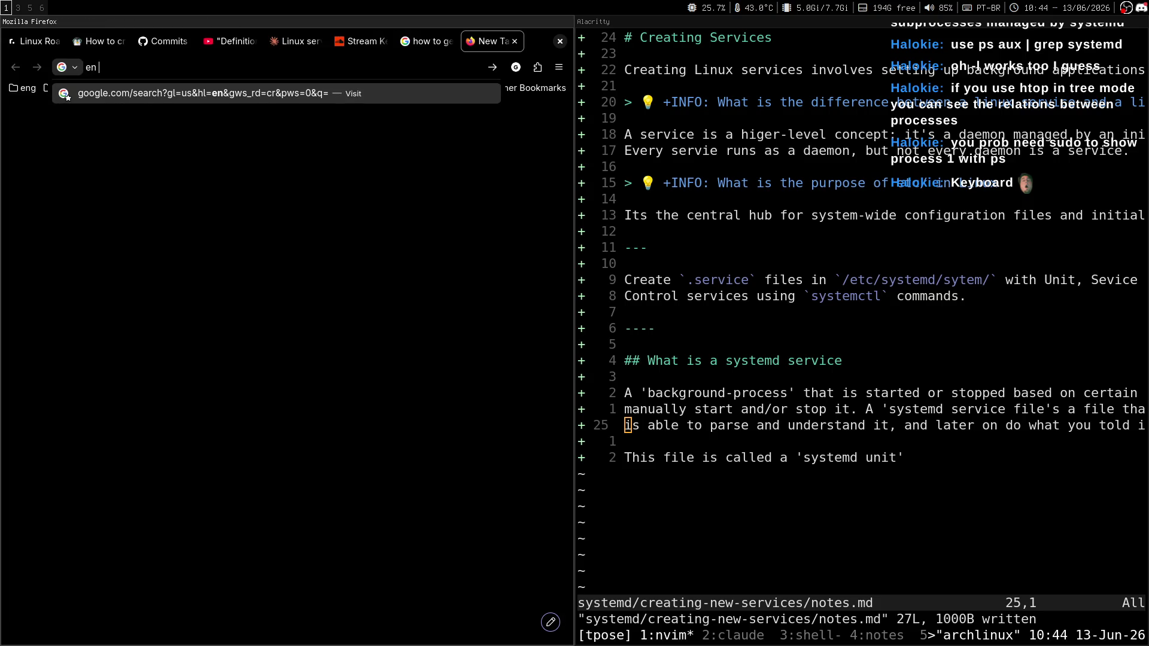
{"action": "type", "text": "is a "}
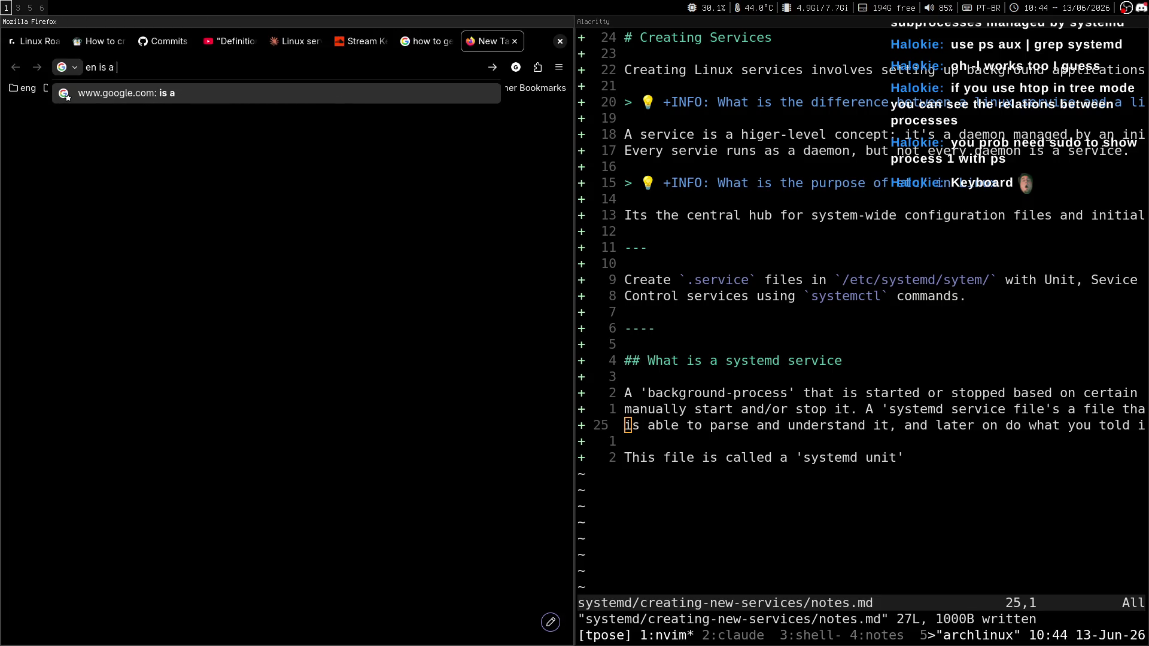
{"action": "type", "text": ".service file "}
{"action": "type", "text": "called a systmed unit?"}
{"action": "key", "text": "Return"}
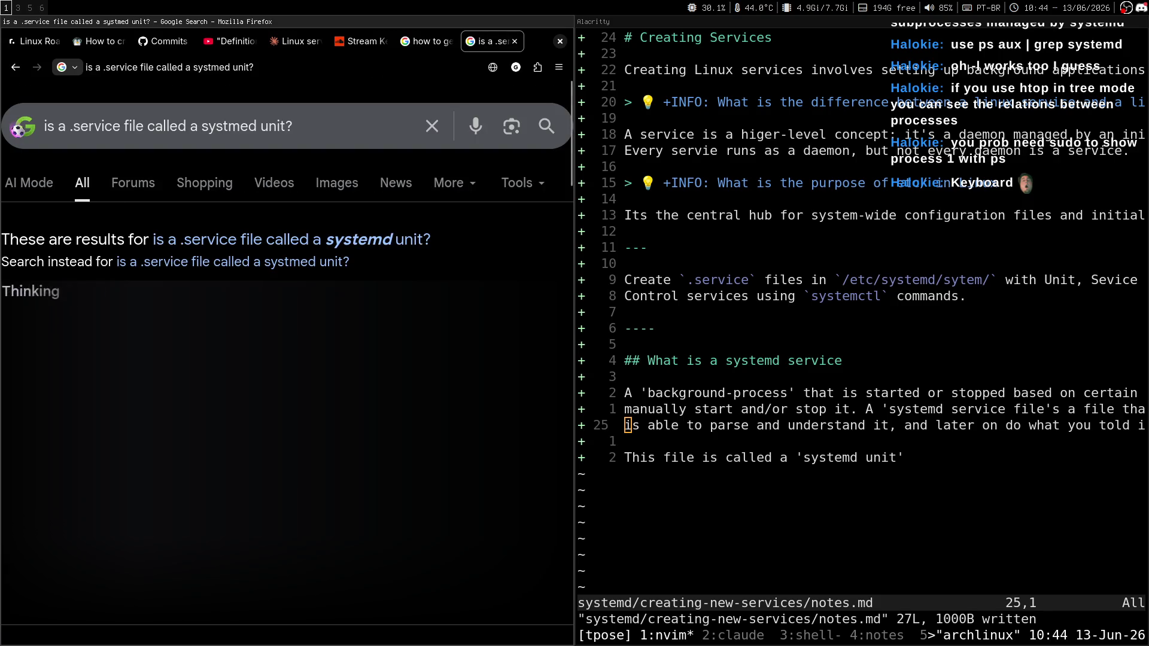
{"action": "scroll", "coordinate": [287, 359], "scroll_direction": "down", "scroll_amount": 1}
{"action": "key", "text": "f"}
{"action": "key", "text": "s"}
{"action": "key", "text": "s"}
{"action": "key", "text": "j"}
{"action": "key", "text": "j"}
{"action": "key", "text": "j"}
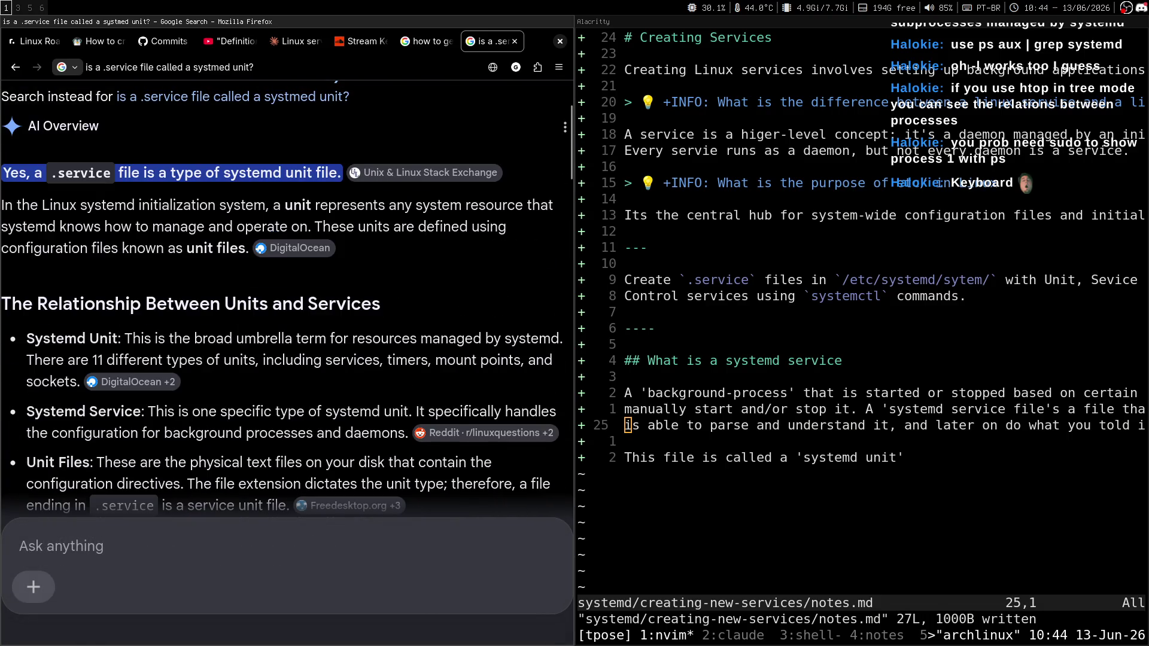
Step: Read through the AI answer on .service files and systemd units, then view the stream chat
{"action": "key", "text": "j"}
{"action": "key", "text": "k"}
{"action": "key", "text": "j"}
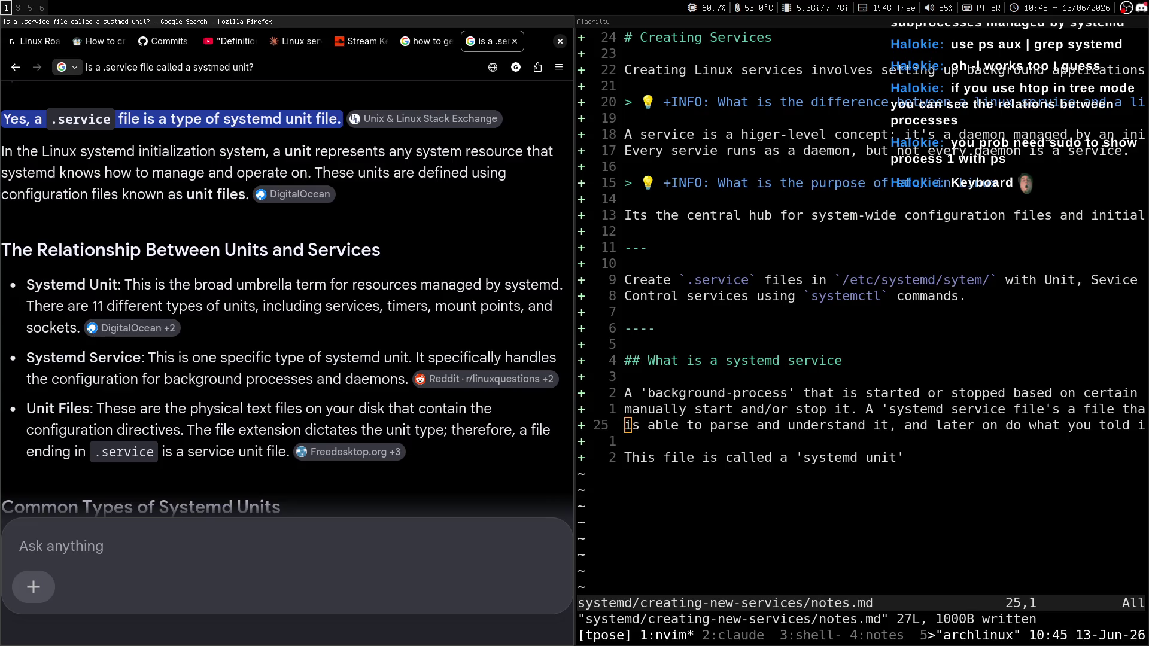
{"action": "scroll", "coordinate": [288, 300], "scroll_direction": "down", "scroll_amount": 2}
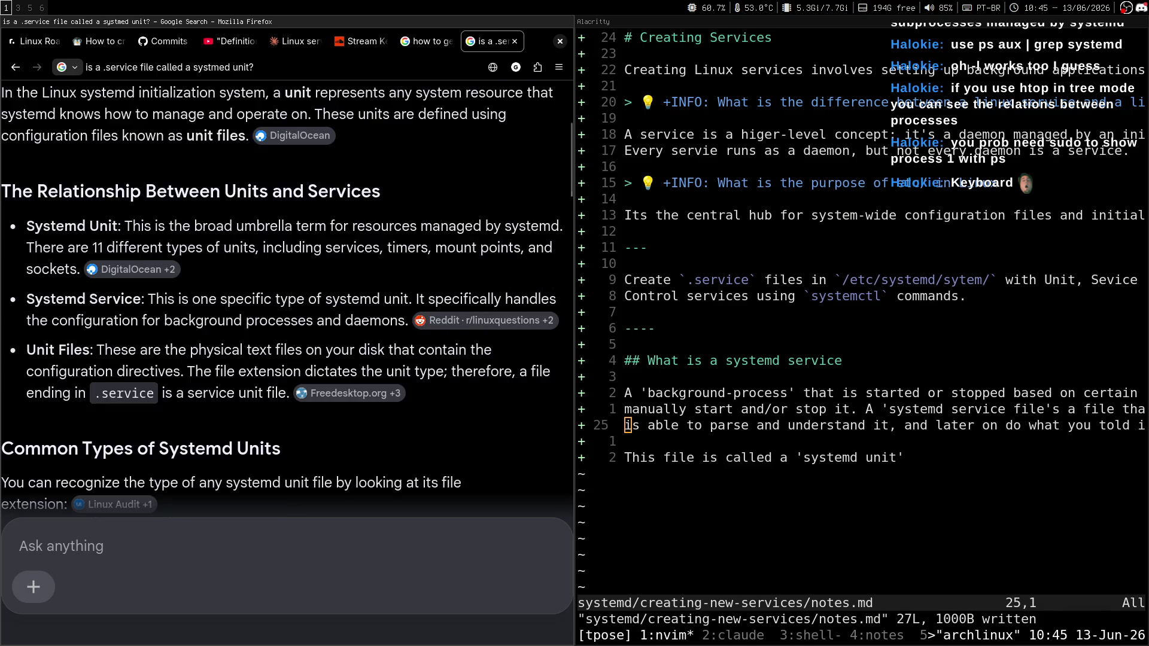
{"action": "scroll", "coordinate": [283, 300], "scroll_direction": "up", "scroll_amount": 2}
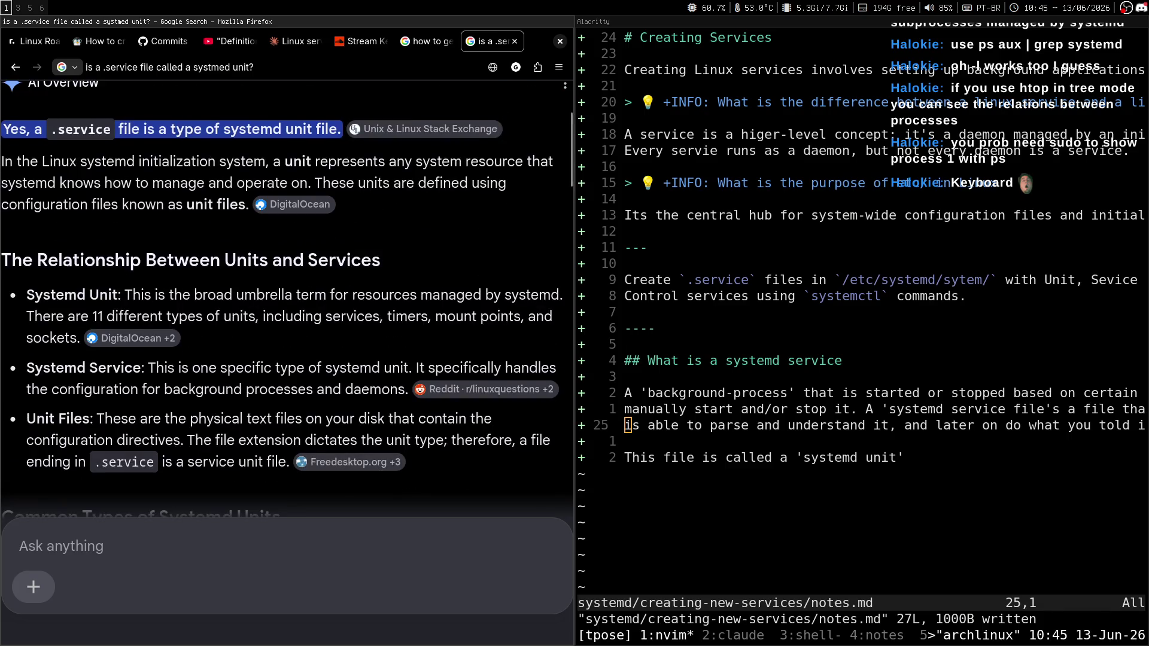
{"action": "scroll", "coordinate": [284, 299], "scroll_direction": "down", "scroll_amount": 2}
{"action": "scroll", "coordinate": [284, 299], "scroll_direction": "down", "scroll_amount": 5}
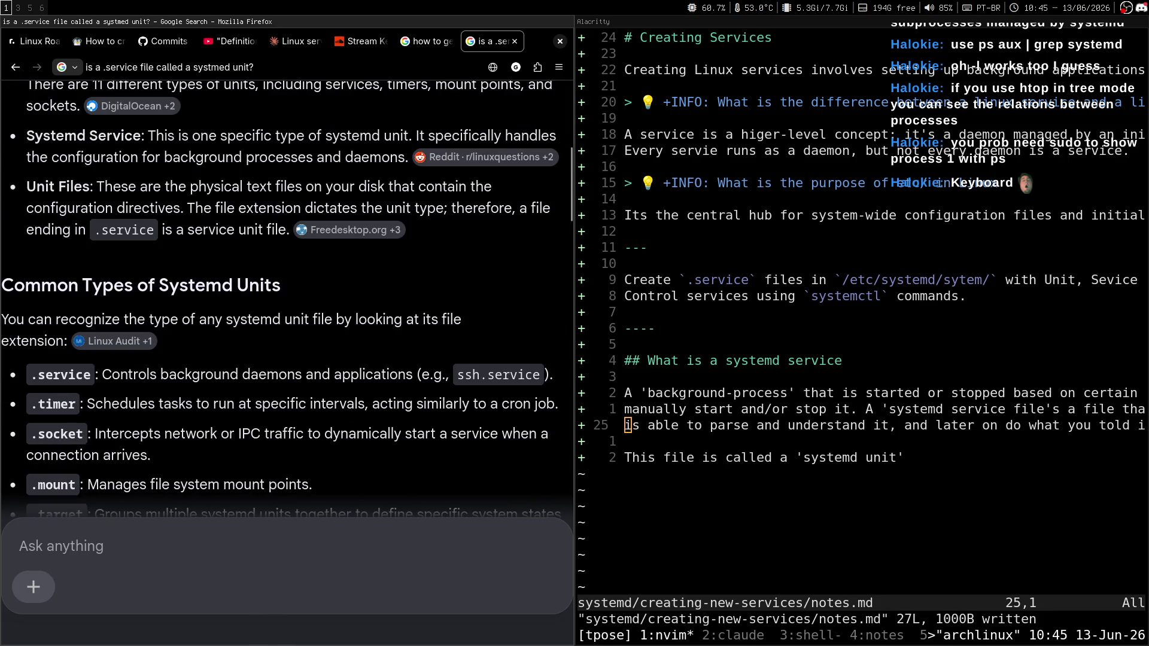
{"action": "scroll", "coordinate": [284, 299], "scroll_direction": "down", "scroll_amount": 1}
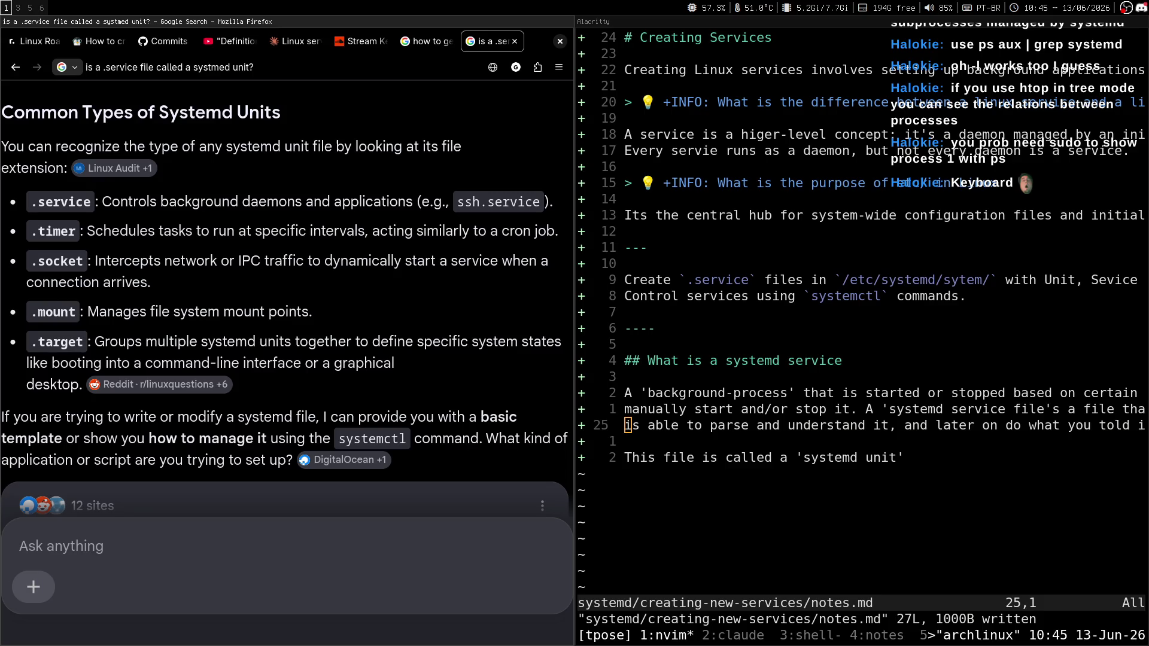
{"action": "key", "text": "super+3"}
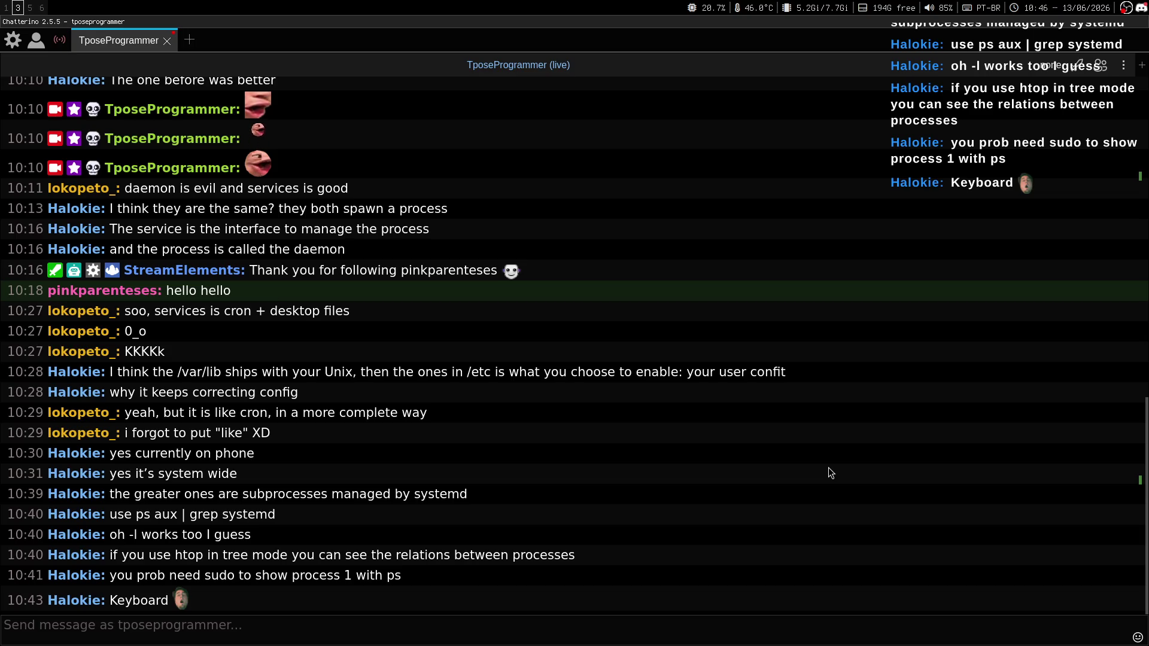
Step: Move the notes terminal to workspace 2 and follow it there
{"action": "key", "text": "super+2"}
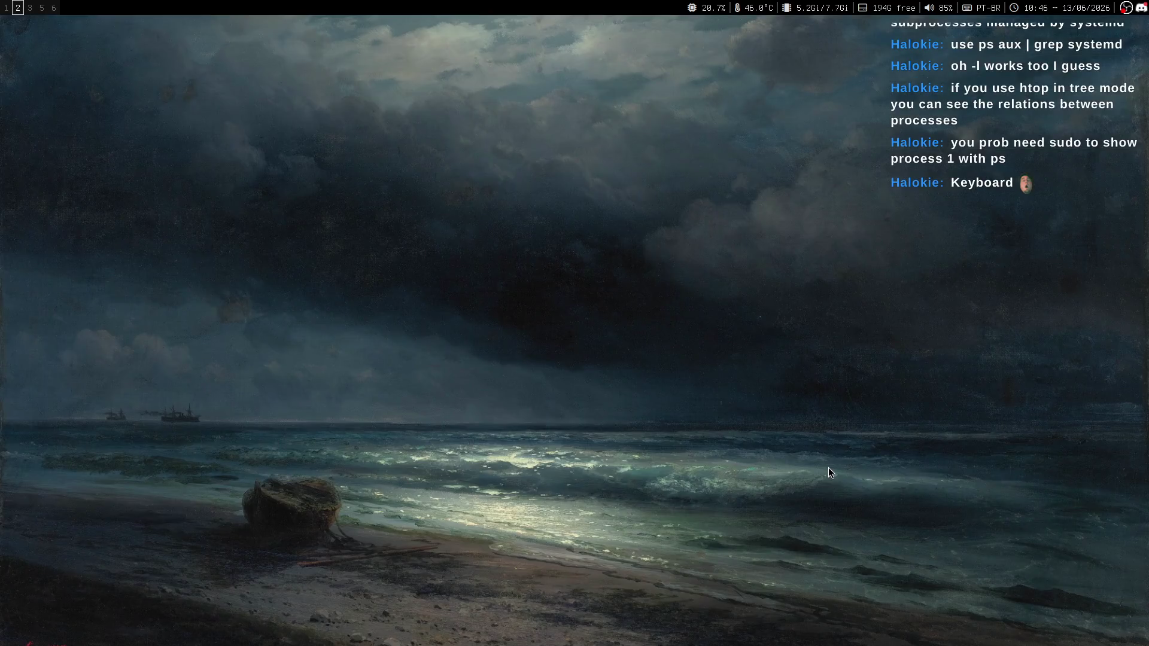
{"action": "key", "text": "super+3"}
{"action": "key", "text": "super+1"}
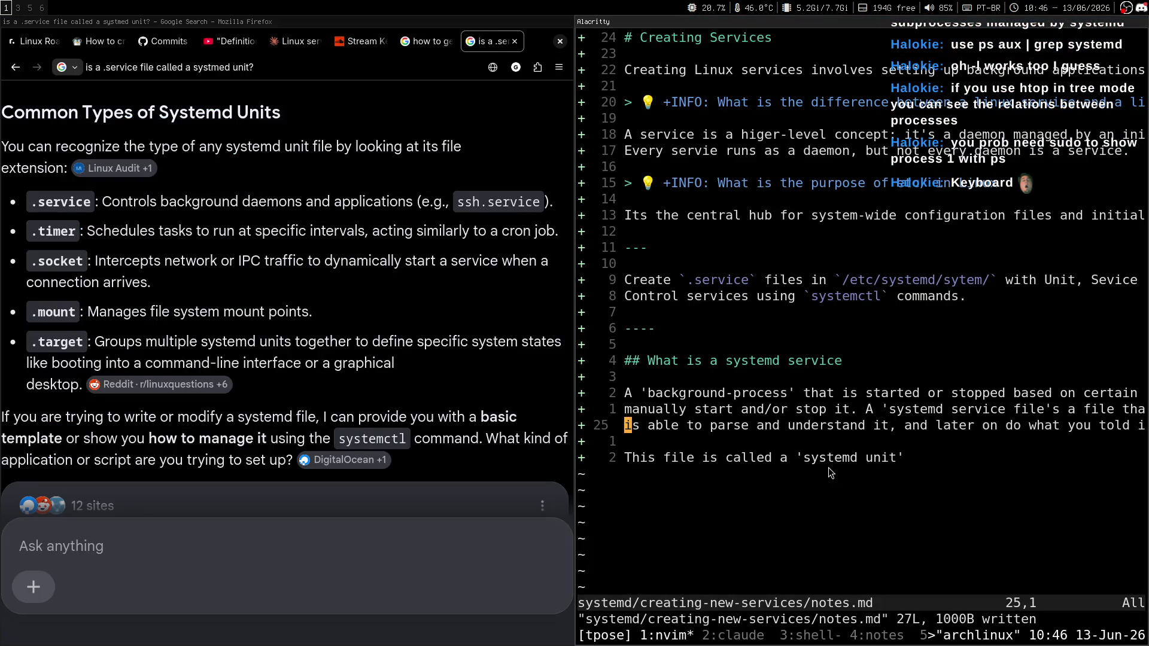
{"action": "key", "text": "super+shift+2"}
{"action": "key", "text": "super+2"}
Step: In a new tmux pane below the notes, run sudo ps aux | grep systemd with the sudo password
{"action": "key", "text": "ctrl+b"}
{"action": "key", "text": "quotedbl"}
{"action": "type", "text": "sud oap"}
{"action": "key", "text": "BackSpace"}
{"action": "key", "text": "BackSpace"}
{"action": "key", "text": "BackSpace"}
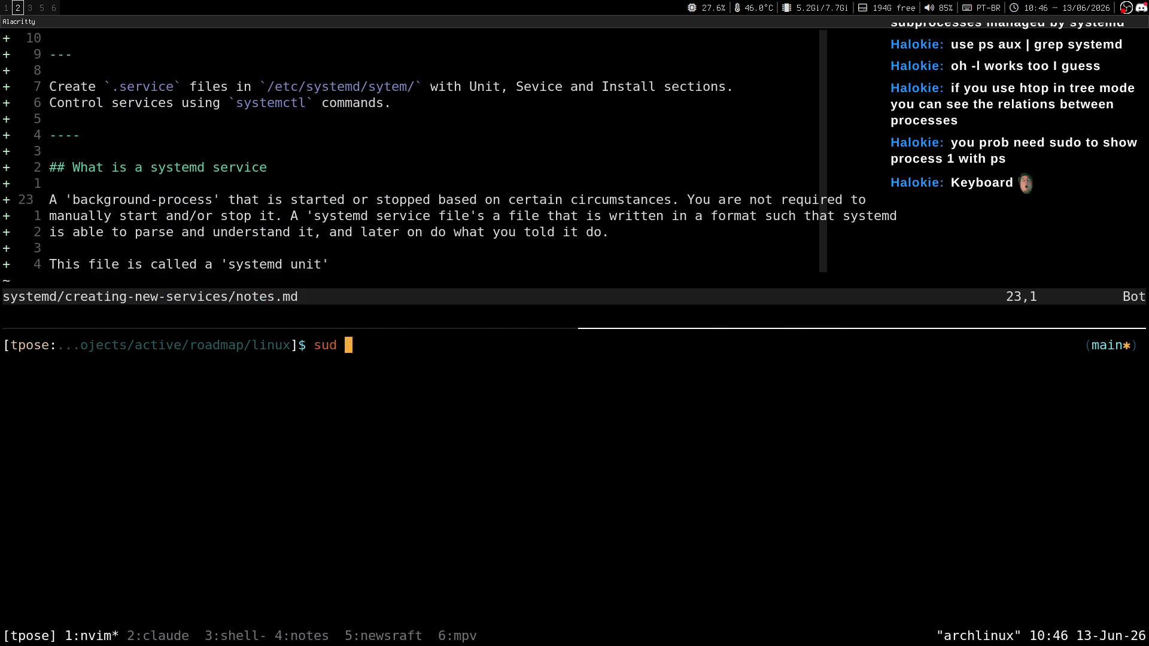
{"action": "type", "text": "o ps aux | grep s"}
{"action": "type", "text": "ystemd"}
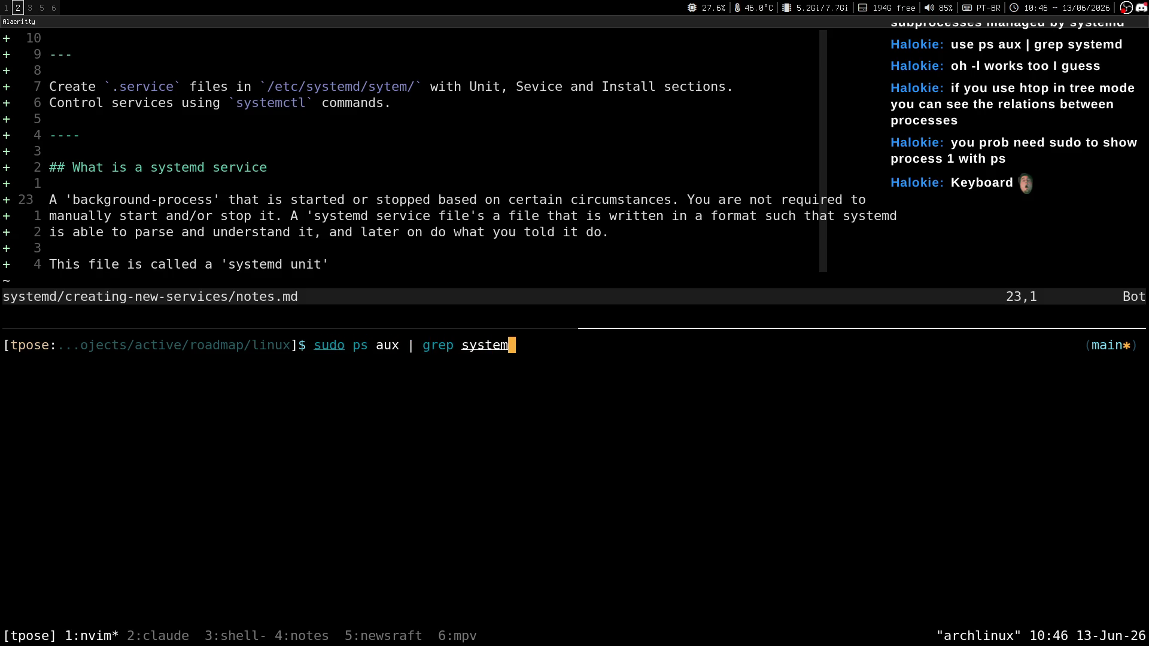
{"action": "key", "text": "Return"}
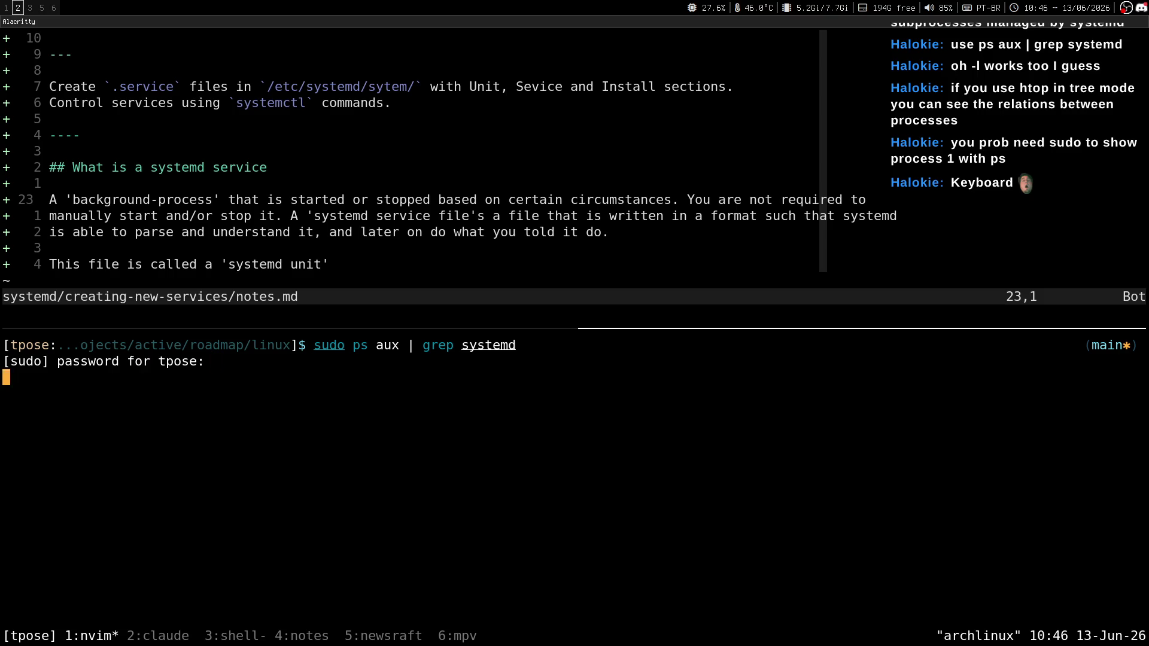
{"action": "key", "text": "Return"}
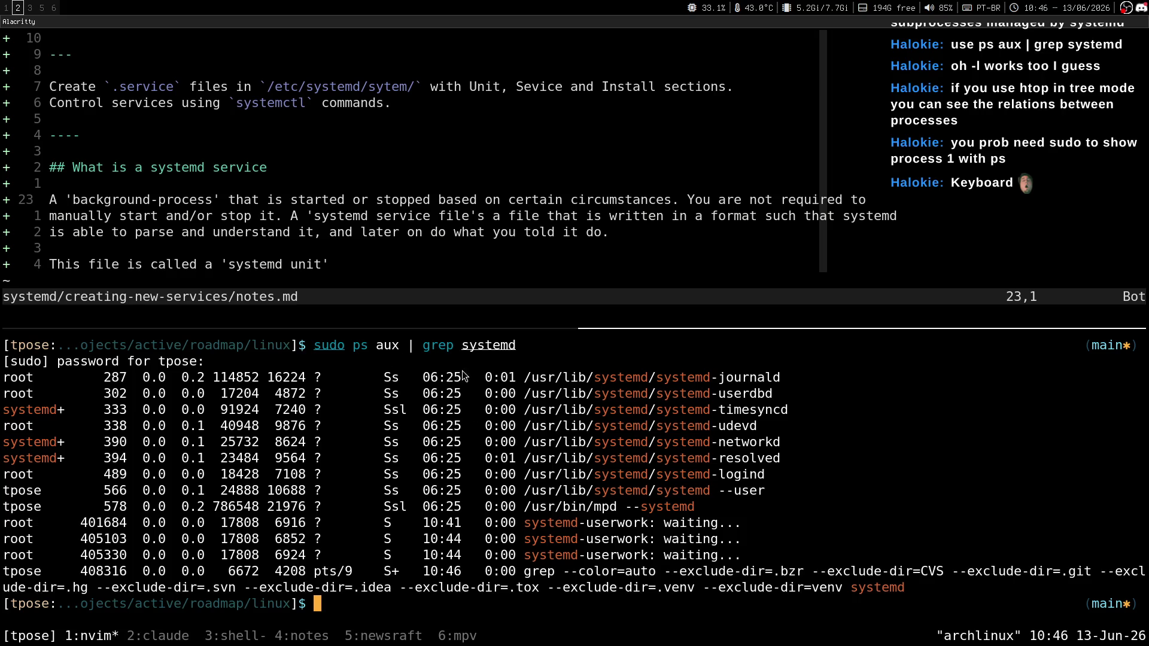
{"action": "key", "text": "super+1"}
Step: Replace the Google query with 'does ps aux list the original systemd processes?' and search
{"action": "scroll", "coordinate": [781, 298], "scroll_direction": "up", "scroll_amount": 10}
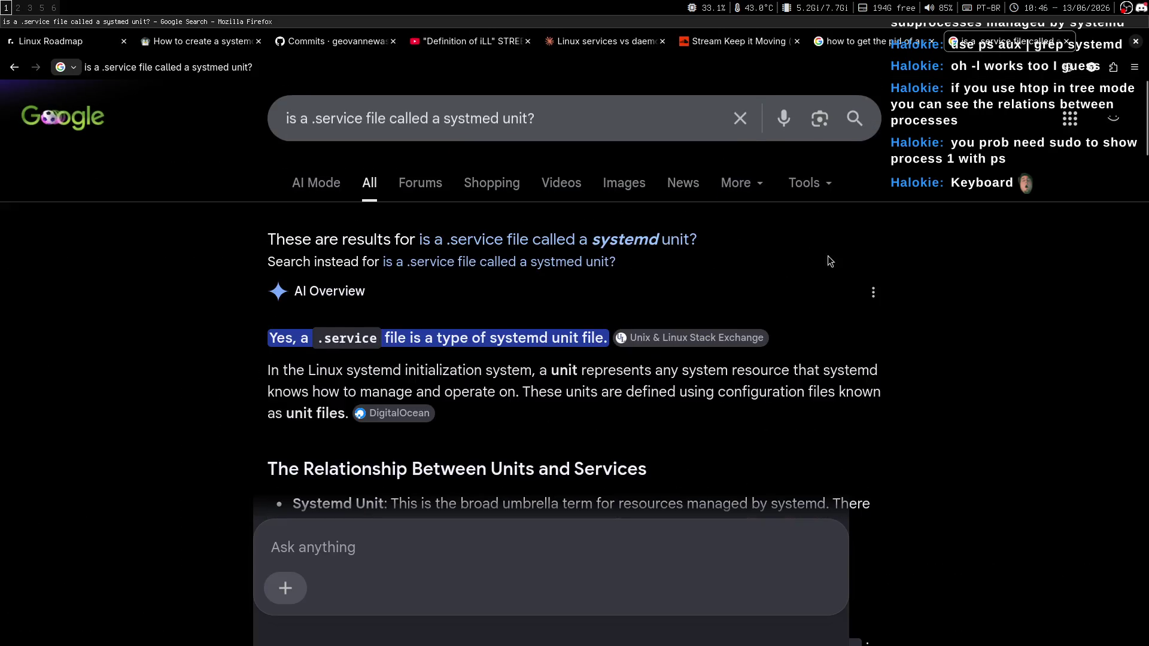
{"action": "left_click", "coordinate": [542, 122]}
{"action": "key", "text": "ctrl+a"}
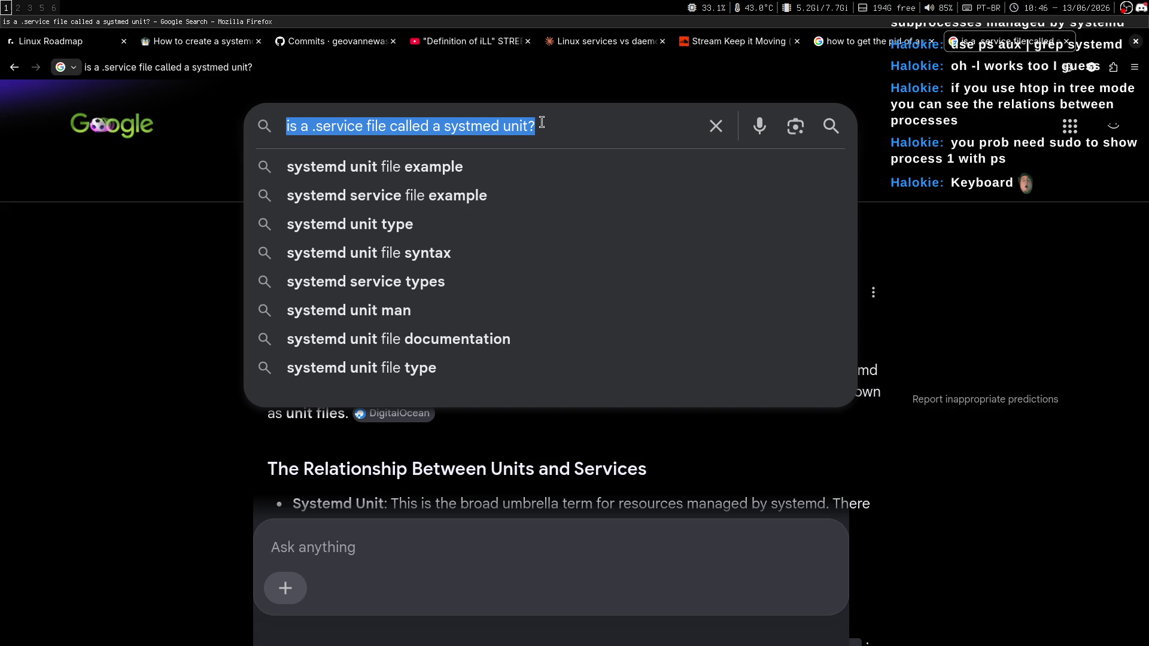
{"action": "type", "text": "does ps aux "}
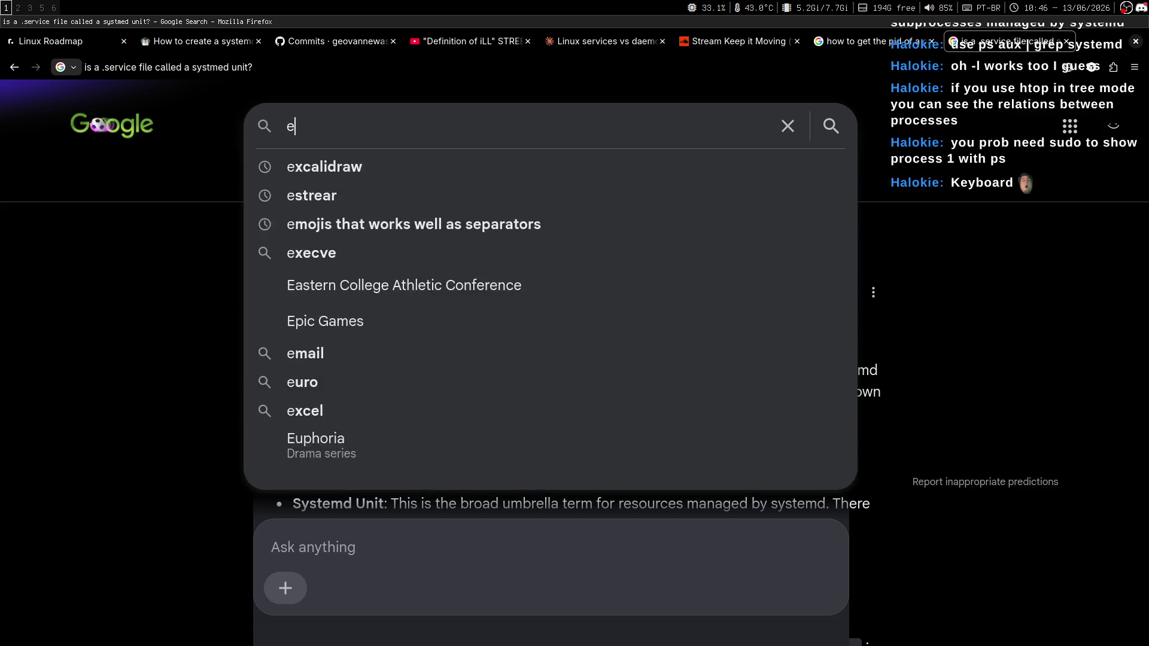
{"action": "type", "text": "list the sa"}
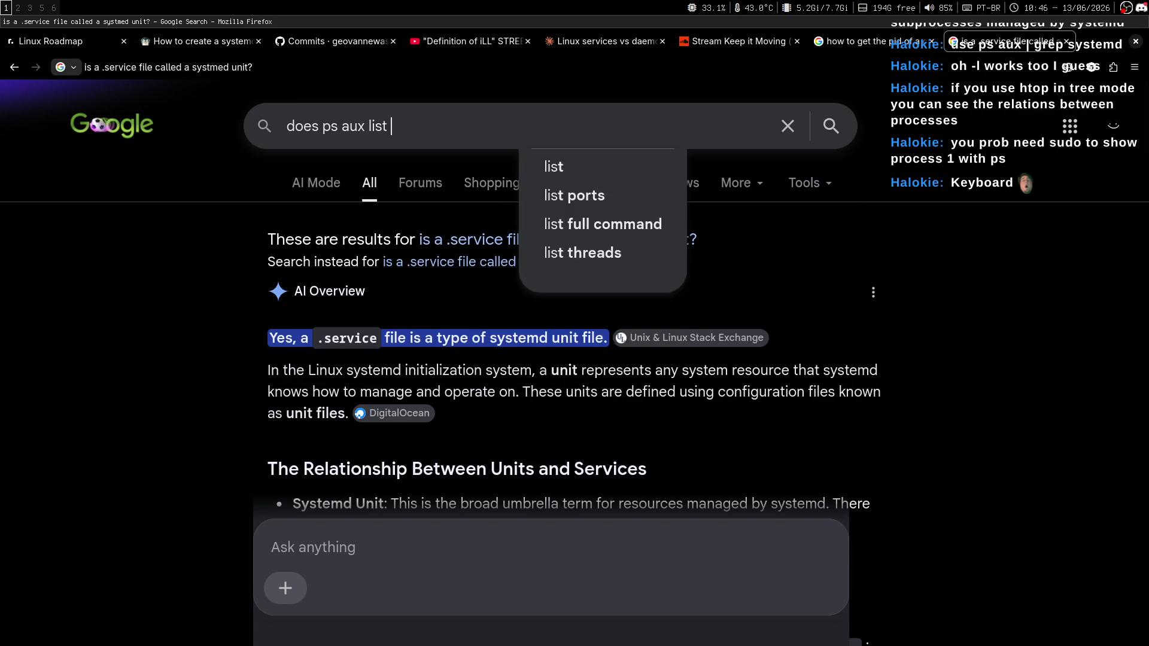
{"action": "key", "text": "BackSpace"}
{"action": "key", "text": "BackSpace"}
{"action": "key", "text": "BackSpace"}
{"action": "type", "text": "he or"}
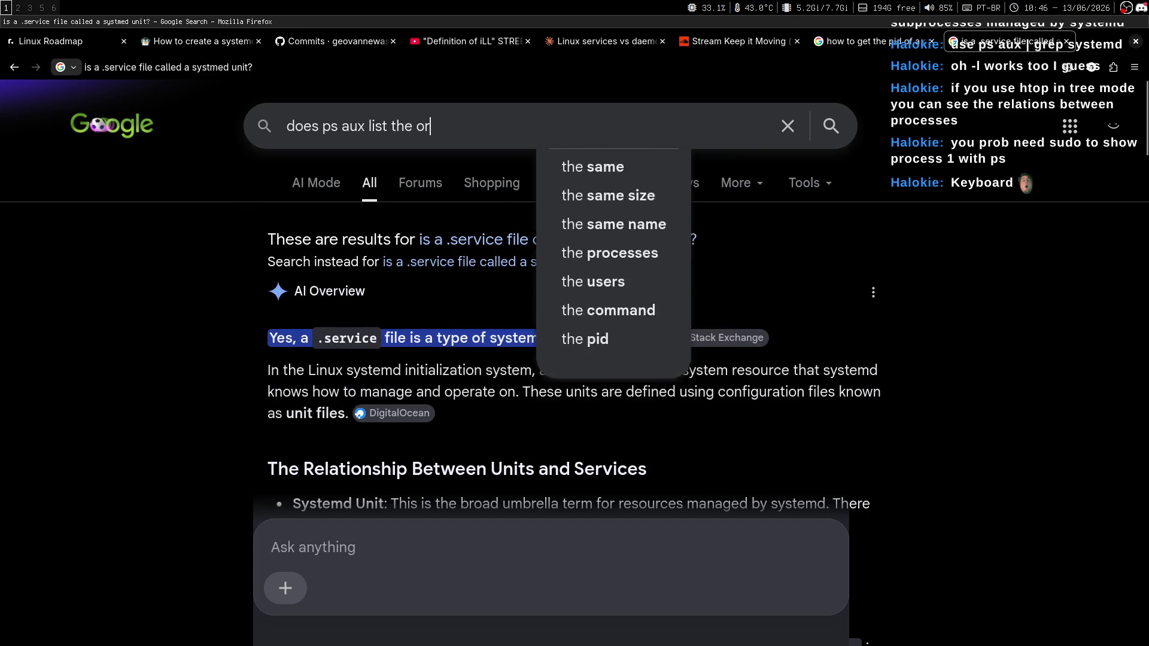
{"action": "type", "text": "iginal systemd pro"}
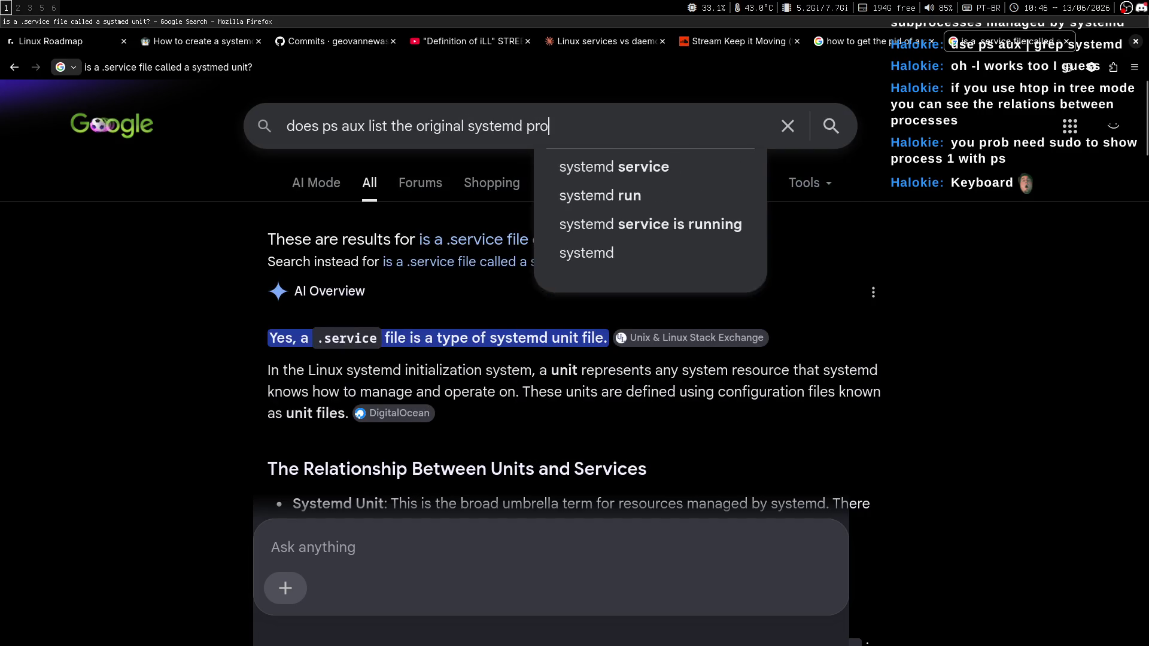
{"action": "type", "text": "cesses?"}
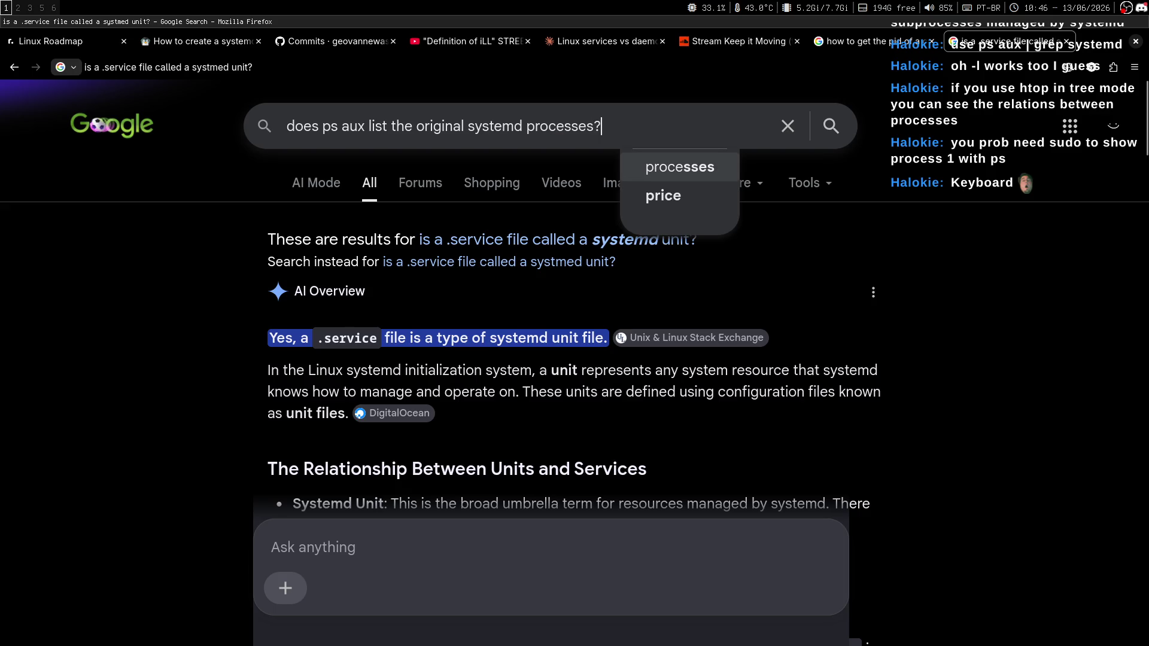
{"action": "key", "text": "Return"}
Step: Read the AI Overview confirming systemd shows as PID 1, then return to the notes and terminal
{"action": "key", "text": "super+3"}
{"action": "key", "text": "super+1"}
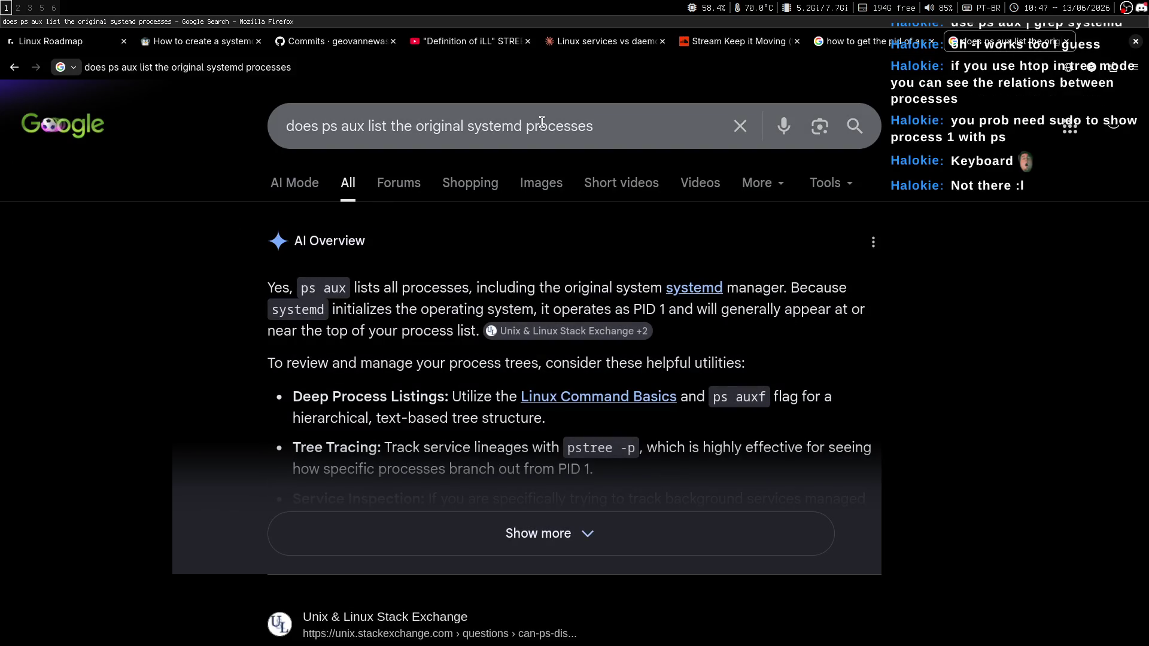
{"action": "scroll", "coordinate": [542, 122], "scroll_direction": "down", "scroll_amount": 1}
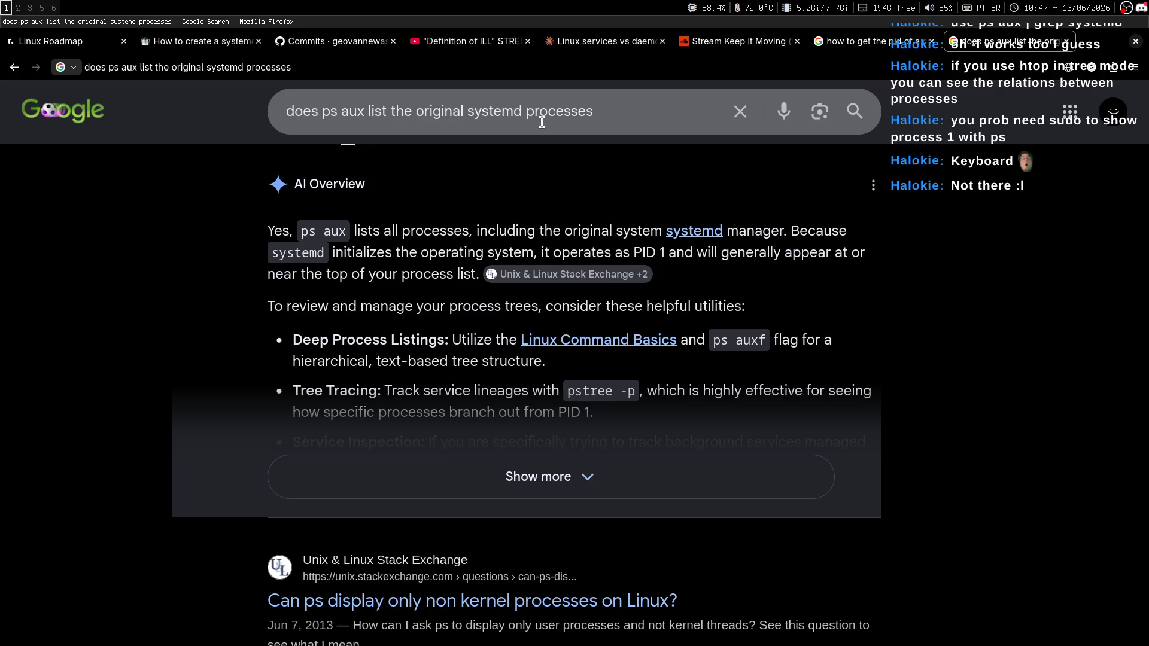
{"action": "key", "text": "super+2"}
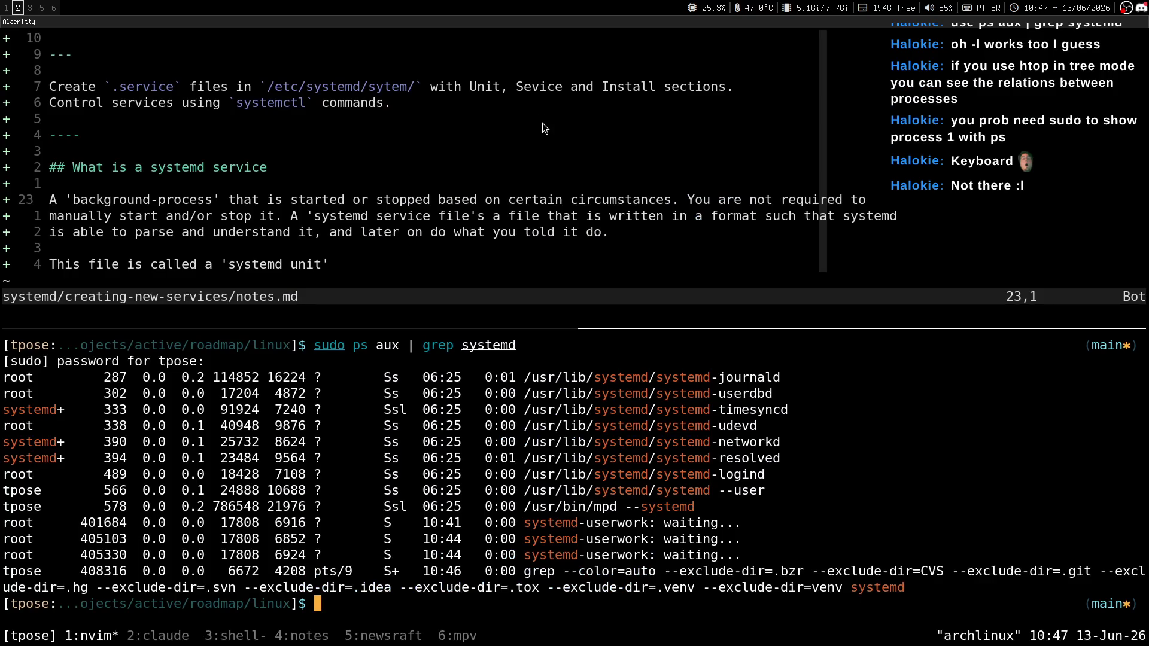
Step: Review the earlier ps aux output in tmux scrollback, then clear and close the shell pane
{"action": "key", "text": "Return"}
{"action": "key", "text": "ctrl+b"}
{"action": "key", "text": "bracketleft"}
{"action": "key", "text": "Up"}
{"action": "key", "text": "Up"}
{"action": "key", "text": "Up"}
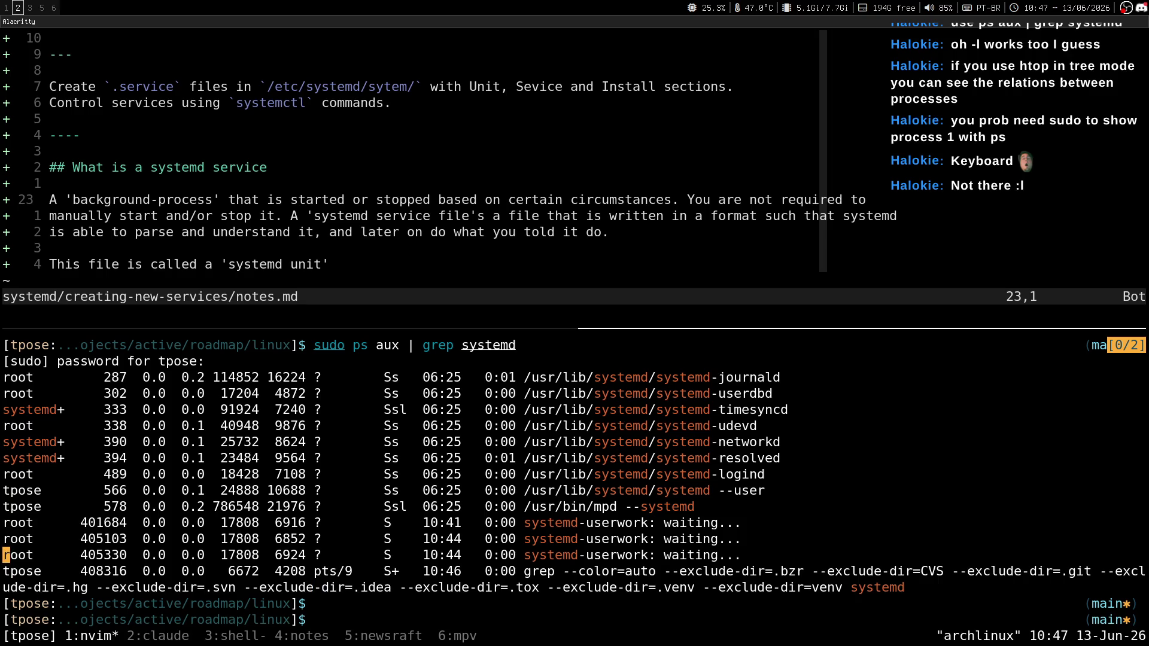
{"action": "key", "text": "Up"}
{"action": "key", "text": "Up"}
{"action": "key", "text": "Up"}
{"action": "key", "text": "Down"}
{"action": "key", "text": "Down"}
{"action": "key", "text": "Down"}
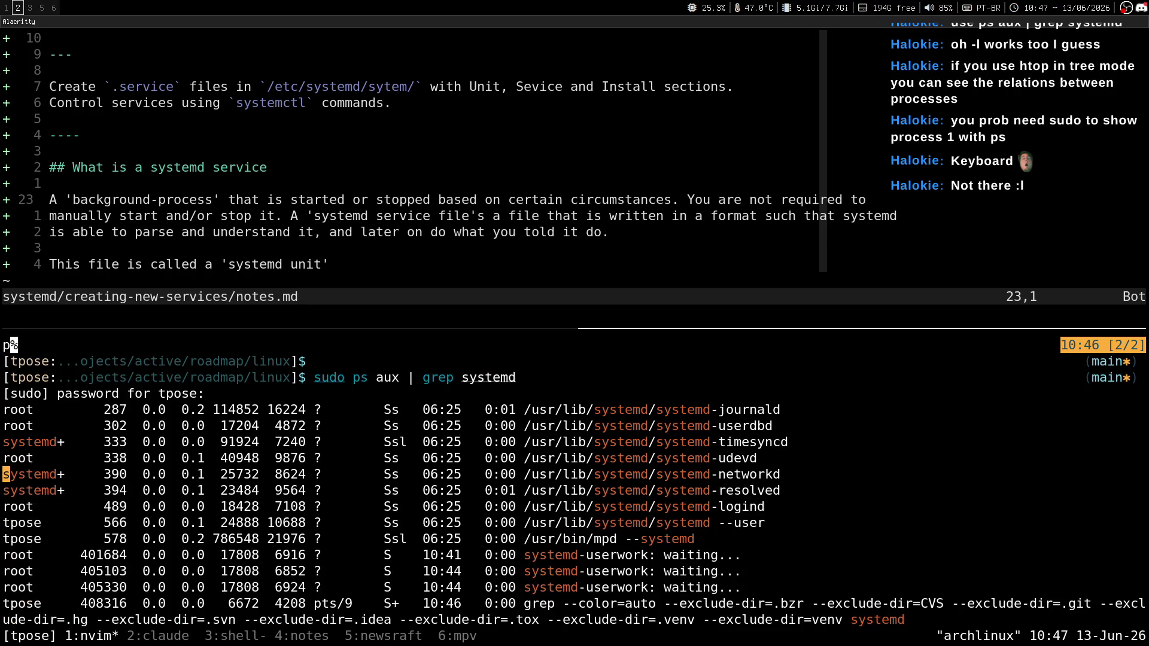
{"action": "key", "text": "j"}
{"action": "key", "text": "j"}
{"action": "key", "text": "j"}
{"action": "key", "text": "q"}
{"action": "key", "text": "ctrl+l"}
{"action": "key", "text": "ctrl+d"}
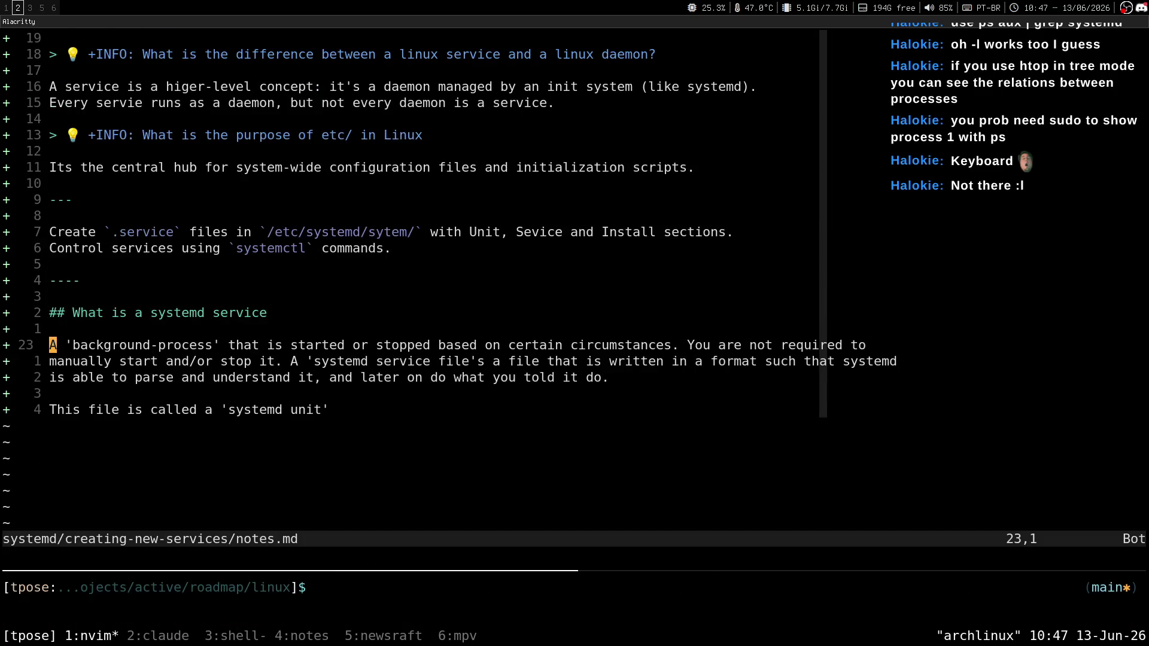
Step: Glance at the Linux Handbook systemd article and the stream chat, then return to the notes
{"action": "key", "text": "super+1"}
{"action": "key", "text": "alt+2"}
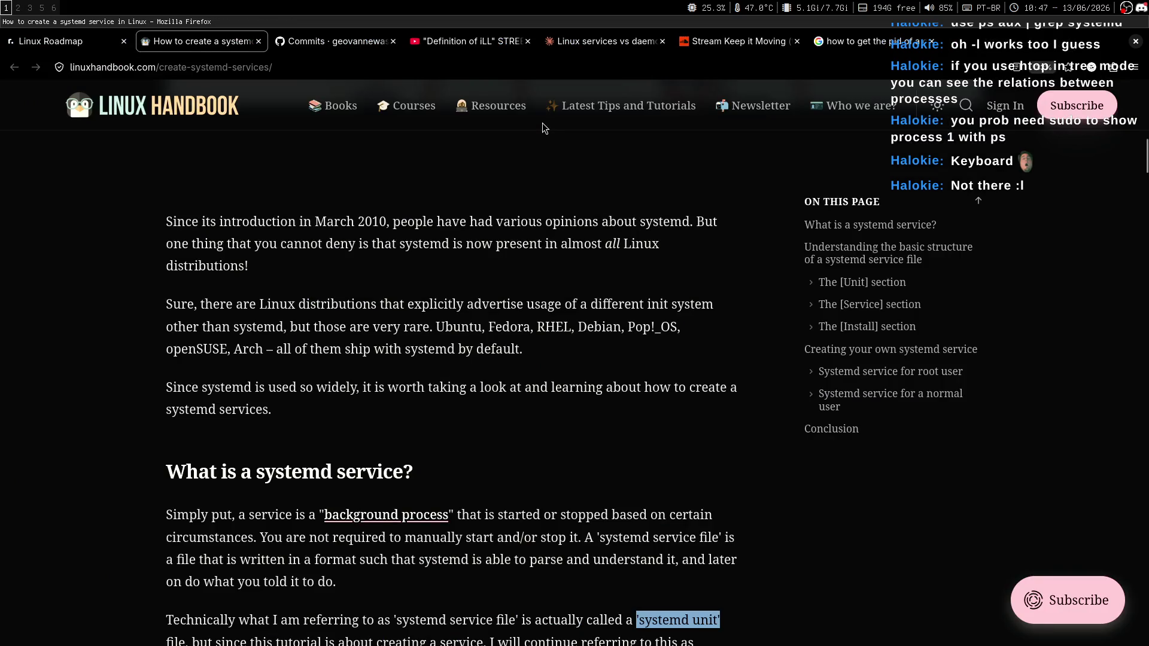
{"action": "key", "text": "super+3"}
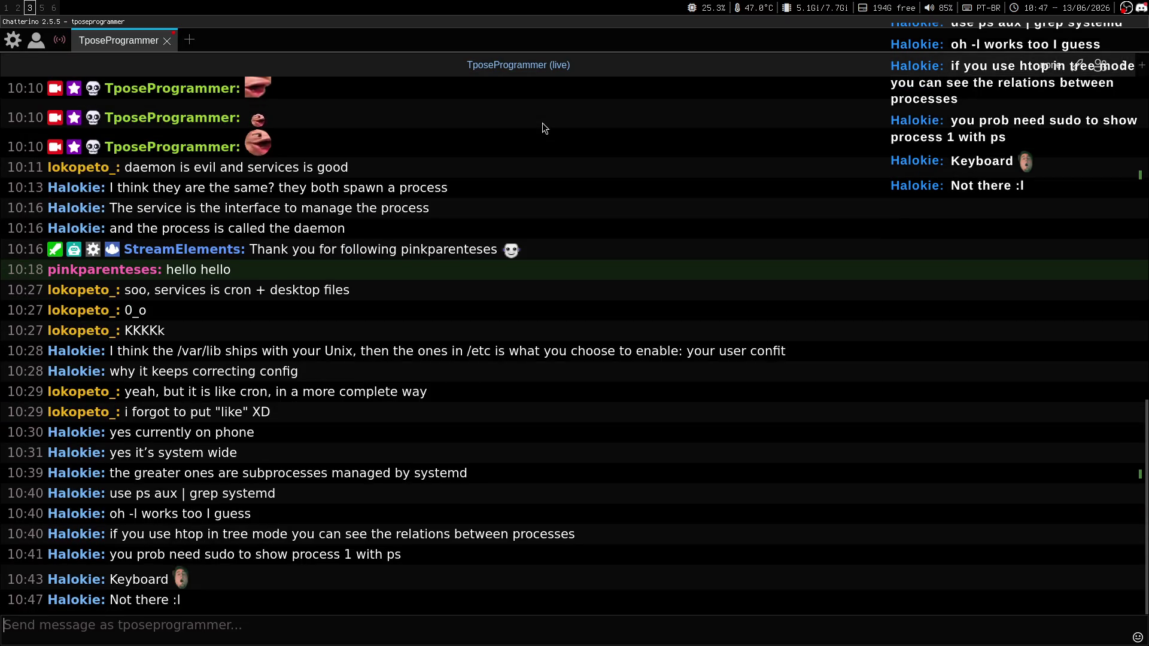
{"action": "key", "text": "super+2"}
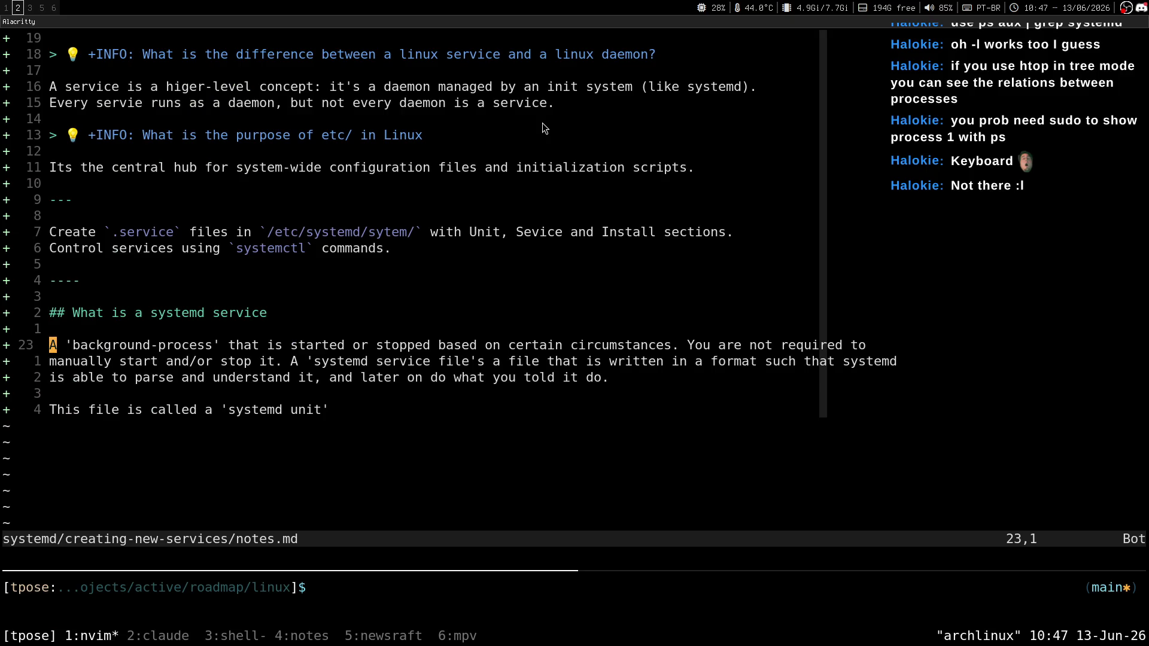
Step: In a new shell pane below the notes, run 'pgrep -l systemd' to list systemd PIDs
{"action": "key", "text": "ctrl+j"}
{"action": "type", "text": "a"}
{"action": "key", "text": "BackSpace"}
{"action": "type", "text": "pgrep"}
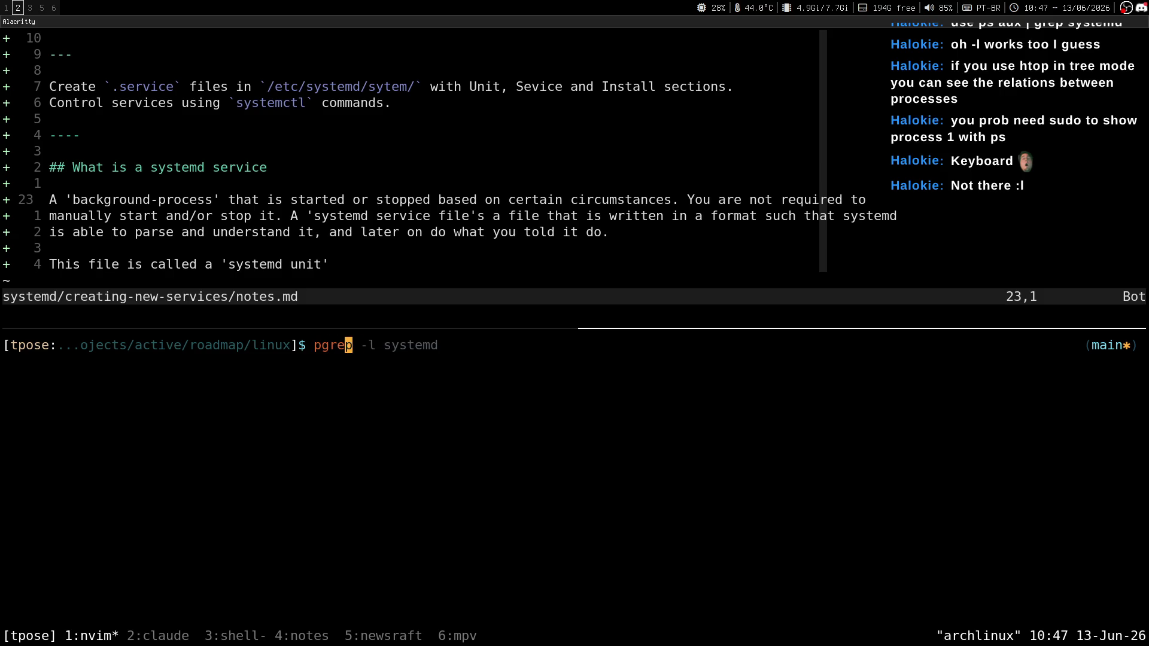
{"action": "key", "text": "Right"}
{"action": "key", "text": "Return"}
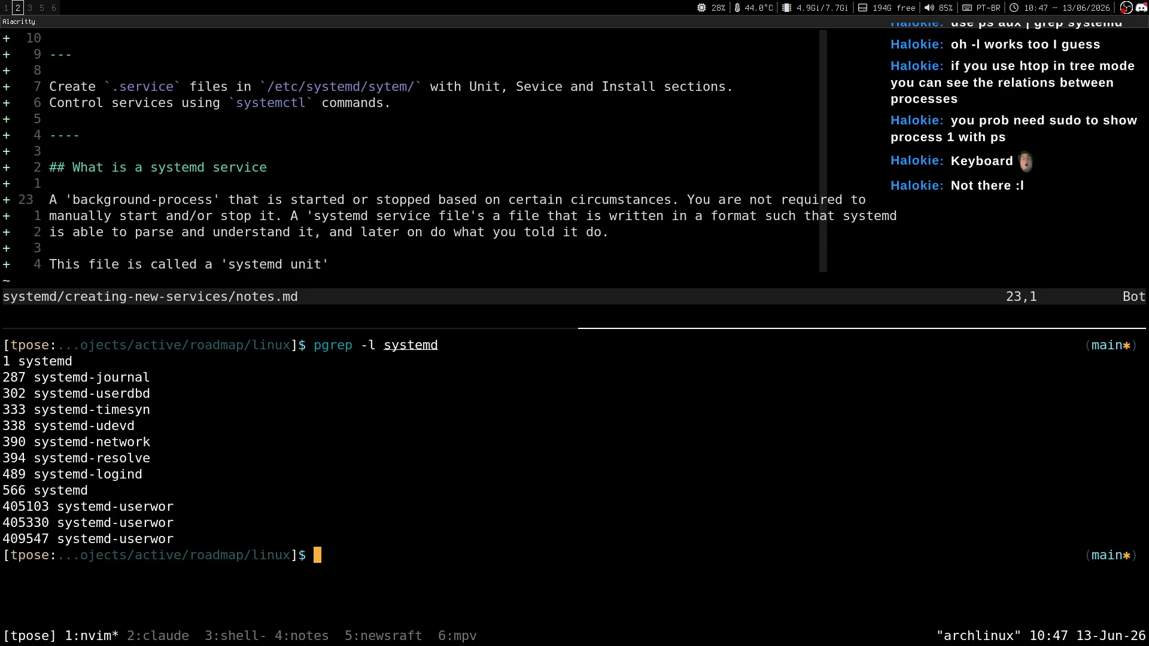
Step: Clear and close the shell pane, then save notes.md
{"action": "key", "text": "ctrl+l"}
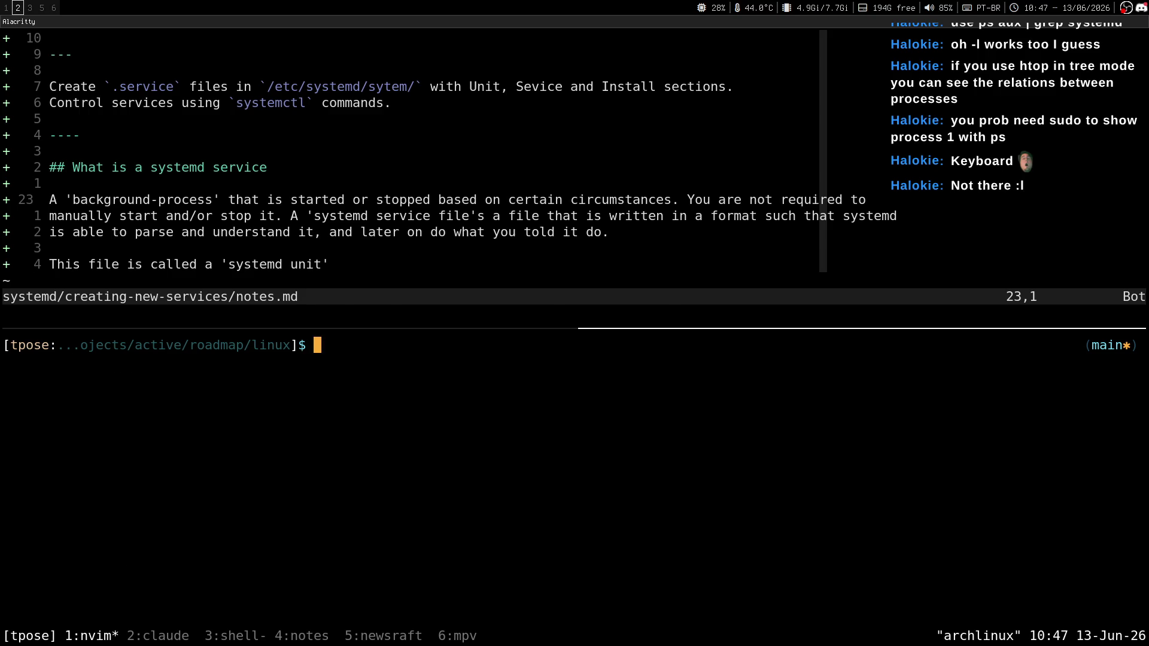
{"action": "key", "text": "ctrl+d"}
{"action": "key", "text": "ctrl+s"}
{"action": "key", "text": "j"}
{"action": "key", "text": "j"}
{"action": "key", "text": "j"}
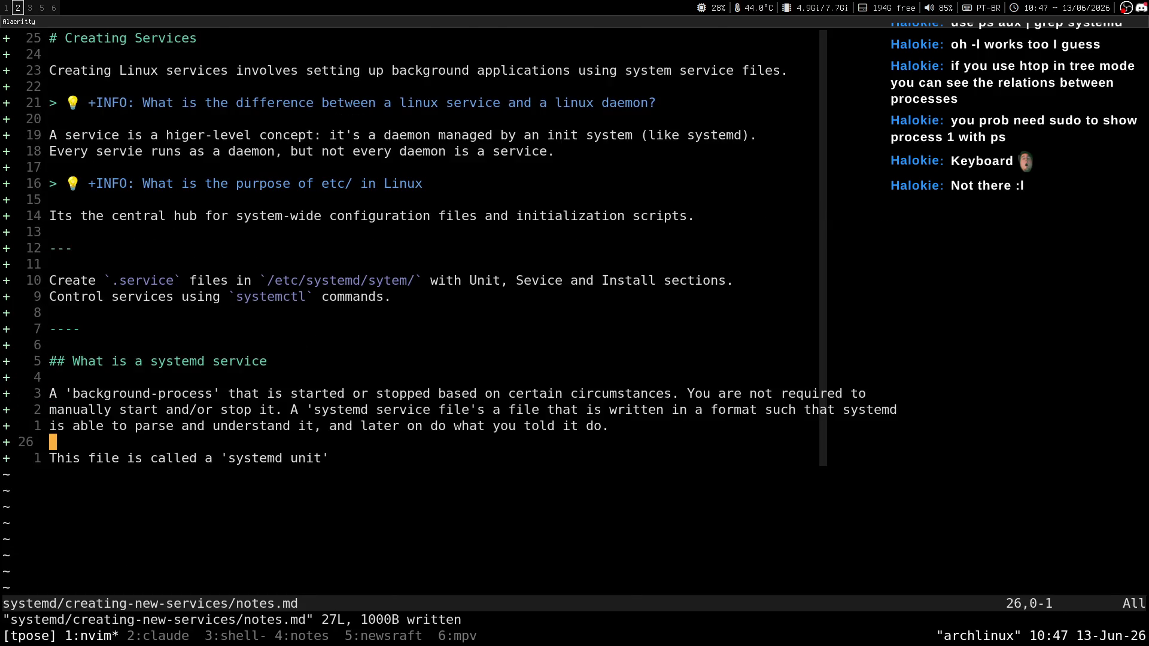
{"action": "key", "text": "super+1"}
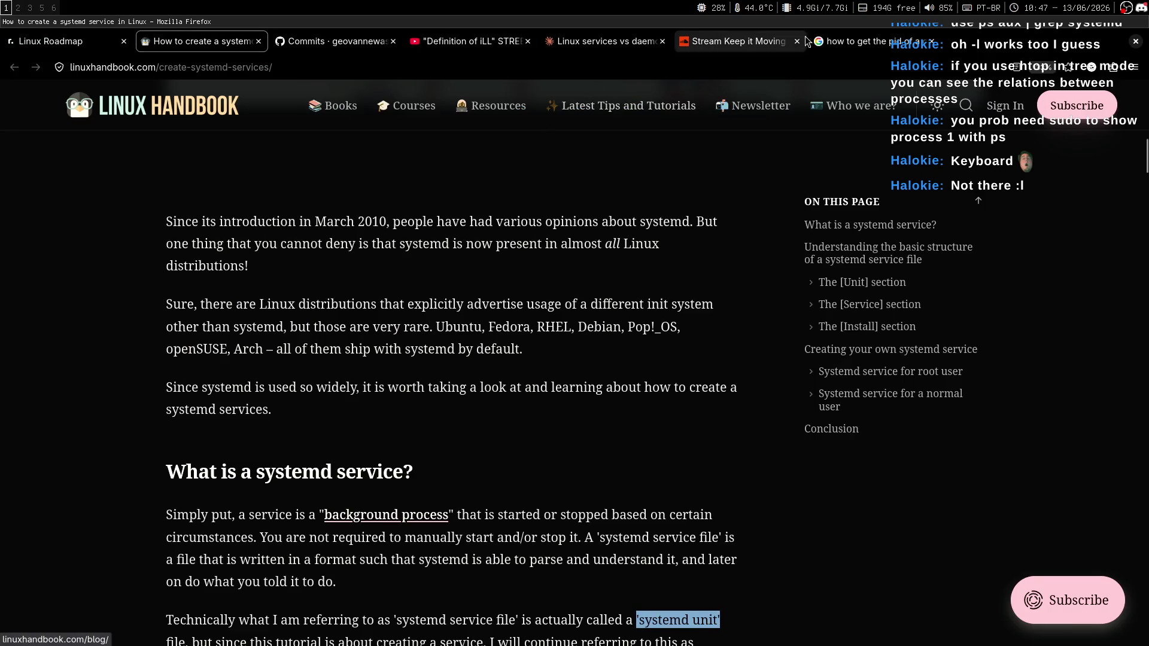
Step: Glance at the Google results on getting a PID, then autoscroll the article to the service-file structure section
{"action": "left_click", "coordinate": [862, 41]}
{"action": "scroll", "coordinate": [569, 250], "scroll_direction": "up", "scroll_amount": 5}
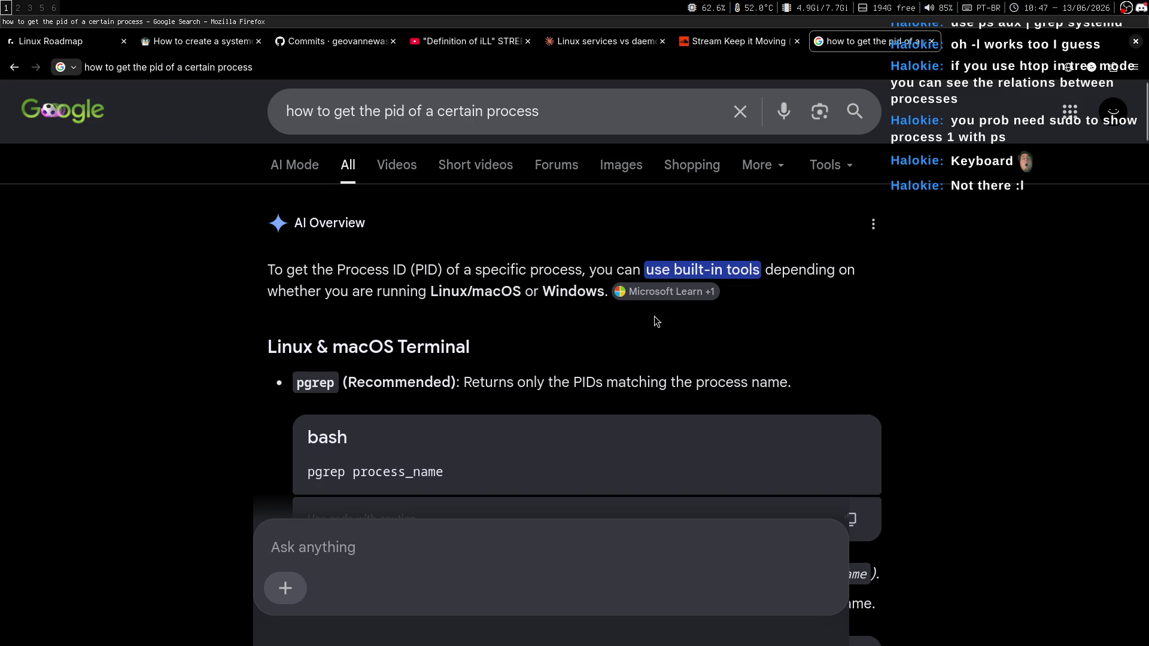
{"action": "key", "text": "alt+2"}
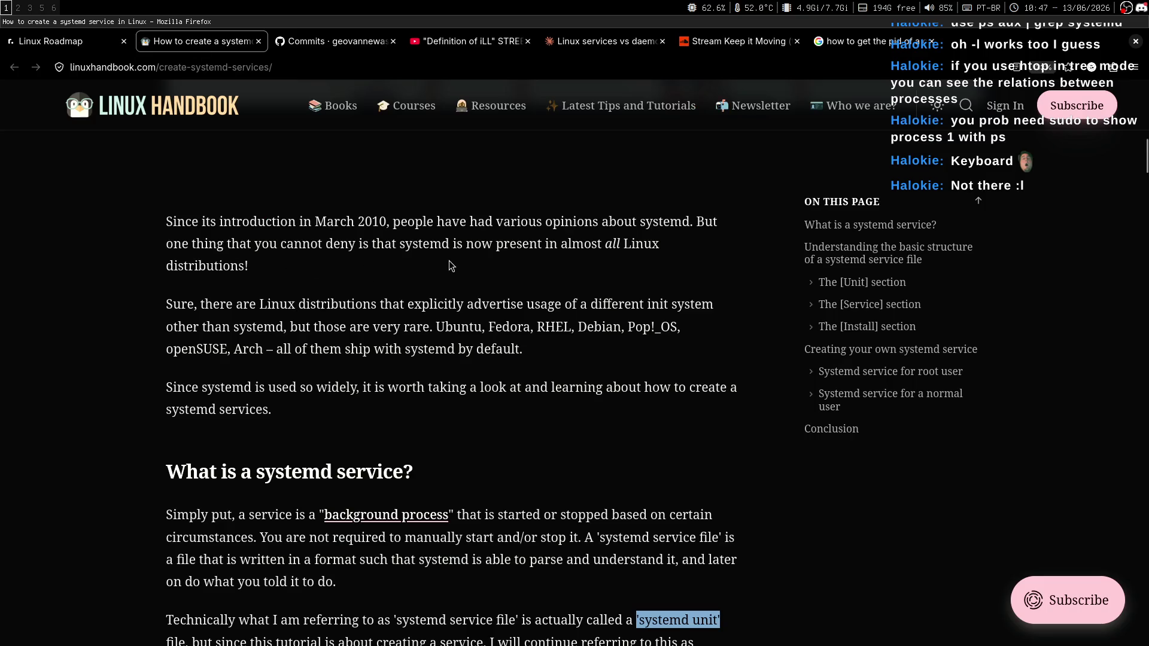
{"action": "middle_click", "coordinate": [489, 264]}
{"action": "middle_click", "coordinate": [526, 249]}
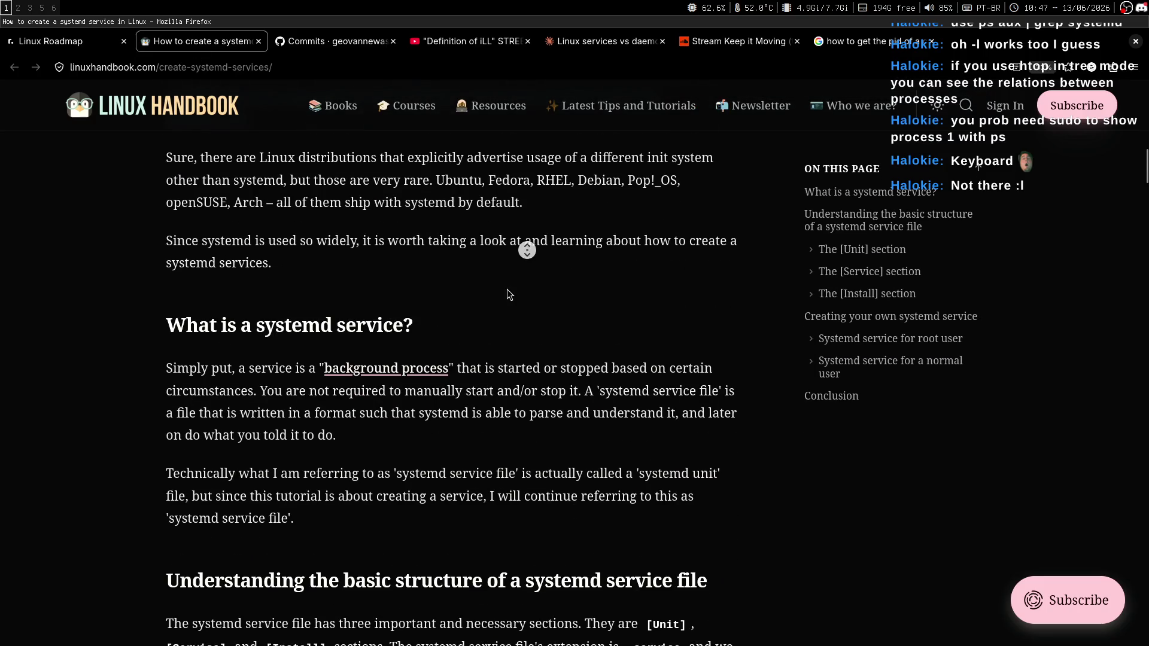
{"action": "middle_click", "coordinate": [432, 268]}
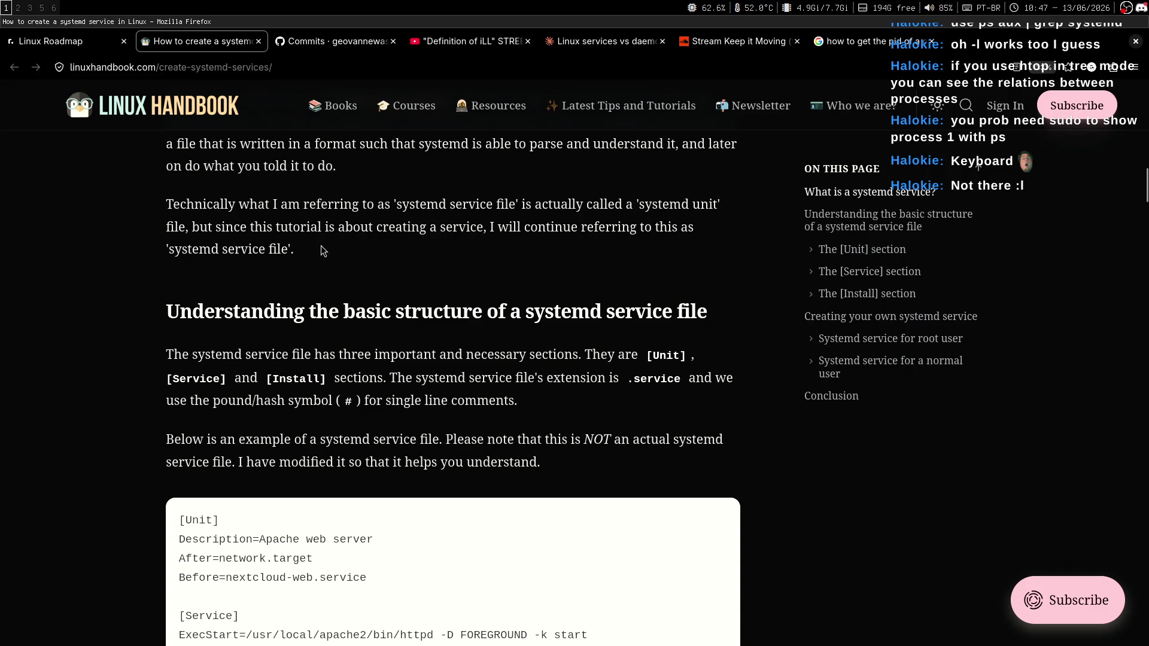
{"action": "middle_click", "coordinate": [659, 247]}
{"action": "middle_click", "coordinate": [620, 262]}
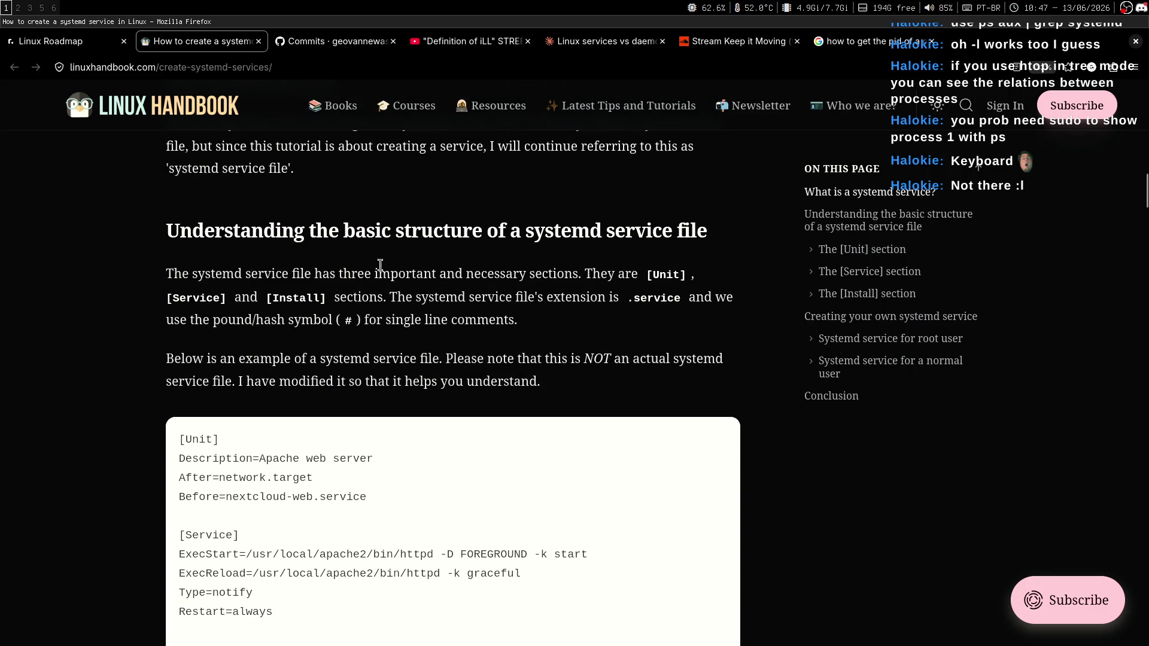
Step: Read the structure section, highlighting the heading, the .service extension note, hash comments and three section names
{"action": "left_click_drag", "start_coordinate": [187, 235], "coordinate": [510, 231]}
{"action": "left_click", "coordinate": [521, 231]}
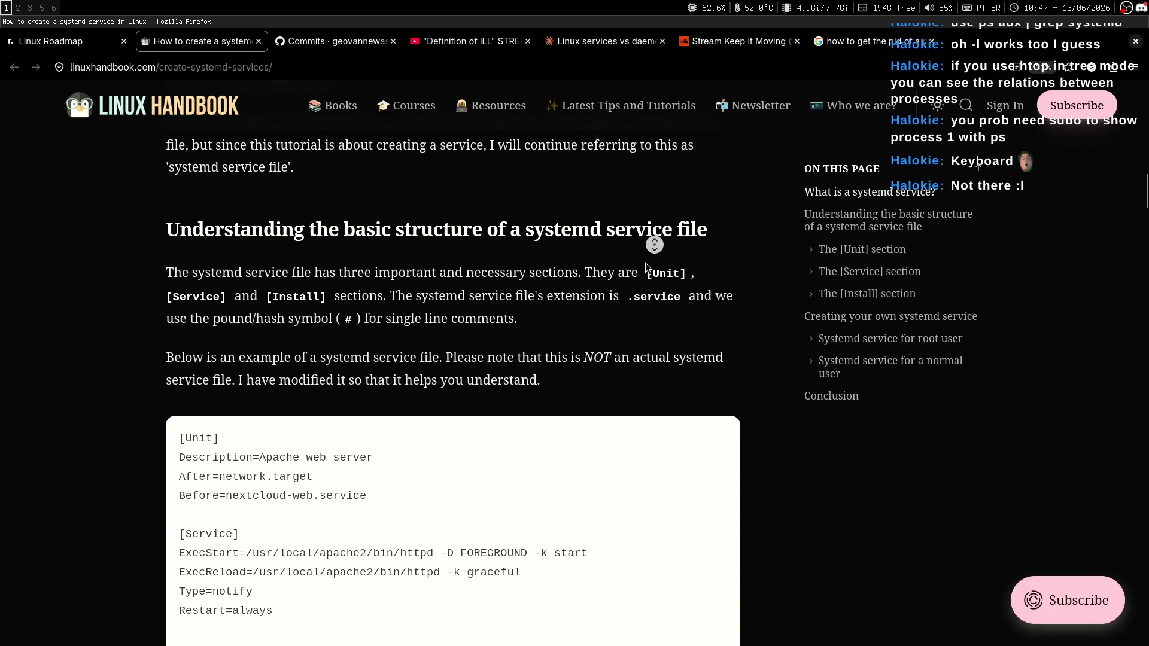
{"action": "scroll", "coordinate": [654, 238], "scroll_direction": "down", "scroll_amount": 1}
{"action": "left_click_drag", "start_coordinate": [211, 233], "coordinate": [514, 233]}
{"action": "left_click", "coordinate": [532, 233]}
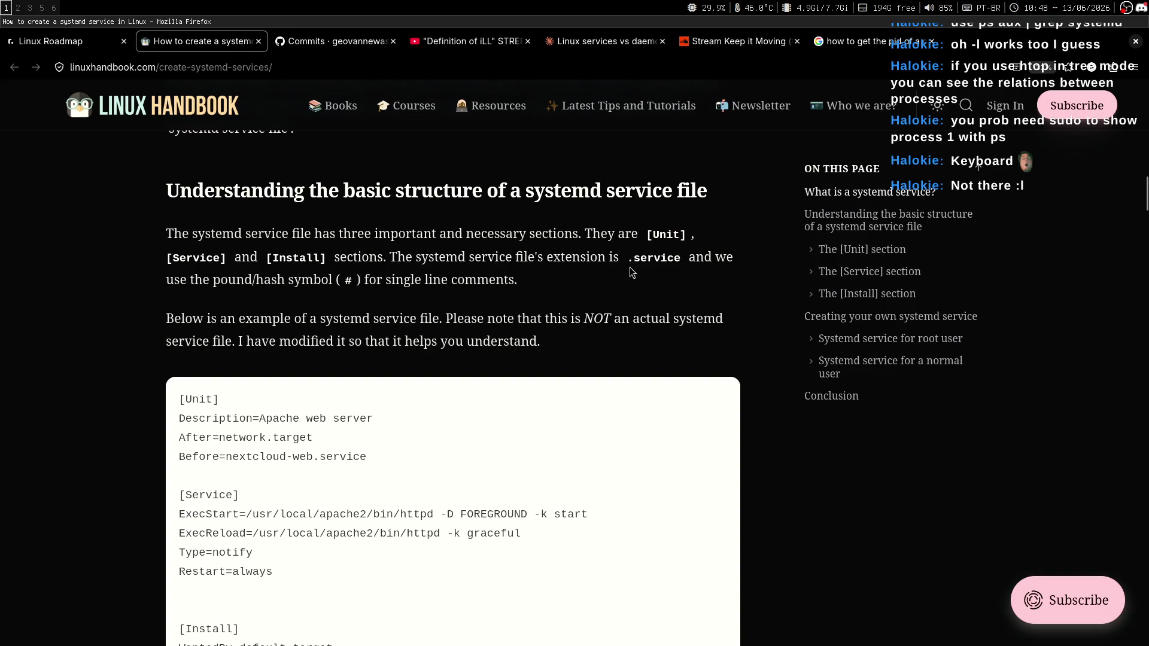
{"action": "left_click_drag", "start_coordinate": [389, 259], "coordinate": [574, 258]}
{"action": "left_click", "coordinate": [569, 293]}
{"action": "left_click_drag", "start_coordinate": [171, 279], "coordinate": [341, 280]}
{"action": "left_click", "coordinate": [345, 308]}
{"action": "scroll", "coordinate": [307, 279], "scroll_direction": "down", "scroll_amount": 1}
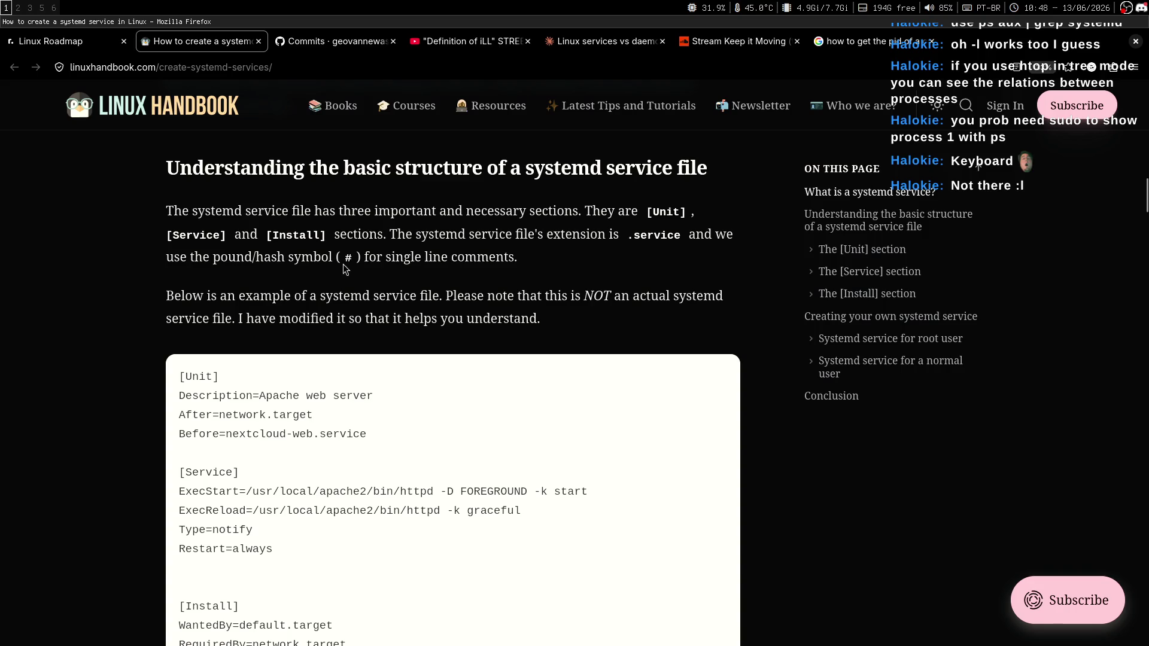
{"action": "mouse_move", "coordinate": [514, 257]}
{"action": "left_mouse_down"}
{"action": "mouse_move", "coordinate": [290, 257]}
{"action": "mouse_move", "coordinate": [269, 239]}
{"action": "mouse_move", "coordinate": [126, 207]}
{"action": "mouse_move", "coordinate": [266, 234]}
{"action": "mouse_move", "coordinate": [149, 213]}
{"action": "left_mouse_up"}
{"action": "left_click", "coordinate": [145, 215]}
Step: Open a shell pane below the notes, jump to the alacritty config folder and list its files
{"action": "key", "text": "super+2"}
{"action": "key", "text": "ctrl+b"}
{"action": "key", "text": "quotedbl"}
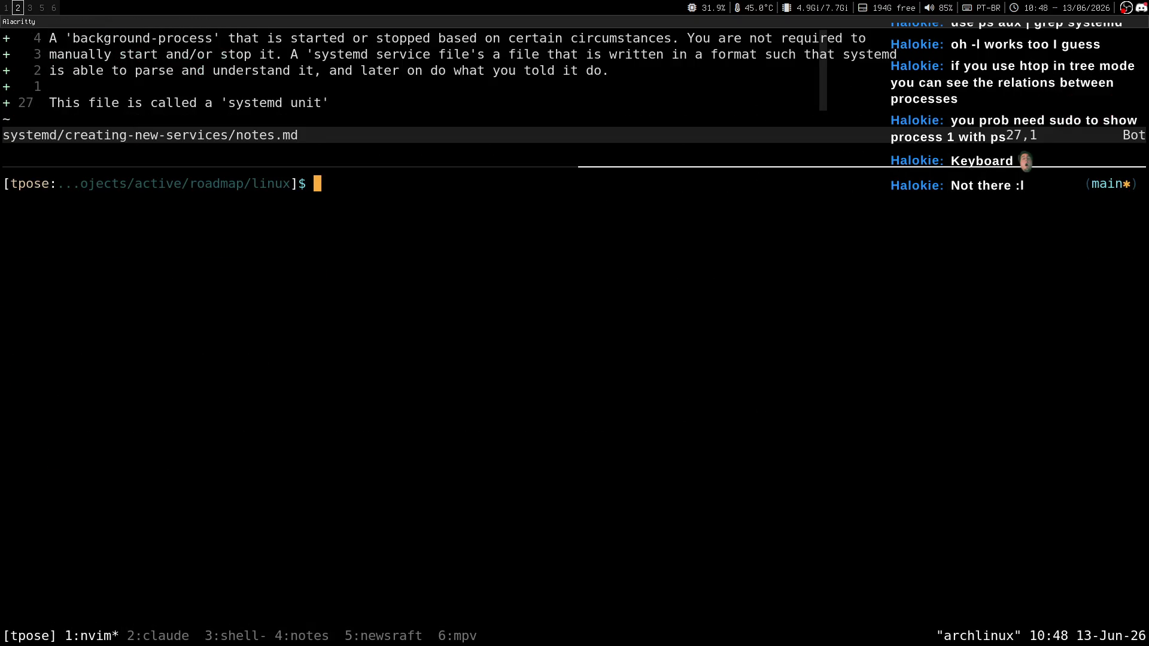
{"action": "key", "text": "ctrl+b"}
{"action": "key", "text": "quotedbl"}
{"action": "key", "text": "ctrl+d"}
{"action": "type", "text": "z alacritty"}
{"action": "key", "text": "Return"}
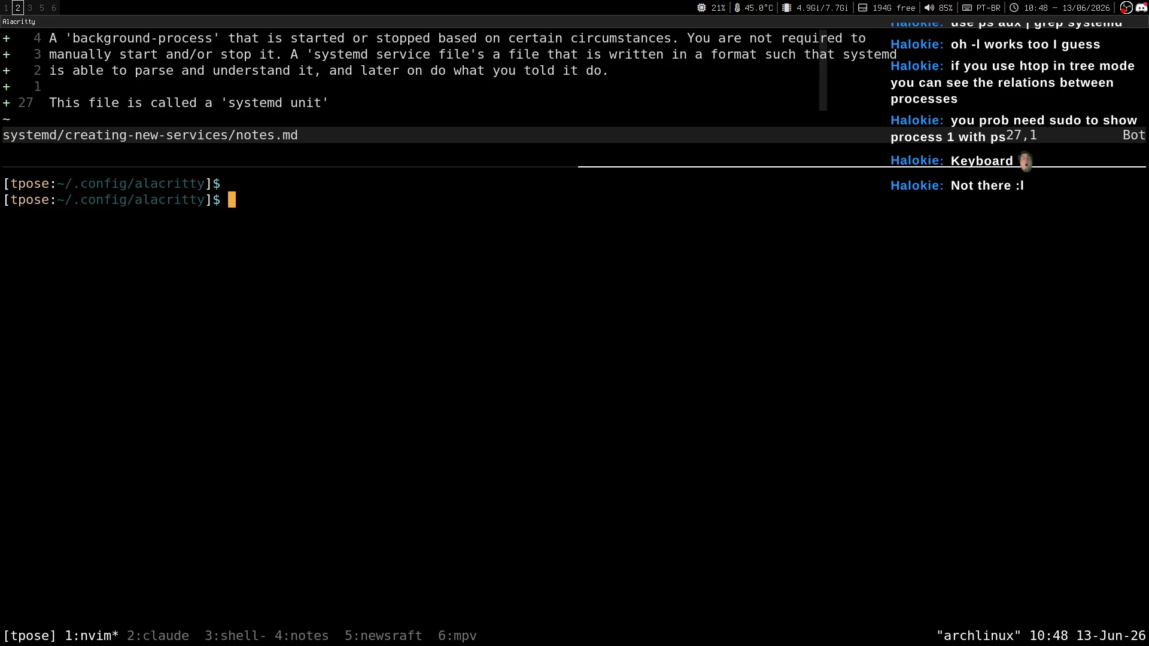
{"action": "type", "text": "l"}
{"action": "key", "text": "Return"}
Step: Open alacritty.toml in the editor
{"action": "type", "text": "vi m"}
{"action": "key", "text": "BackSpace"}
{"action": "key", "text": "BackSpace"}
{"action": "type", "text": "m a"}
{"action": "key", "text": "Tab"}
{"action": "key", "text": "Return"}
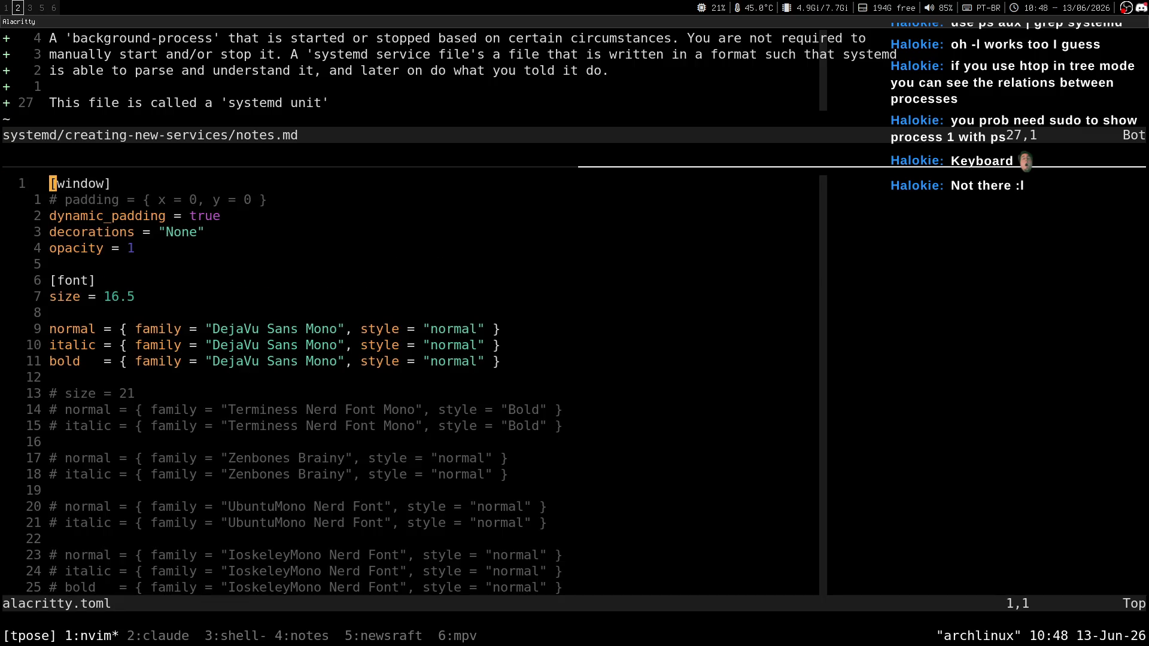
Step: Look through the [window] settings in alacritty.toml, down to the opacity and size = 21 lines
{"action": "key", "text": "v"}
{"action": "key", "text": "l"}
{"action": "key", "text": "l"}
{"action": "key", "text": "l"}
{"action": "key", "text": "h"}
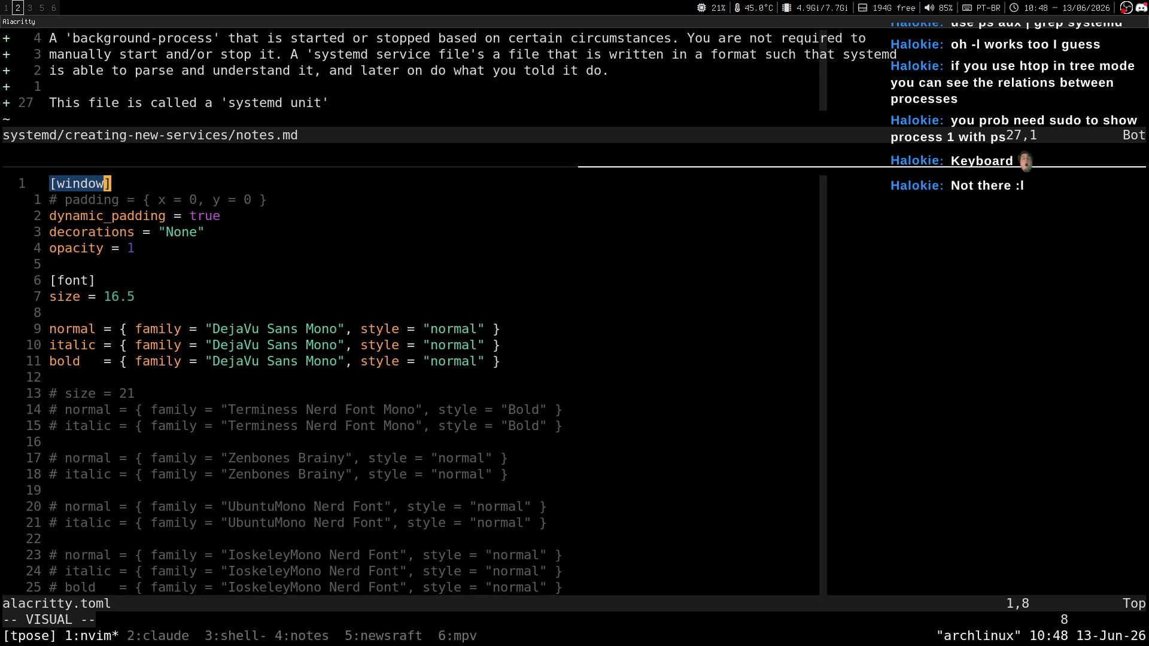
{"action": "key", "text": "Escape"}
{"action": "key", "text": "Return"}
{"action": "key", "text": "V"}
{"action": "key", "text": "j"}
{"action": "key", "text": "j"}
{"action": "key", "text": "j"}
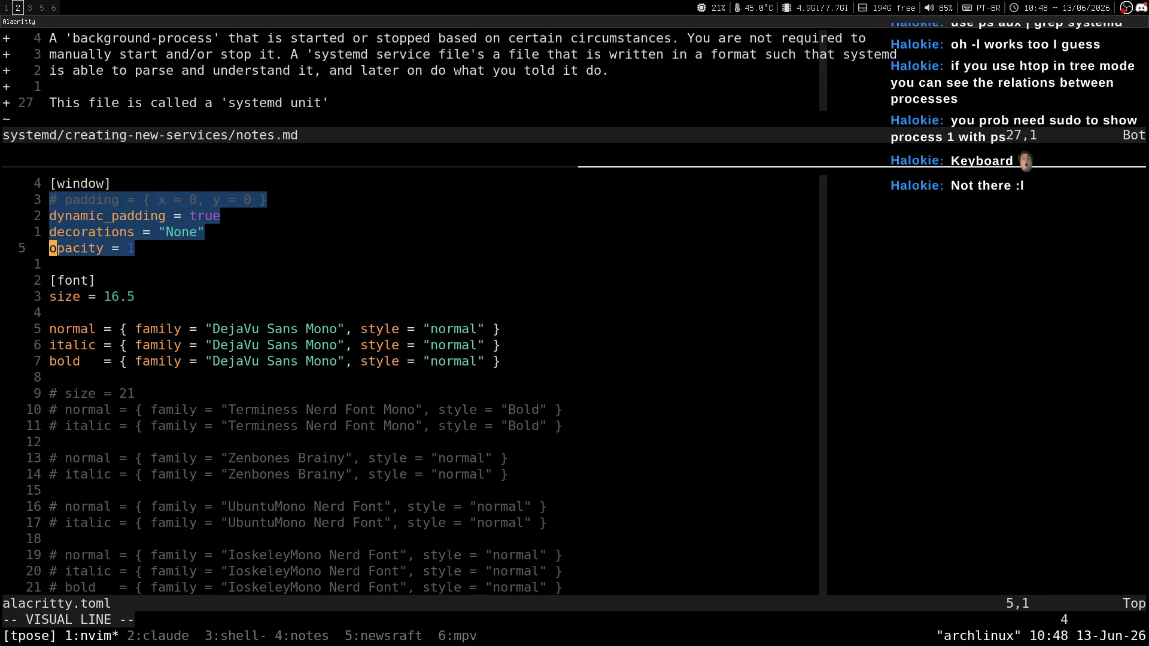
{"action": "key", "text": "Escape"}
{"action": "key", "text": "j"}
{"action": "key", "text": "j"}
{"action": "key", "text": "j"}
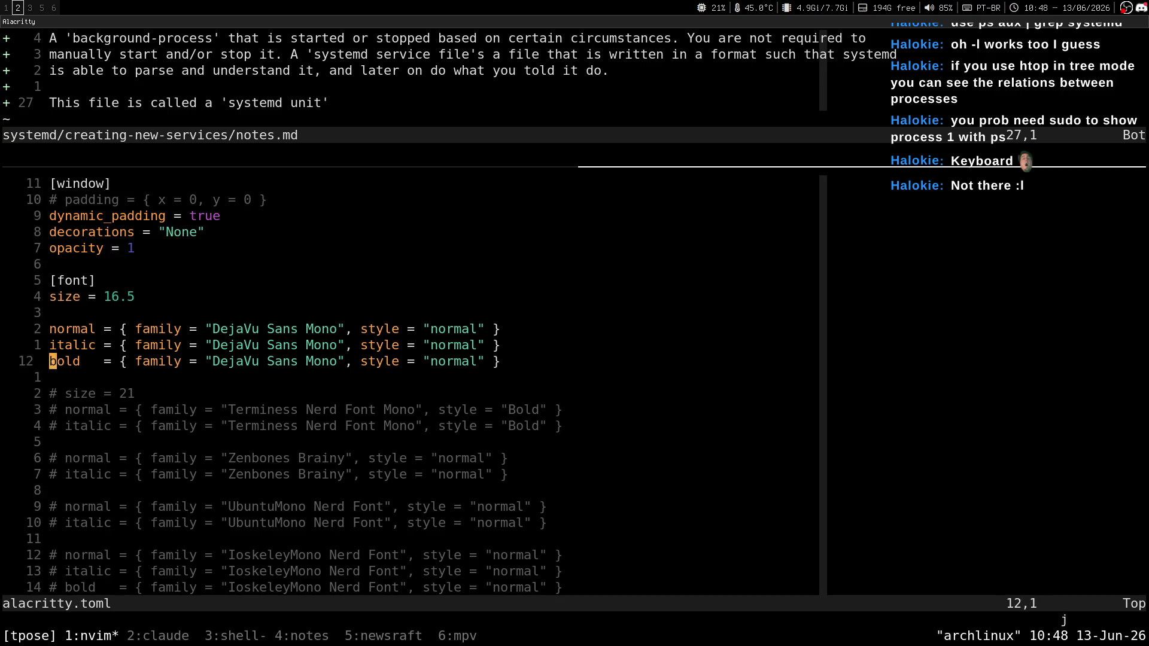
{"action": "key", "text": "k"}
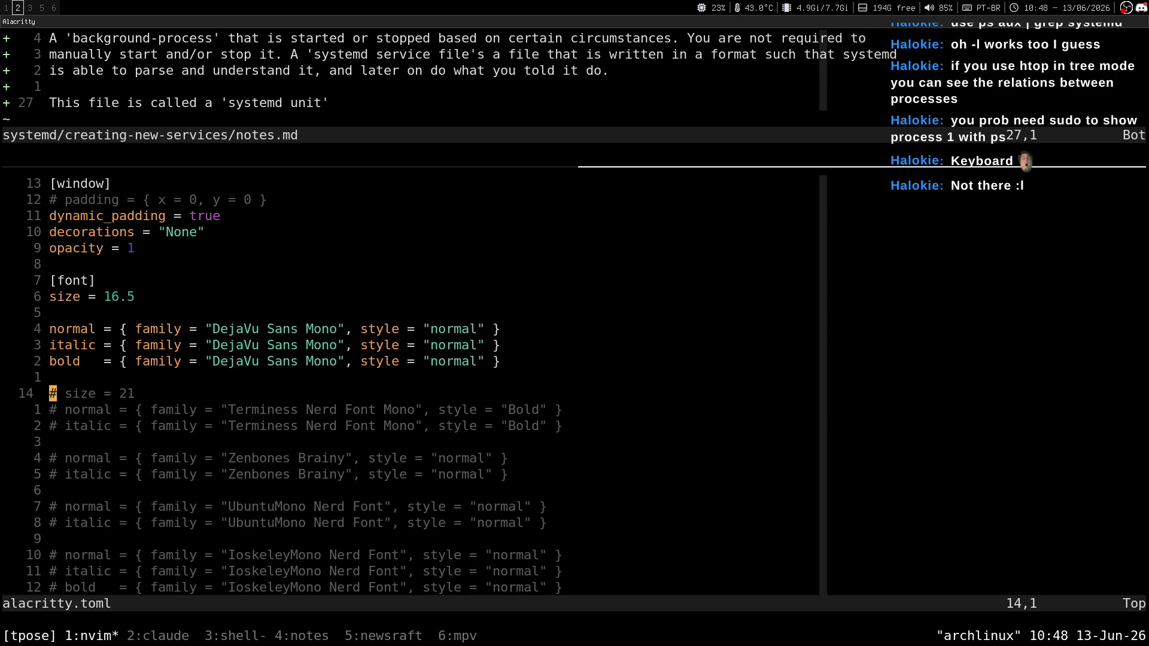
Step: Quit alacritty.toml with :q and confirm killing the leftover tmux pane with y
{"action": "type", "text": ":Wq"}
{"action": "key", "text": "Return"}
{"action": "type", "text": ":q!"}
{"action": "key", "text": "Return"}
{"action": "key", "text": "ctrl+l"}
{"action": "key", "text": "ctrl+b"}
{"action": "key", "text": "x"}
{"action": "key", "text": "y"}
{"action": "key", "text": "super+1"}
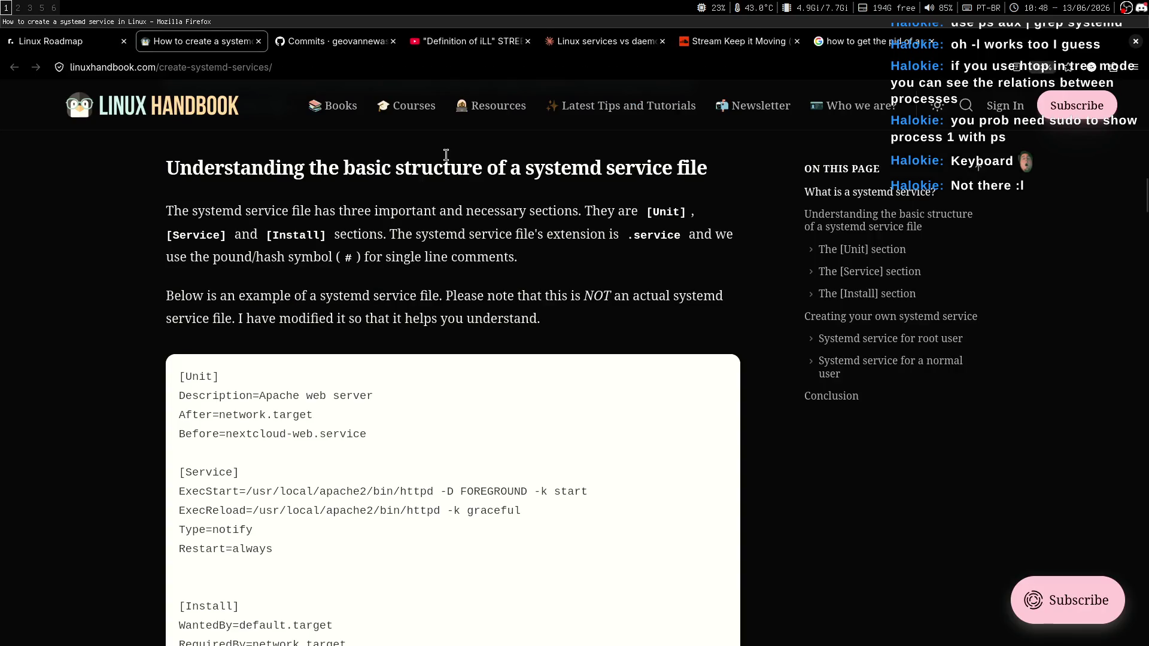
{"action": "scroll", "coordinate": [133, 310], "scroll_direction": "down", "scroll_amount": 1}
{"action": "mouse_move", "coordinate": [179, 324]}
{"action": "left_mouse_down"}
{"action": "mouse_move", "coordinate": [294, 366]}
{"action": "mouse_move", "coordinate": [301, 356]}
{"action": "mouse_move", "coordinate": [367, 379]}
{"action": "mouse_move", "coordinate": [363, 369]}
{"action": "mouse_move", "coordinate": [387, 389]}
{"action": "left_mouse_up"}
{"action": "left_click", "coordinate": [387, 389]}
{"action": "key", "text": "super+2"}
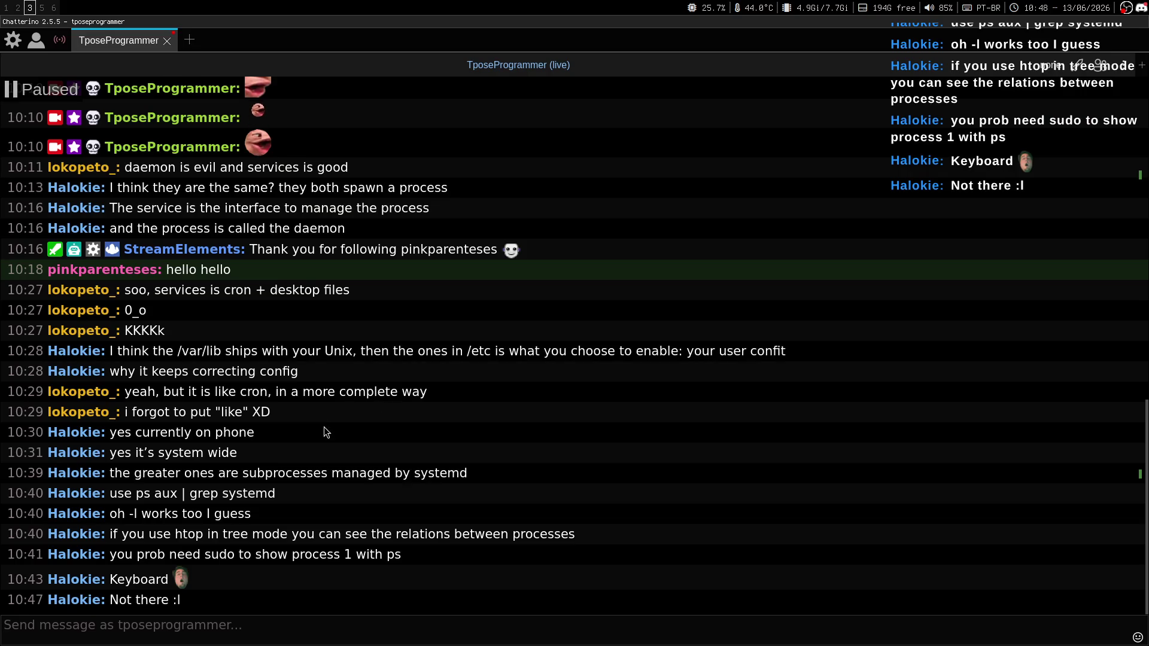
{"action": "key", "text": "super+1"}
{"action": "scroll", "coordinate": [198, 326], "scroll_direction": "up", "scroll_amount": 1}
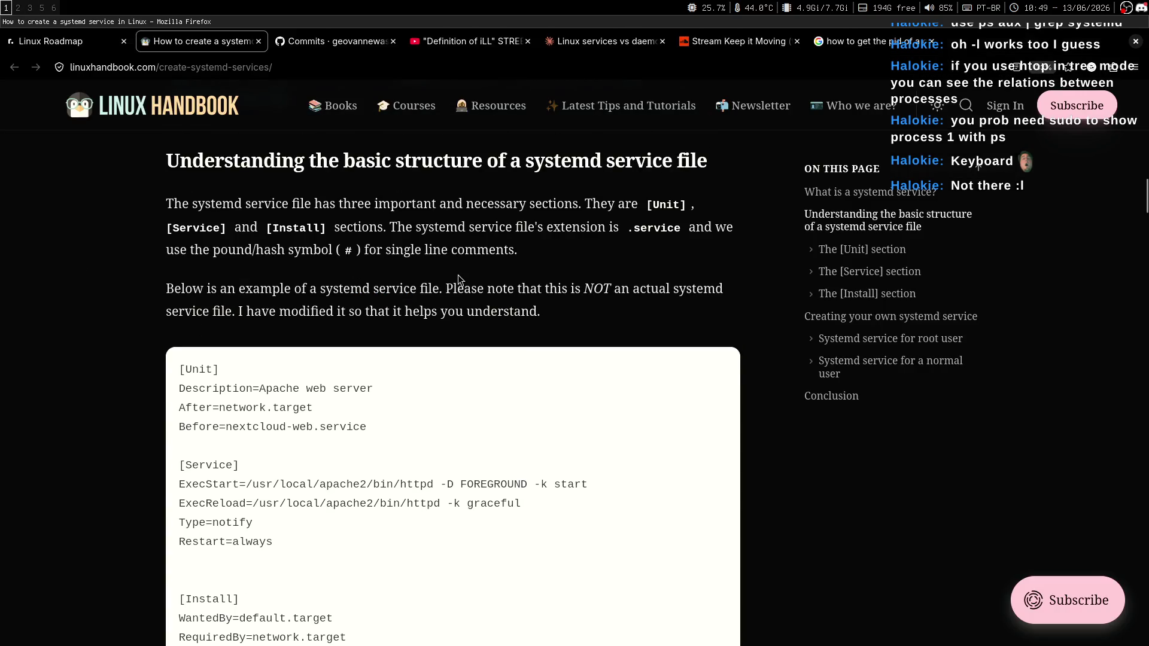
{"action": "left_click_drag", "start_coordinate": [163, 291], "coordinate": [463, 290]}
{"action": "left_click", "coordinate": [515, 379]}
{"action": "scroll", "coordinate": [651, 267], "scroll_direction": "down", "scroll_amount": 1}
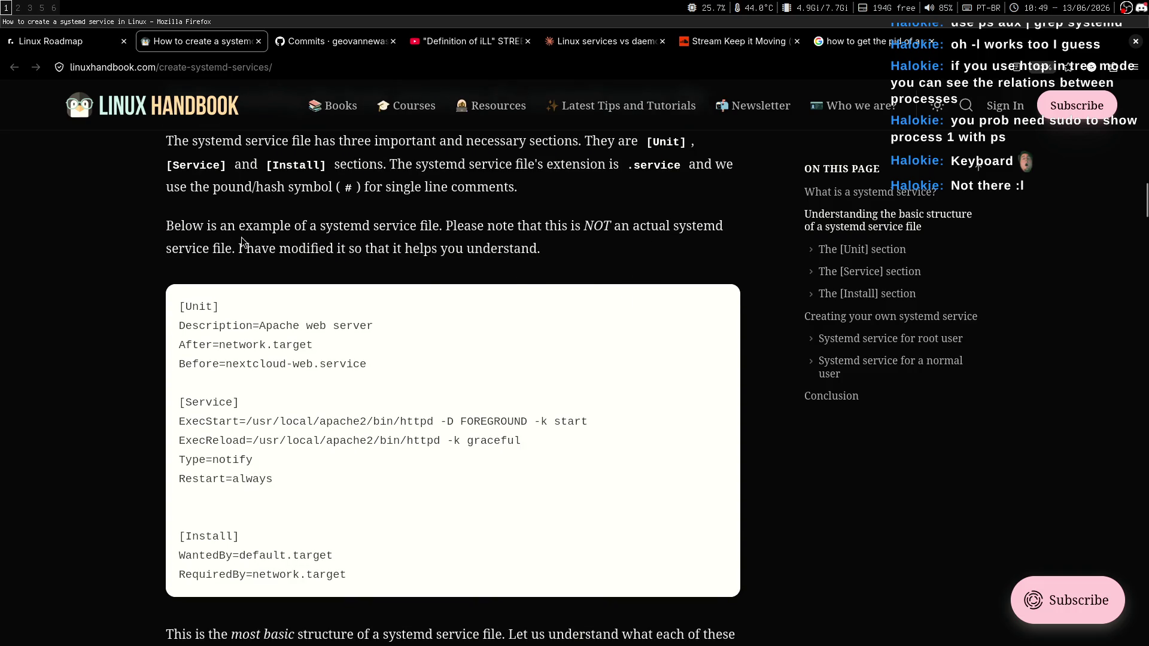
{"action": "left_click_drag", "start_coordinate": [417, 232], "coordinate": [562, 228]}
{"action": "left_click", "coordinate": [565, 265]}
{"action": "mouse_move", "coordinate": [276, 253]}
{"action": "left_mouse_down"}
{"action": "mouse_move", "coordinate": [236, 250]}
{"action": "mouse_move", "coordinate": [463, 250]}
{"action": "left_mouse_up"}
{"action": "left_click_drag", "start_coordinate": [495, 248], "coordinate": [484, 250]}
{"action": "scroll", "coordinate": [130, 281], "scroll_direction": "down", "scroll_amount": 1}
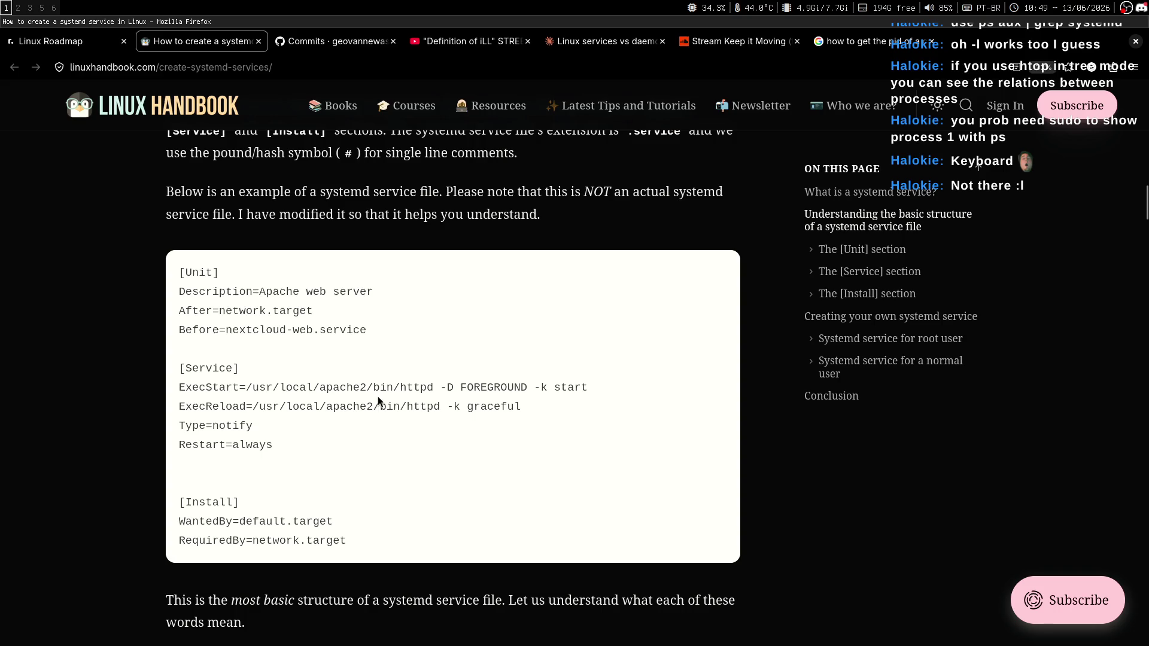
{"action": "scroll", "coordinate": [134, 323], "scroll_direction": "up", "scroll_amount": 3}
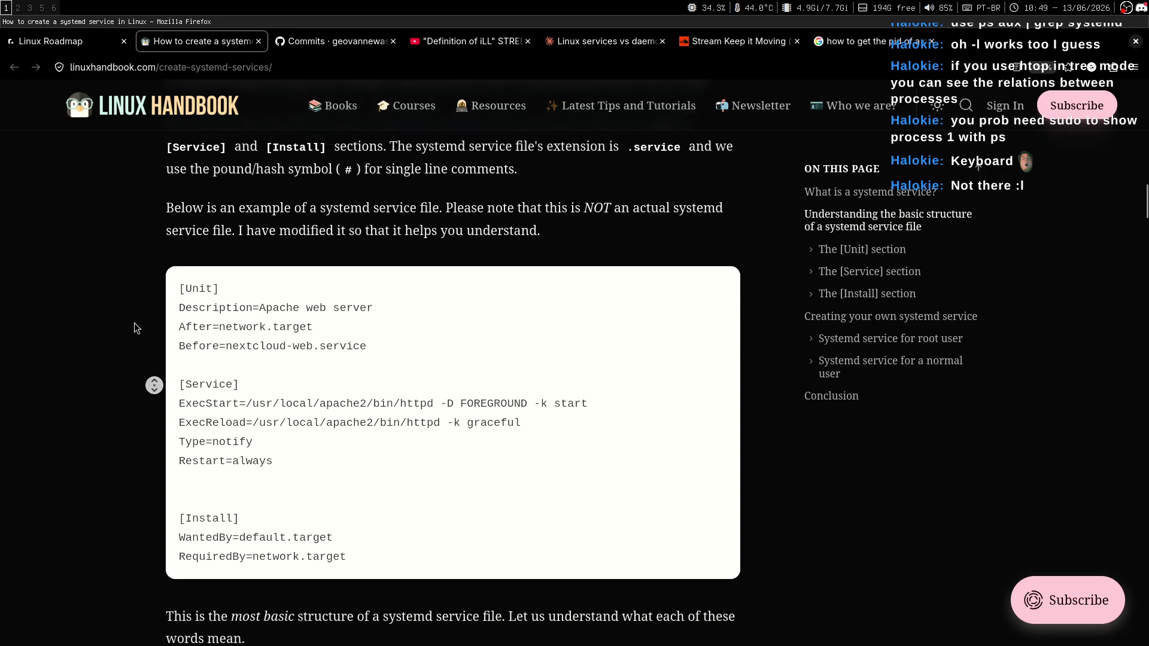
{"action": "key", "text": "super+2"}
Step: Add the heading '## Understanding the basic structure of a systemd service file' at the end of the notes
{"action": "key", "text": "k"}
{"action": "key", "text": "j"}
{"action": "key", "text": "o"}
{"action": "key", "text": "Return"}
{"action": "type", "text": "##"}
{"action": "key", "text": "super+shift+1"}
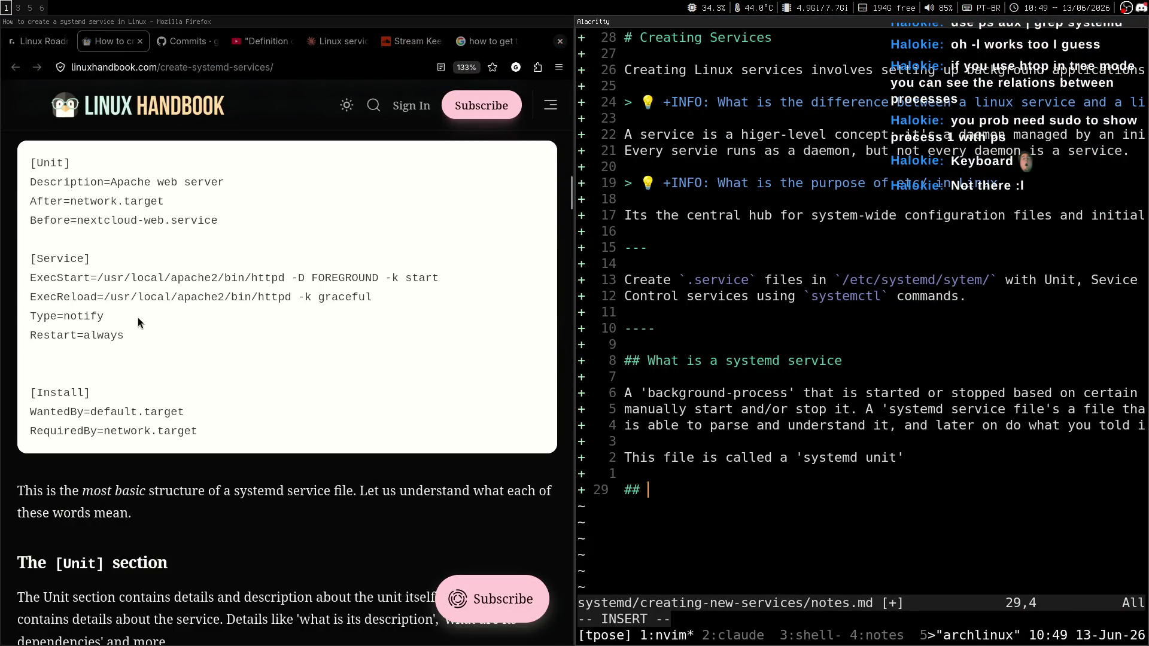
{"action": "scroll", "coordinate": [276, 249], "scroll_direction": "up", "scroll_amount": 3}
{"action": "type", "text": "UNder"}
{"action": "key", "text": "BackSpace"}
{"action": "key", "text": "BackSpace"}
{"action": "key", "text": "BackSpace"}
{"action": "type", "text": "uN"}
{"action": "key", "text": "BackSpace"}
{"action": "key", "text": "BackSpace"}
{"action": "type", "text": "uN"}
{"action": "key", "text": "BackSpace"}
{"action": "key", "text": "BackSpace"}
{"action": "type", "text": "Un"}
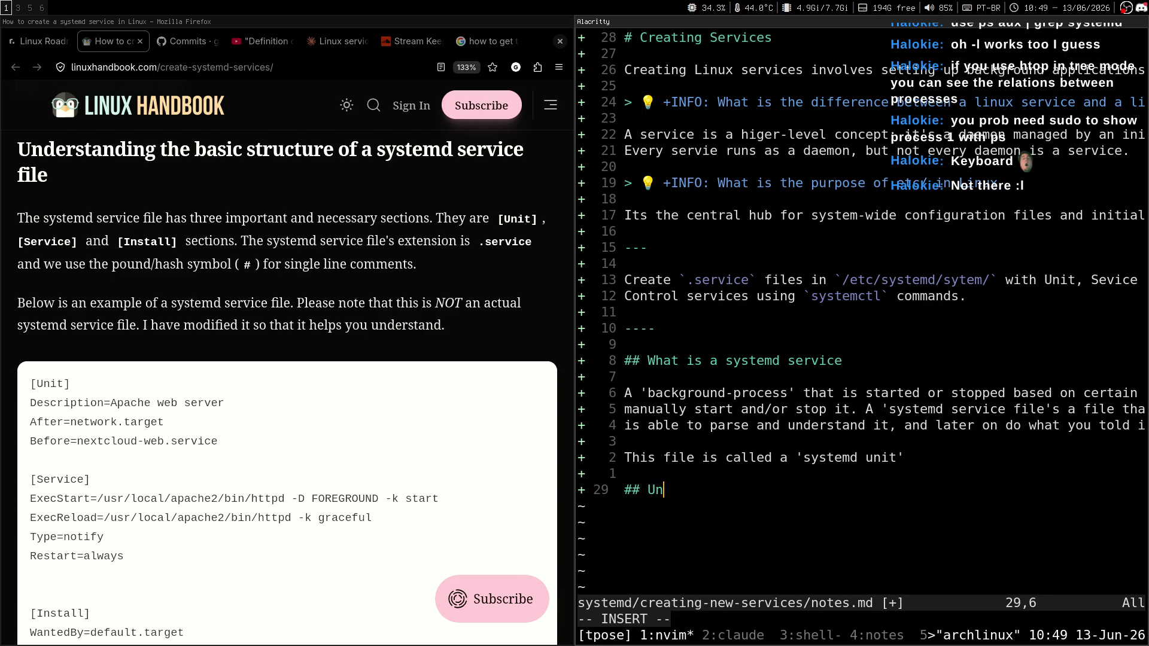
{"action": "type", "text": "derstanding "}
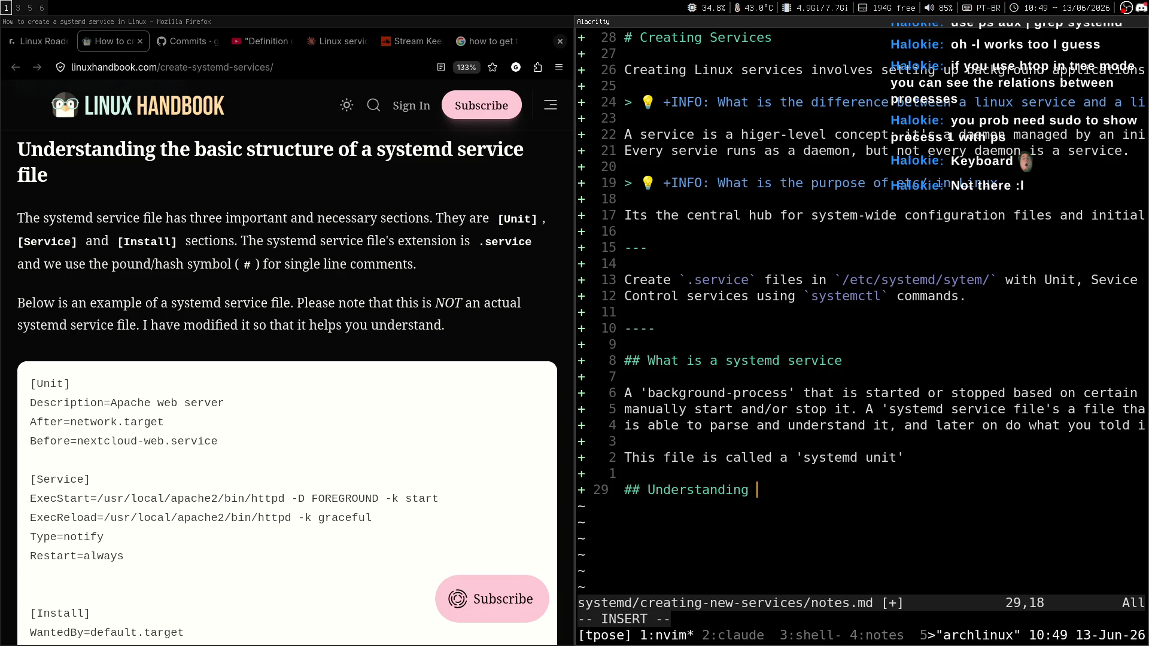
{"action": "type", "text": "the basic str"}
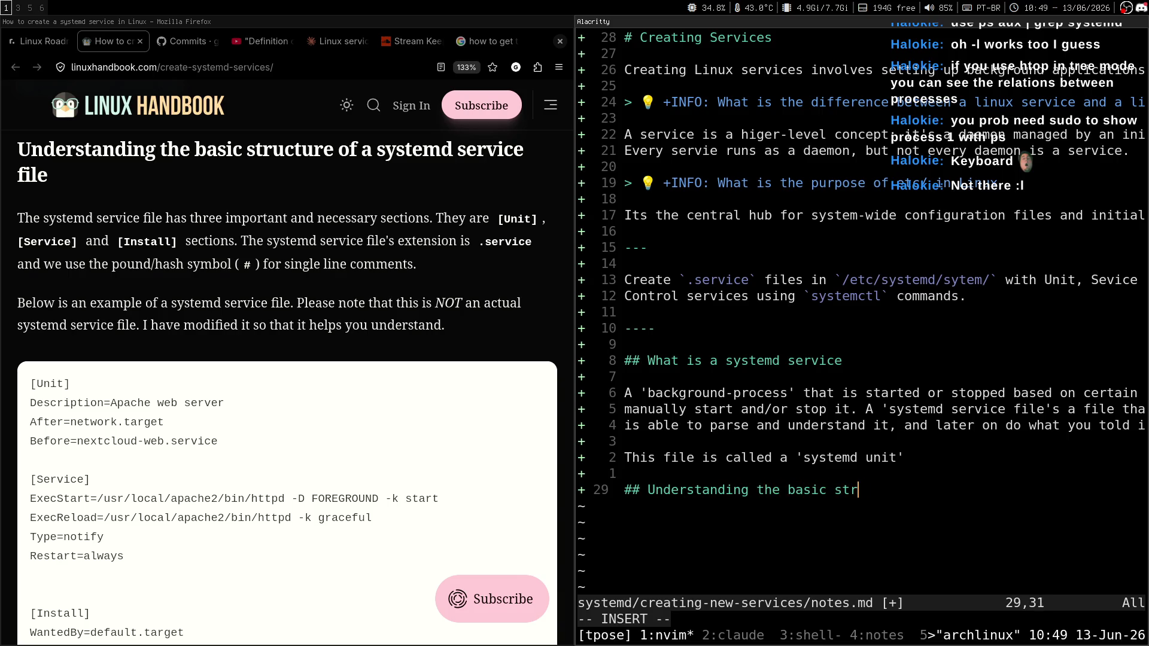
{"action": "type", "text": "ucture of a system dse"}
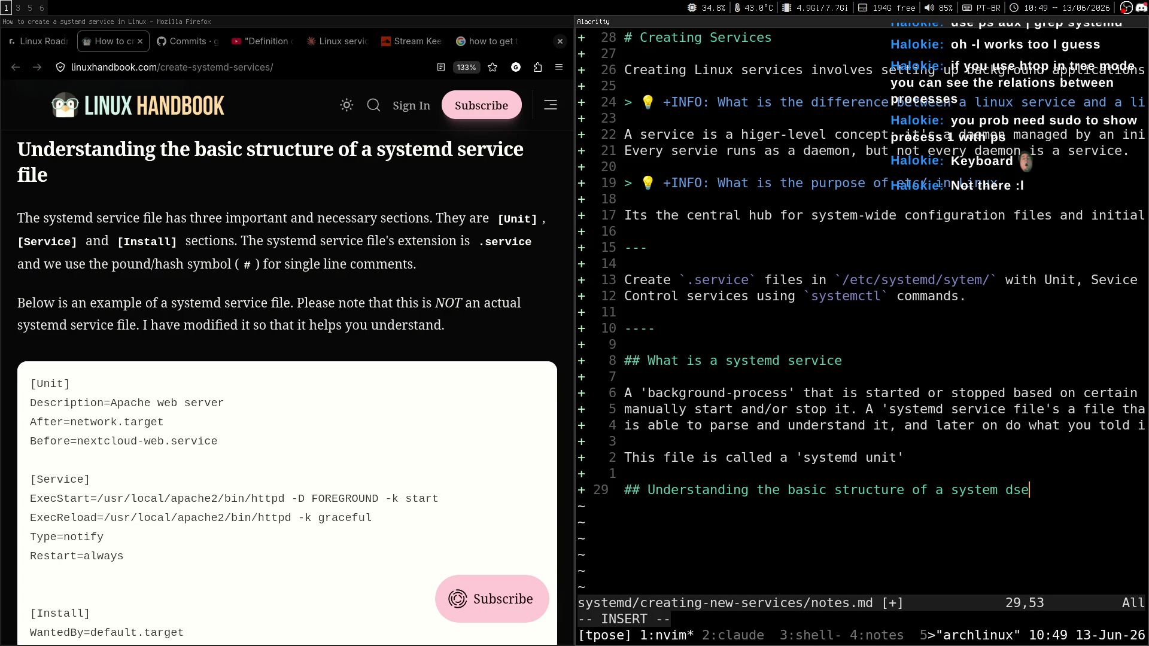
{"action": "type", "text": "rvice"}
{"action": "key", "text": "BackSpace"}
{"action": "key", "text": "BackSpace"}
{"action": "key", "text": "BackSpace"}
{"action": "type", "text": "serv"}
{"action": "type", "text": "ice file"}
{"action": "key", "text": "Escape"}
Step: Write the line 'It has three important and necessary sections. They are' under the heading
{"action": "key", "text": "o"}
{"action": "key", "text": "Return"}
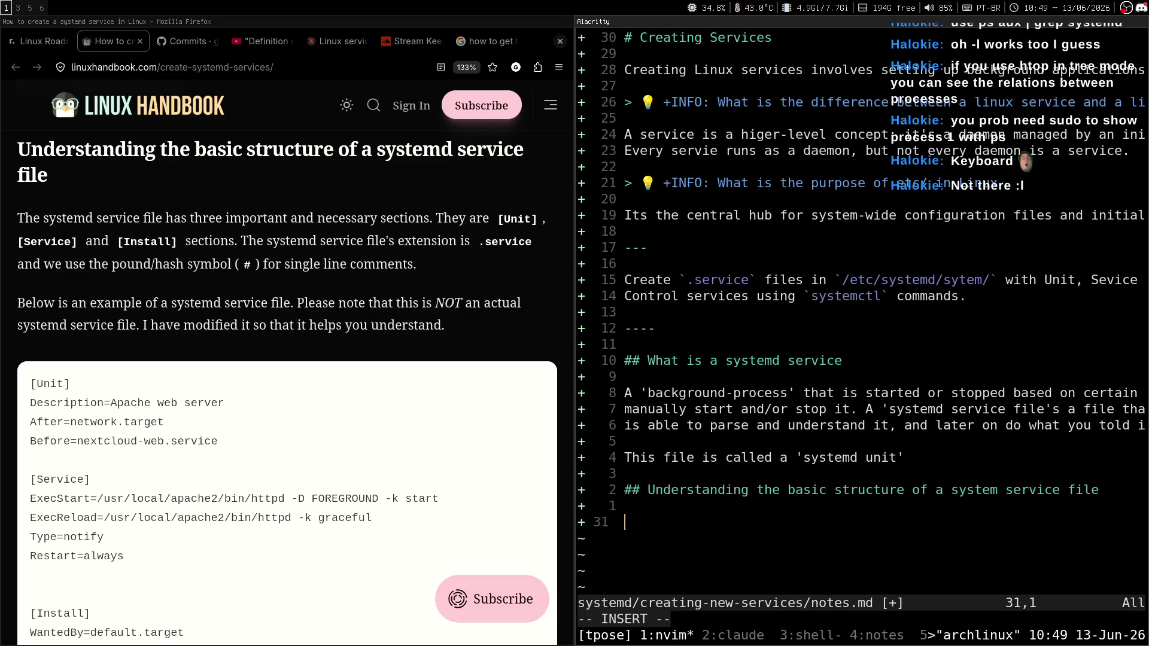
{"action": "type", "text": "It has three important and necessary sections. They are"}
{"action": "key", "text": "Return"}
{"action": "key", "text": "Return"}
{"action": "type", "text": "-"}
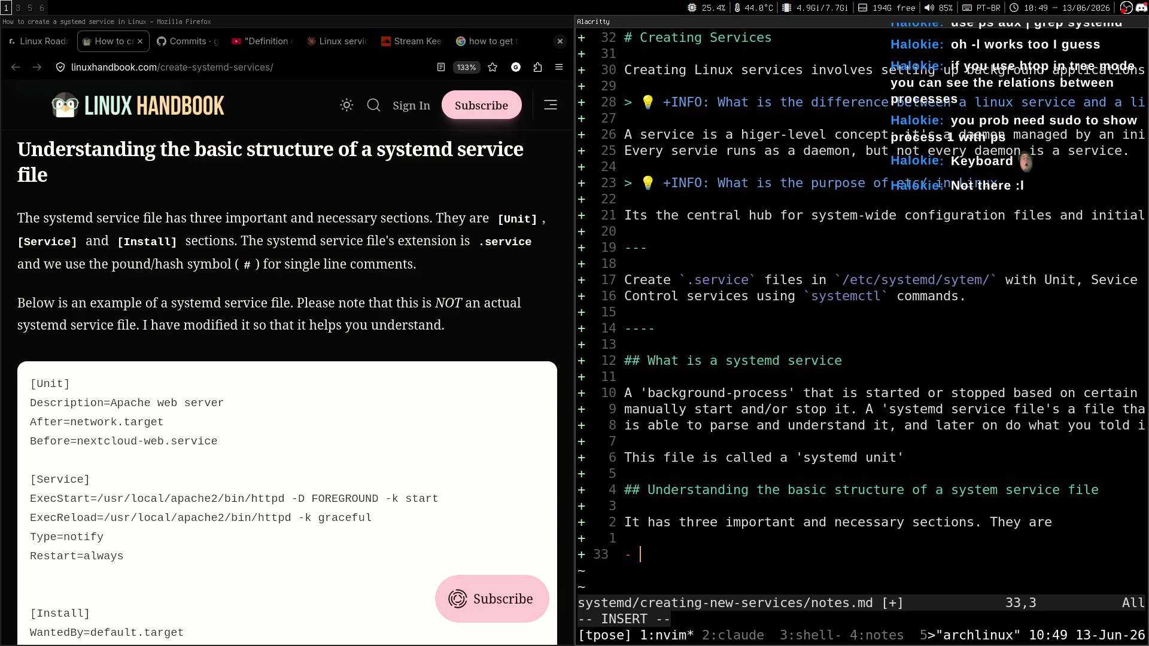
Step: List the three sections as items: [Unit], [Service] and [Install]
{"action": "type", "text": "[Unit"}
{"action": "type", "text": "]"}
{"action": "key", "text": "Return"}
{"action": "type", "text": "- ["}
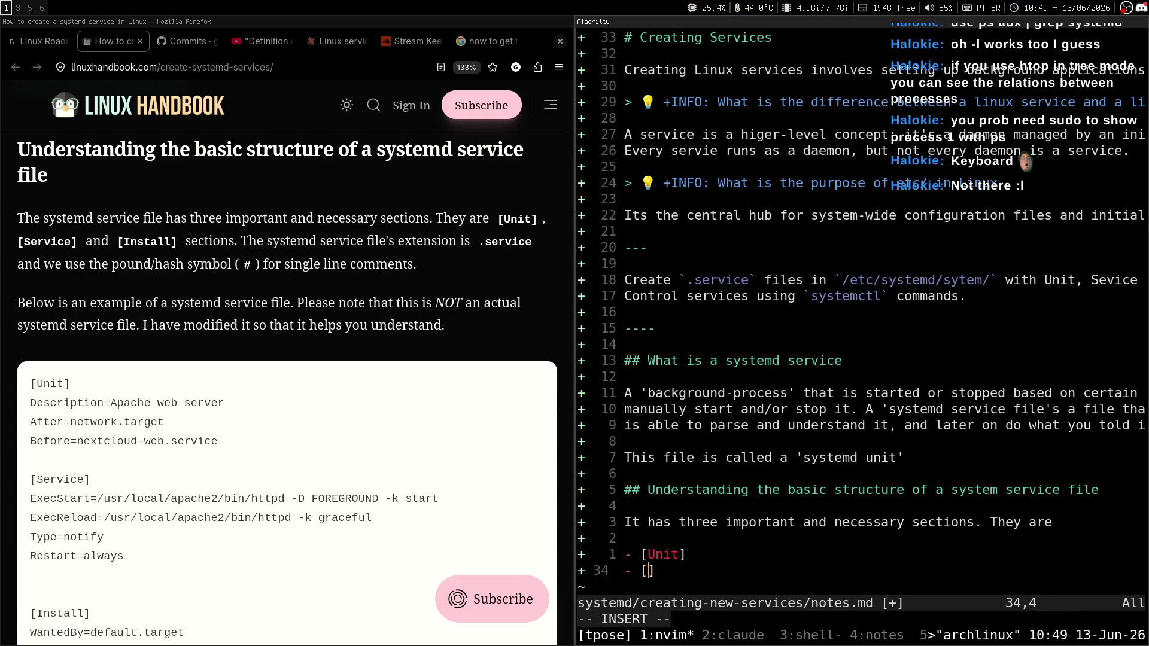
{"action": "type", "text": "Service"}
{"action": "key", "text": "Escape"}
{"action": "key", "text": "y"}
{"action": "key", "text": "y"}
{"action": "key", "text": "p"}
{"action": "key", "text": "c"}
{"action": "key", "text": "i"}
{"action": "key", "text": "bracketleft"}
{"action": "type", "text": "Install"}
{"action": "key", "text": "Escape"}
{"action": "key", "text": "0"}
{"action": "key", "text": "k"}
{"action": "key", "text": "j"}
Step: Add the sentence 'Below is an example of a systemd service file (not a real one tho' below the list
{"action": "key", "text": "o"}
{"action": "key", "text": "Return"}
{"action": "type", "text": "The systemd"}
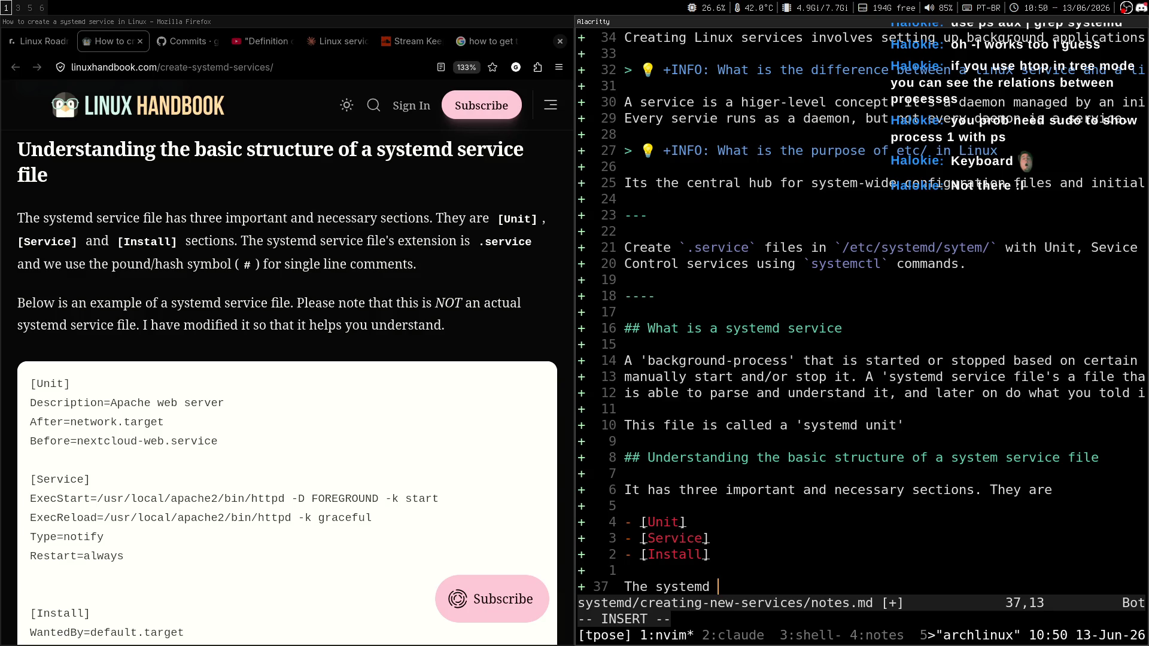
{"action": "key", "text": "Escape"}
{"action": "key", "text": "d"}
{"action": "key", "text": "d"}
{"action": "key", "text": "k"}
{"action": "key", "text": "k"}
{"action": "key", "text": "G"}
{"action": "key", "text": "o"}
{"action": "type", "text": "Below is a ne"}
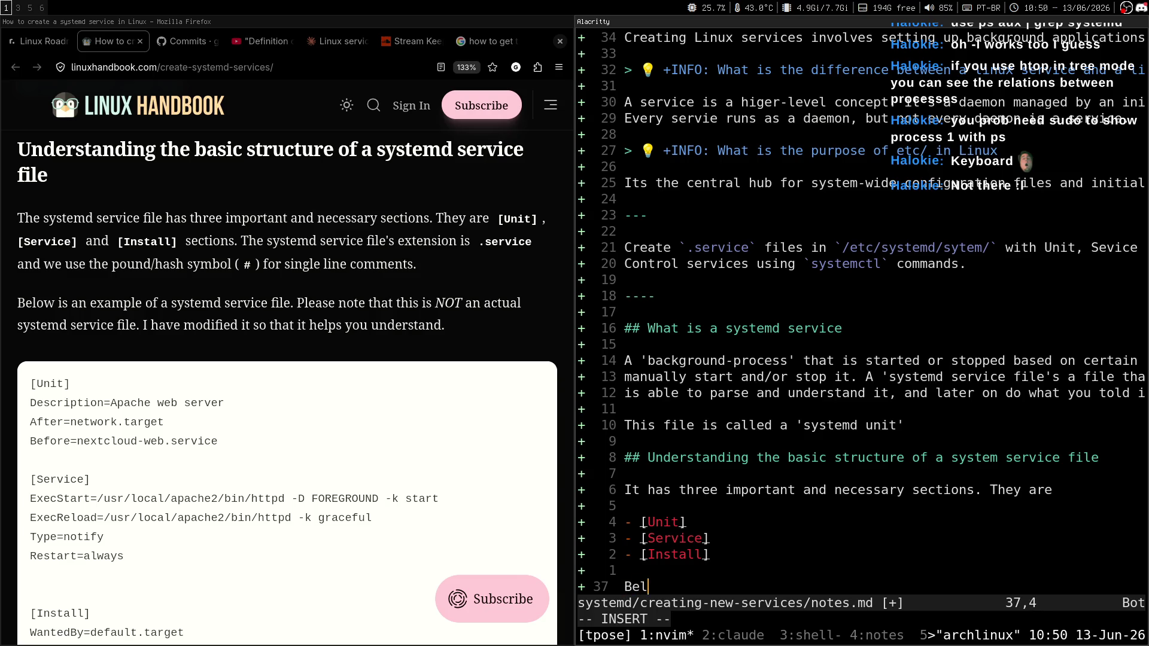
{"action": "key", "text": "BackSpace"}
{"action": "key", "text": "BackSpace"}
{"action": "type", "text": "n example of "}
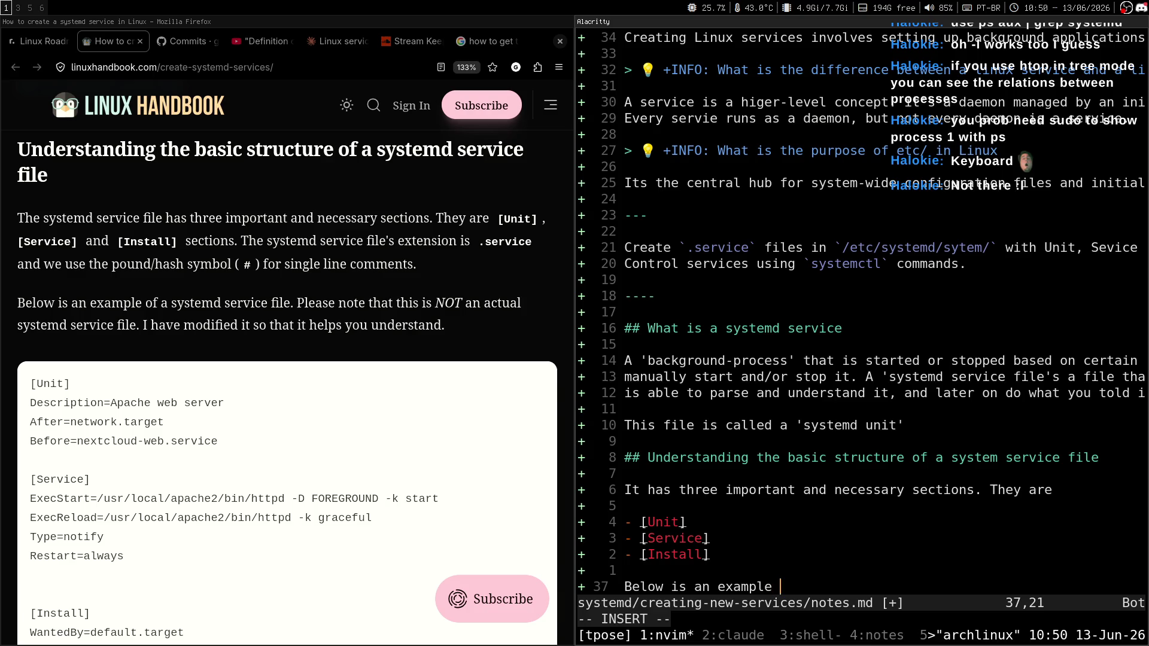
{"action": "type", "text": "a systemd serv"}
{"action": "type", "text": "ice file "}
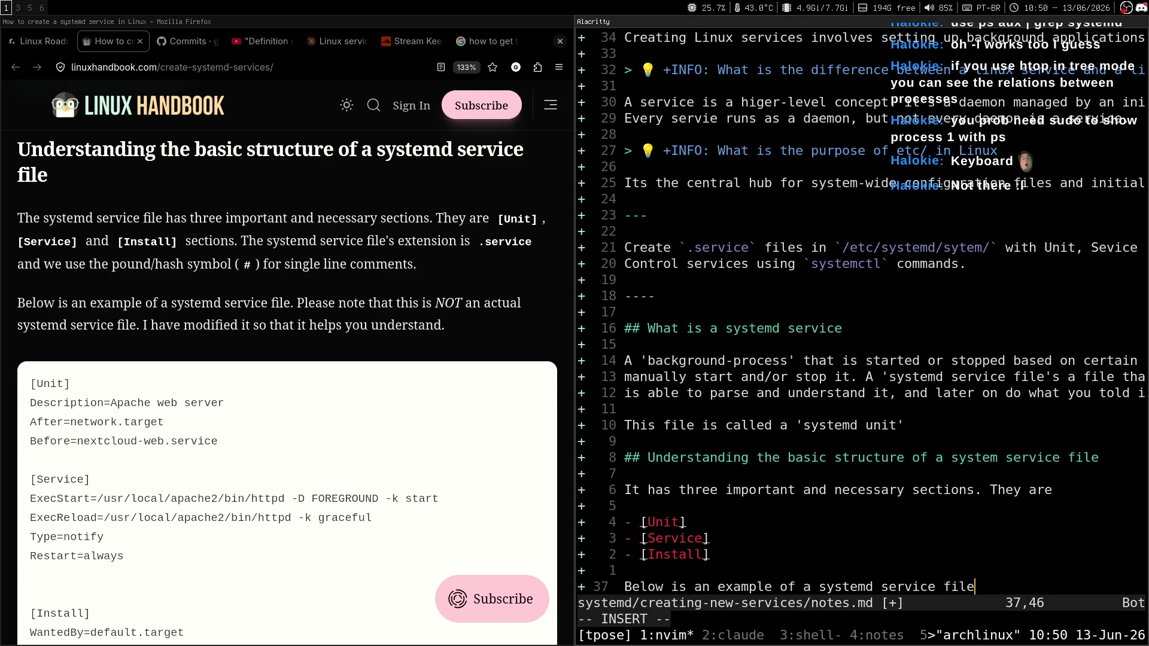
{"action": "type", "text": "(not a real one tho"}
{"action": "key", "text": "Escape"}
Step: Add an empty ```bash code block and save notes.md with :w
{"action": "key", "text": "o"}
{"action": "key", "text": "Return"}
{"action": "type", "text": "```"}
{"action": "key", "text": "Return"}
{"action": "key", "text": "Return"}
{"action": "key", "text": "Return"}
{"action": "key", "text": "Up"}
{"action": "key", "text": "Up"}
{"action": "key", "text": "Up"}
{"action": "type", "text": "bas"}
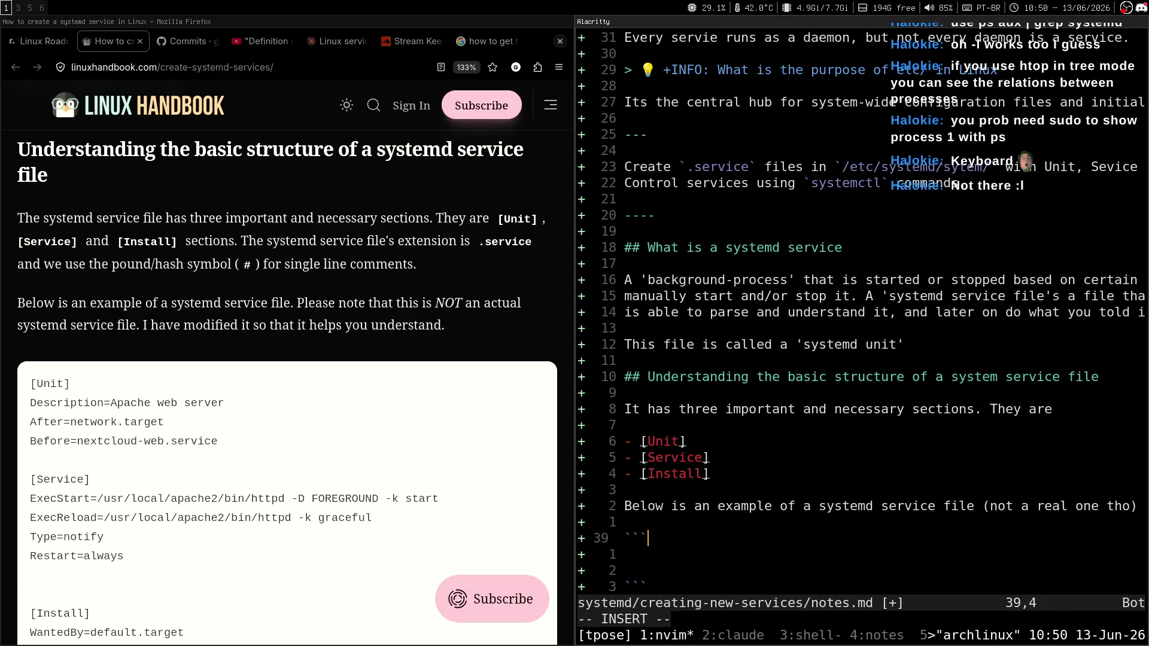
{"action": "type", "text": "h"}
{"action": "key", "text": "Return"}
{"action": "key", "text": "Escape"}
{"action": "type", "text": "dd:w"}
{"action": "key", "text": "Return"}
{"action": "key", "text": "i"}
{"action": "key", "text": "Escape"}
Step: Select and copy the article's example Apache unit file in Firefox
{"action": "scroll", "coordinate": [333, 414], "scroll_direction": "down", "scroll_amount": 5}
{"action": "left_click_drag", "start_coordinate": [26, 208], "coordinate": [235, 477]}
{"action": "left_click_drag", "start_coordinate": [124, 377], "coordinate": [33, 211]}
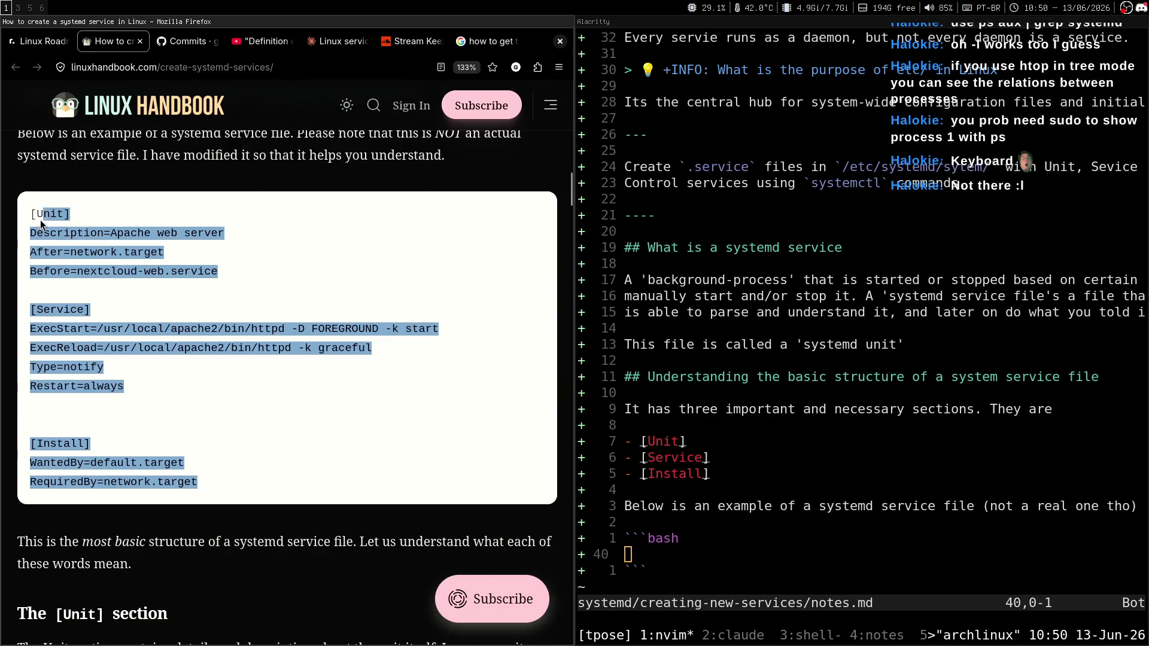
{"action": "key", "text": "ctrl+c"}
{"action": "middle_click", "coordinate": [757, 480]}
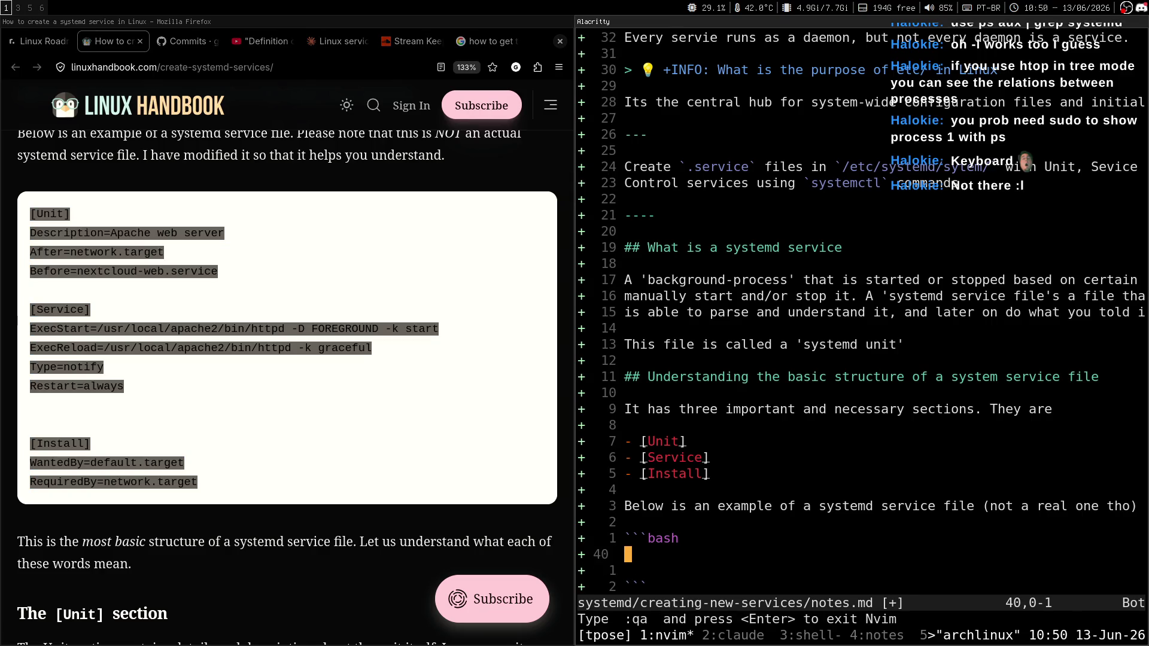
{"action": "right_click", "coordinate": [94, 245]}
{"action": "left_click", "coordinate": [107, 258]}
Step: Paste the example unit file between the ```bash fences and save notes.md with :w
{"action": "key", "text": "ctrl+shift+v"}
{"action": "key", "text": "ctrl+c"}
{"action": "type", "text": ":w"}
{"action": "key", "text": "Return"}
{"action": "key", "text": "k"}
{"action": "key", "text": "k"}
Step: Move the terminal to workspace 2 and read the article's basic structure sentences
{"action": "key", "text": "super+shift+2"}
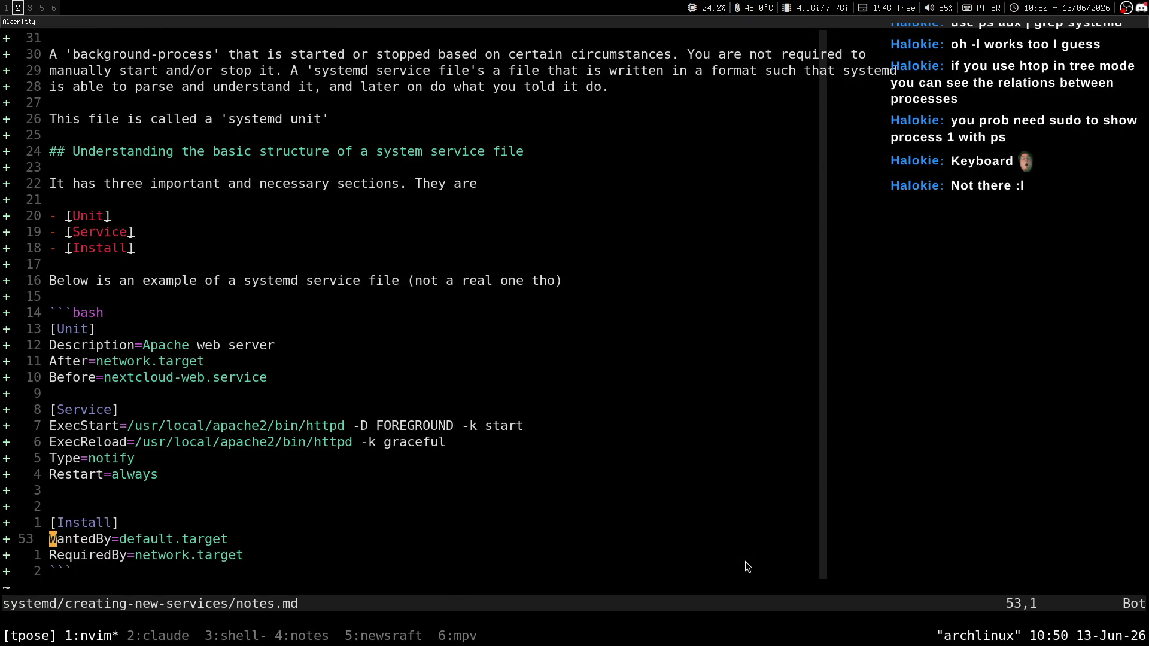
{"action": "key", "text": "super+1"}
{"action": "left_click", "coordinate": [222, 271]}
{"action": "scroll", "coordinate": [223, 270], "scroll_direction": "down", "scroll_amount": 4}
{"action": "left_click_drag", "start_coordinate": [168, 451], "coordinate": [400, 455]}
{"action": "left_click", "coordinate": [417, 454]}
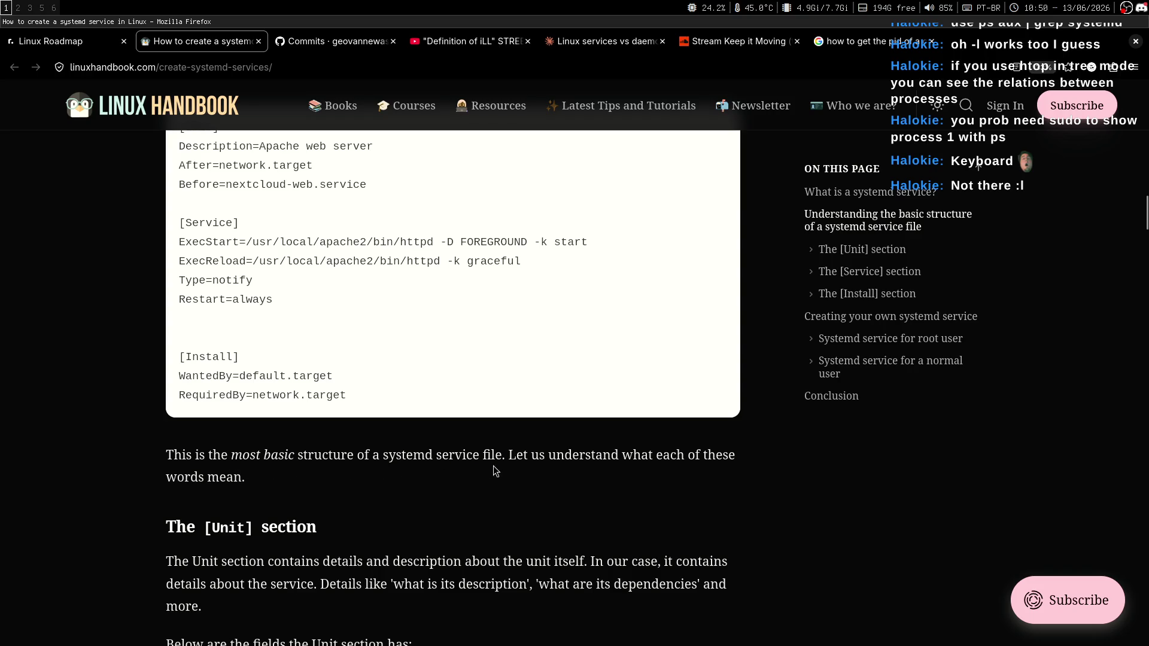
{"action": "left_click_drag", "start_coordinate": [515, 463], "coordinate": [705, 459]}
{"action": "left_click", "coordinate": [560, 495]}
{"action": "scroll", "coordinate": [103, 442], "scroll_direction": "up", "scroll_amount": 4}
{"action": "key", "text": "super+2"}
Step: Highlight the word 'Apache' in the example's Description line, then save notes.md
{"action": "key", "text": "9"}
{"action": "key", "text": "k"}
{"action": "key", "text": "w"}
{"action": "key", "text": "w"}
{"action": "key", "text": "v"}
{"action": "key", "text": "w"}
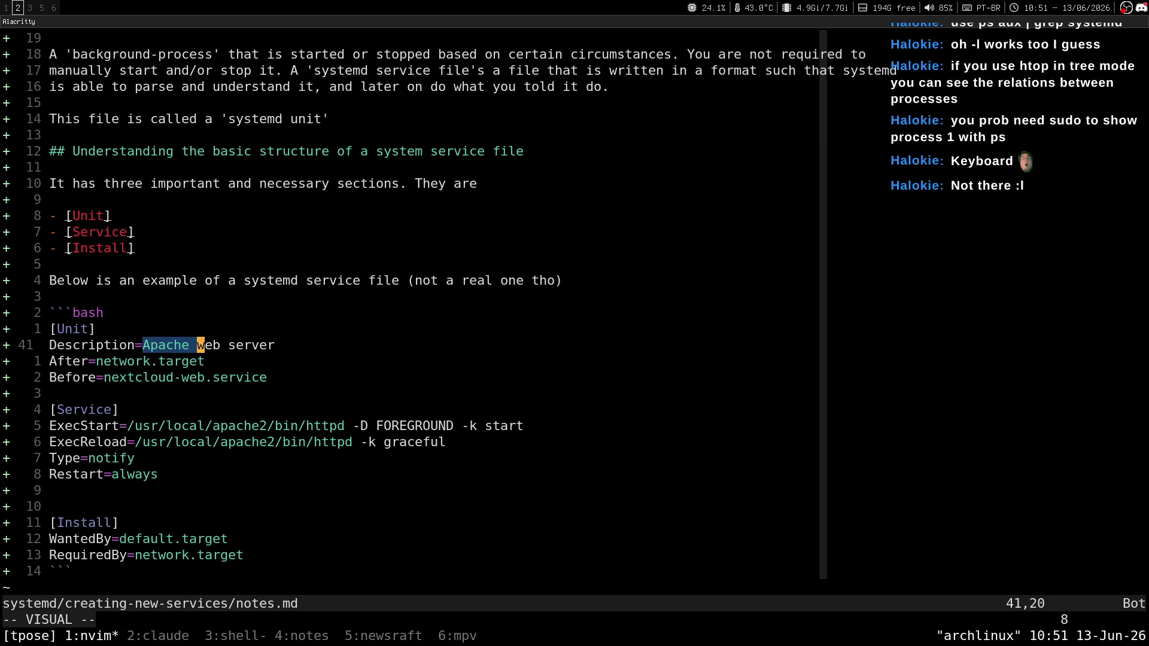
{"action": "key", "text": "Escape"}
{"action": "type", "text": ":w"}
{"action": "key", "text": "Return"}
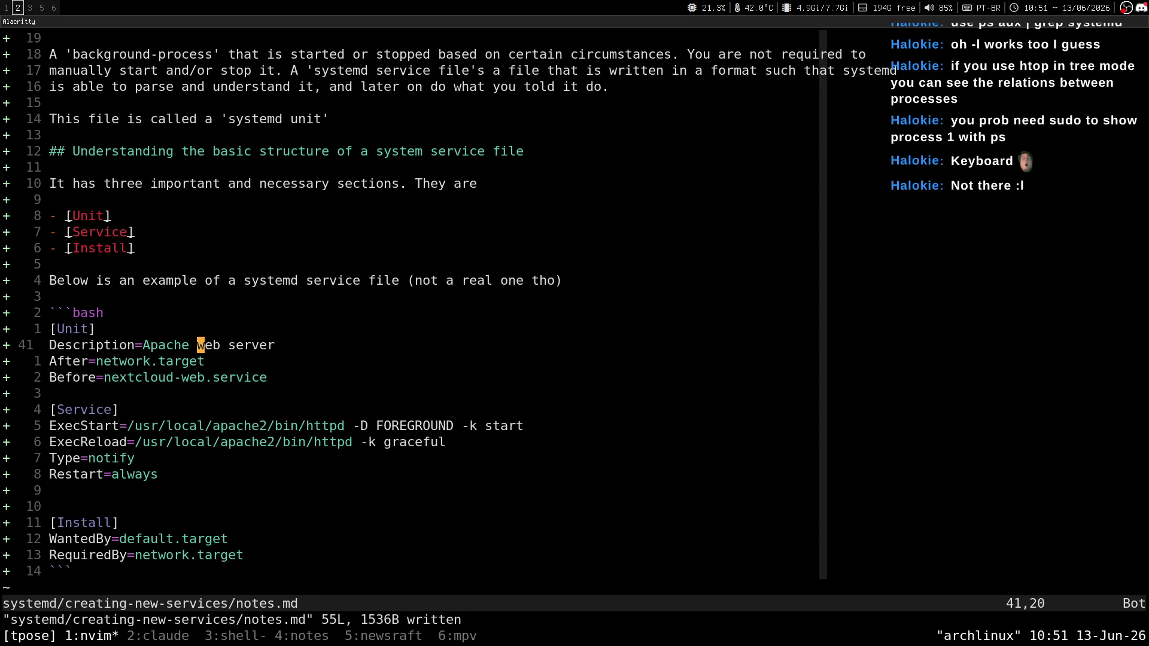
Step: Line-select the After and Before lines of the example's [Unit] section
{"action": "key", "text": "0"}
{"action": "key", "text": "j"}
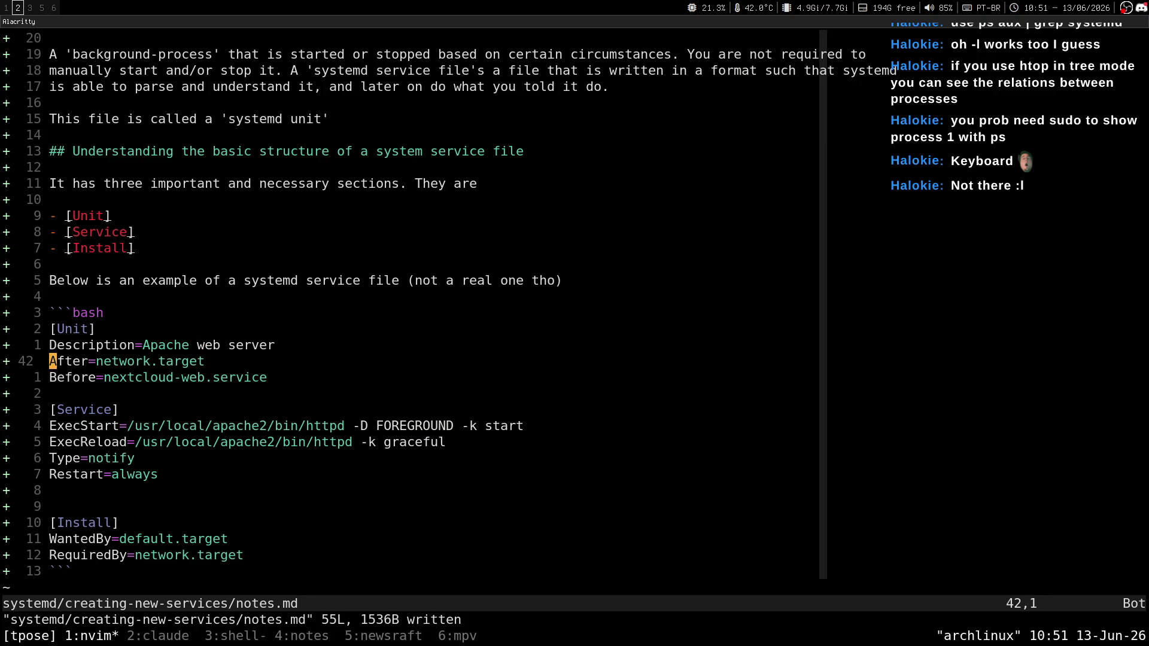
{"action": "key", "text": "shift+v"}
{"action": "key", "text": "j"}
{"action": "key", "text": "k"}
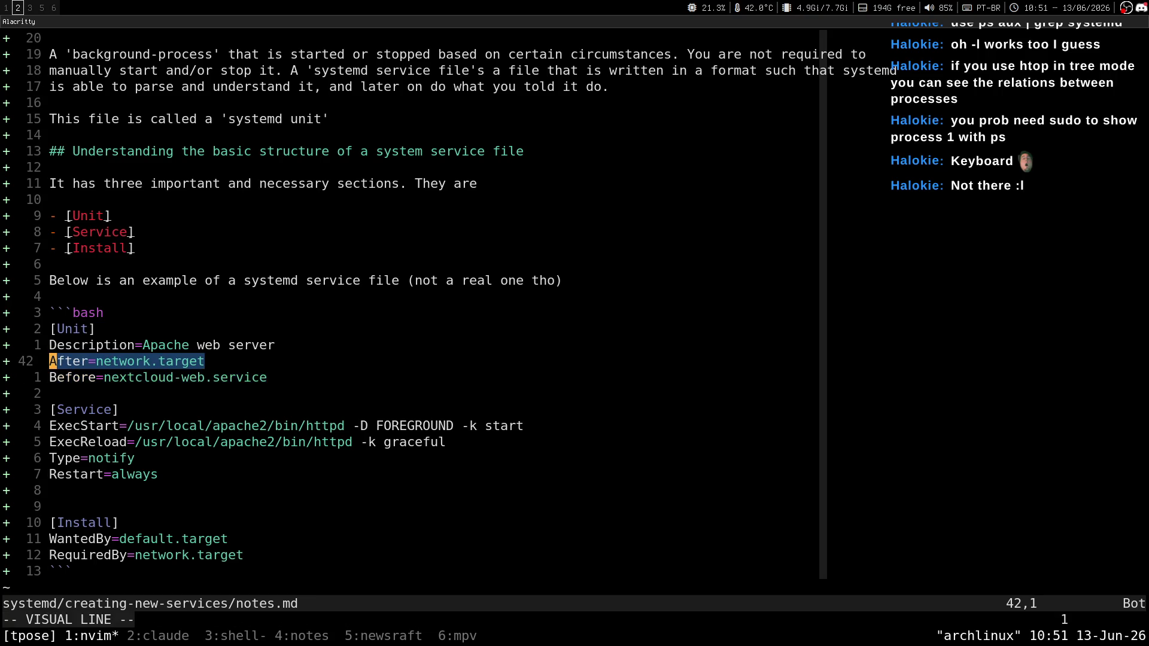
{"action": "key", "text": "Escape"}
{"action": "key", "text": "j"}
{"action": "key", "text": "j"}
{"action": "key", "text": "j"}
{"action": "key", "text": "j"}
Step: Select the ExecStart through Restart [Service] lines and save notes.md with :w
{"action": "key", "text": "j"}
{"action": "key", "text": "j"}
{"action": "key", "text": "j"}
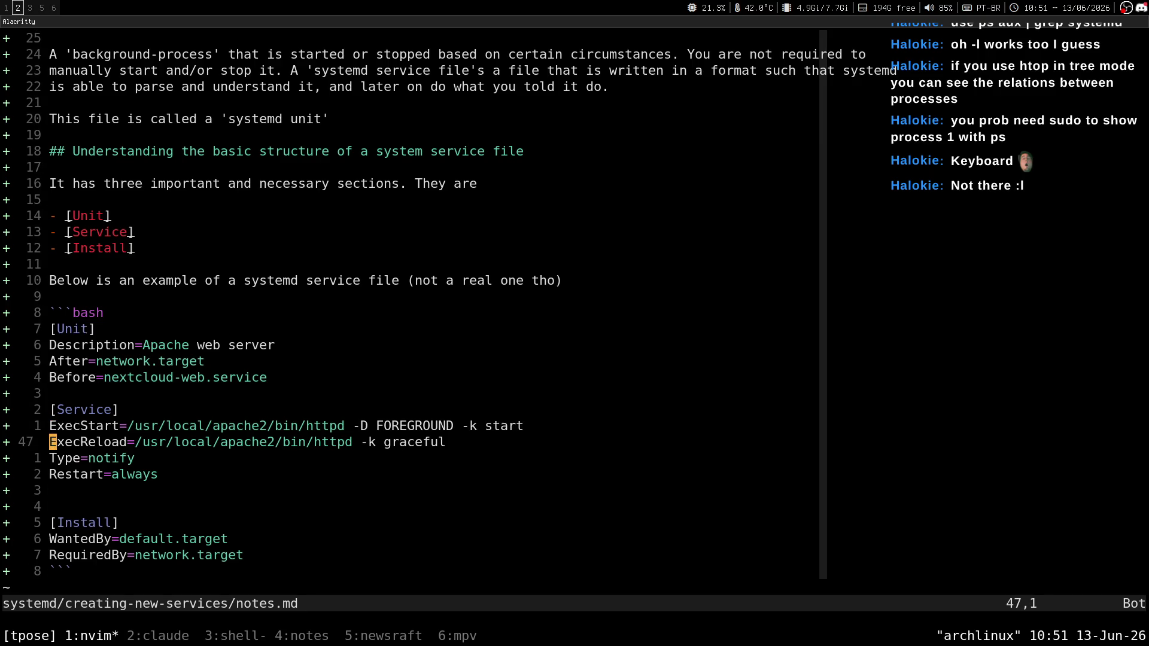
{"action": "key", "text": "k"}
{"action": "key", "text": "k"}
{"action": "key", "text": "k"}
{"action": "key", "text": "k"}
{"action": "key", "text": "V"}
{"action": "key", "text": "j"}
{"action": "key", "text": "j"}
{"action": "key", "text": "j"}
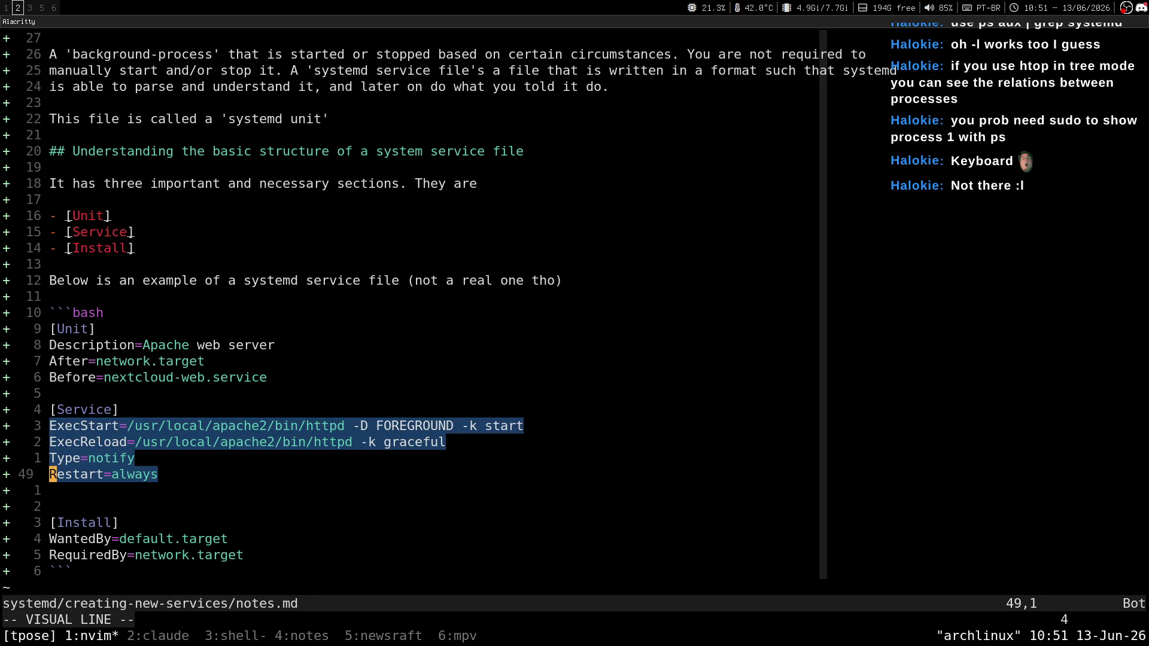
{"action": "key", "text": "Escape"}
Step: Move down to the closing code fence and switch back to the Linux Handbook article
{"action": "key", "text": "j"}
{"action": "key", "text": "j"}
{"action": "key", "text": "j"}
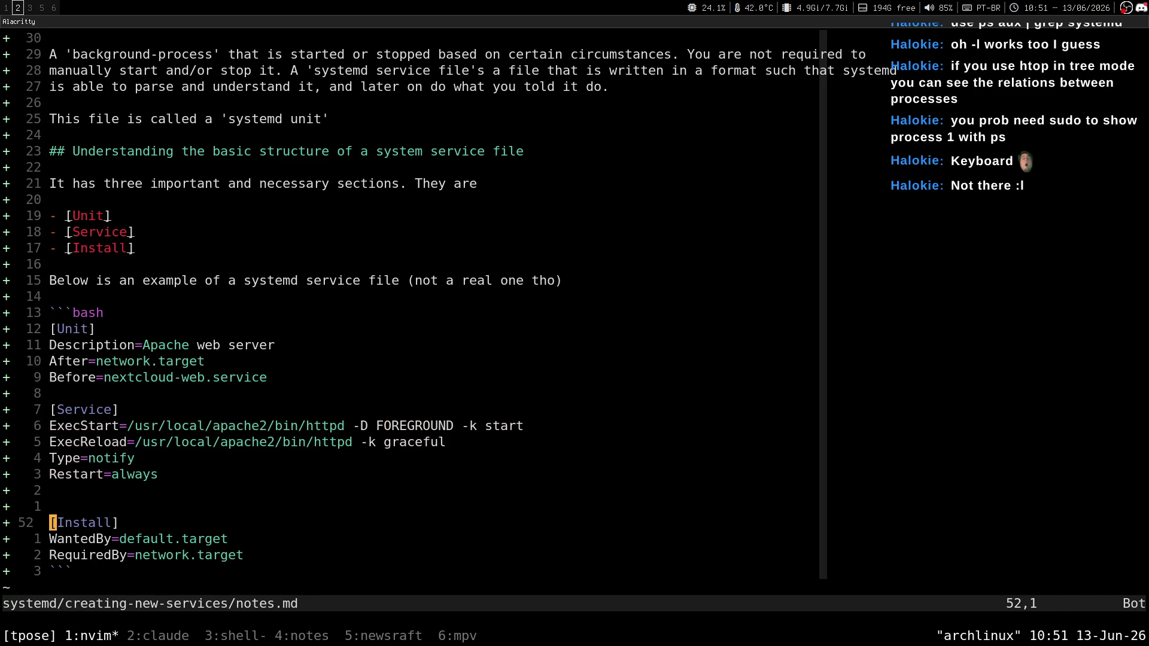
{"action": "key", "text": "k"}
{"action": "type", "text": "jkj:w"}
{"action": "key", "text": "Return"}
{"action": "key", "text": "j"}
{"action": "key", "text": "k"}
{"action": "key", "text": "j"}
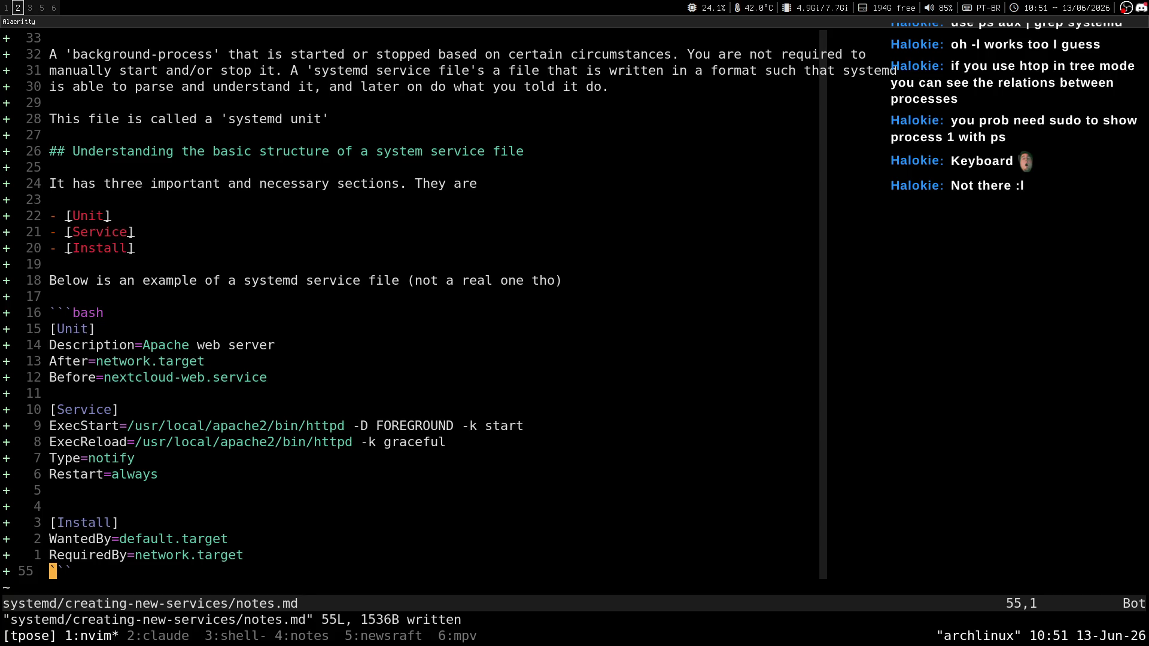
{"action": "key", "text": "k"}
{"action": "key", "text": "j"}
{"action": "key", "text": "k"}
{"action": "key", "text": "j"}
{"action": "key", "text": "super+1"}
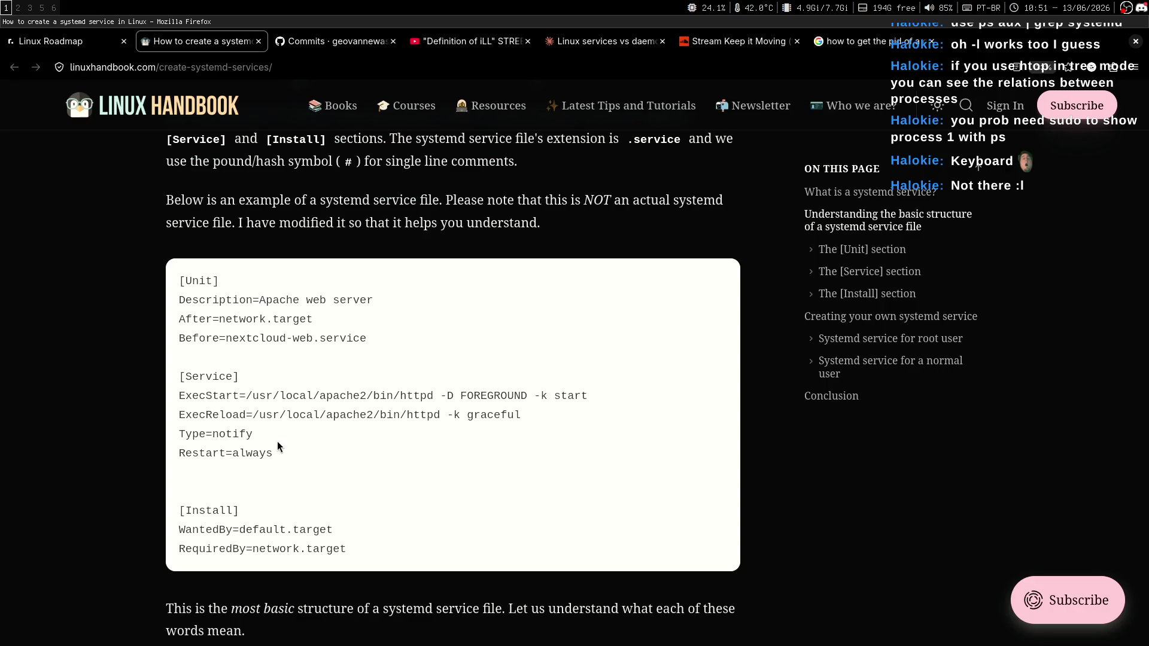
{"action": "scroll", "coordinate": [80, 243], "scroll_direction": "down", "scroll_amount": 7}
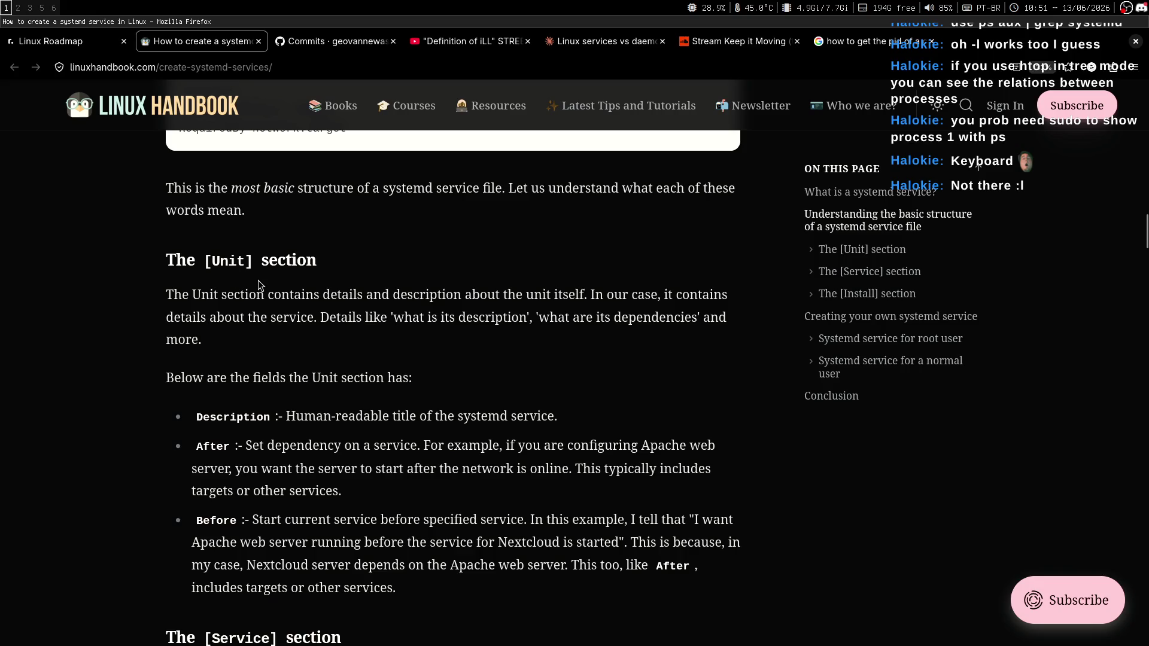
Step: Read the [Unit] section paragraph, marking its lines and the word 'dependencies', then return to nvim
{"action": "left_click_drag", "start_coordinate": [193, 295], "coordinate": [386, 295]}
{"action": "left_click", "coordinate": [382, 313]}
{"action": "left_click_drag", "start_coordinate": [172, 295], "coordinate": [505, 296]}
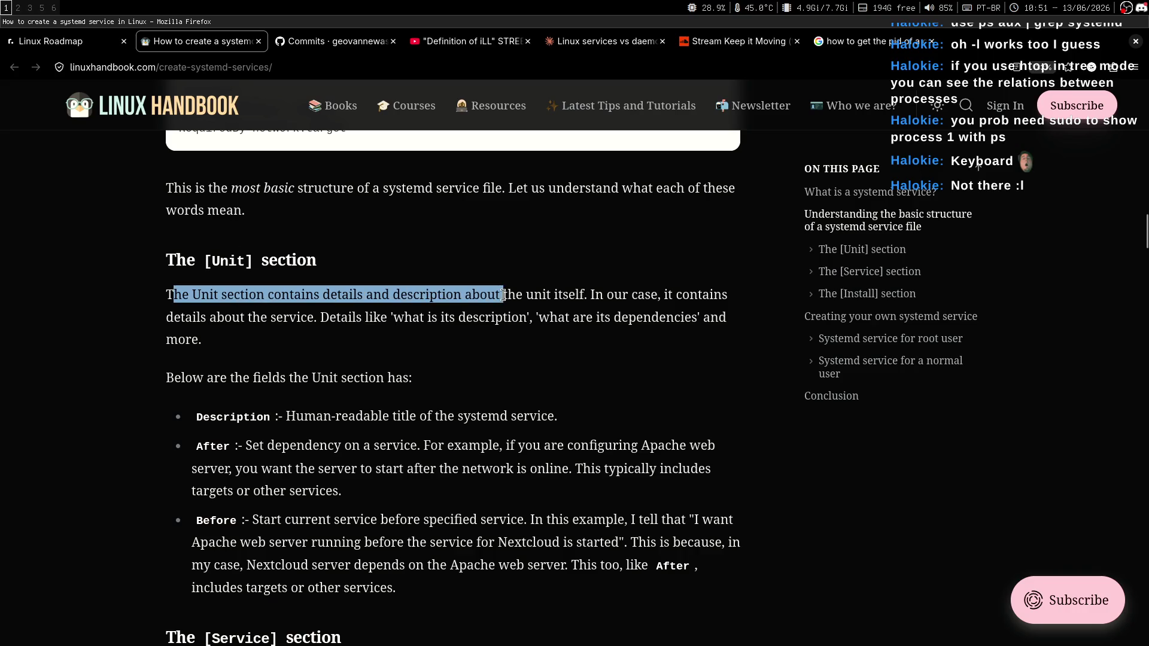
{"action": "left_click", "coordinate": [500, 297]}
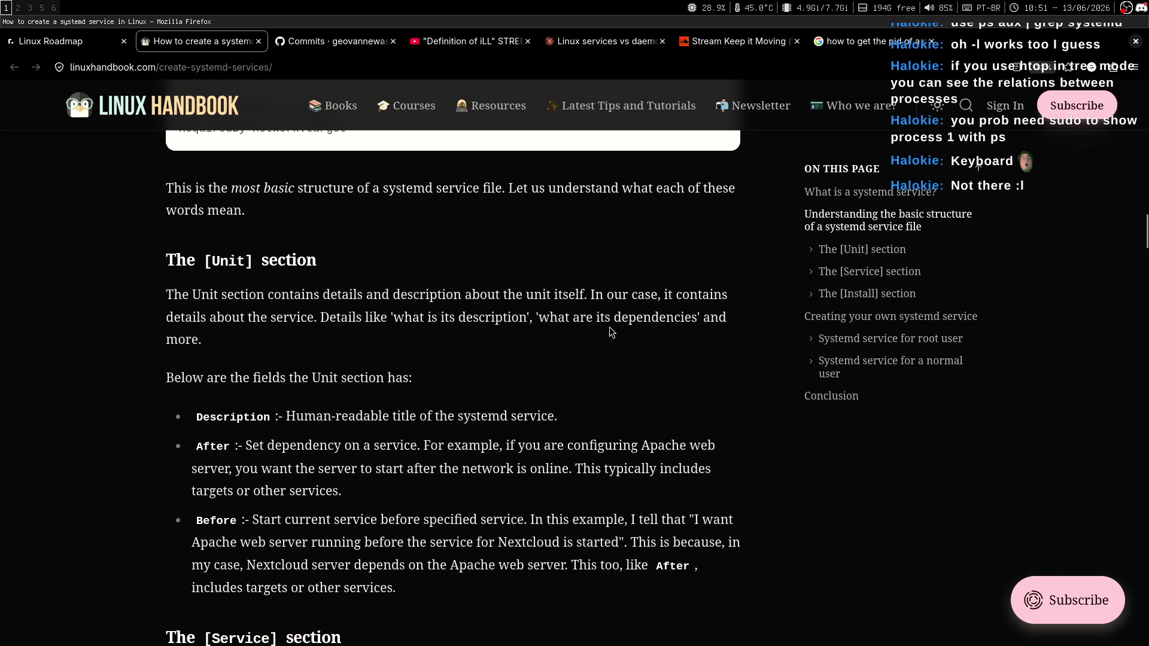
{"action": "scroll", "coordinate": [619, 287], "scroll_direction": "down", "scroll_amount": 1}
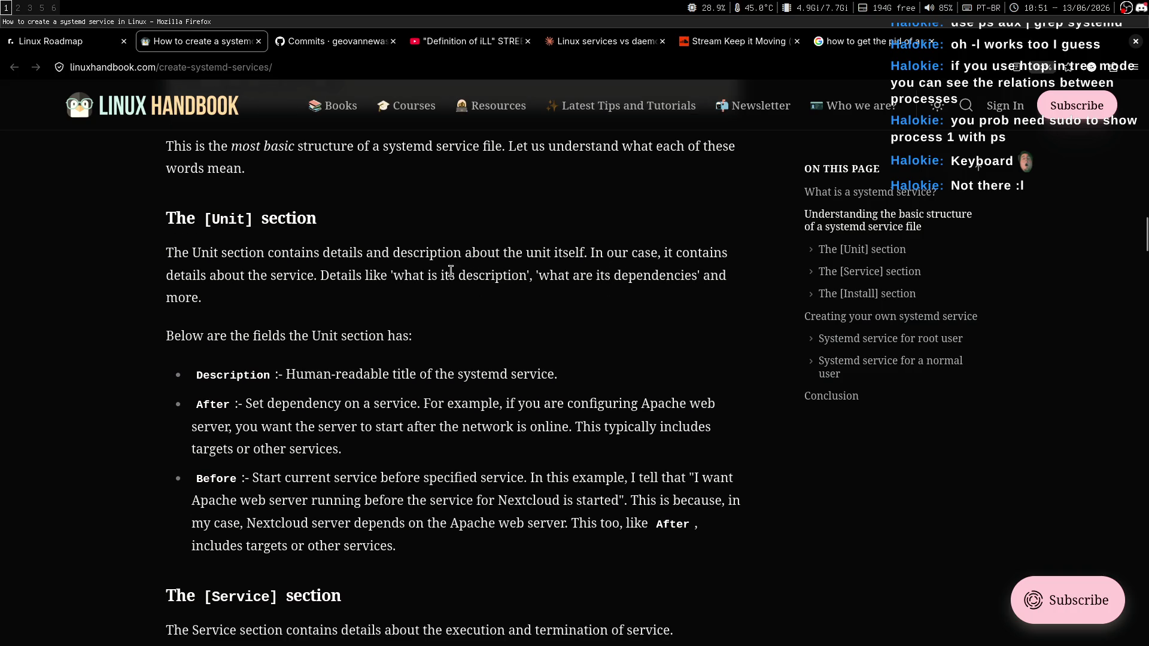
{"action": "left_click_drag", "start_coordinate": [169, 251], "coordinate": [480, 252]}
{"action": "left_click", "coordinate": [513, 280]}
{"action": "double_click", "coordinate": [657, 278]}
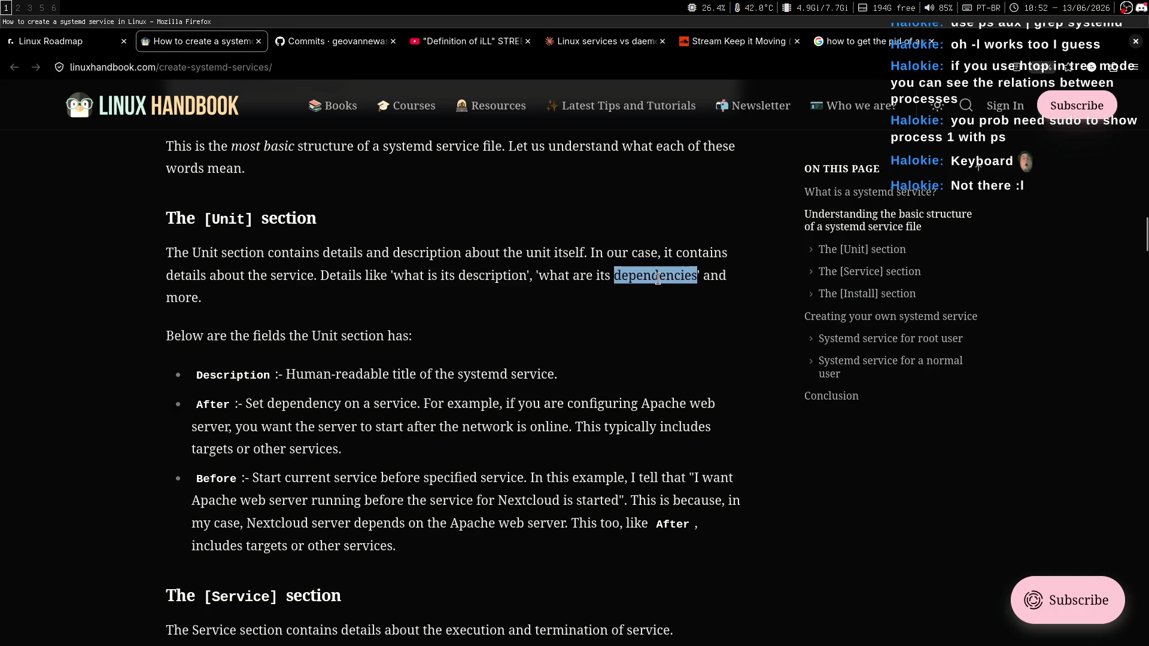
{"action": "key", "text": "super+2"}
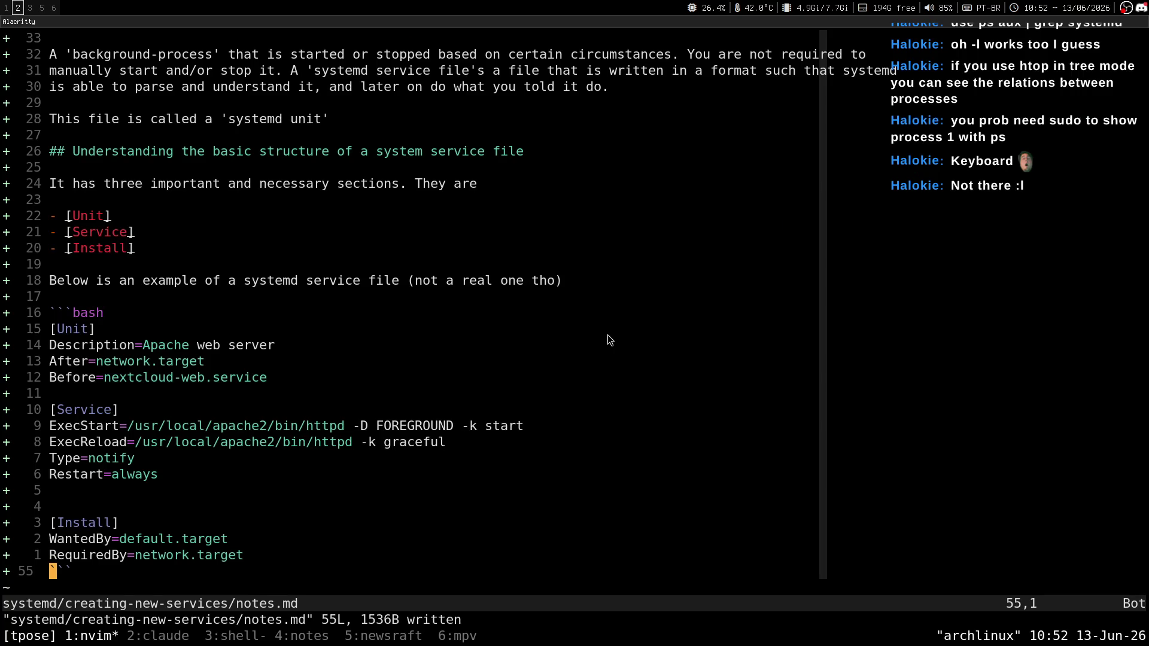
Step: Read the Description field's explanation in the article, selecting its bullet line
{"action": "key", "text": "super+1"}
{"action": "key", "text": "ctrl+a"}
{"action": "left_click", "coordinate": [705, 325]}
{"action": "scroll", "coordinate": [692, 296], "scroll_direction": "down", "scroll_amount": 2}
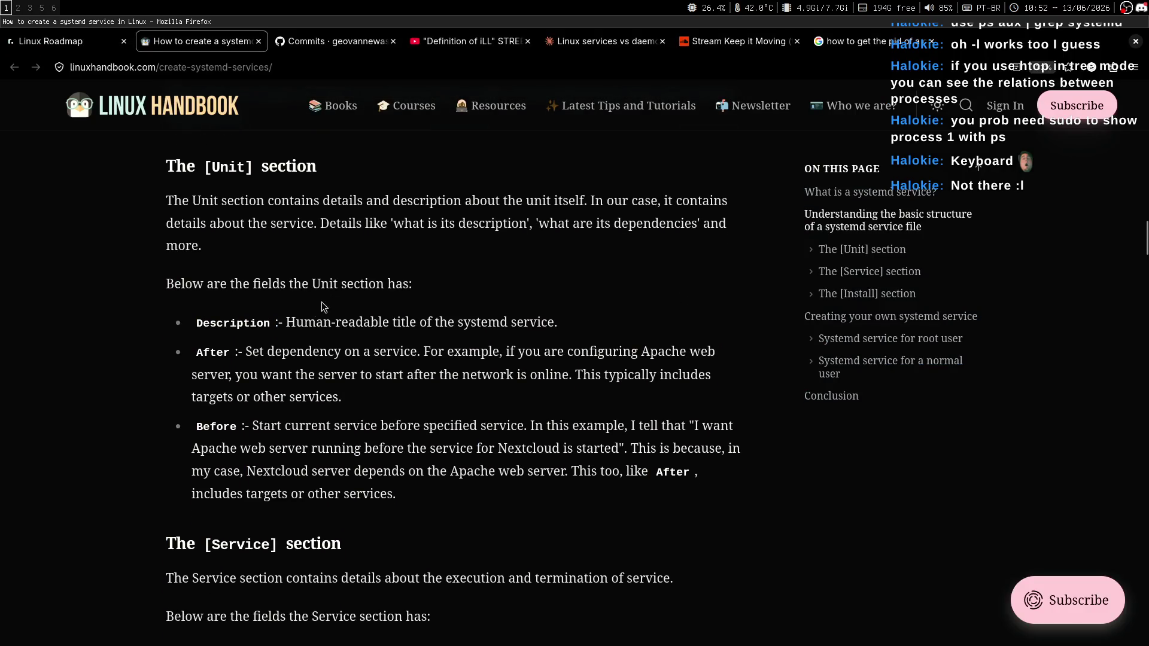
{"action": "mouse_move", "coordinate": [286, 323]}
{"action": "left_mouse_down"}
{"action": "mouse_move", "coordinate": [571, 332]}
{"action": "mouse_move", "coordinate": [286, 324]}
{"action": "left_mouse_up"}
{"action": "triple_click", "coordinate": [571, 332]}
{"action": "left_click", "coordinate": [564, 343]}
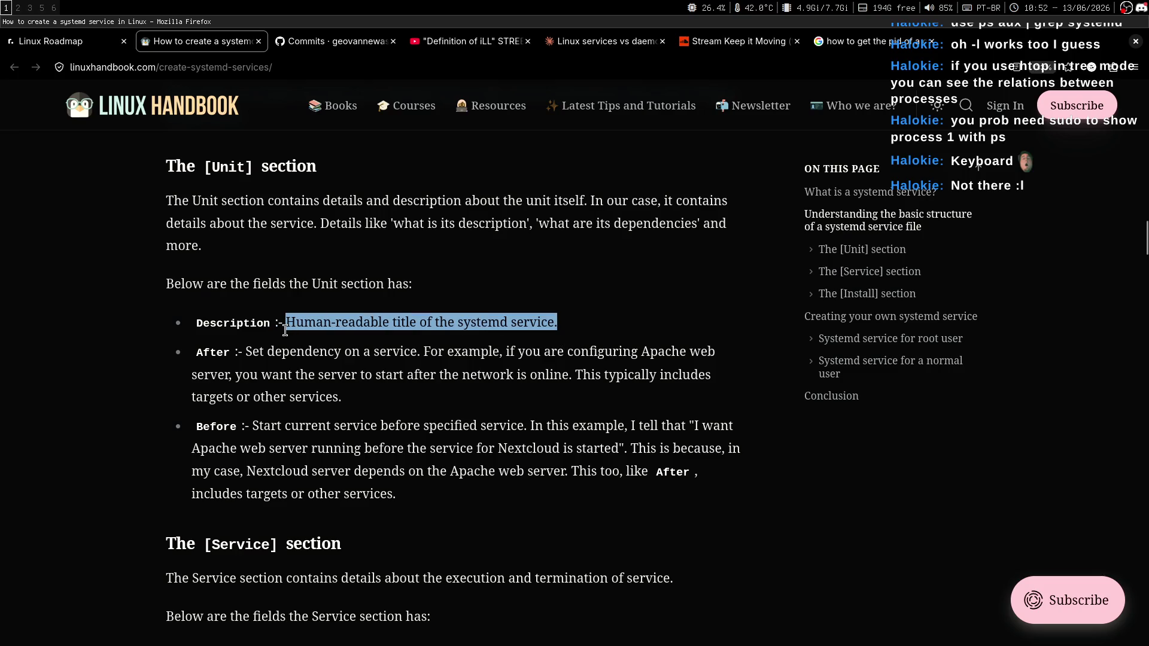
{"action": "left_click", "coordinate": [289, 322]}
{"action": "left_click_drag", "start_coordinate": [488, 323], "coordinate": [291, 323]}
{"action": "left_click", "coordinate": [286, 326]}
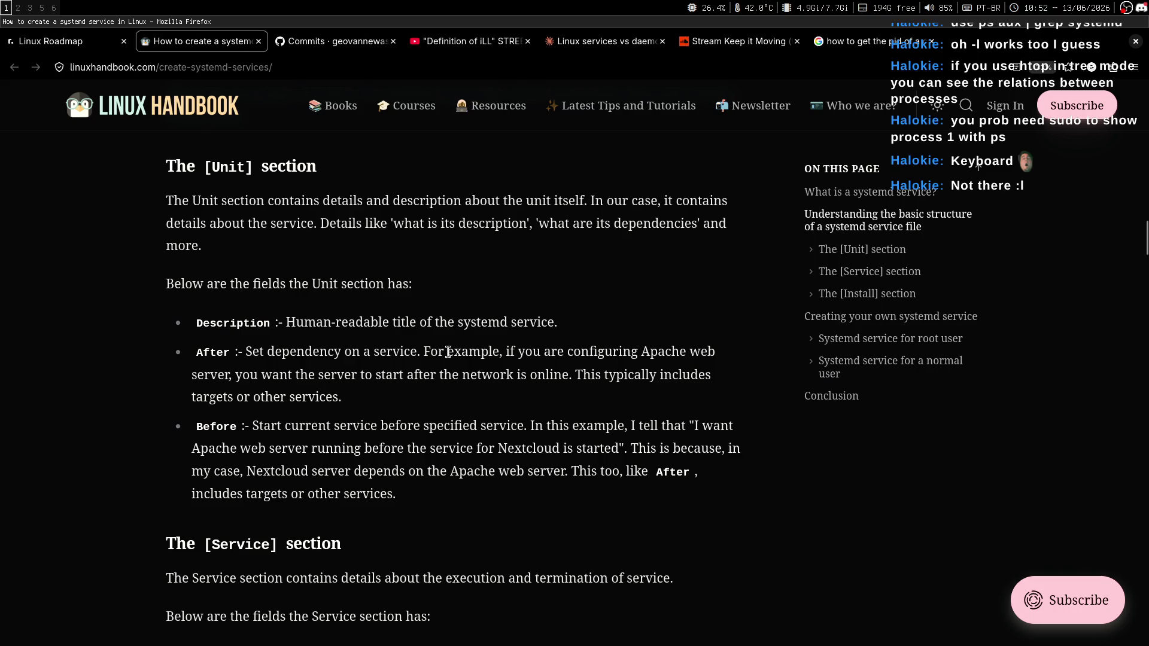
Step: Go over the After field's explanation about network startup and targets or other services
{"action": "scroll", "coordinate": [265, 307], "scroll_direction": "down", "scroll_amount": 1}
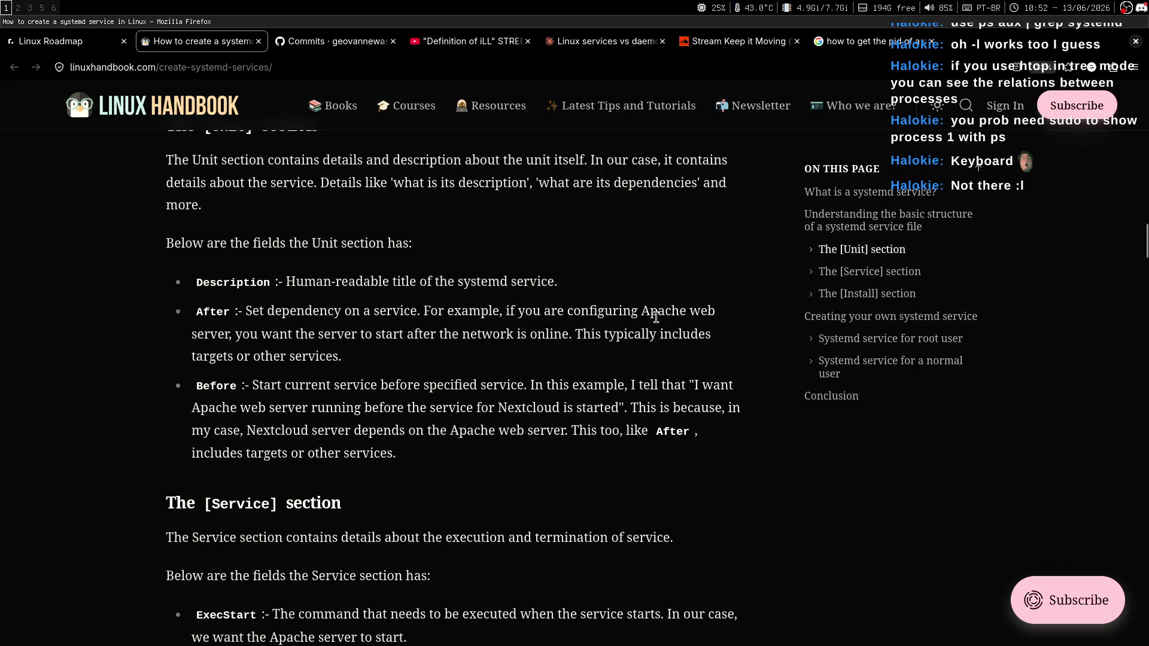
{"action": "mouse_move", "coordinate": [237, 335]}
{"action": "left_mouse_down"}
{"action": "mouse_move", "coordinate": [537, 327]}
{"action": "mouse_move", "coordinate": [236, 338]}
{"action": "left_mouse_up"}
{"action": "left_click", "coordinate": [464, 360]}
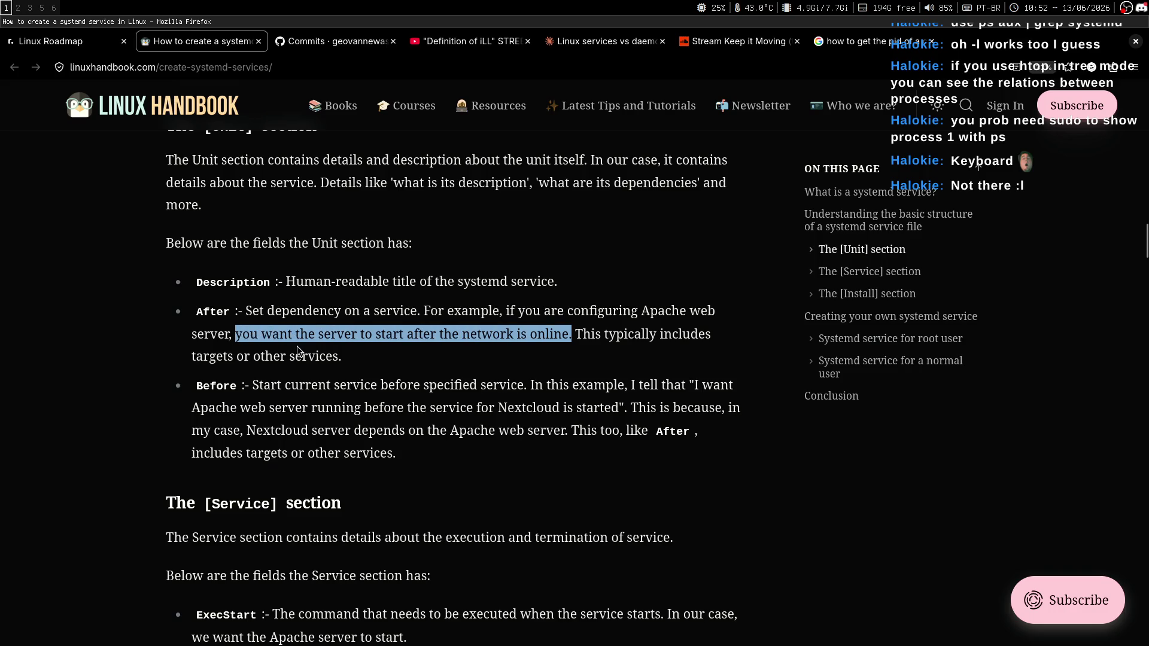
{"action": "key", "text": "super+2"}
{"action": "key", "text": "super+1"}
{"action": "left_click", "coordinate": [589, 331]}
{"action": "left_click_drag", "start_coordinate": [192, 356], "coordinate": [354, 356]}
{"action": "left_click", "coordinate": [353, 358]}
{"action": "key", "text": "super+2"}
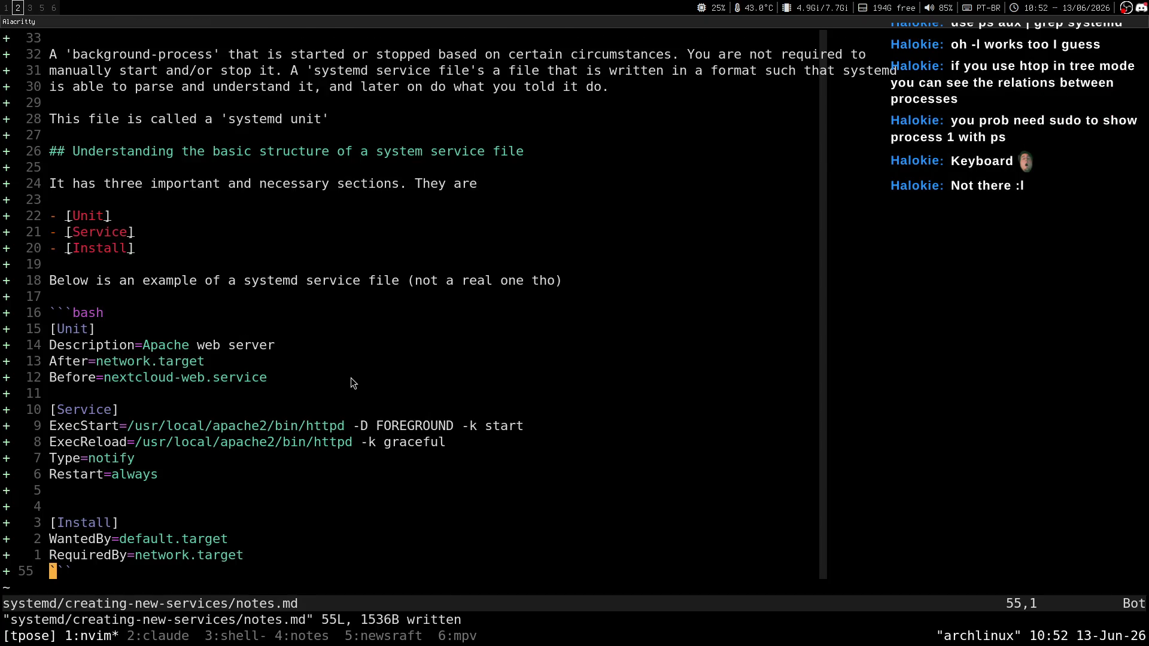
{"action": "key", "text": "super+1"}
{"action": "mouse_move", "coordinate": [342, 357]}
{"action": "left_mouse_down"}
{"action": "mouse_move", "coordinate": [253, 317]}
{"action": "mouse_move", "coordinate": [203, 317]}
{"action": "left_mouse_up"}
{"action": "key", "text": "super+3"}
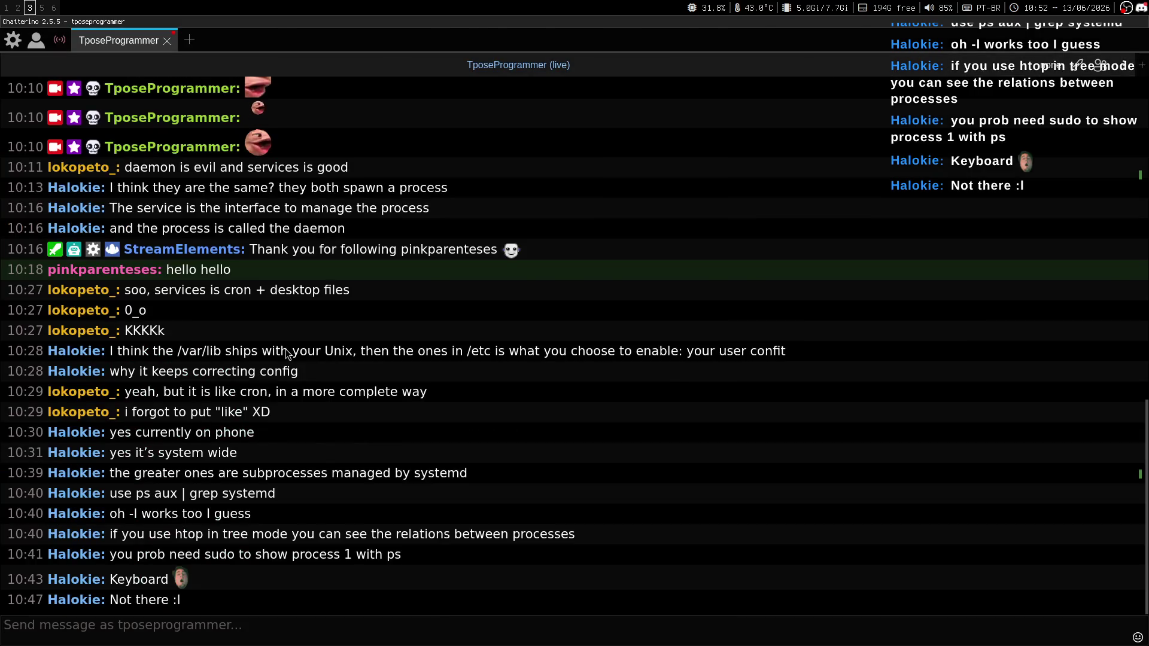
{"action": "key", "text": "super+1"}
{"action": "left_click", "coordinate": [359, 355]}
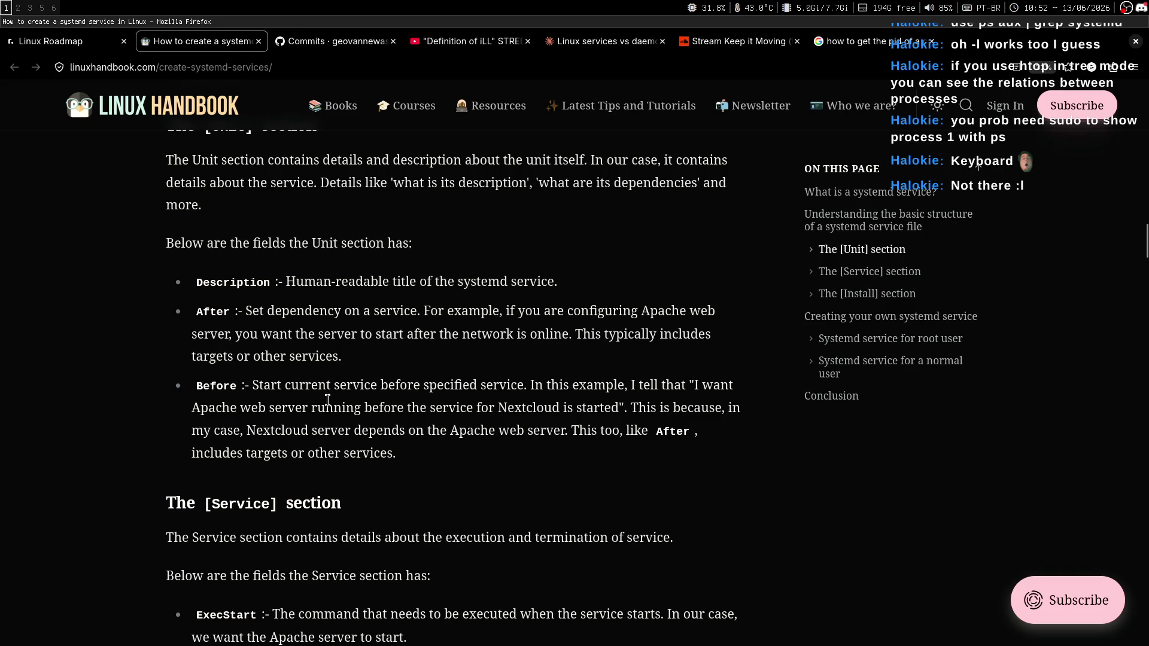
Step: Read the Before explanation, including the Nextcloud dependency sentence, then return to nvim
{"action": "key", "text": "super+2"}
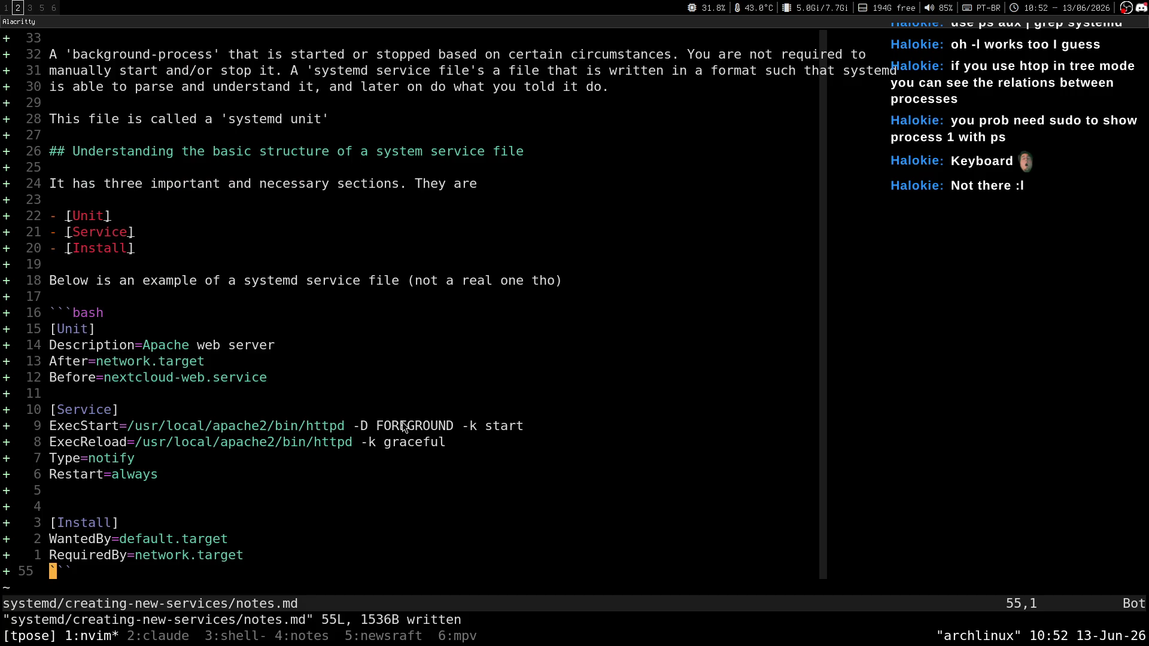
{"action": "key", "text": "super+1"}
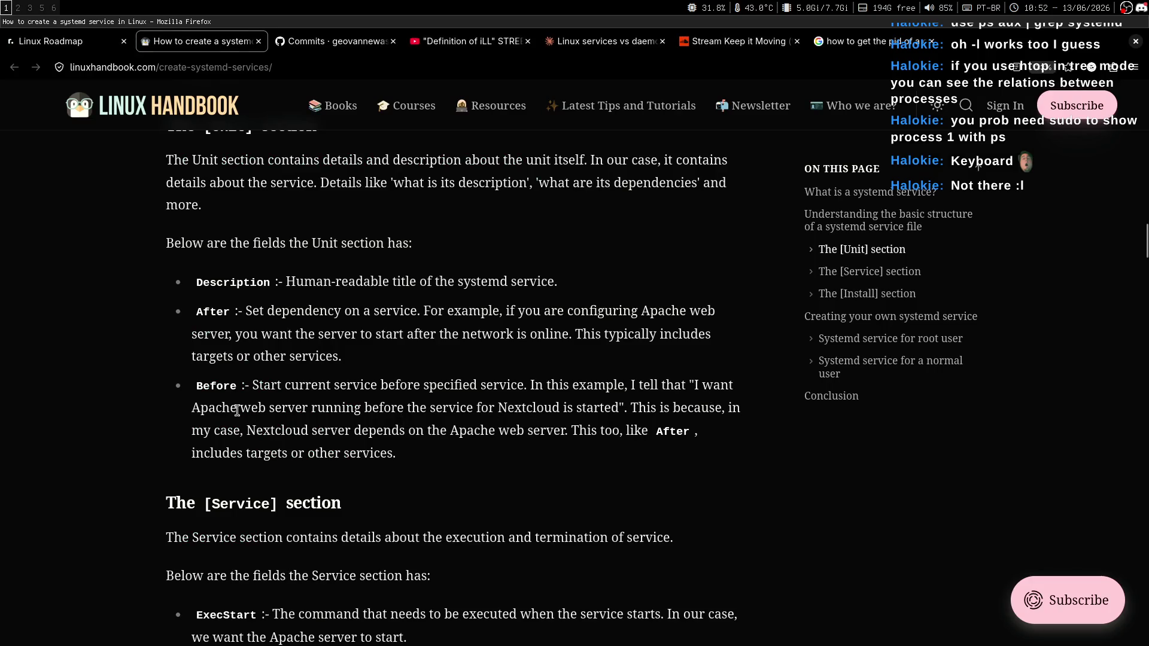
{"action": "left_click_drag", "start_coordinate": [223, 410], "coordinate": [584, 408]}
{"action": "left_click", "coordinate": [551, 454]}
{"action": "key", "text": "super+2"}
{"action": "key", "text": "super+1"}
{"action": "left_click_drag", "start_coordinate": [245, 431], "coordinate": [539, 431]}
{"action": "left_click", "coordinate": [526, 447]}
{"action": "key", "text": "super+2"}
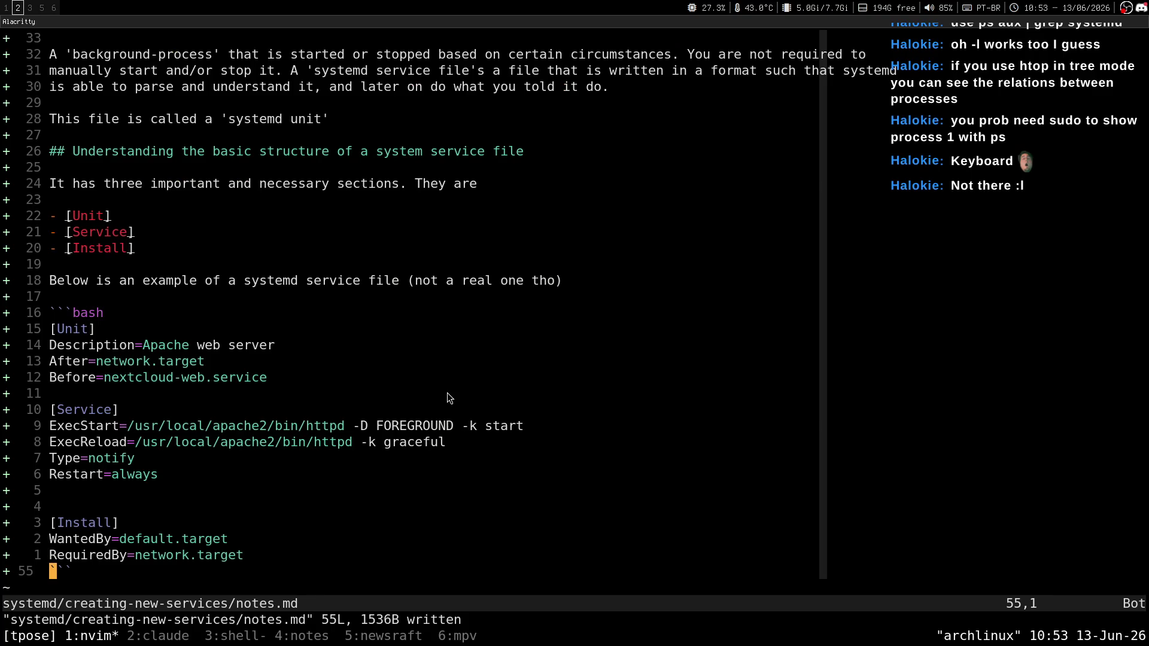
Step: Move through the example's [Unit] section to the Description and After lines
{"action": "key", "text": "k"}
{"action": "key", "text": "braceleft"}
{"action": "key", "text": "braceleft"}
{"action": "key", "text": "k"}
{"action": "key", "text": "k"}
{"action": "key", "text": "k"}
{"action": "key", "text": "f"}
{"action": "key", "text": "equal"}
{"action": "key", "text": "l"}
{"action": "key", "text": "j"}
{"action": "key", "text": "0"}
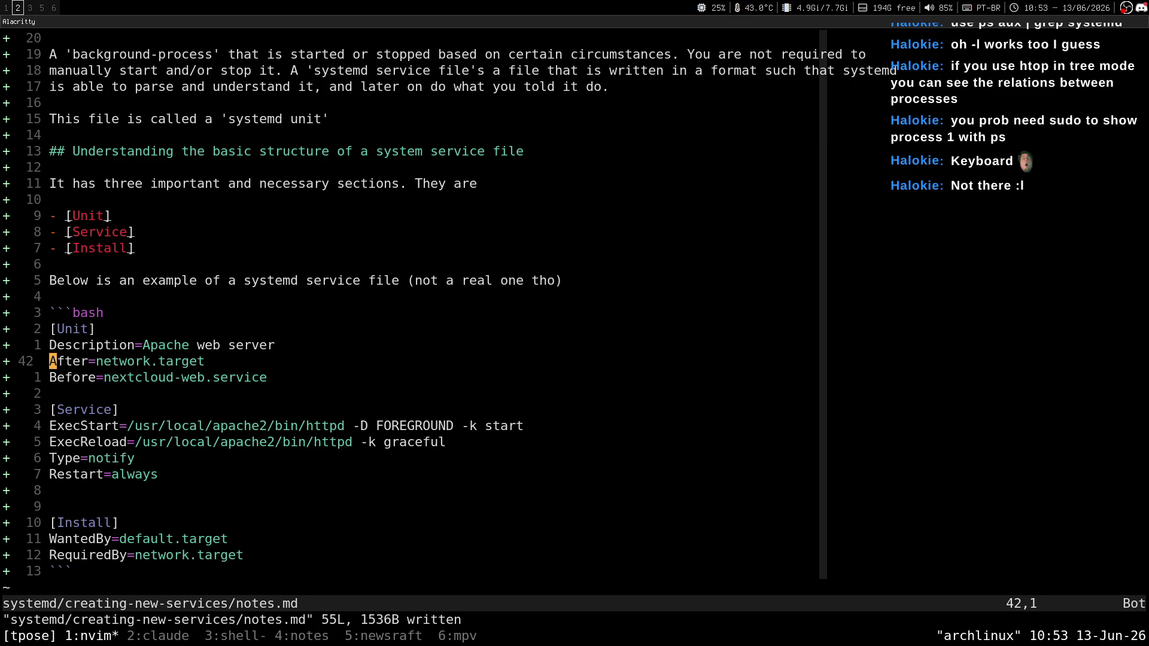
Step: Select the network.target value, then the whole After=network.target line
{"action": "key", "text": "f"}
{"action": "key", "text": "equal"}
{"action": "key", "text": "l"}
{"action": "key", "text": "v"}
{"action": "key", "text": "l"}
{"action": "key", "text": "l"}
{"action": "key", "text": "l"}
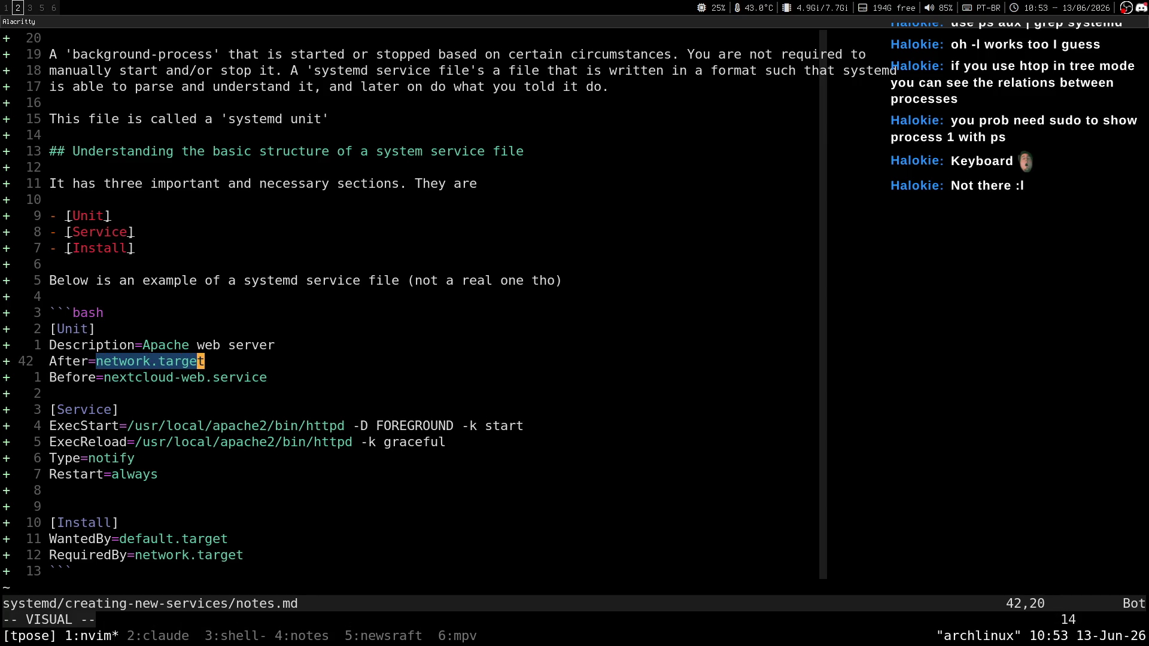
{"action": "key", "text": "Escape"}
{"action": "key", "text": "0"}
{"action": "key", "text": "shift+v"}
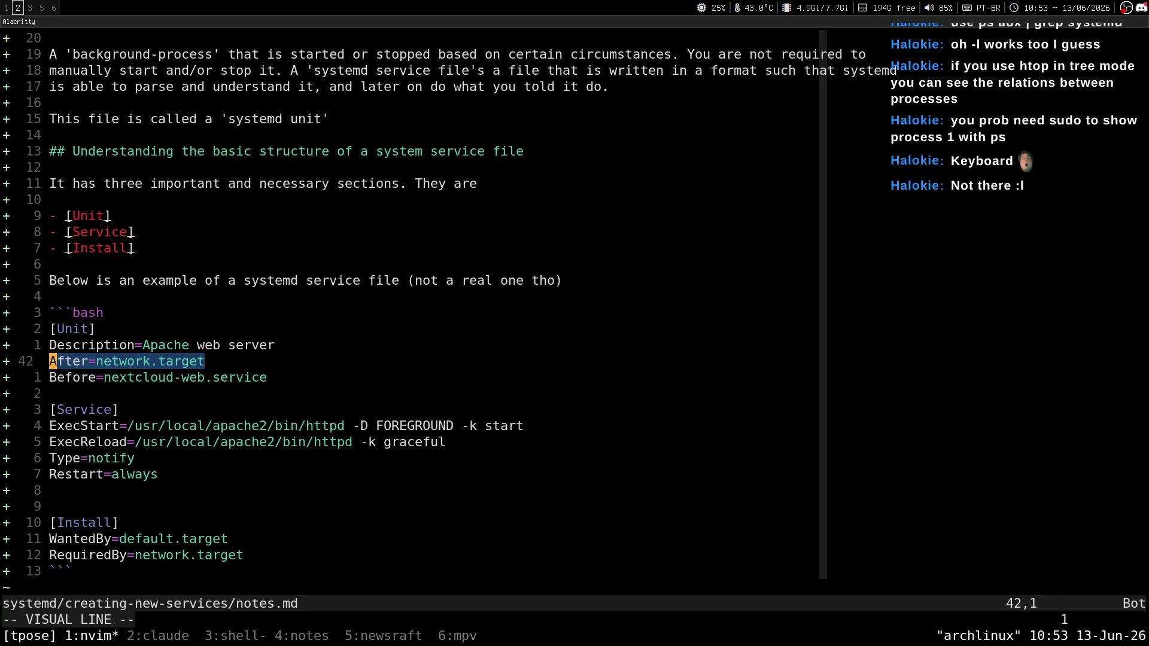
Step: Select the Before line and its nextcloud-web.service value
{"action": "key", "text": "Escape"}
{"action": "key", "text": "k"}
{"action": "key", "text": "f"}
{"action": "key", "text": "equal"}
{"action": "key", "text": "j"}
{"action": "key", "text": "b"}
{"action": "key", "text": "j"}
{"action": "key", "text": "0"}
{"action": "key", "text": "shift+v"}
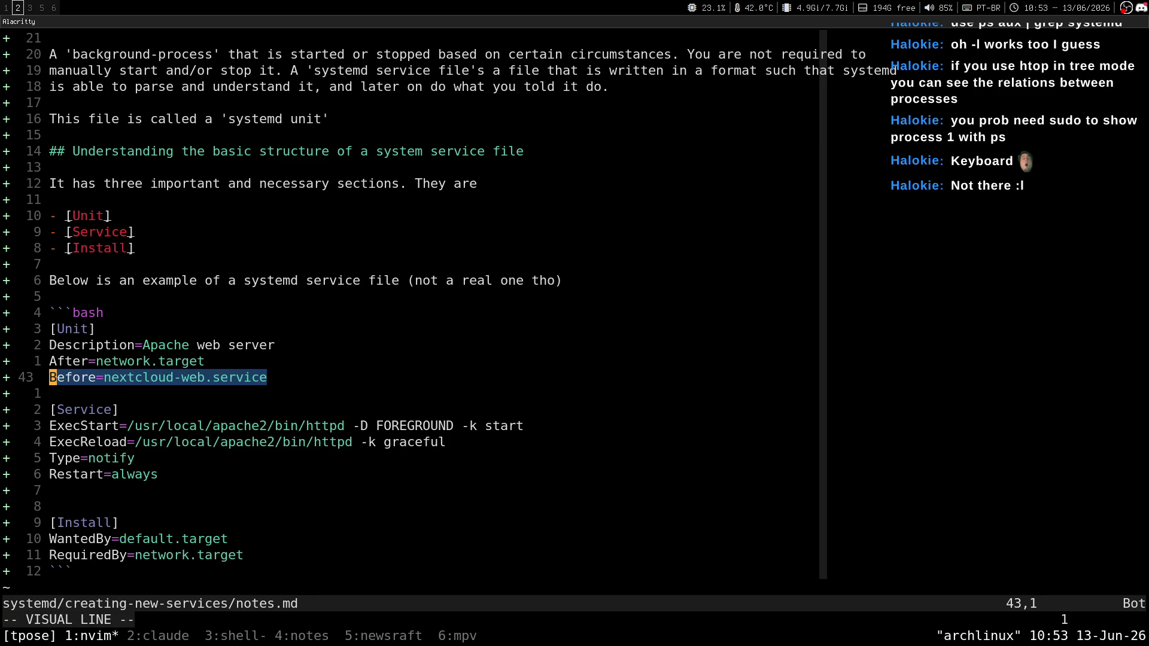
{"action": "key", "text": "Escape"}
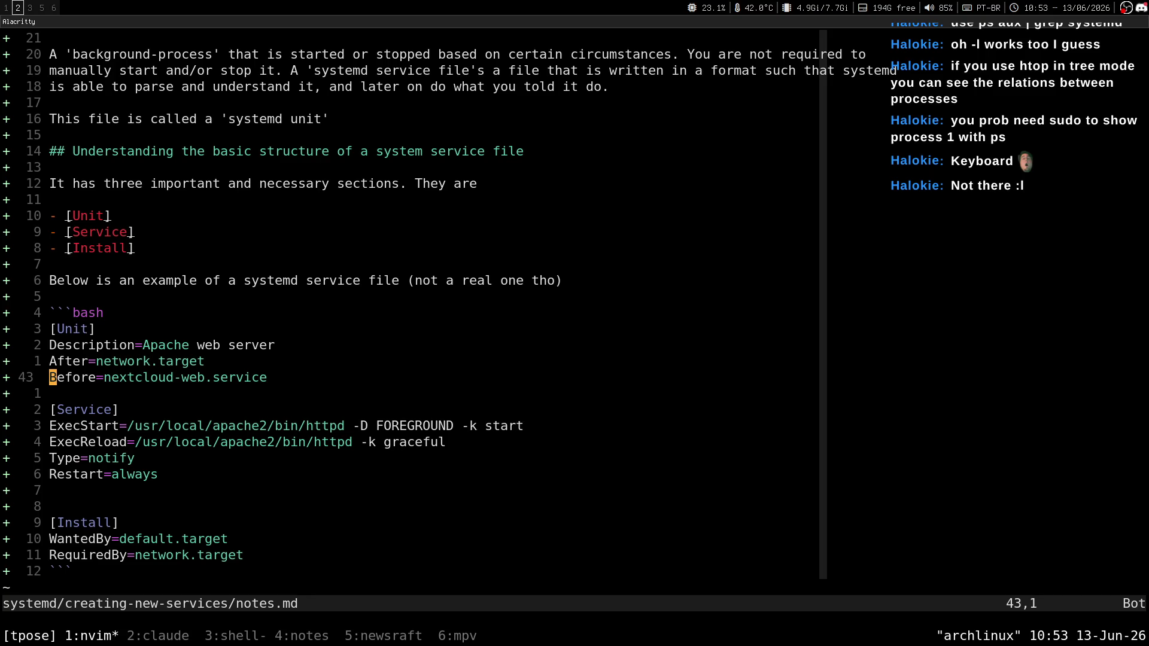
{"action": "key", "text": "w"}
{"action": "key", "text": "w"}
{"action": "key", "text": "v"}
{"action": "key", "text": "l"}
{"action": "key", "text": "l"}
{"action": "key", "text": "l"}
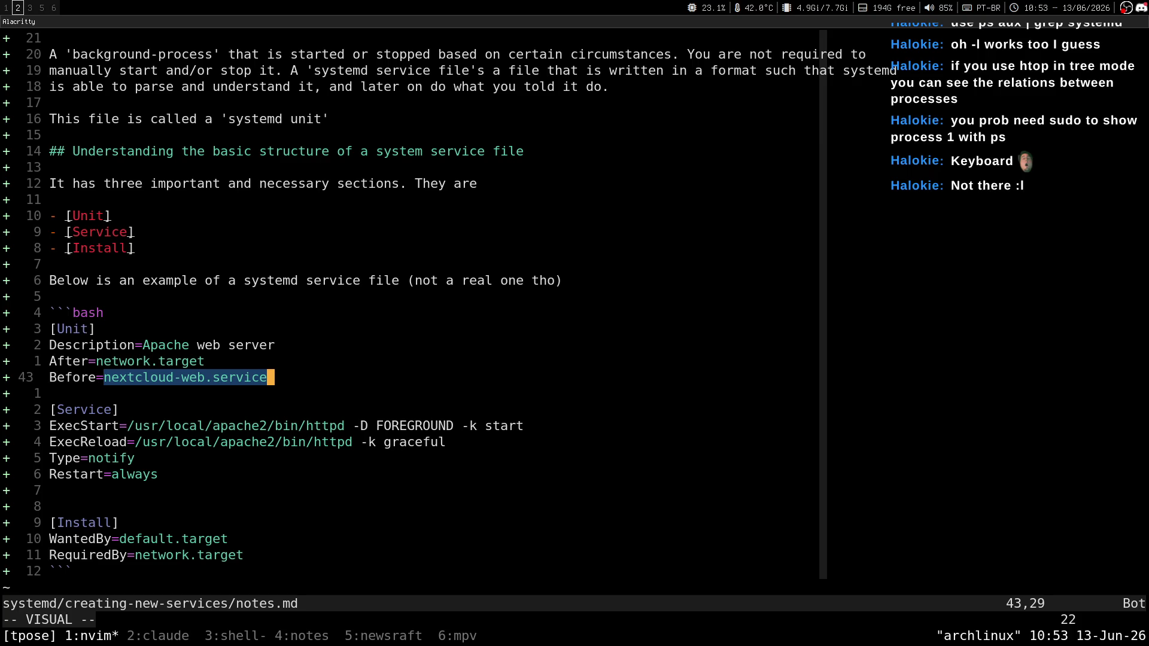
{"action": "key", "text": "Escape"}
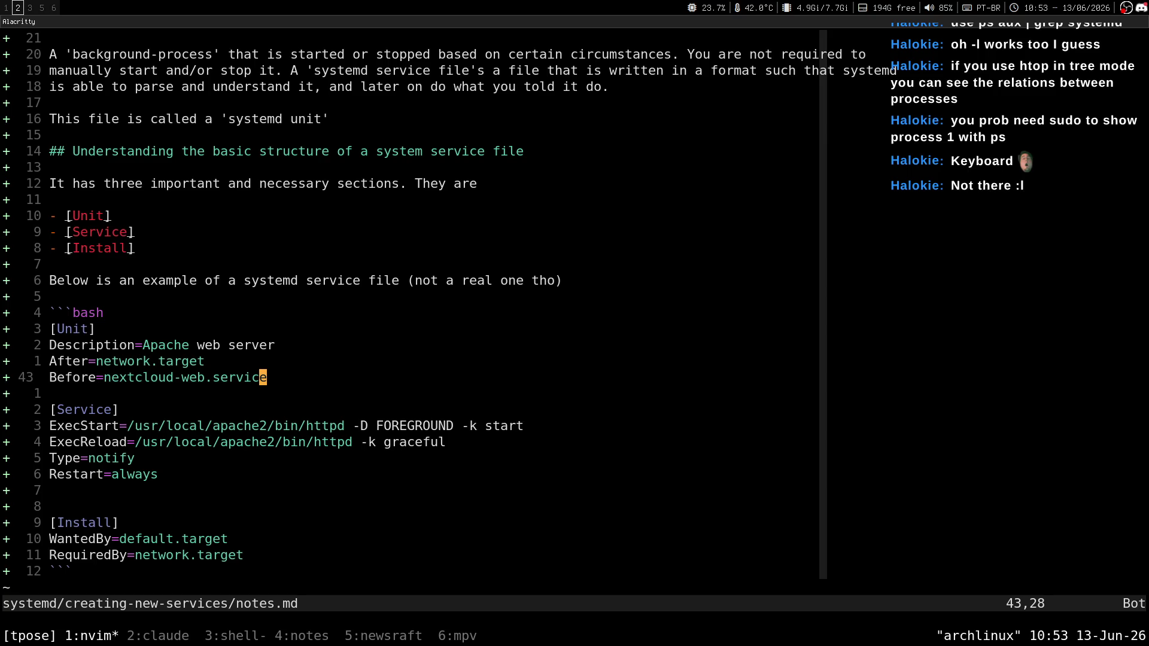
Step: Join away the blank line after Restart=always with J, save with :w, and return to the article
{"action": "key", "text": "k"}
{"action": "key", "text": "j"}
{"action": "key", "text": "k"}
{"action": "key", "text": "j"}
{"action": "key", "text": "k"}
{"action": "key", "text": "0"}
{"action": "key", "text": "j"}
{"action": "key", "text": "j"}
{"action": "key", "text": "j"}
{"action": "key", "text": "j"}
{"action": "key", "text": "j"}
{"action": "key", "text": "j"}
{"action": "key", "text": "j"}
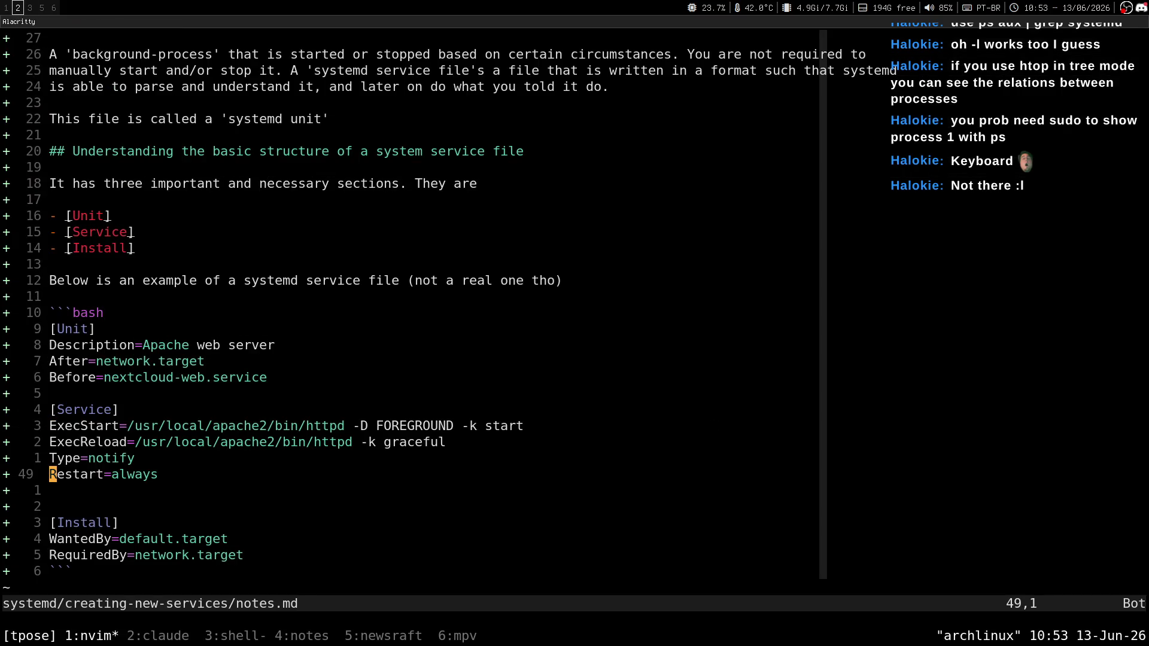
{"action": "type", "text": "J:w"}
{"action": "key", "text": "Return"}
{"action": "key", "text": "j"}
{"action": "key", "text": "j"}
{"action": "key", "text": "j"}
{"action": "key", "text": "k"}
{"action": "key", "text": "k"}
{"action": "key", "text": "k"}
{"action": "key", "text": "super+1"}
{"action": "scroll", "coordinate": [706, 419], "scroll_direction": "down", "scroll_amount": 5}
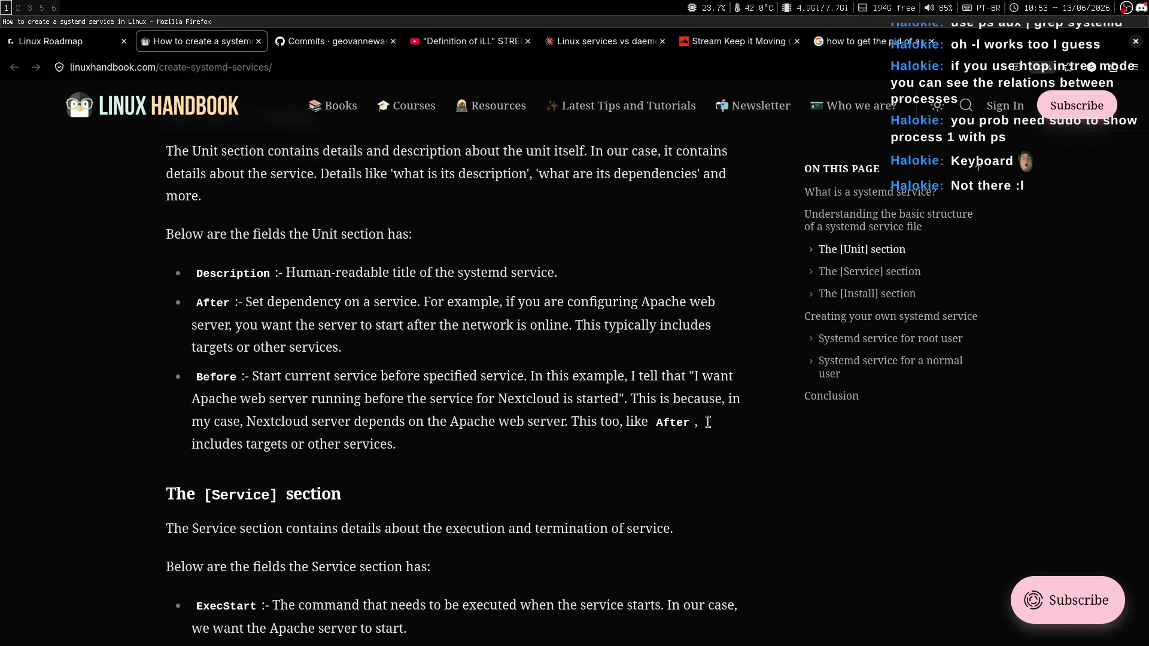
Step: Open blank lines at the end of notes.md and scroll the article to its [Unit] section
{"action": "scroll", "coordinate": [709, 422], "scroll_direction": "up", "scroll_amount": 5}
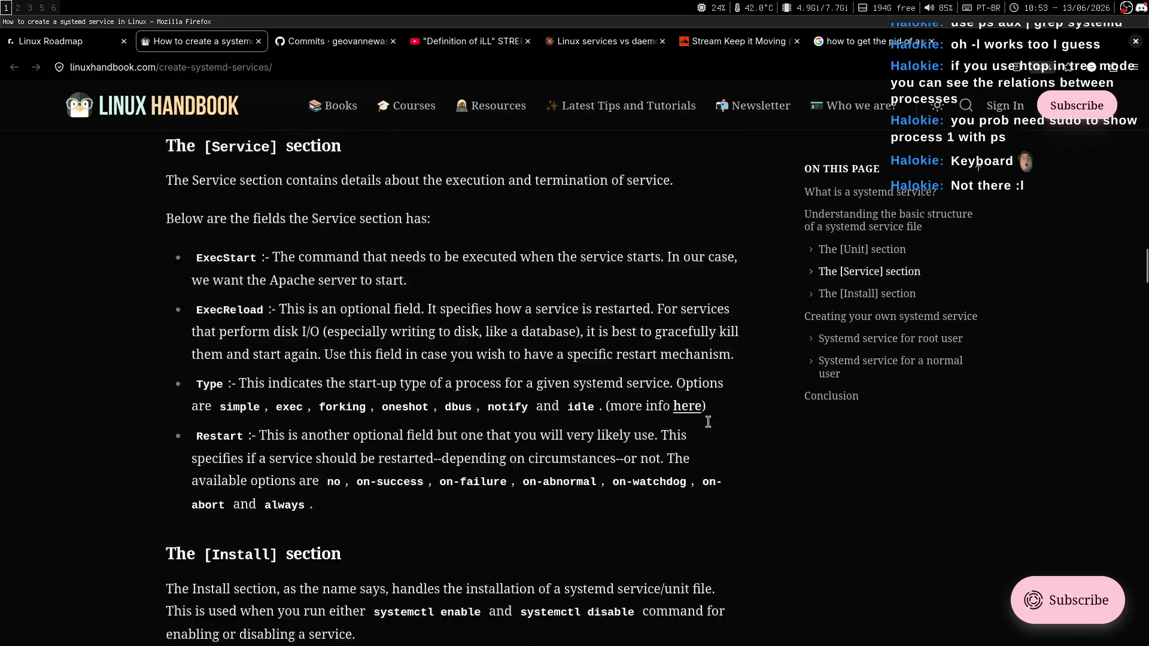
{"action": "scroll", "coordinate": [709, 422], "scroll_direction": "down", "scroll_amount": 1}
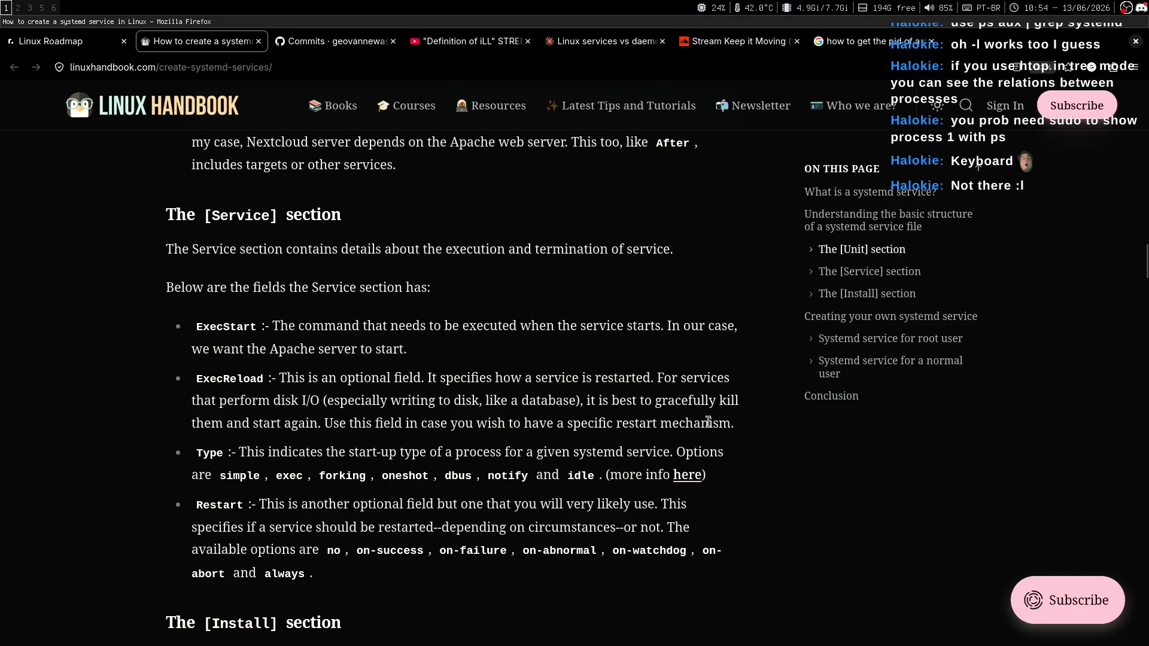
{"action": "scroll", "coordinate": [709, 423], "scroll_direction": "up", "scroll_amount": 8}
{"action": "key", "text": "super+2"}
{"action": "key", "text": "G"}
{"action": "key", "text": "o"}
{"action": "key", "text": "Return"}
{"action": "key", "text": "super+1"}
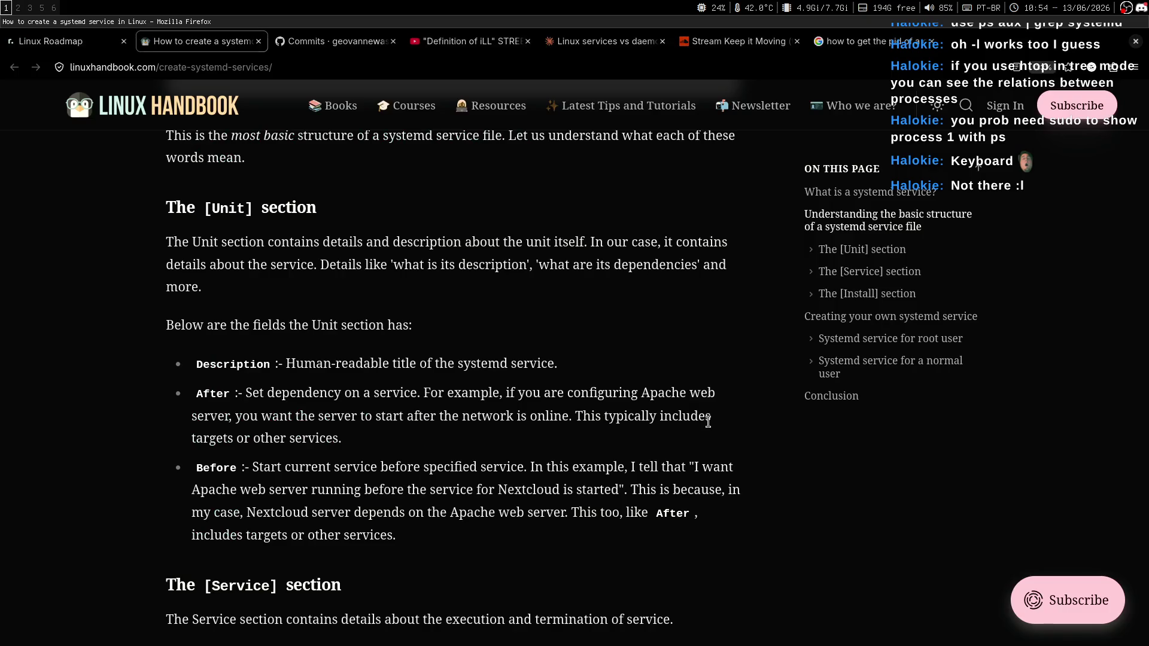
{"action": "key", "text": "super+2"}
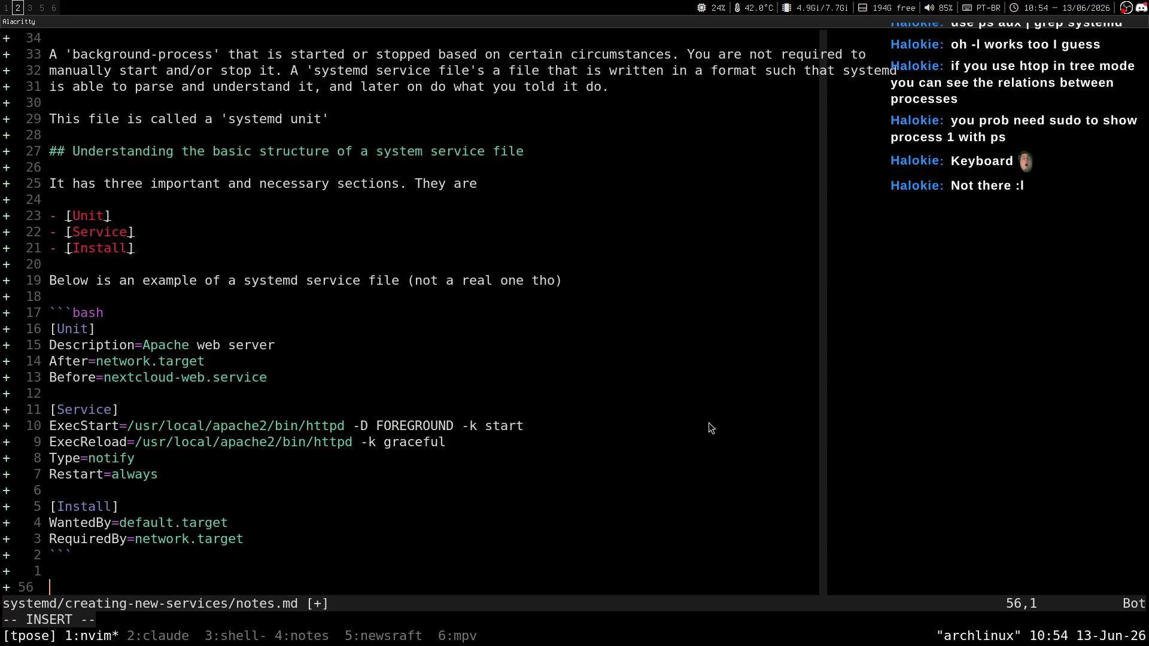
{"action": "key", "text": "super+1"}
{"action": "scroll", "coordinate": [708, 422], "scroll_direction": "down", "scroll_amount": 1}
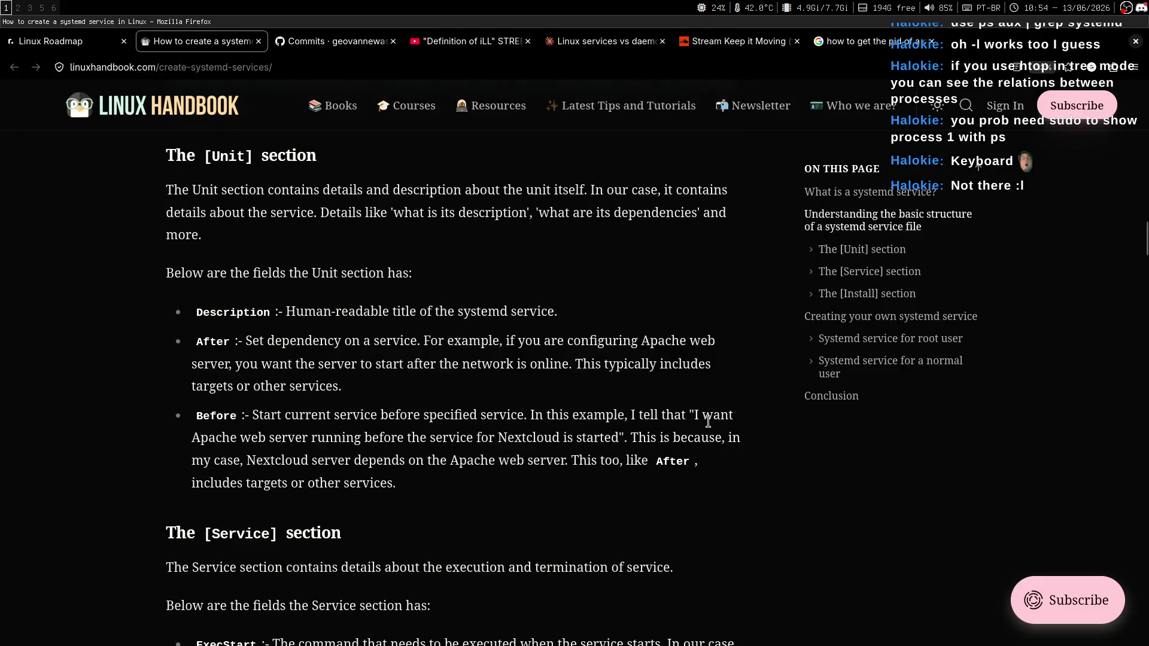
Step: Write the heading 'The [Unit] section' in notes.md and tile the editor beside the article
{"action": "key", "text": "super+2"}
{"action": "type", "text": "The [uni"}
{"action": "key", "text": "BackSpace"}
{"action": "key", "text": "BackSpace"}
{"action": "key", "text": "BackSpace"}
{"action": "type", "text": "Unit"}
{"action": "key", "text": "super+1"}
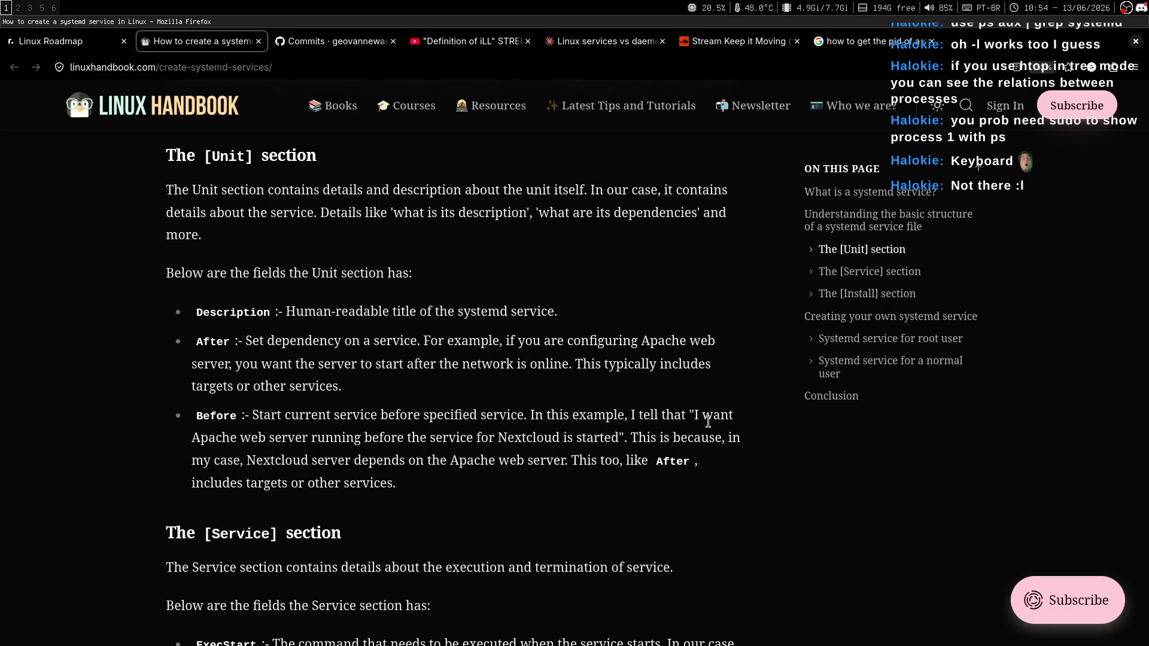
{"action": "key", "text": "super+2"}
{"action": "type", "text": "] section"}
{"action": "key", "text": "Return"}
{"action": "key", "text": "Return"}
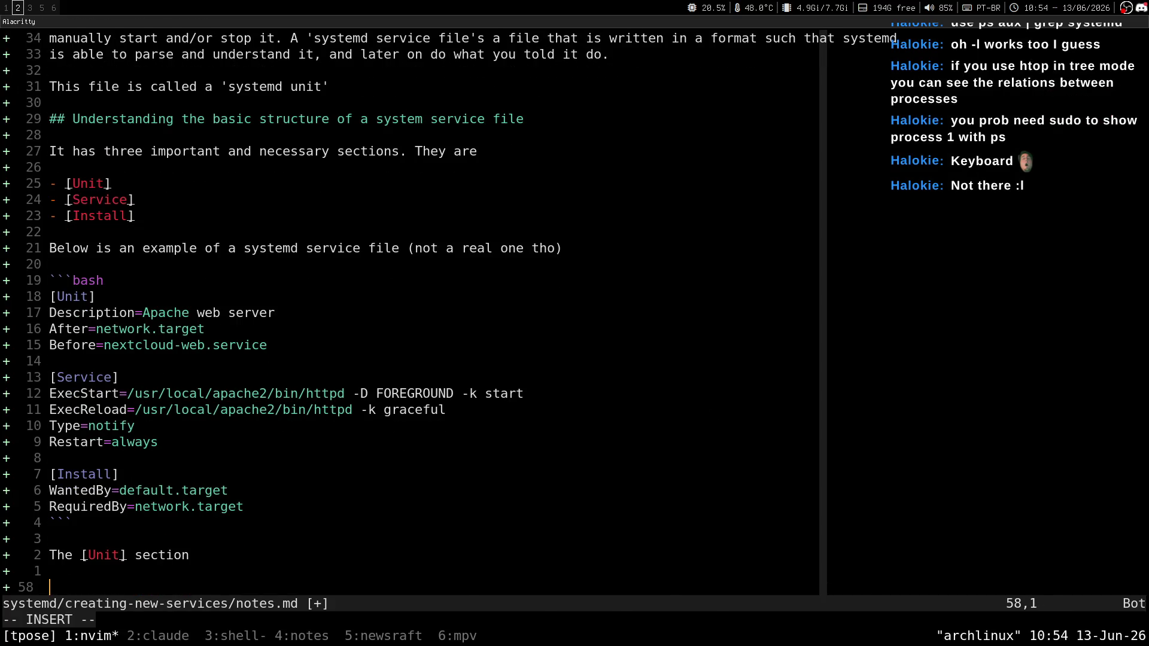
{"action": "key", "text": "super+shift+1"}
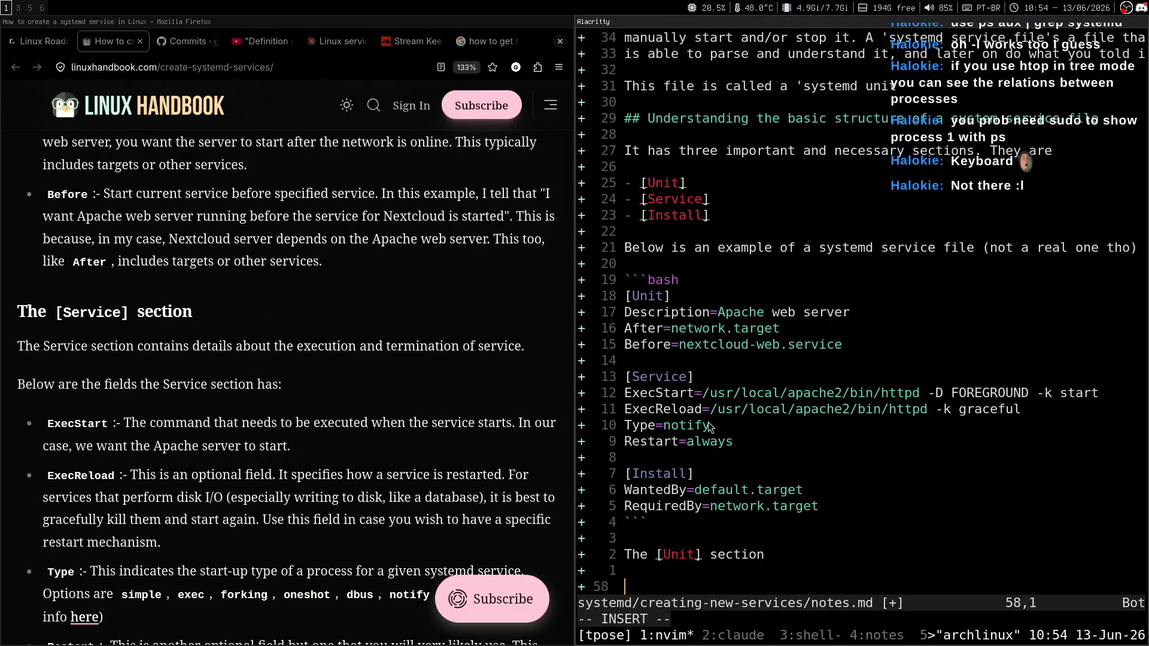
Step: Write an intro saying the [Unit] section holds the service's details, description and dependencies
{"action": "scroll", "coordinate": [296, 274], "scroll_direction": "up", "scroll_amount": 5}
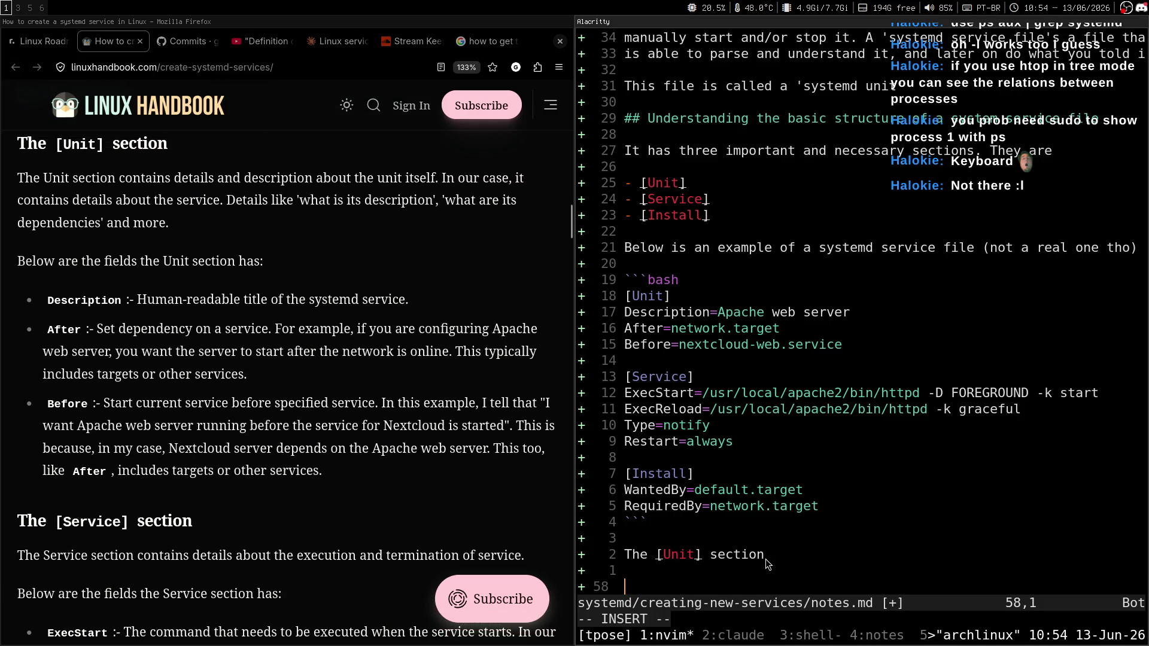
{"action": "type", "text": "It contains de"}
{"action": "type", "text": "tails and desc"}
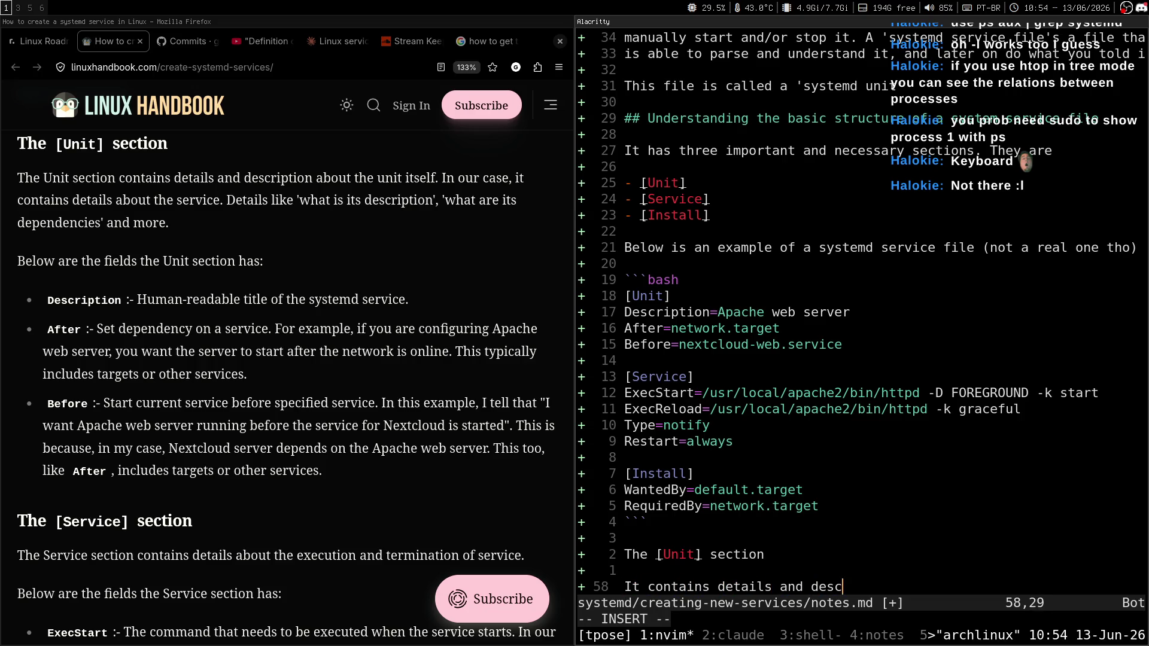
{"action": "type", "text": "ription about the unit its"}
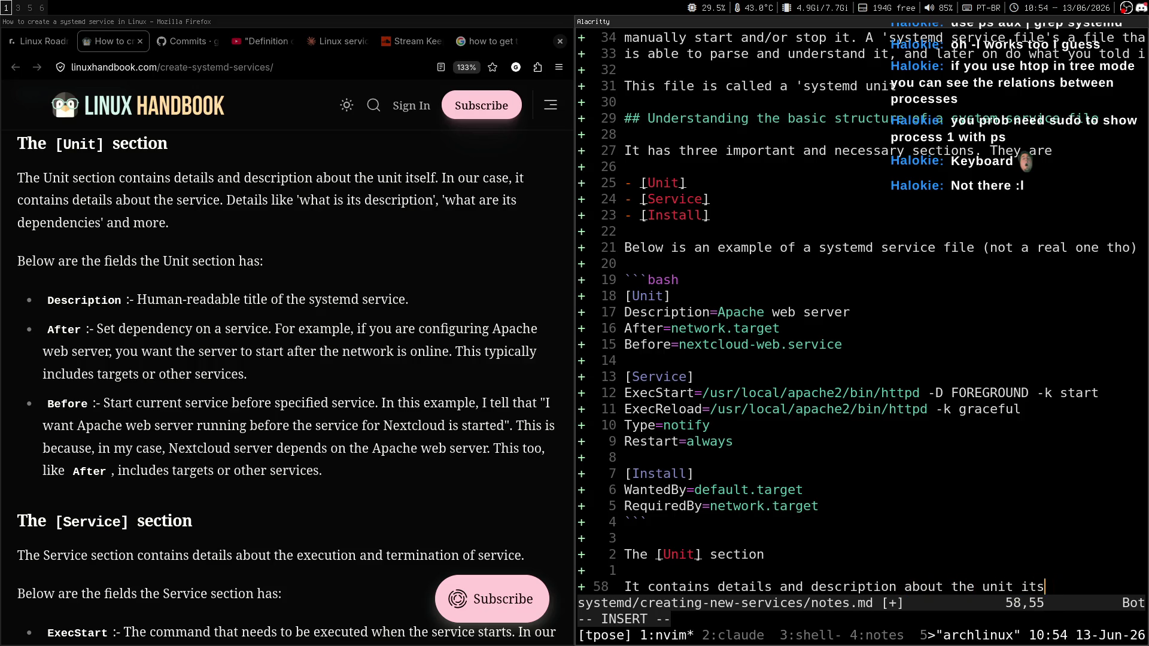
{"action": "type", "text": "In our case,"}
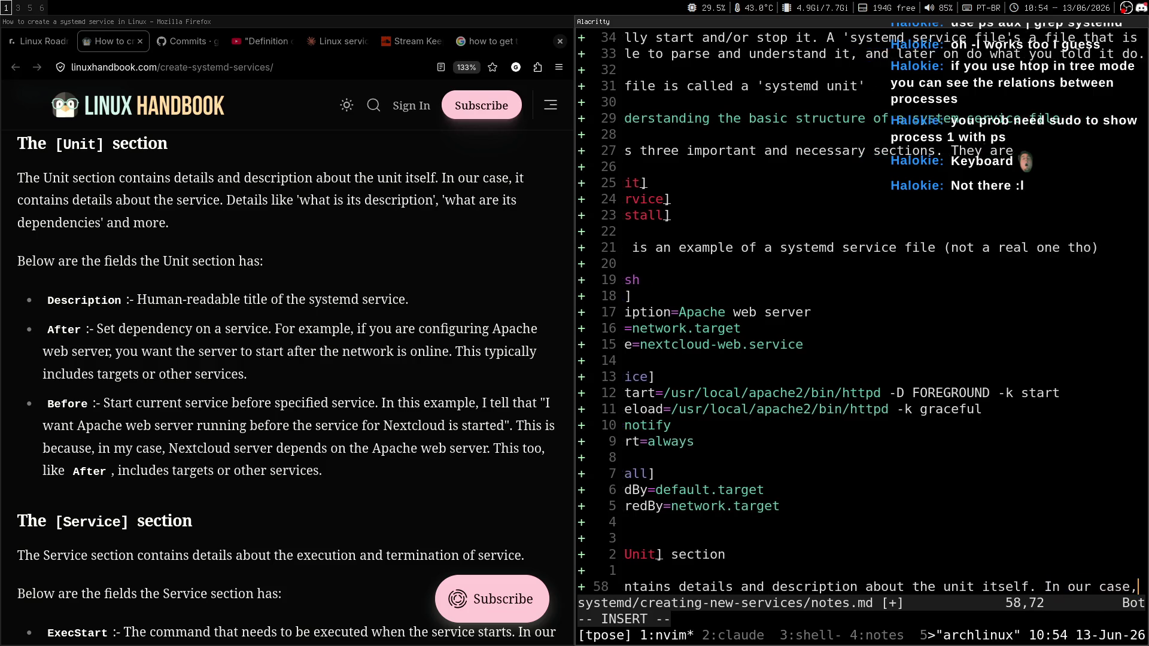
{"action": "type", "text": " it contains deatils"}
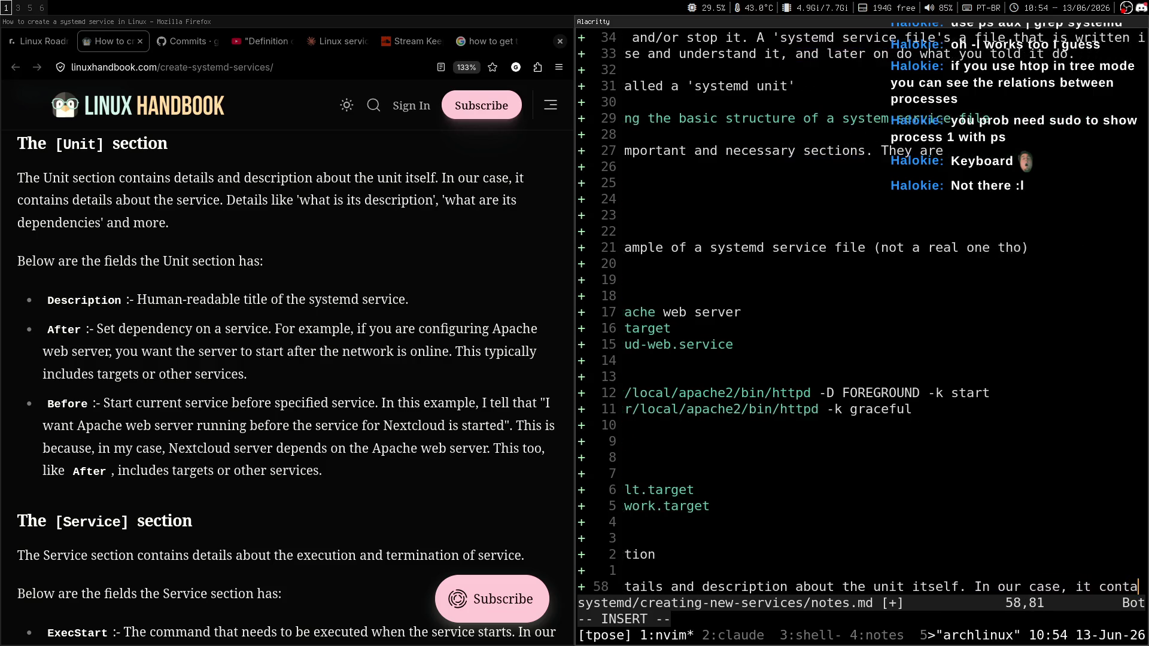
{"action": "key", "text": "BackSpace"}
{"action": "key", "text": "BackSpace"}
{"action": "key", "text": "BackSpace"}
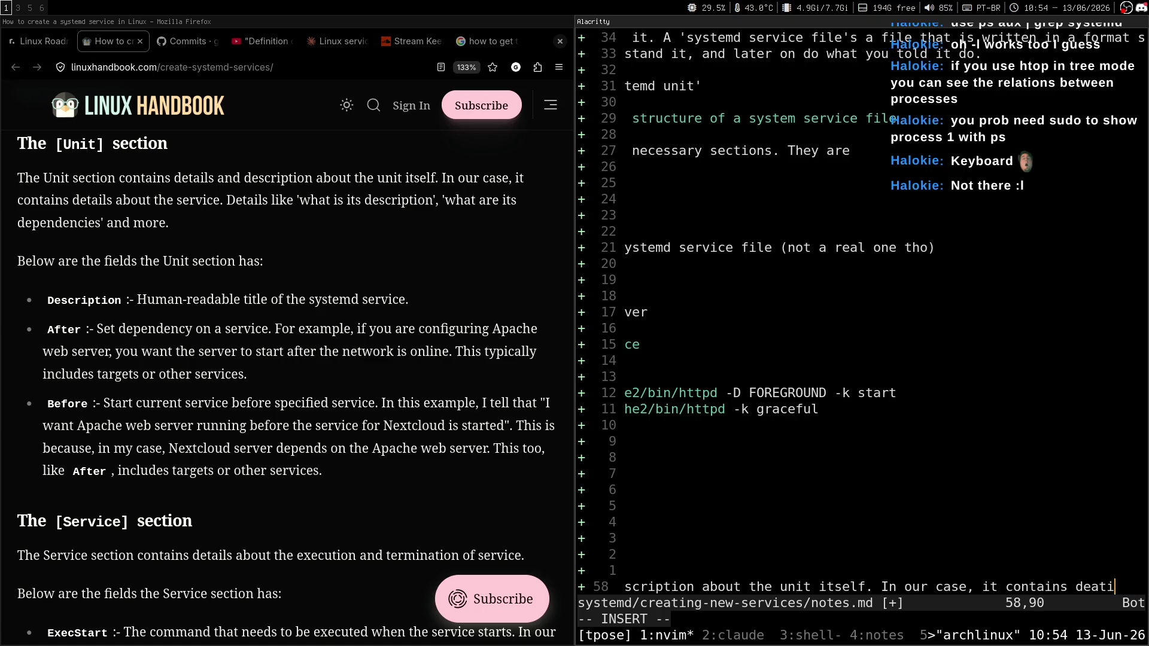
{"action": "type", "text": "tails about the service."}
{"action": "key", "text": "Return"}
{"action": "type", "text": "Details like 'what is "}
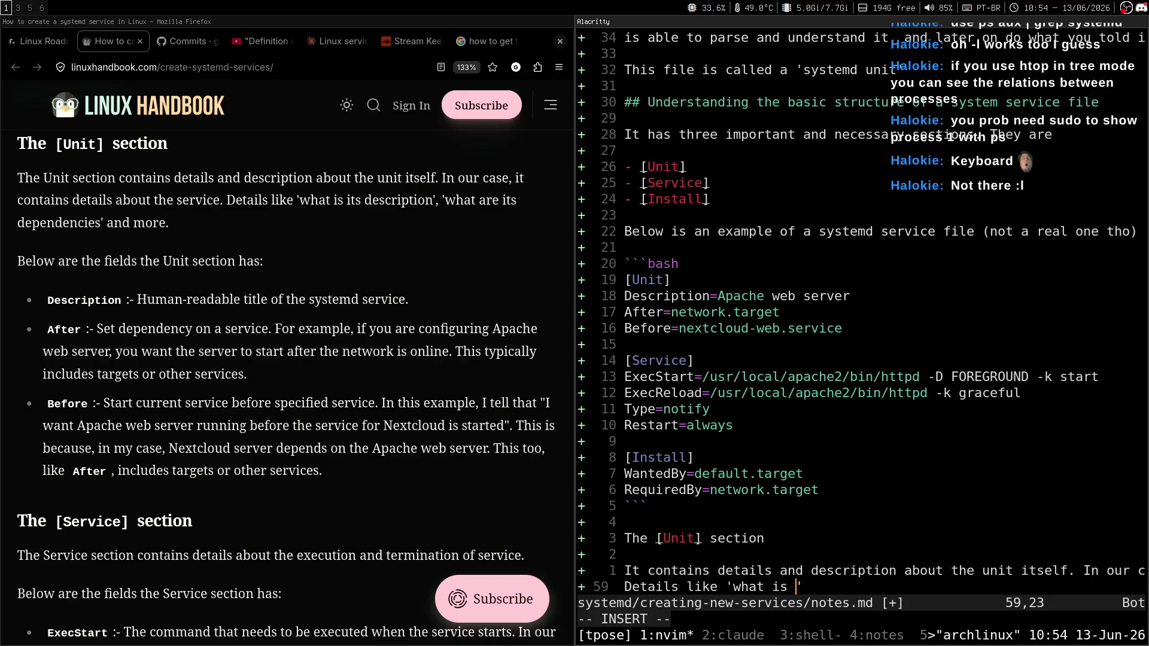
{"action": "type", "text": "description"}
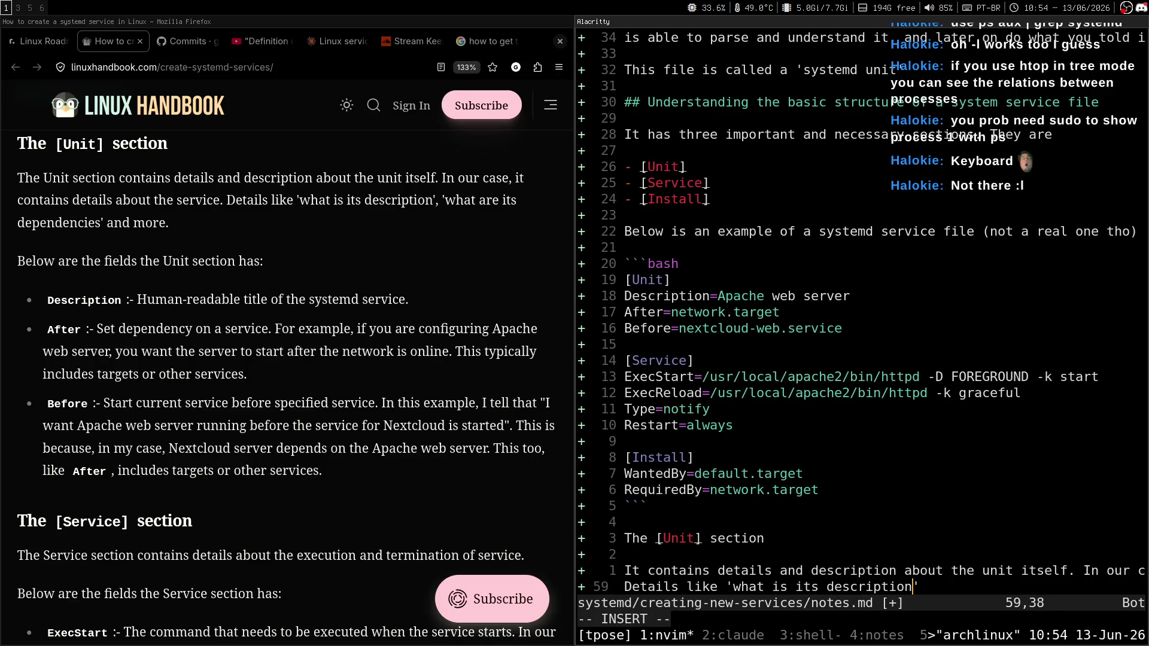
{"action": "type", "text": "at are its "}
{"action": "type", "text": "ependencies' and mor"}
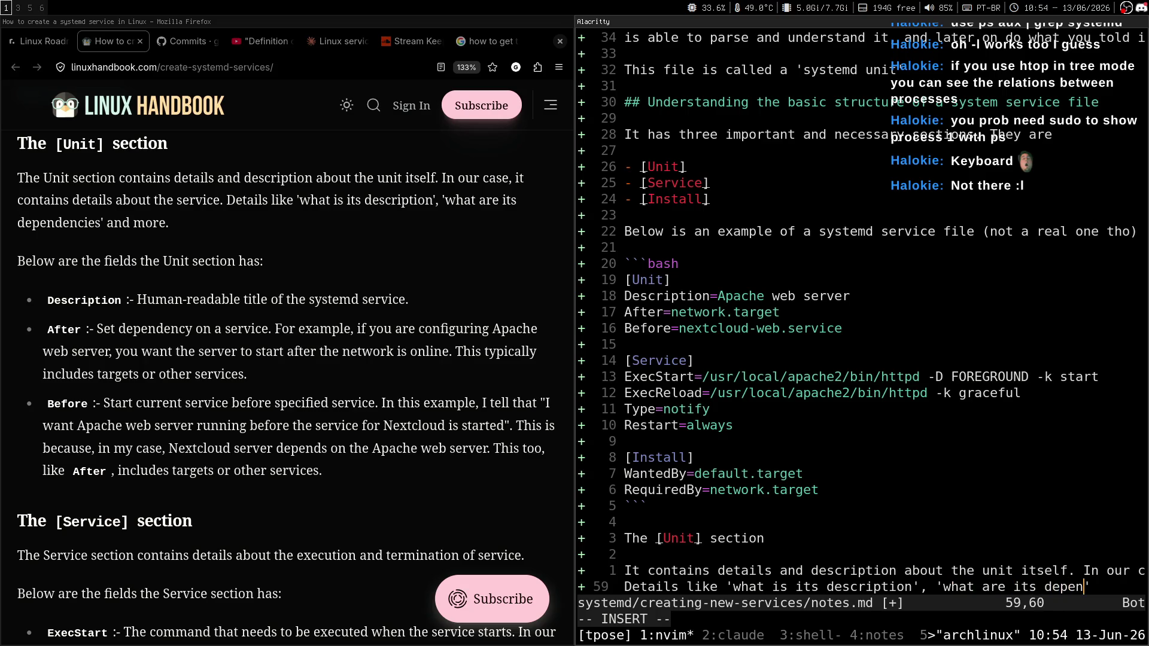
{"action": "type", "text": "e"}
{"action": "key", "text": "ctrl+s"}
Step: Add a backticked `Description` field line, then rename the field to 'Afer'
{"action": "key", "text": "Return"}
{"action": "key", "text": "Return"}
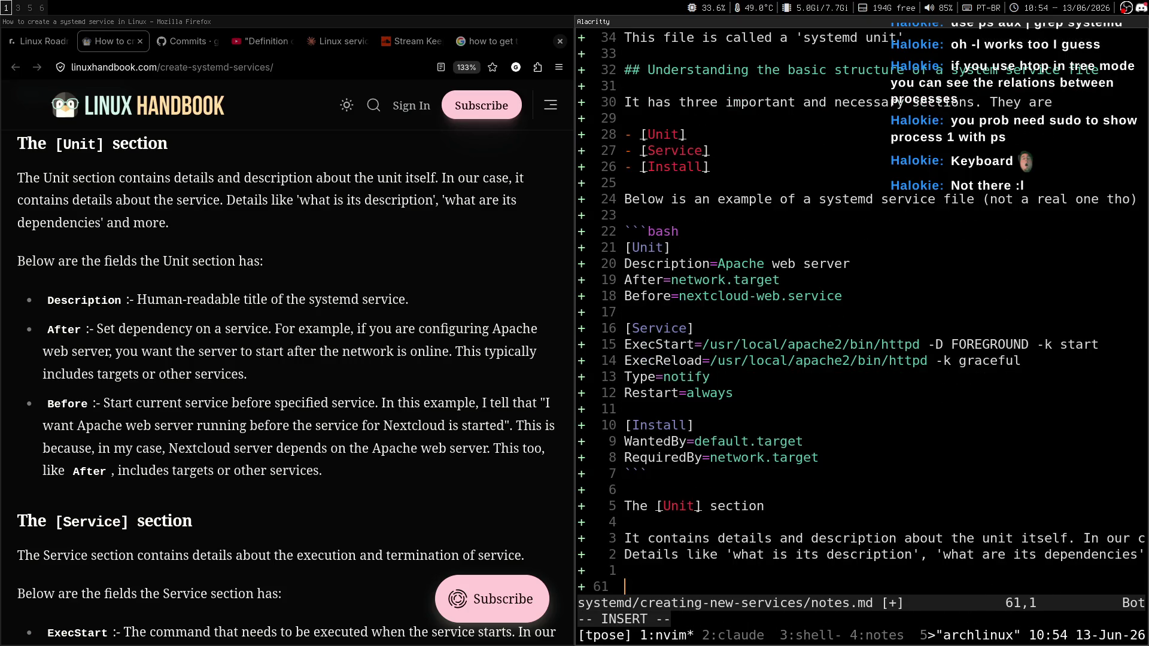
{"action": "type", "text": "-`Desciprti"}
{"action": "key", "text": "BackSpace"}
{"action": "key", "text": "BackSpace"}
{"action": "key", "text": "BackSpace"}
{"action": "type", "text": "ription`:"}
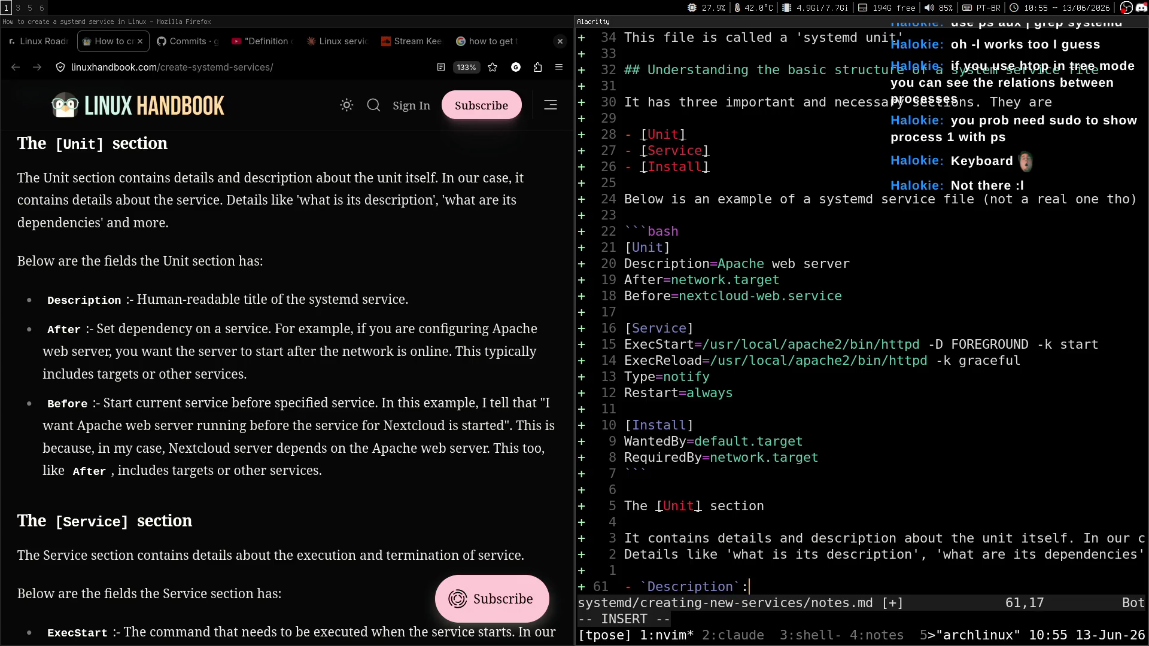
{"action": "key", "text": "Escape"}
{"action": "left_click", "coordinate": [651, 586]}
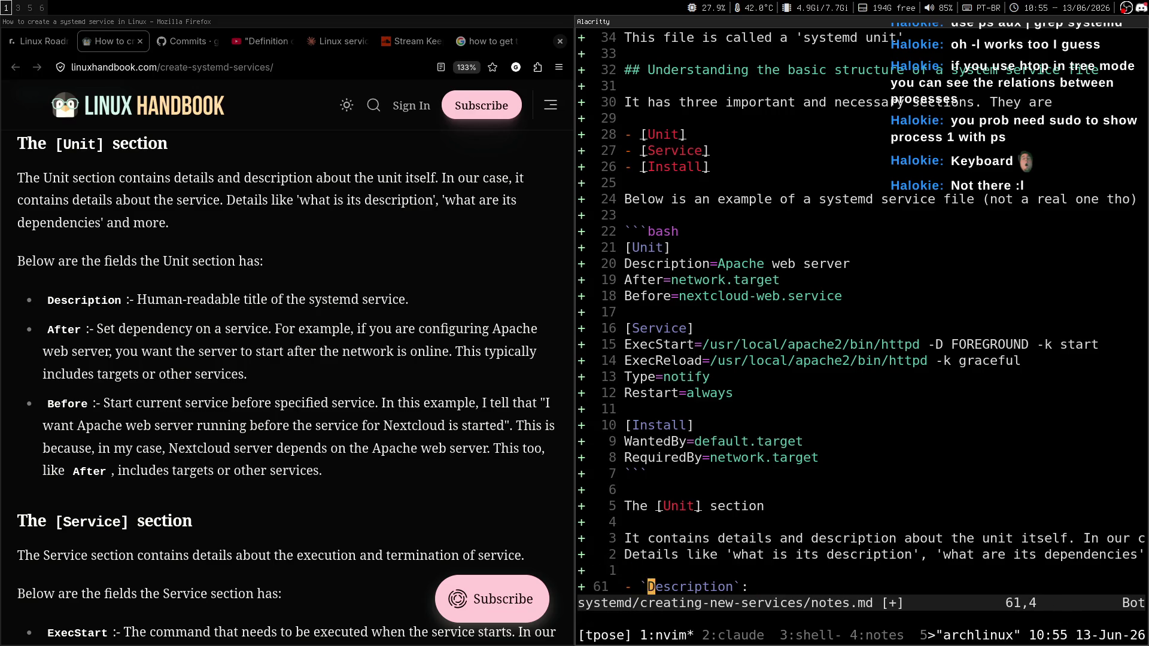
{"action": "type", "text": "ciw"}
{"action": "type", "text": "Afer"}
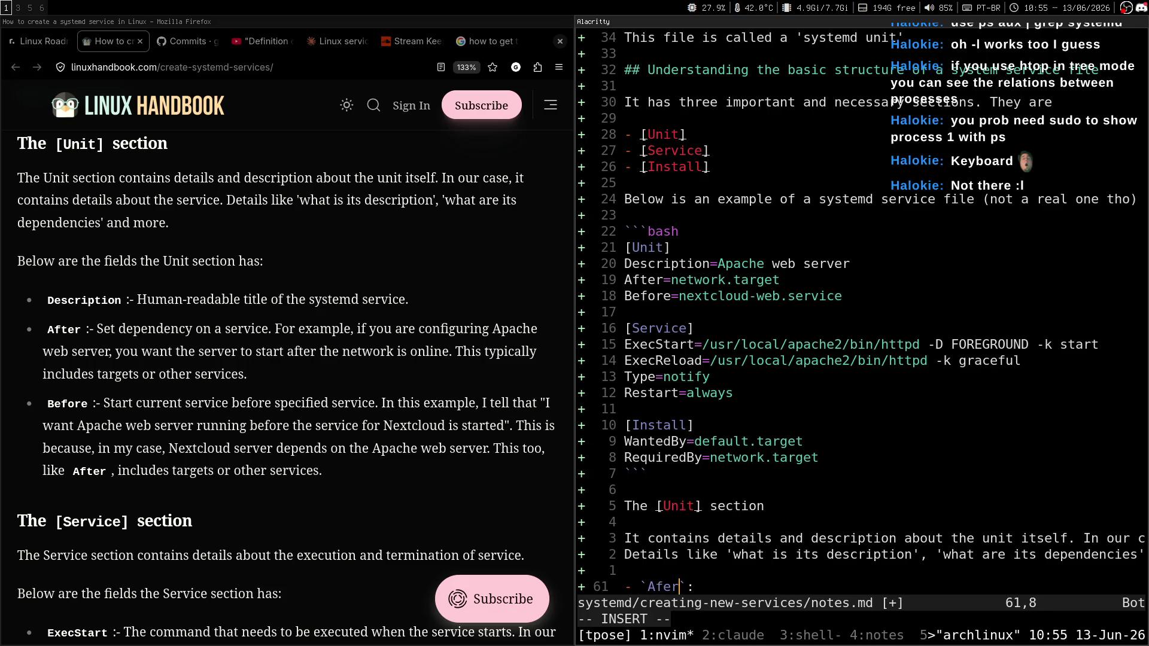
{"action": "key", "text": "Escape"}
Step: Duplicate the field line for a Before bullet and correct the spelling to 'After'
{"action": "key", "text": "y"}
{"action": "key", "text": "y"}
{"action": "key", "text": "P"}
{"action": "key", "text": "w"}
{"action": "key", "text": "w"}
{"action": "key", "text": "c"}
{"action": "key", "text": "i"}
{"action": "key", "text": "w"}
{"action": "key", "text": "Escape"}
{"action": "type", "text": "u"}
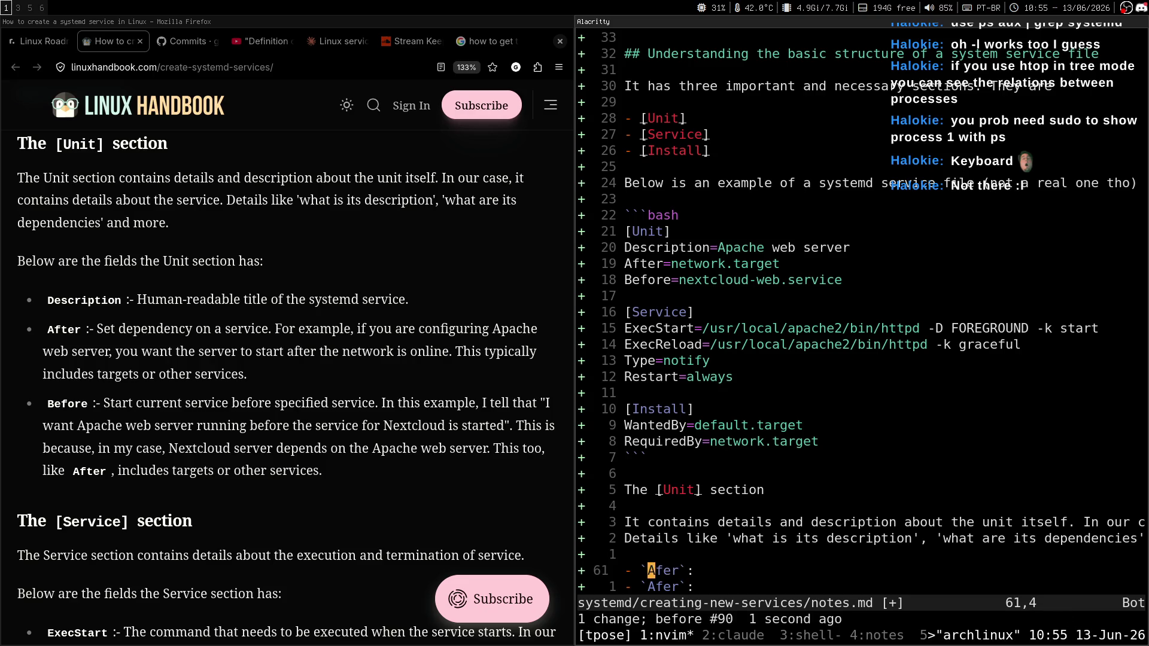
{"action": "type", "text": "ciwafter"}
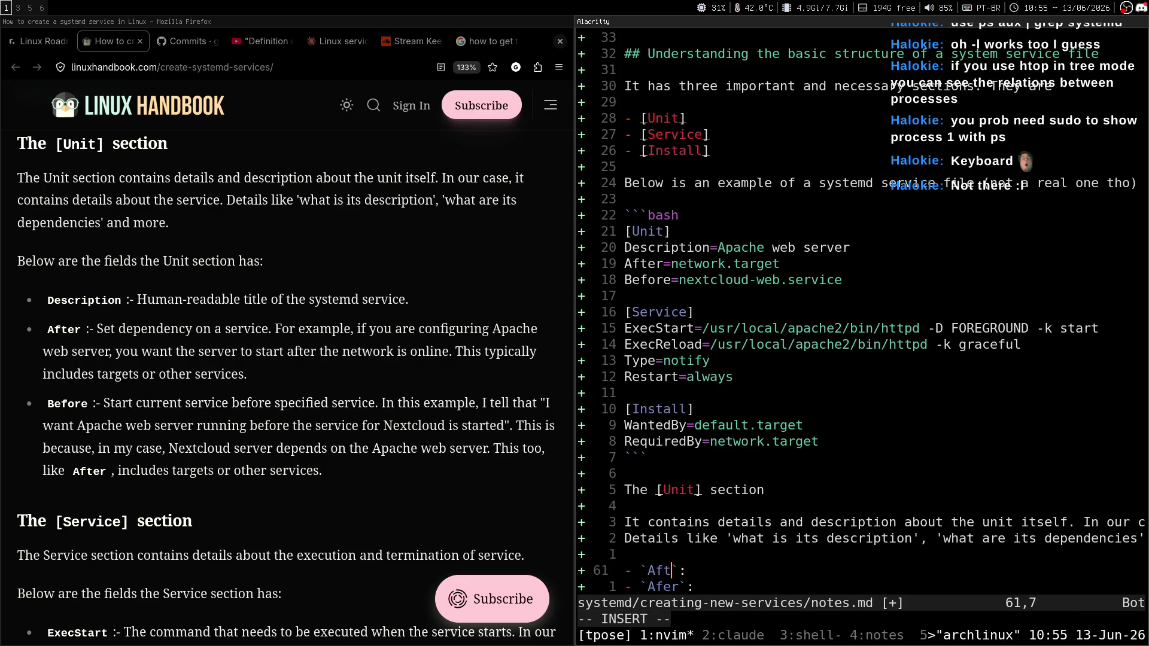
{"action": "key", "text": "Escape"}
{"action": "type", "text": "jbciwBefore"}
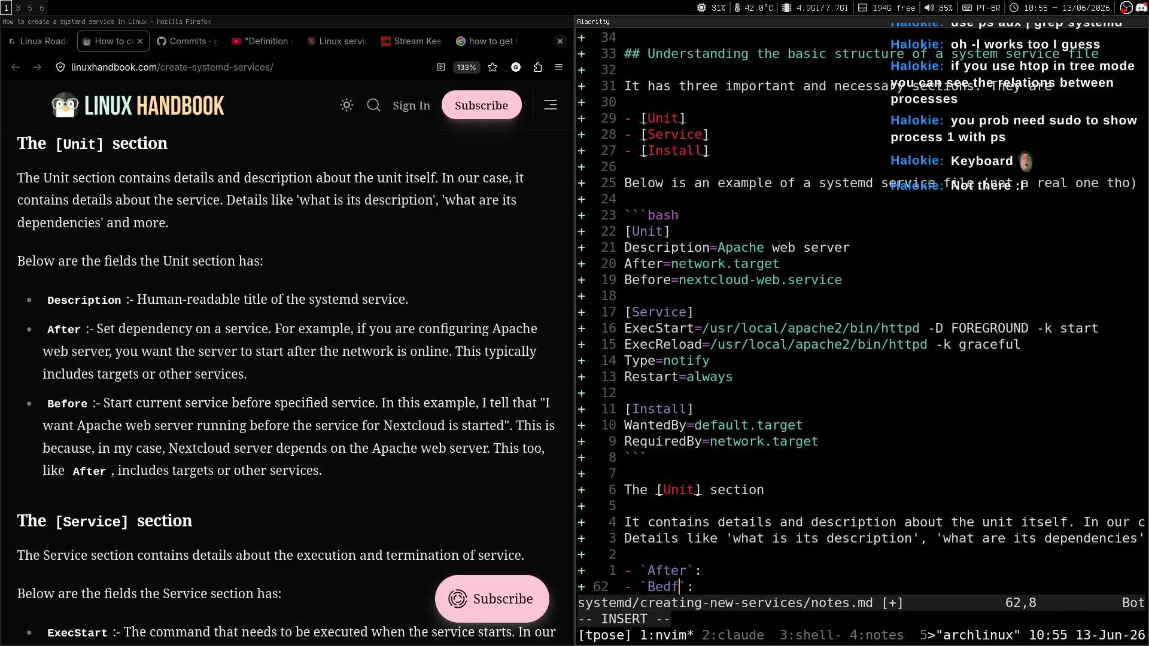
{"action": "key", "text": "Escape"}
Step: Describe After as setting a dependency on a service, using the Apache web server example
{"action": "type", "text": "kA "}
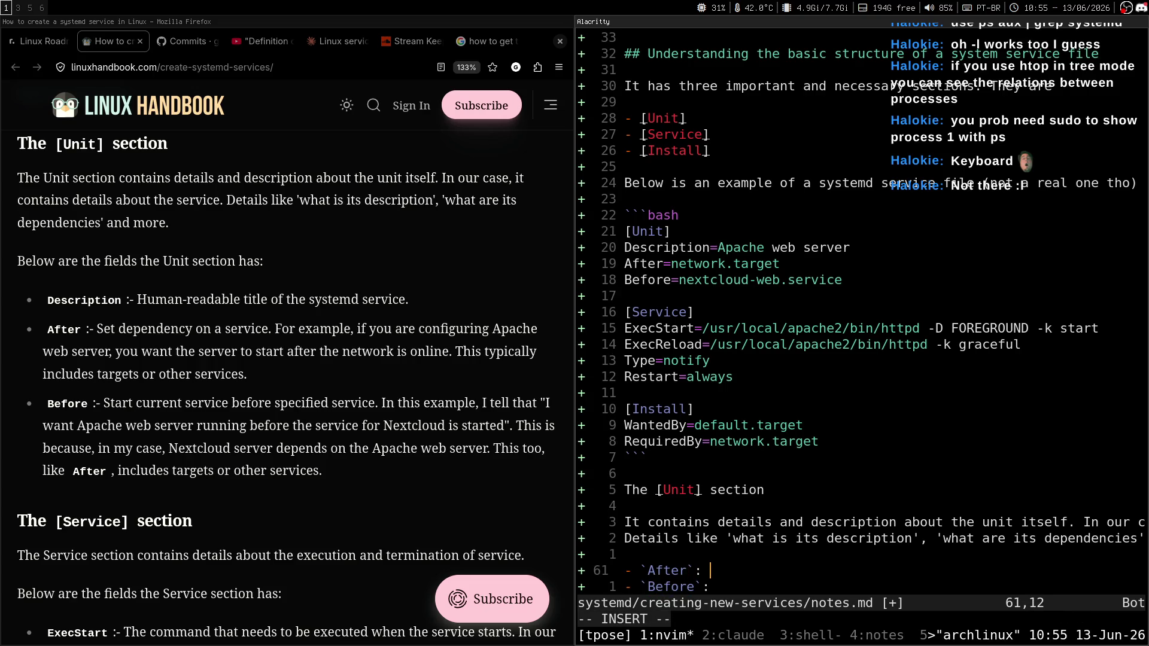
{"action": "type", "text": "SET"}
{"action": "key", "text": "BackSpace"}
{"action": "key", "text": "BackSpace"}
{"action": "type", "text": "et depde"}
{"action": "key", "text": "BackSpace"}
{"action": "key", "text": "BackSpace"}
{"action": "type", "text": "endency "}
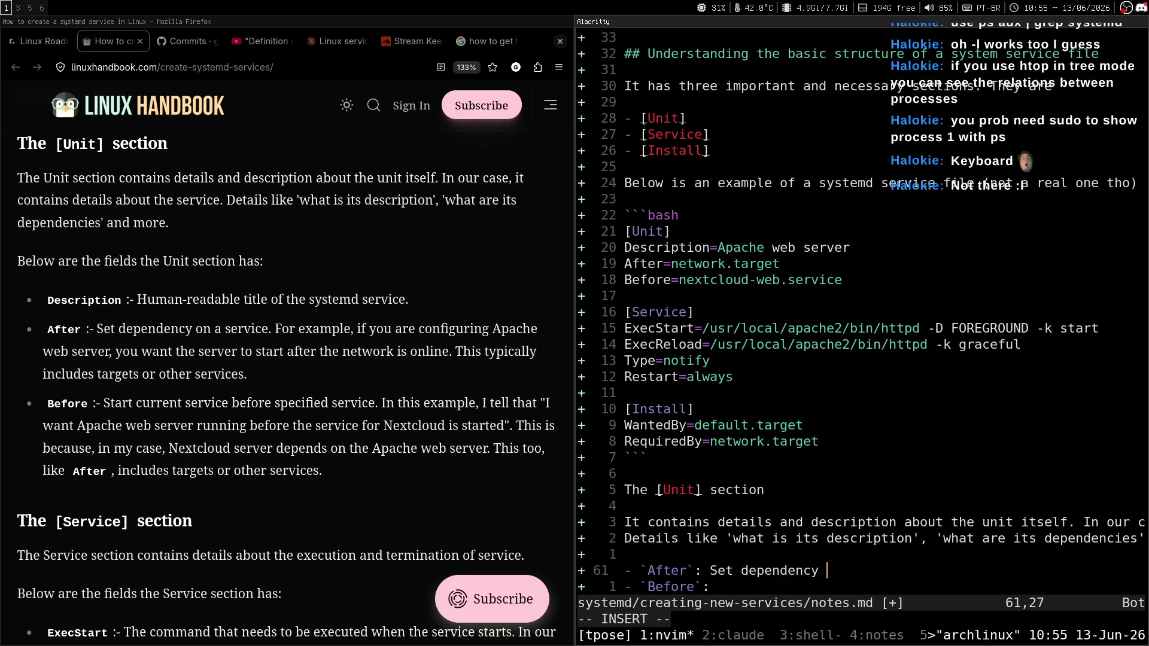
{"action": "type", "text": "on a service."}
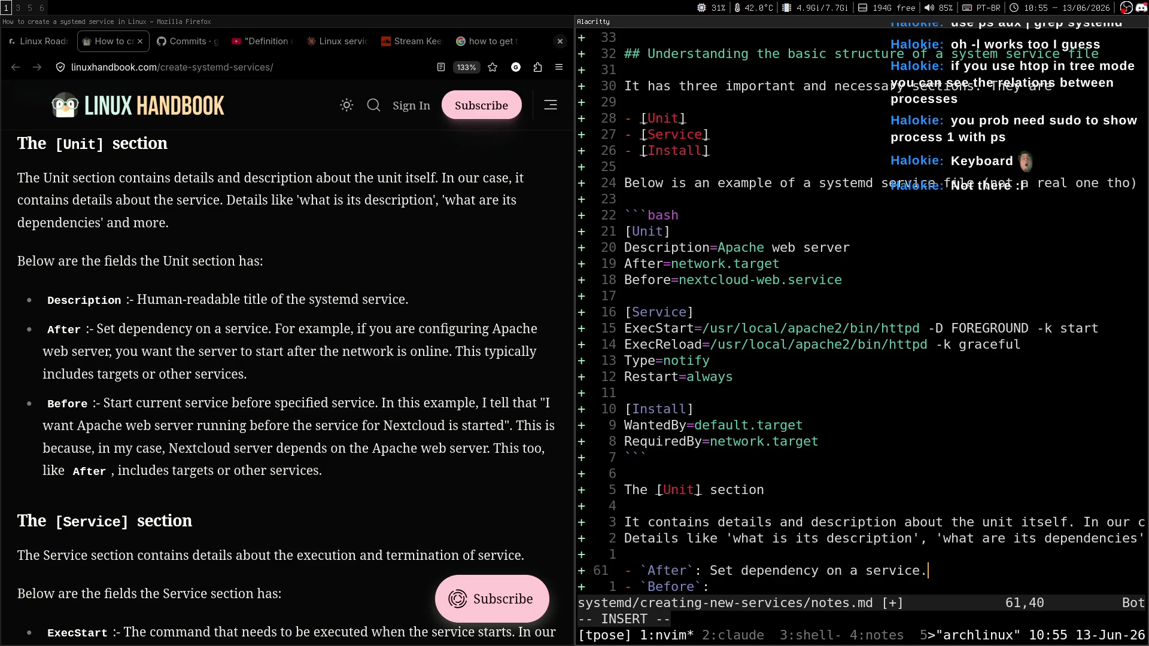
{"action": "type", "text": "or example,if you are confi"}
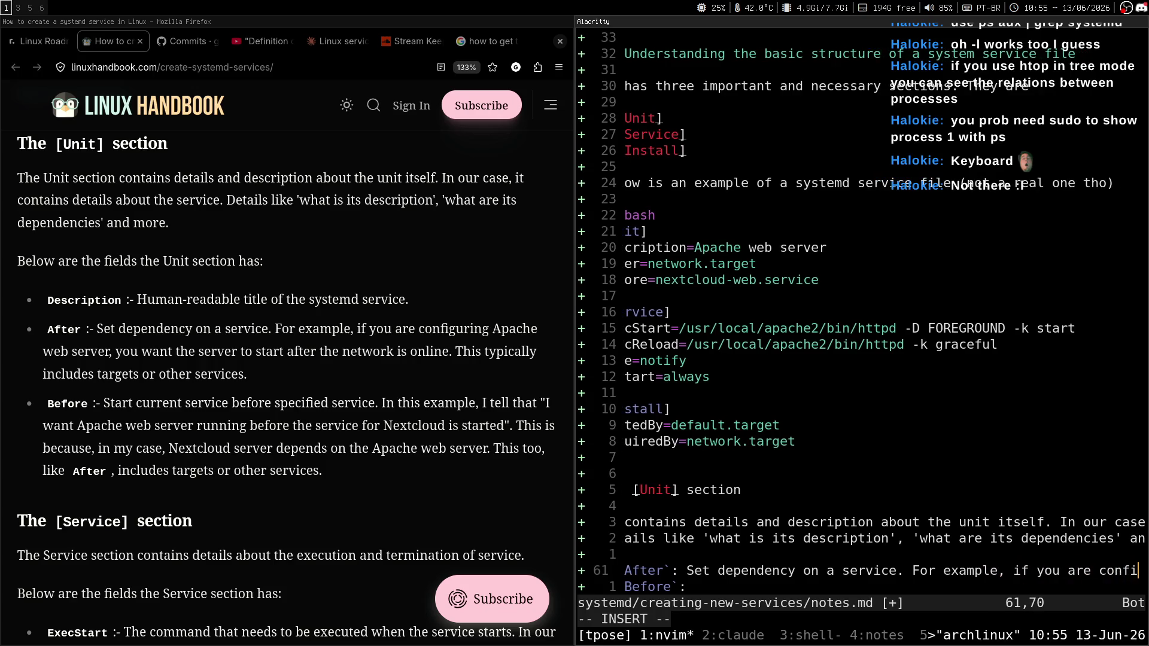
{"action": "type", "text": "guring"}
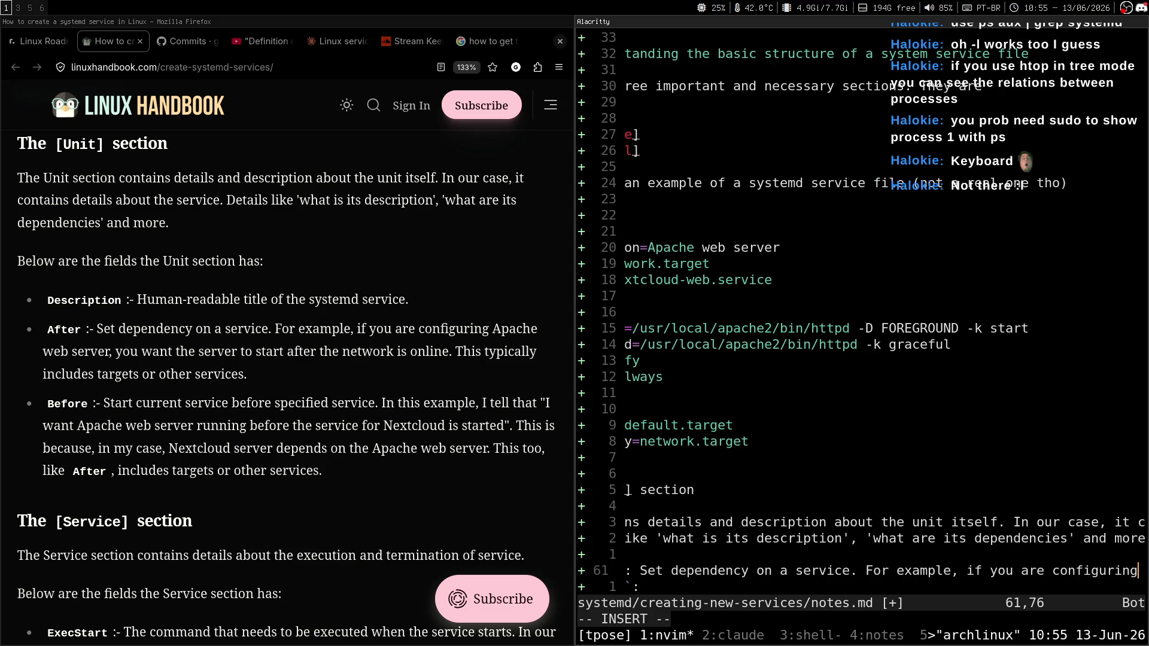
{"action": "type", "text": " Apac"}
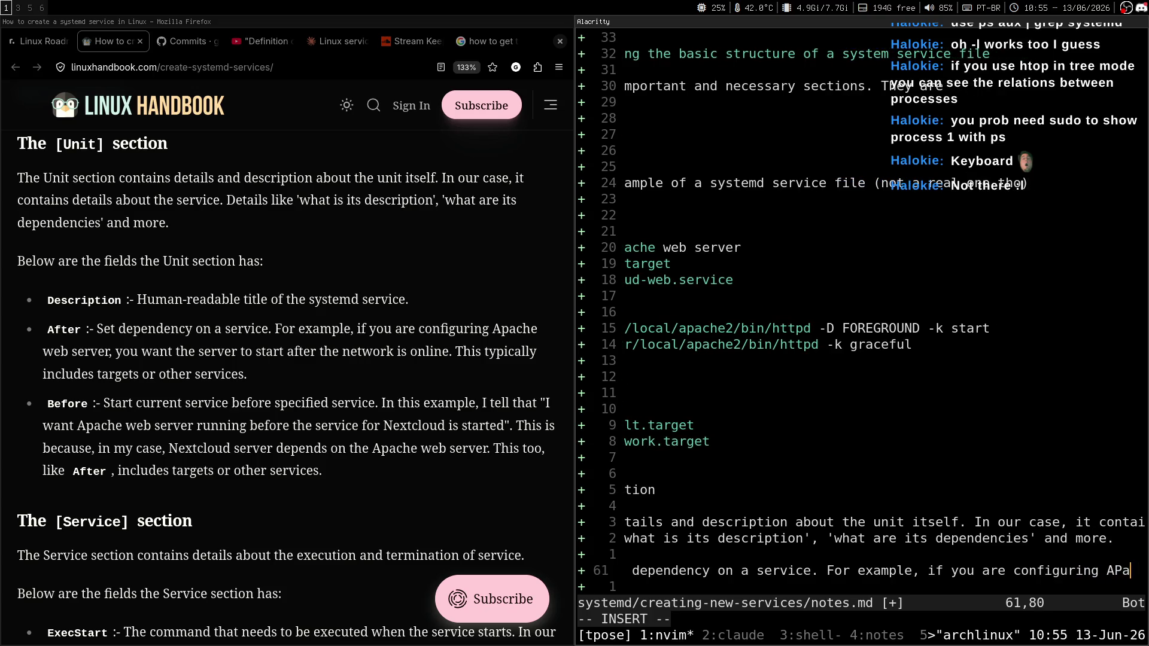
{"action": "type", "text": "he "}
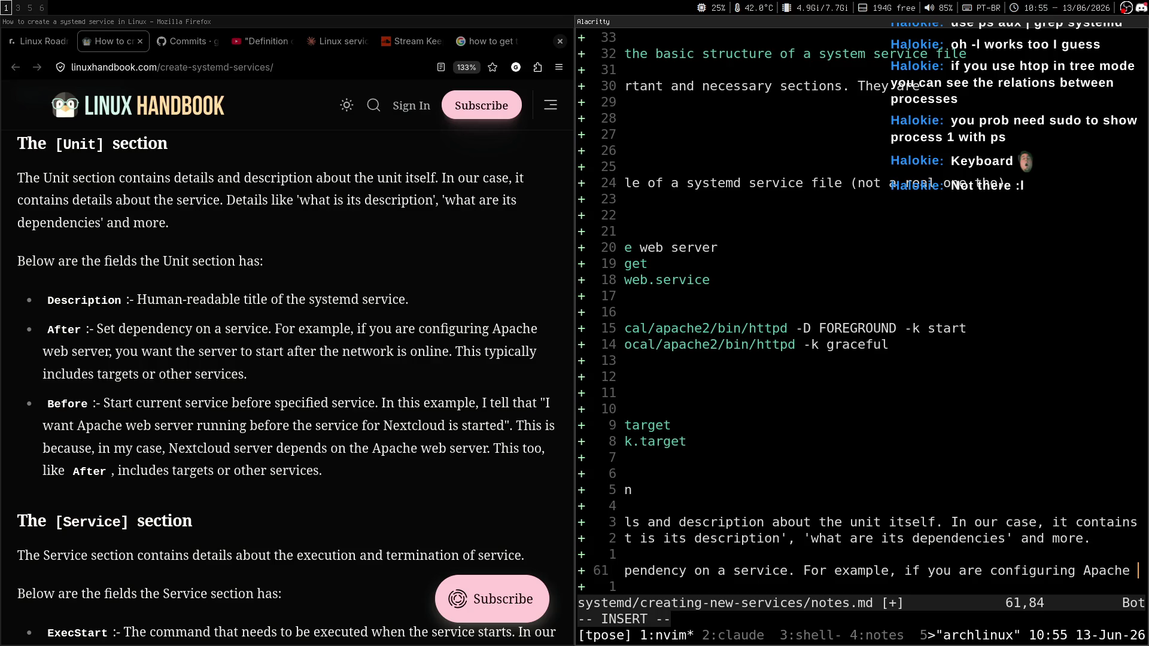
{"action": "type", "text": "web "}
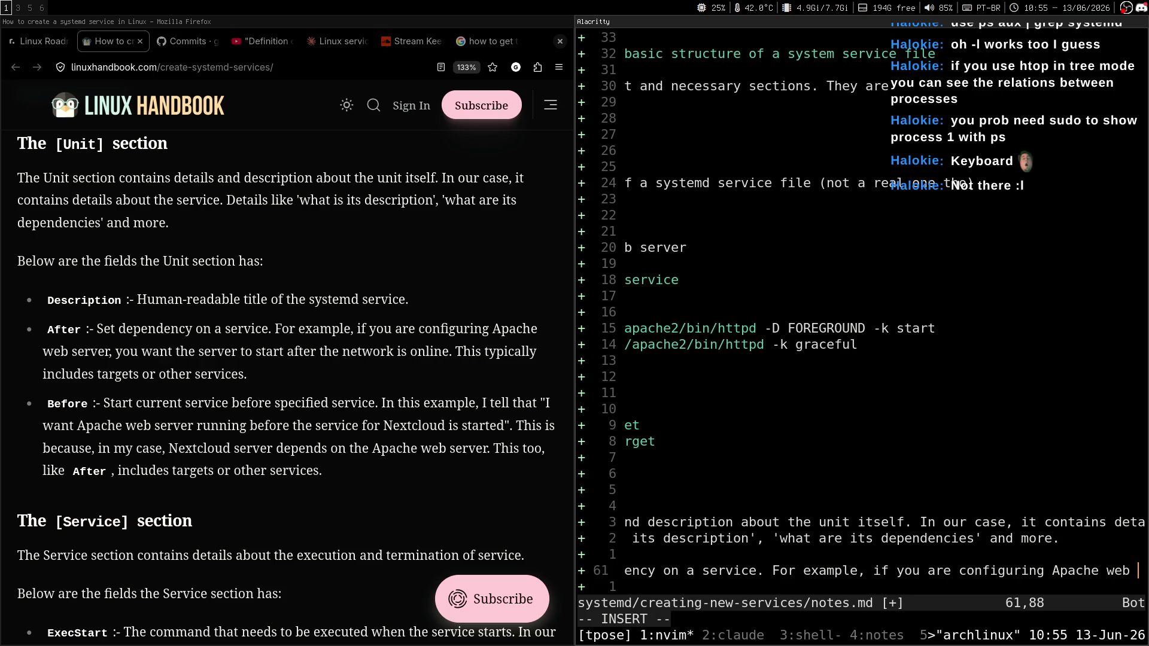
{"action": "type", "text": "sw"}
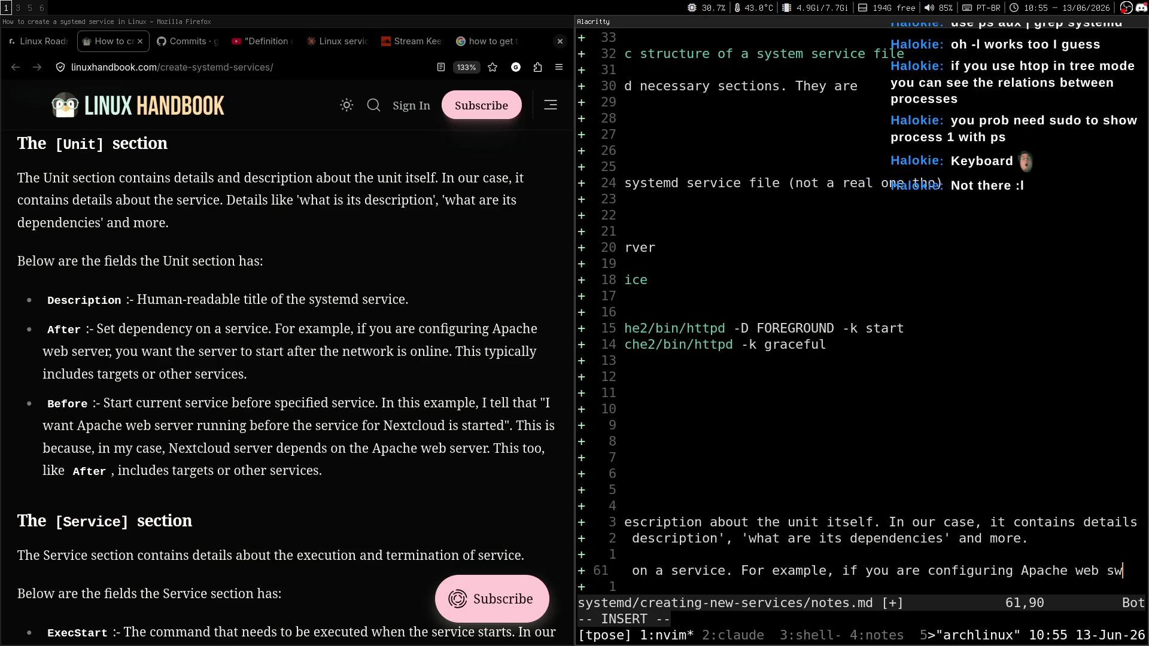
{"action": "key", "text": "BackSpace"}
{"action": "type", "text": "erver,"}
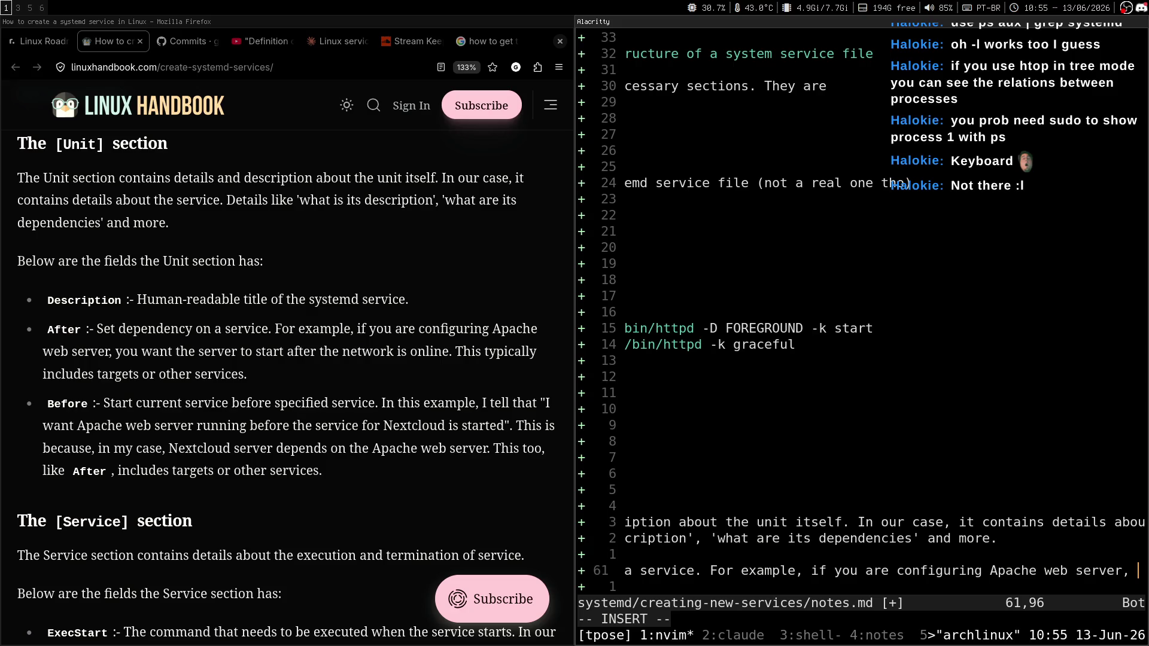
{"action": "key", "text": "BackSpace"}
{"action": "type", "text": "you want the"}
Step: End the After note with 'service to start after the network is online' and save with :w
{"action": "key", "text": "Return"}
{"action": "type", "text": "service"}
{"action": "key", "text": "BackSpace"}
{"action": "key", "text": "BackSpace"}
{"action": "key", "text": "BackSpace"}
{"action": "type", "text": "to start after the netwrork i"}
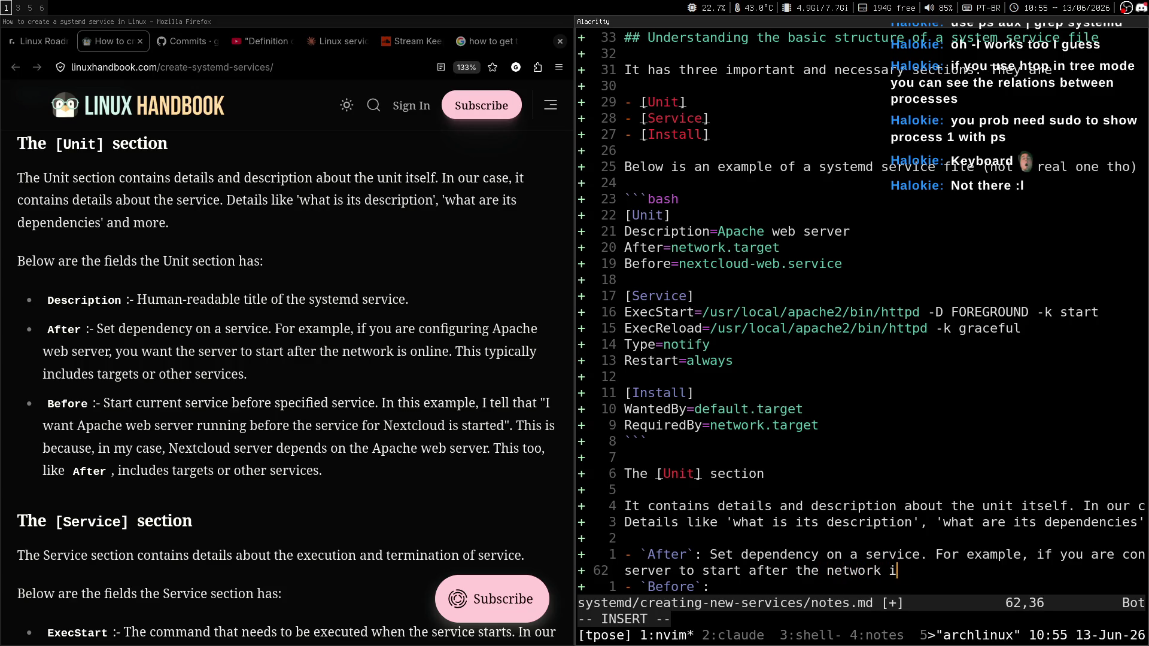
{"action": "type", "text": "nline"}
{"action": "type", "text": "This"}
{"action": "type", "text": "picall"}
{"action": "key", "text": "ctrl+w"}
{"action": "key", "text": "ctrl+w"}
{"action": "key", "text": "Escape"}
{"action": "type", "text": ":w"}
{"action": "key", "text": "Return"}
Step: Start the Before note: 'Start current service before specified service', introducing the Apache example
{"action": "key", "text": "k"}
{"action": "key", "text": "0"}
{"action": "key", "text": "j"}
{"action": "key", "text": "j"}
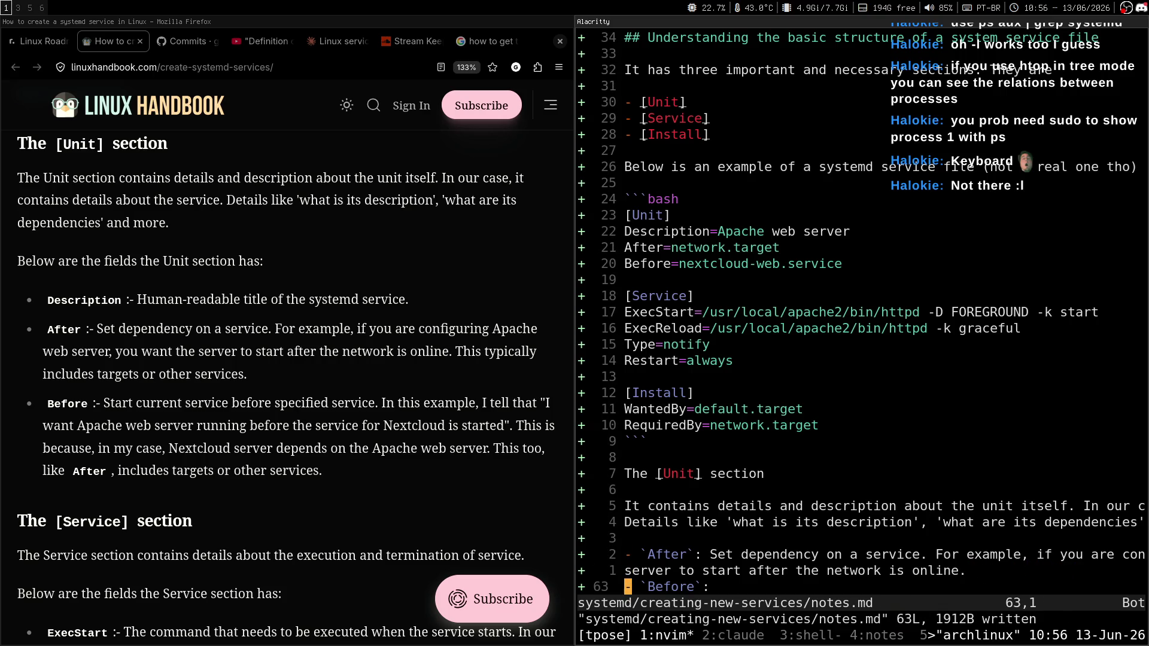
{"action": "type", "text": "A STAR"}
{"action": "key", "text": "BackSpace"}
{"action": "key", "text": "BackSpace"}
{"action": "key", "text": "BackSpace"}
{"action": "type", "text": "tart thecurrent service be"}
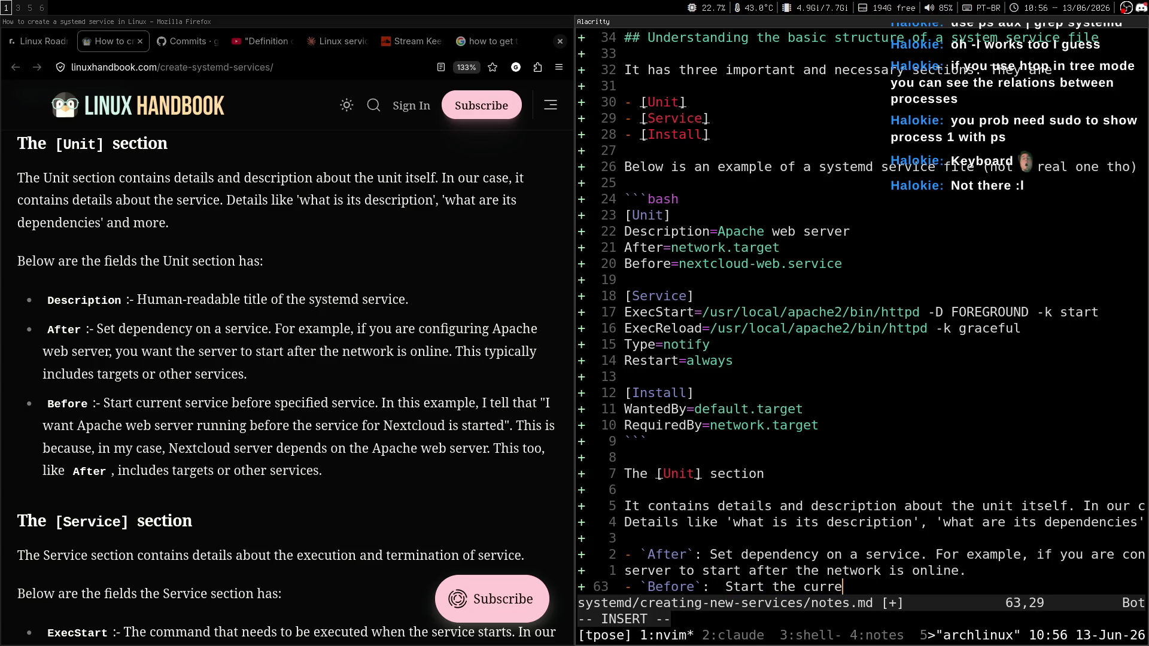
{"action": "type", "text": "fore s"}
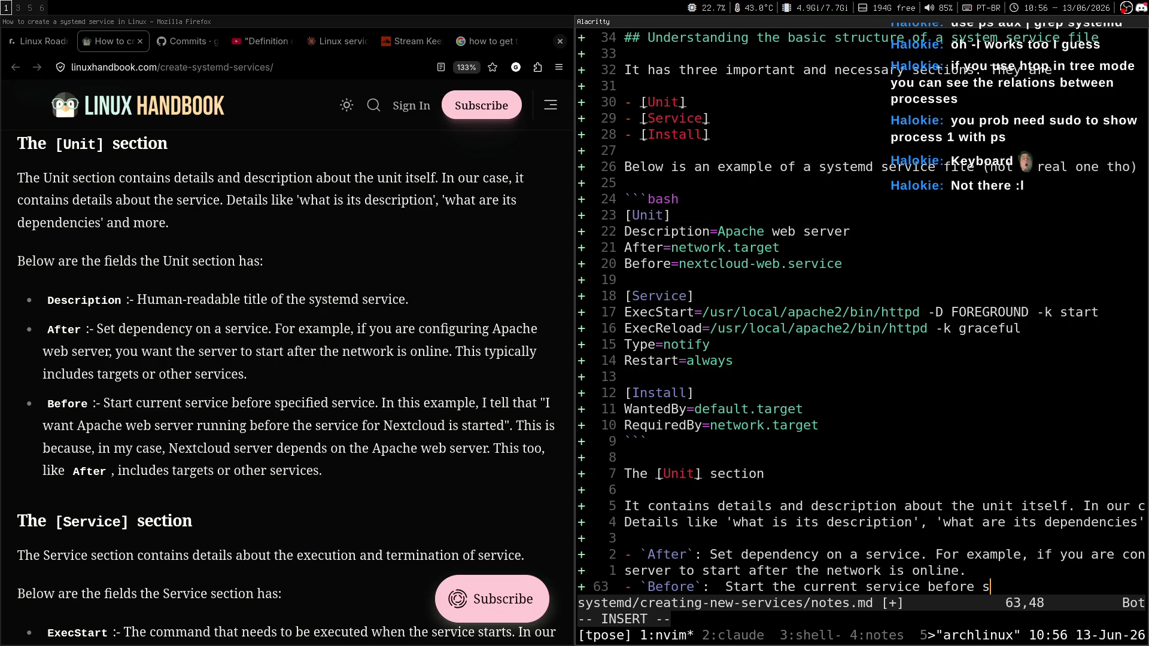
{"action": "type", "text": "pecified service. I"}
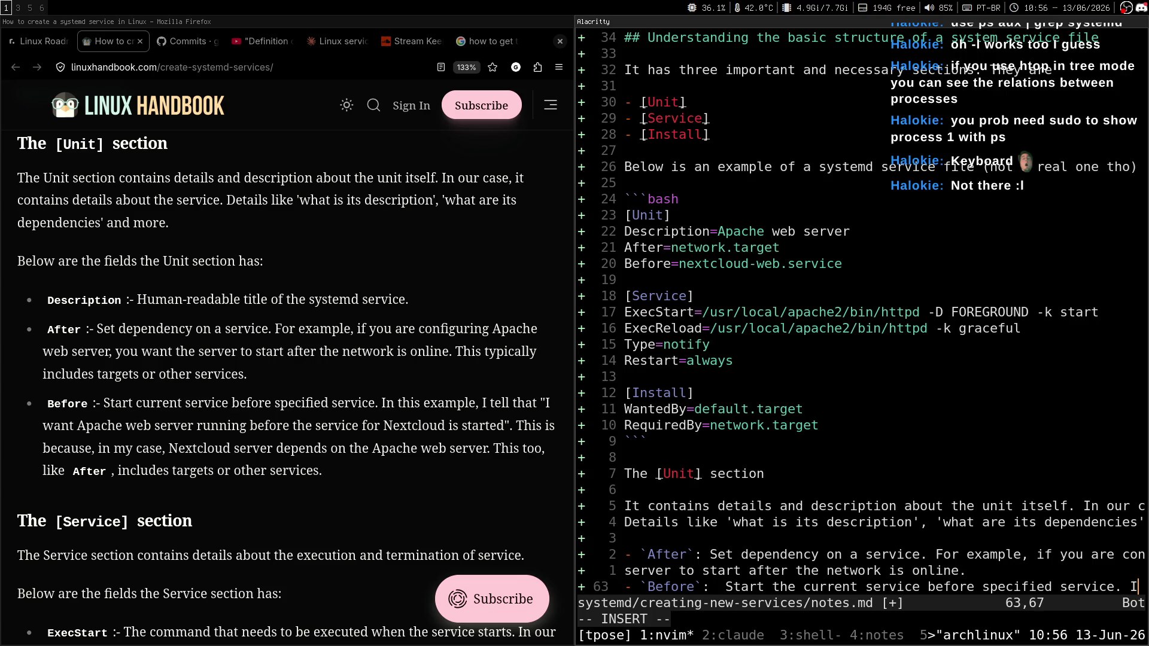
{"action": "type", "text": "n this exam"}
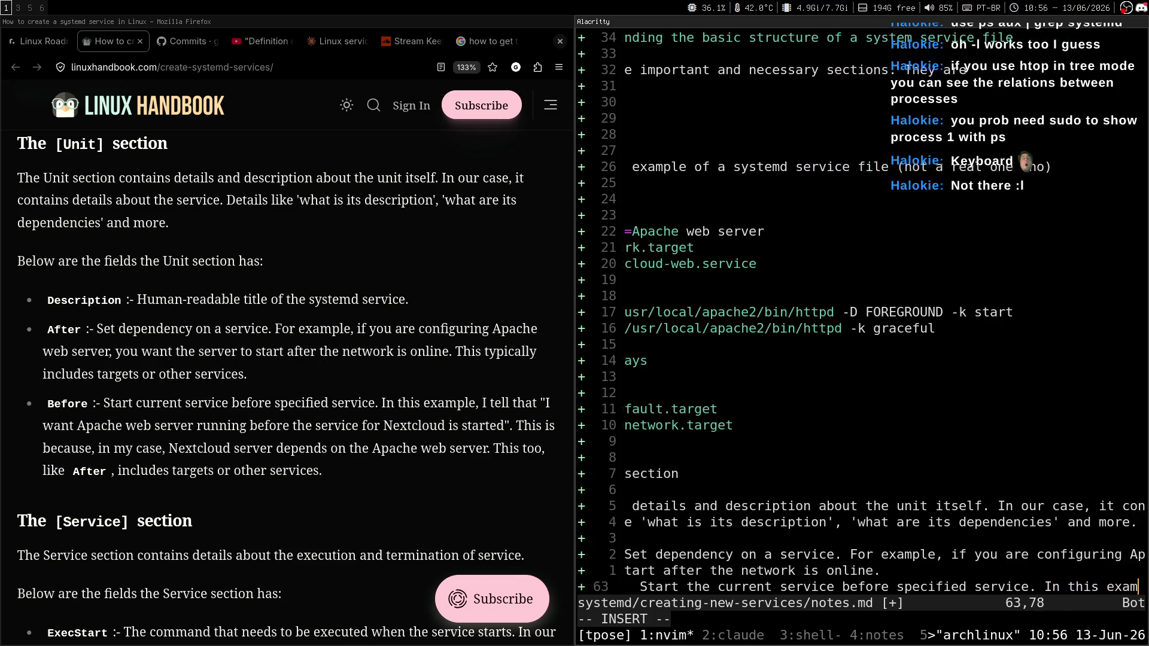
{"action": "type", "text": "ple, I tell "}
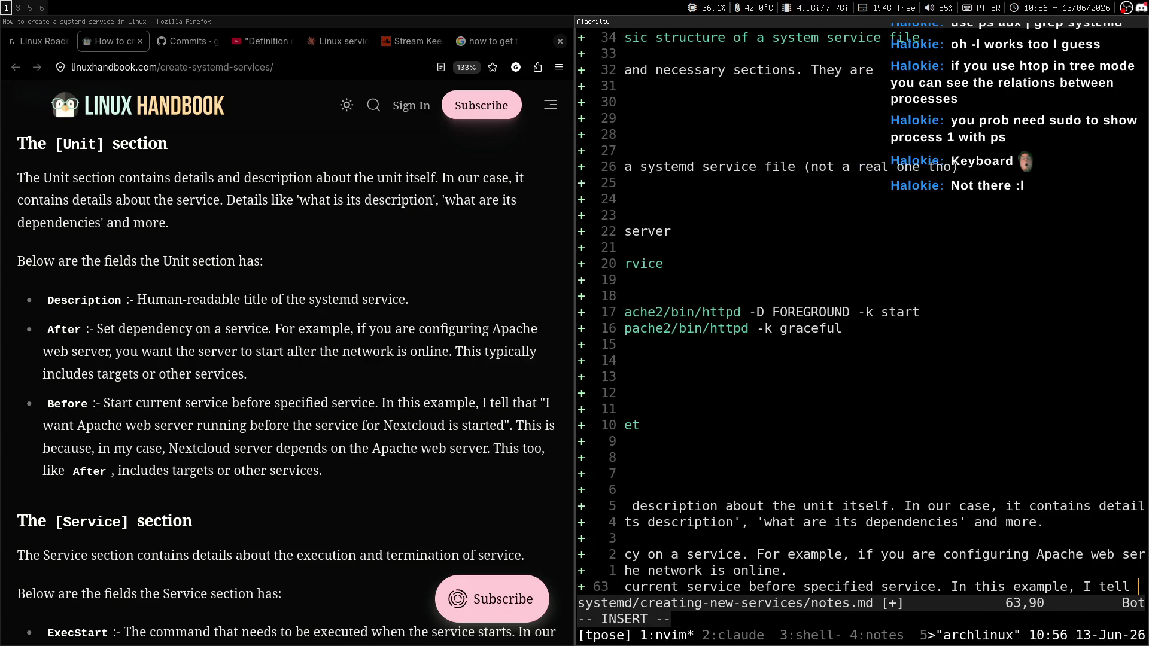
{"action": "type", "text": "\""}
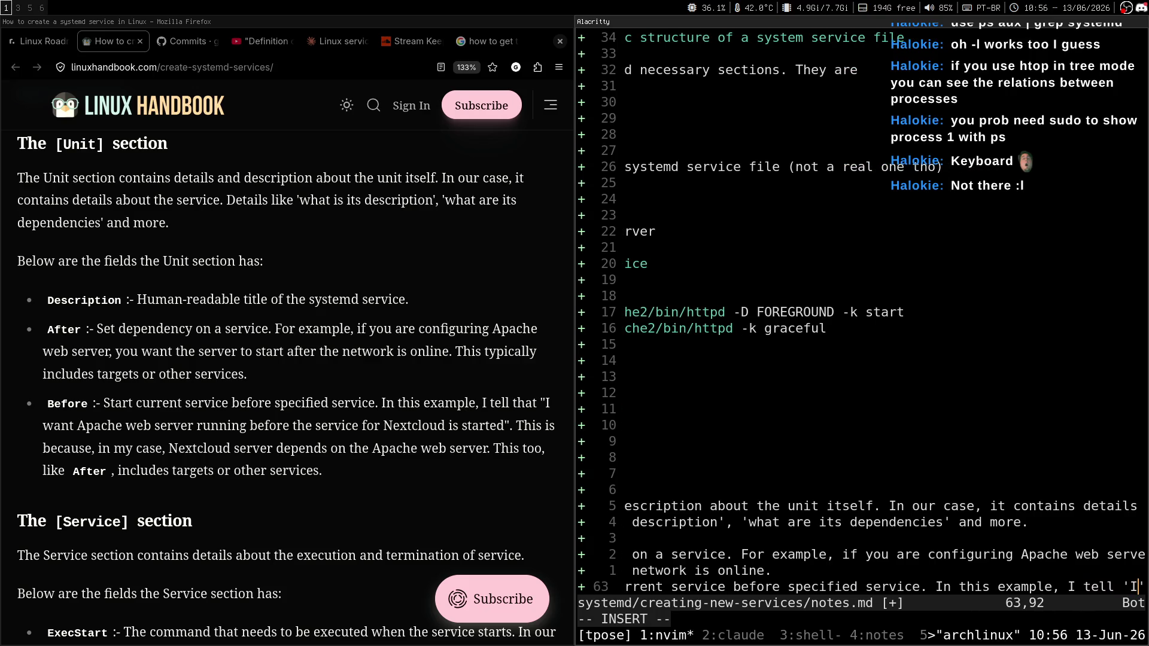
{"action": "type", "text": " want Apace"}
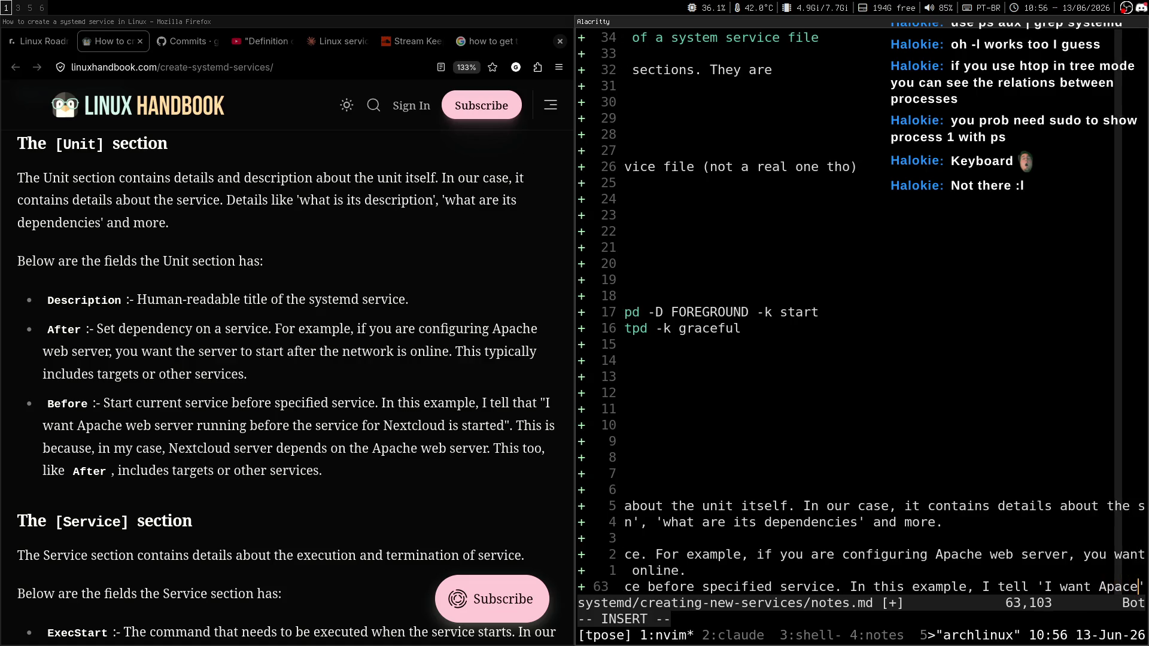
Step: Finish it with Apache running before the Nextcloud service is started, then save with :w
{"action": "key", "text": "Return"}
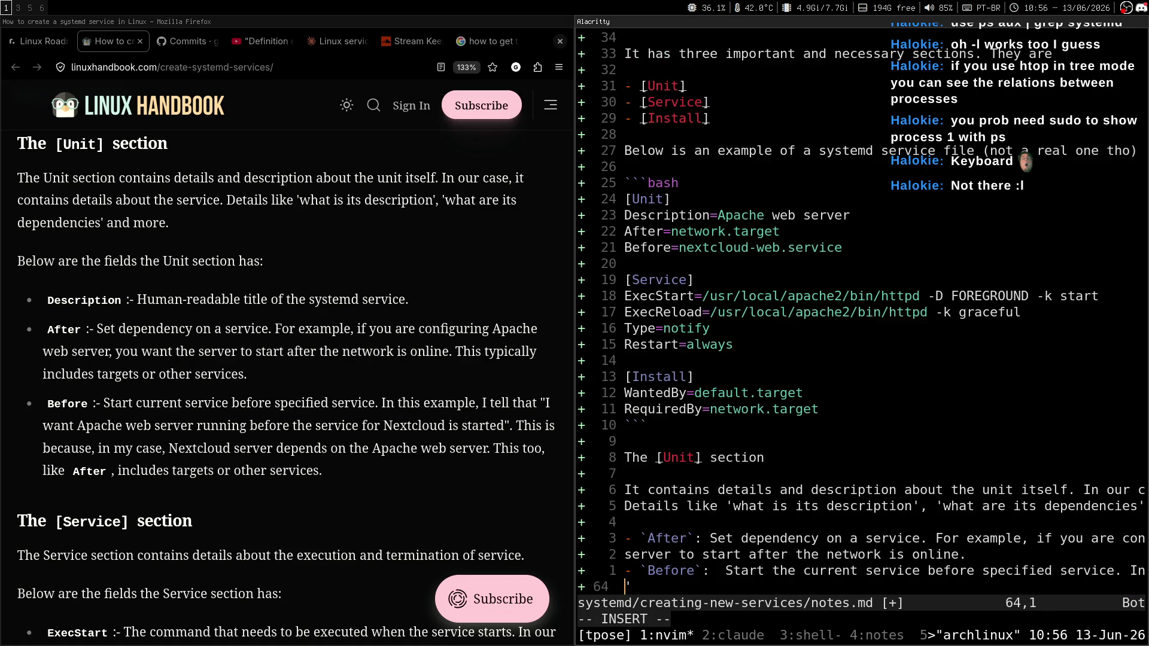
{"action": "type", "text": "web server running "}
{"action": "type", "text": "before the serv"}
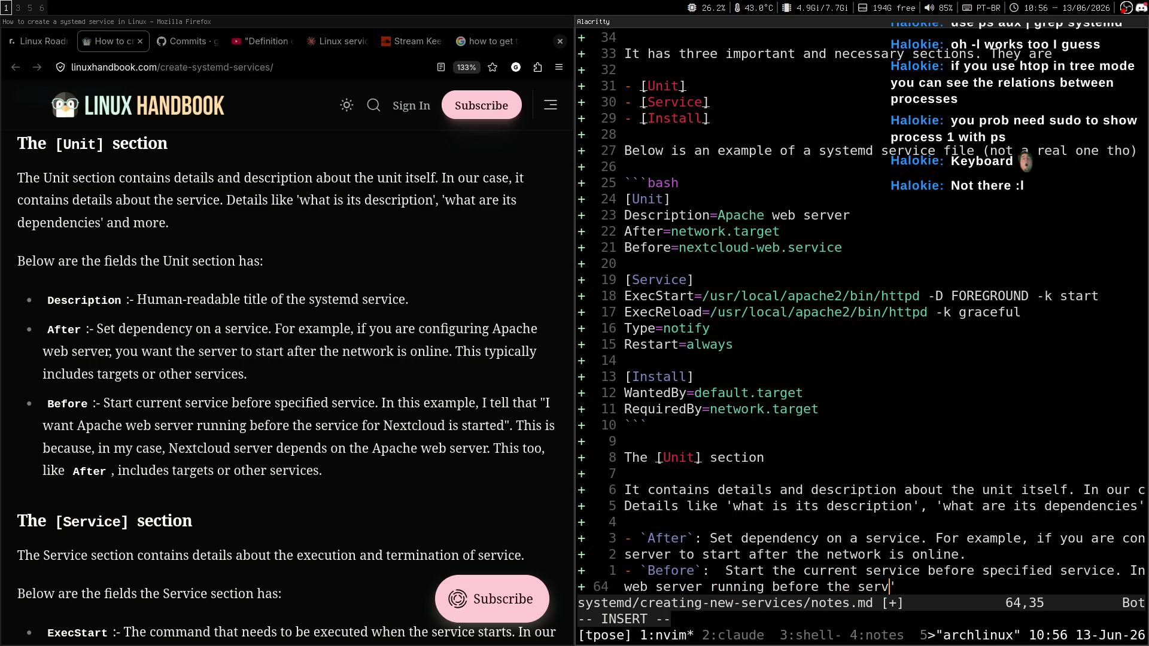
{"action": "type", "text": "ice for Nextcloud is cs"}
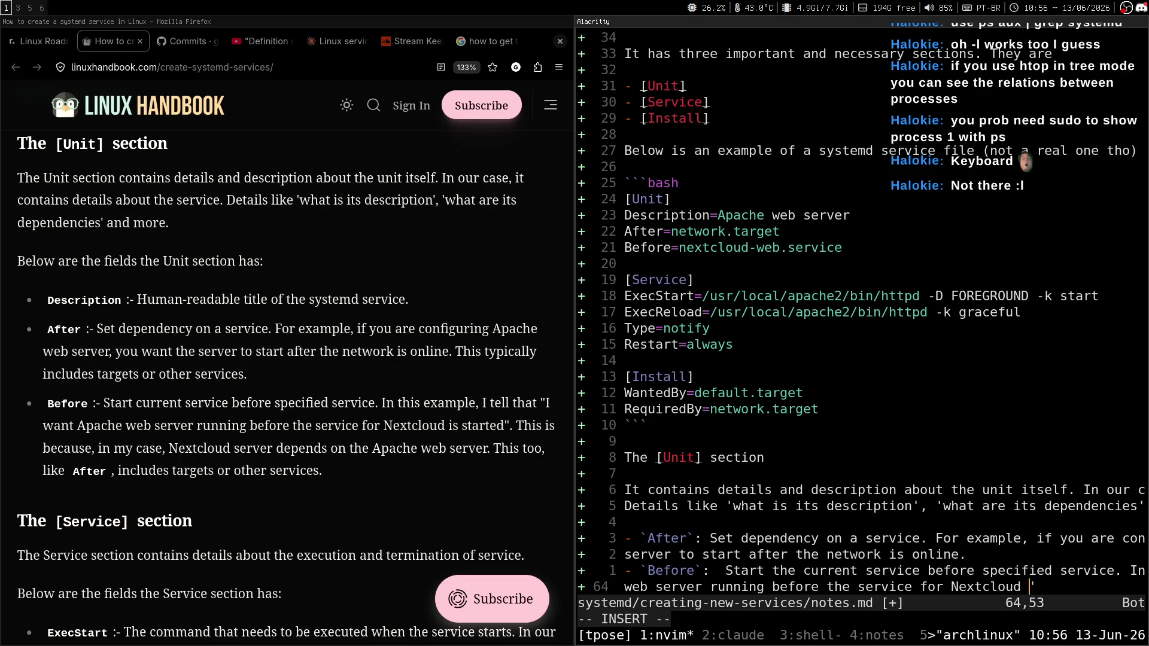
{"action": "key", "text": "BackSpace"}
{"action": "key", "text": "BackSpace"}
{"action": "type", "text": "starte"}
{"action": "key", "text": "Escape"}
{"action": "type", "text": ":w"}
{"action": "key", "text": "Return"}
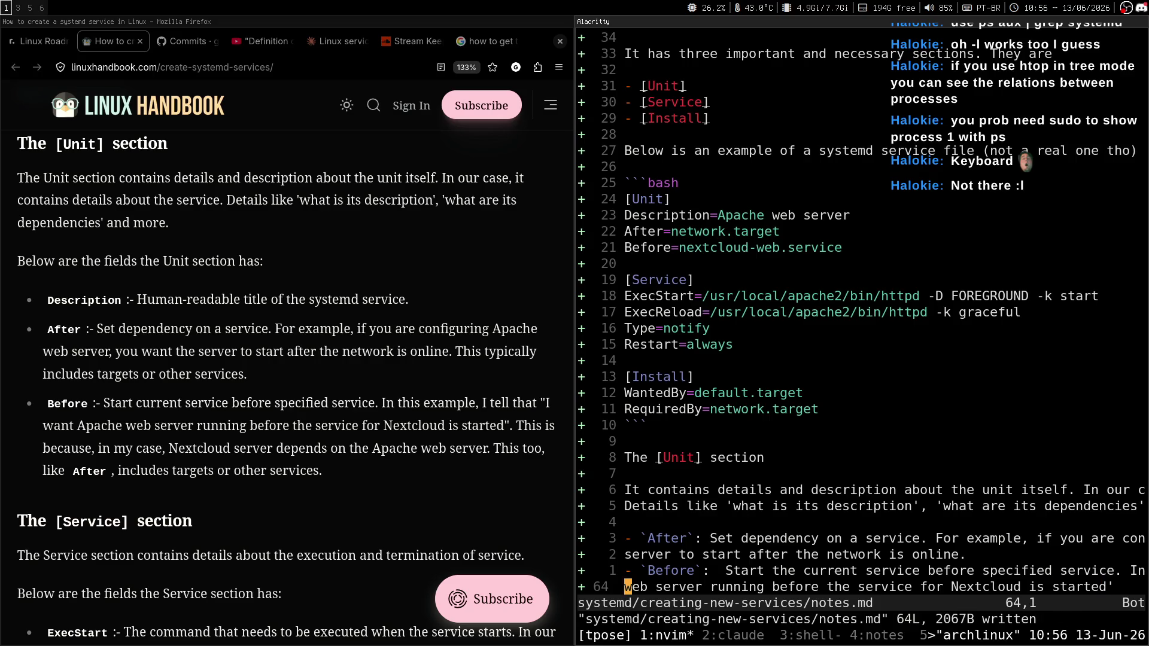
Step: Add a blank line and the heading 'The [Service] section' below the Before note
{"action": "key", "text": "super+3"}
{"action": "key", "text": "super+1"}
{"action": "key", "text": "o"}
{"action": "key", "text": "Return"}
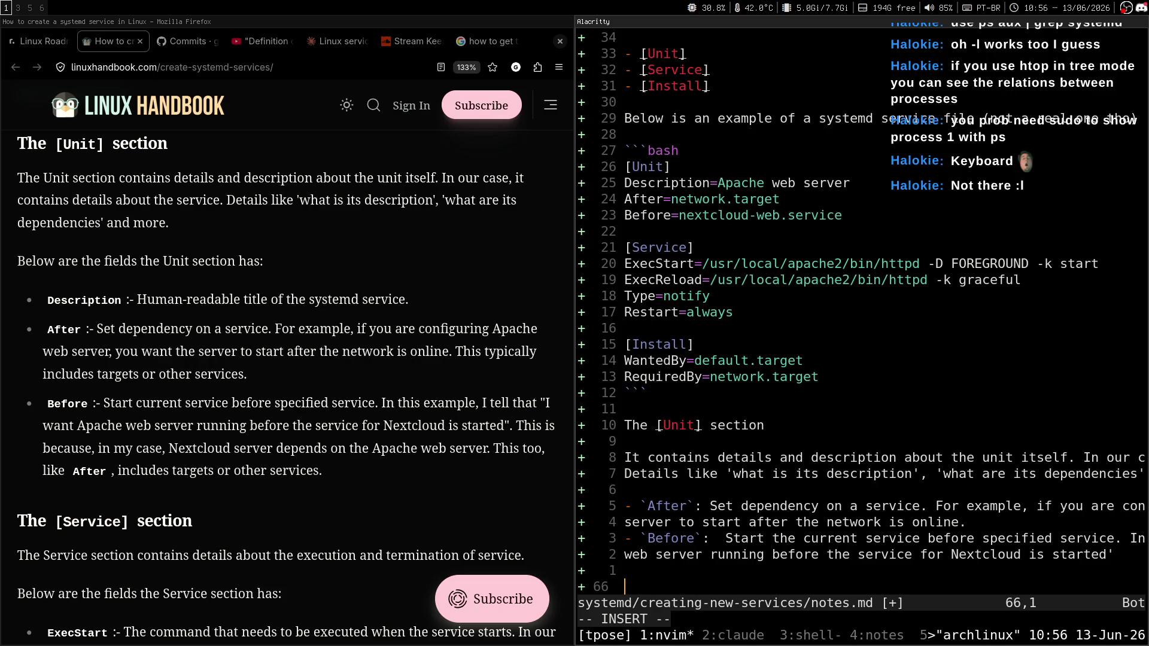
{"action": "type", "text": "The "}
{"action": "type", "text": "[Service]ec"}
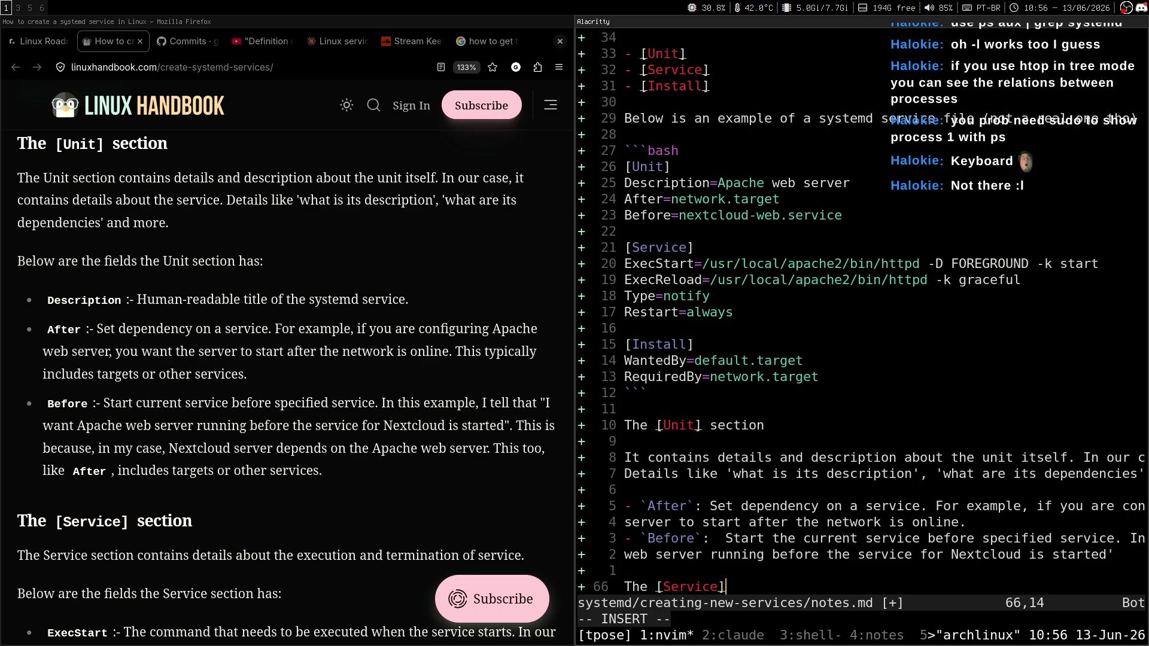
{"action": "key", "text": "BackSpace"}
{"action": "key", "text": "BackSpace"}
{"action": "type", "text": "section"}
{"action": "key", "text": "Escape"}
Step: Scroll the article to the [Service] section describing ExecStart, ExecReload, Type and Restart
{"action": "key", "text": "0"}
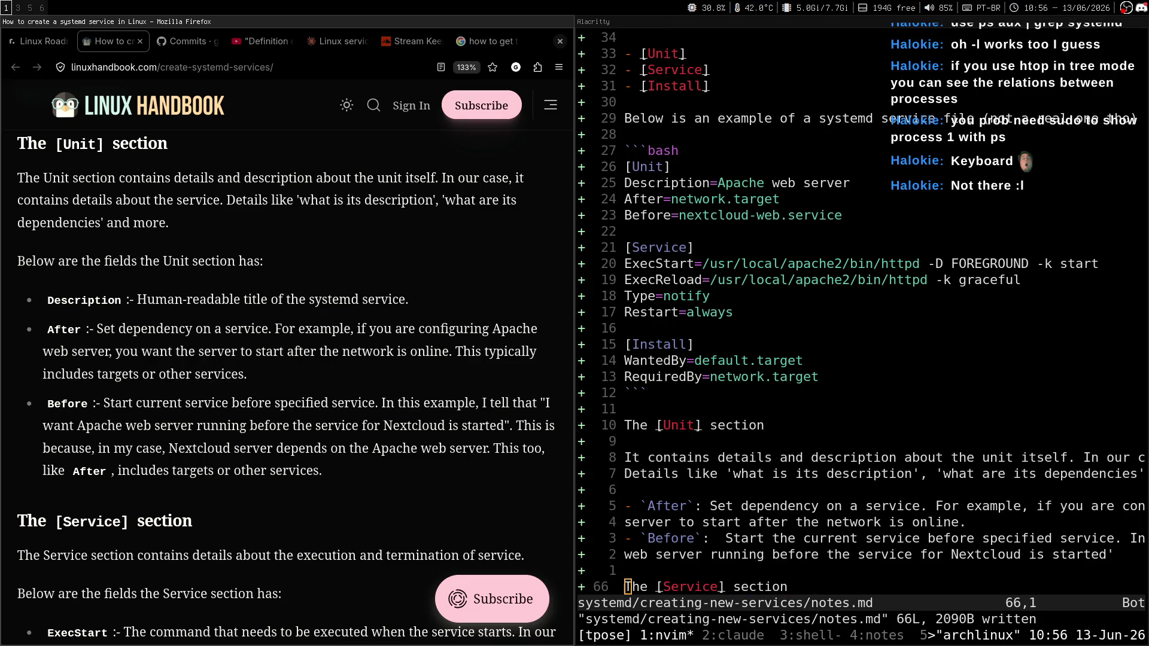
{"action": "scroll", "coordinate": [287, 359], "scroll_direction": "down", "scroll_amount": 5}
{"action": "scroll", "coordinate": [287, 359], "scroll_direction": "up", "scroll_amount": 2}
{"action": "scroll", "coordinate": [287, 359], "scroll_direction": "down", "scroll_amount": 3}
{"action": "scroll", "coordinate": [287, 359], "scroll_direction": "up", "scroll_amount": 2}
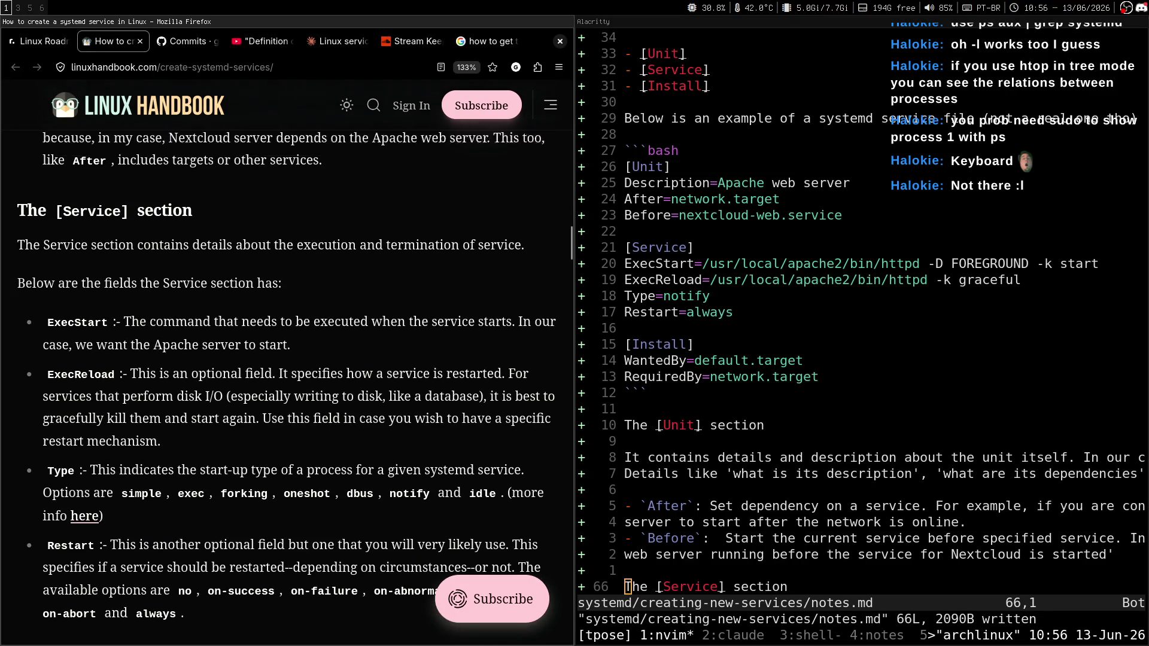
{"action": "scroll", "coordinate": [287, 359], "scroll_direction": "down", "scroll_amount": 3}
{"action": "scroll", "coordinate": [287, 359], "scroll_direction": "up", "scroll_amount": 1}
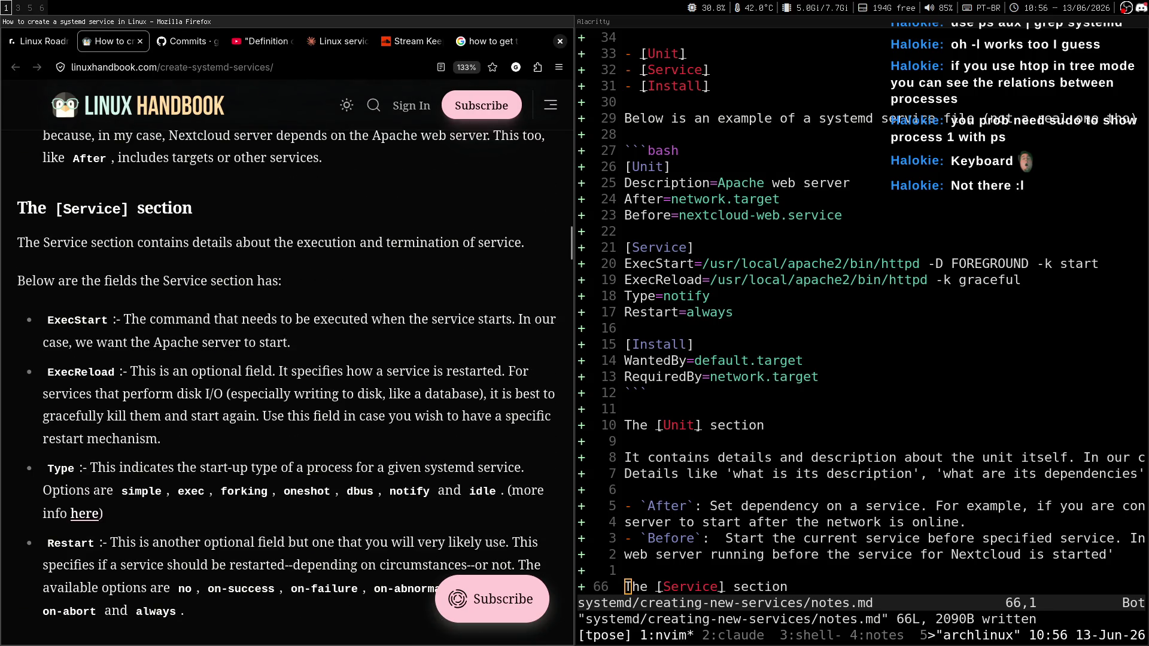
{"action": "scroll", "coordinate": [288, 359], "scroll_direction": "down", "scroll_amount": 2}
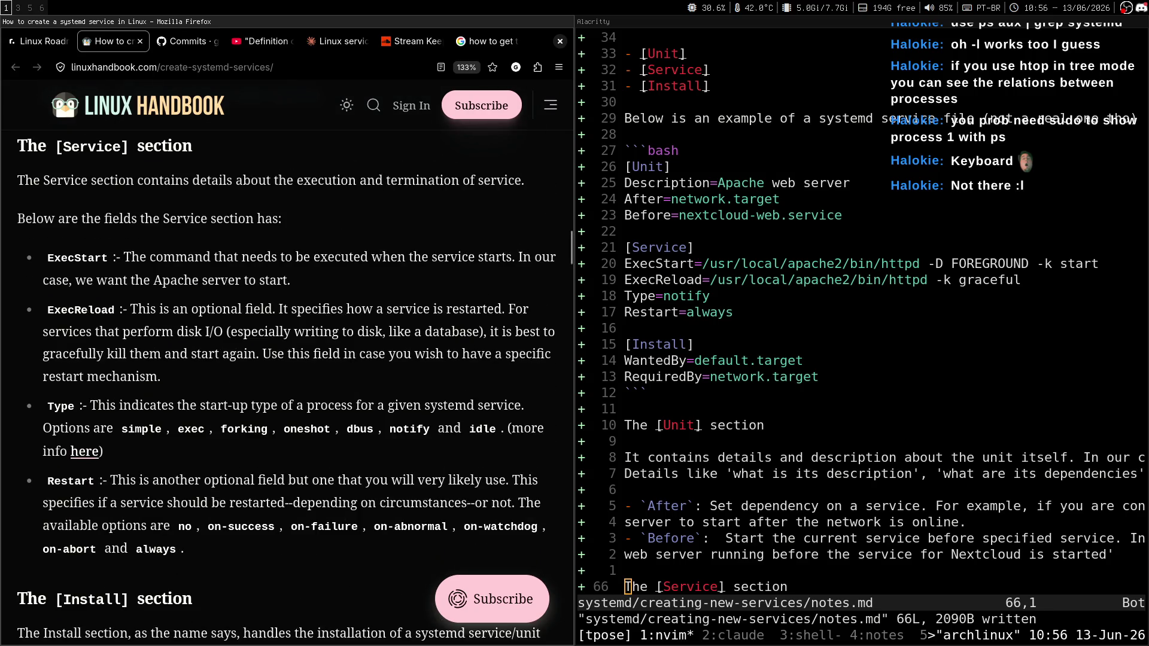
{"action": "scroll", "coordinate": [287, 359], "scroll_direction": "up", "scroll_amount": 6}
{"action": "scroll", "coordinate": [287, 359], "scroll_direction": "down", "scroll_amount": 5}
{"action": "scroll", "coordinate": [287, 359], "scroll_direction": "up", "scroll_amount": 3}
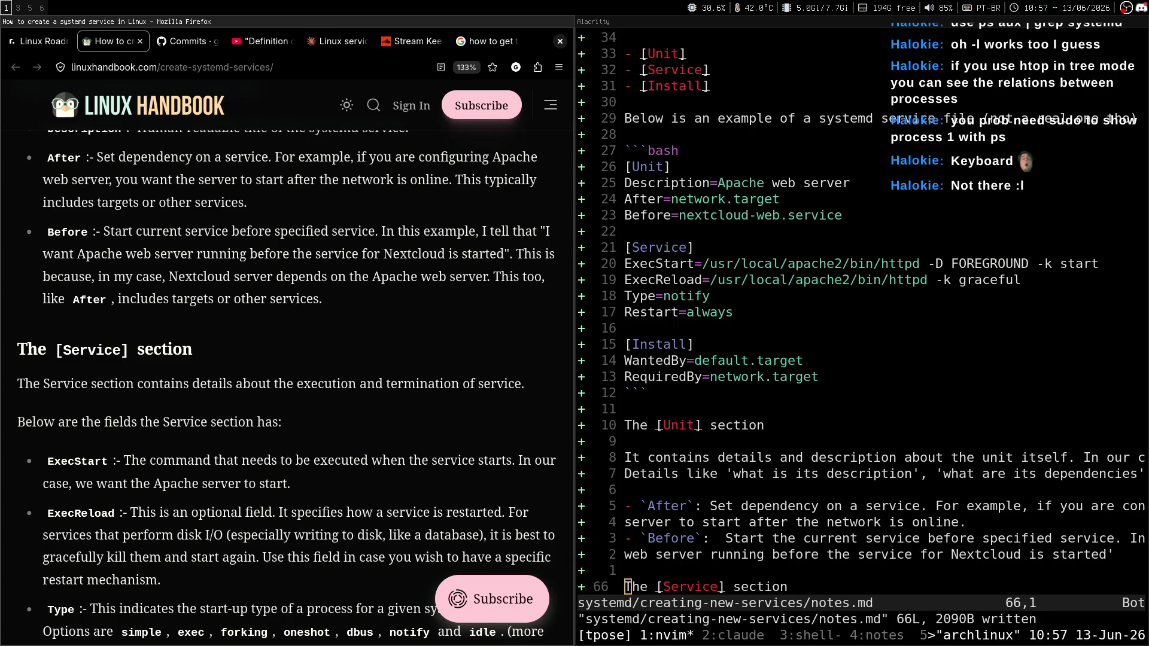
{"action": "scroll", "coordinate": [287, 360], "scroll_direction": "up", "scroll_amount": 3}
{"action": "scroll", "coordinate": [287, 359], "scroll_direction": "down", "scroll_amount": 6}
{"action": "scroll", "coordinate": [287, 384], "scroll_direction": "up", "scroll_amount": 4}
{"action": "scroll", "coordinate": [287, 383], "scroll_direction": "down", "scroll_amount": 8}
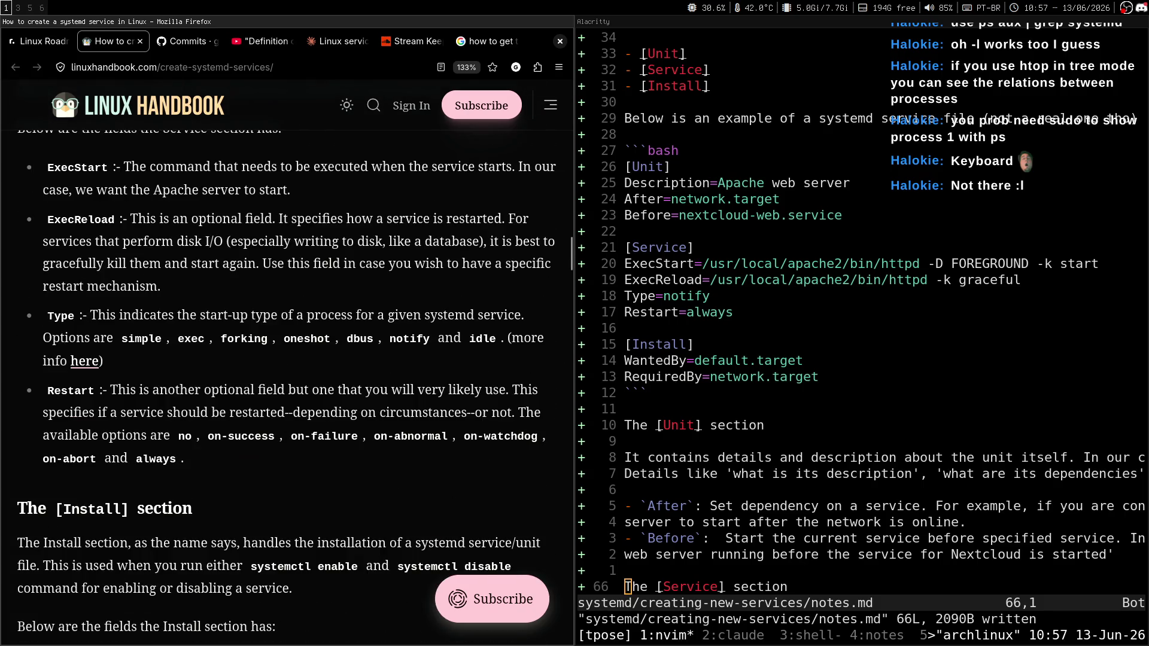
{"action": "scroll", "coordinate": [287, 383], "scroll_direction": "up", "scroll_amount": 6}
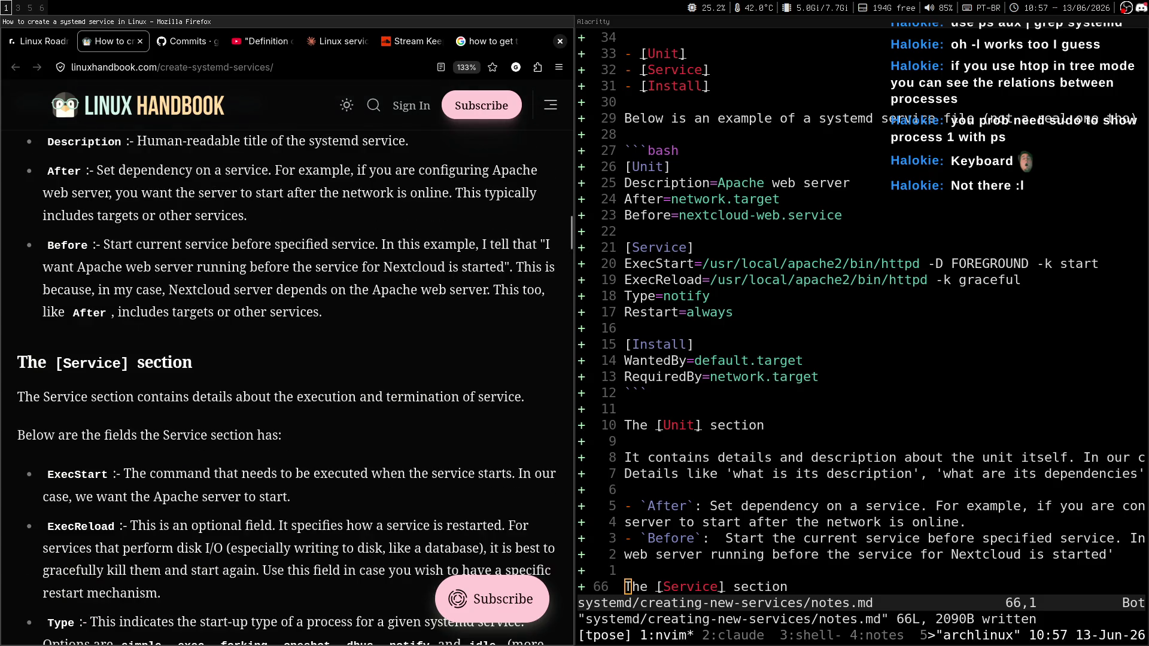
{"action": "scroll", "coordinate": [288, 383], "scroll_direction": "up", "scroll_amount": 2}
{"action": "scroll", "coordinate": [287, 383], "scroll_direction": "down", "scroll_amount": 3}
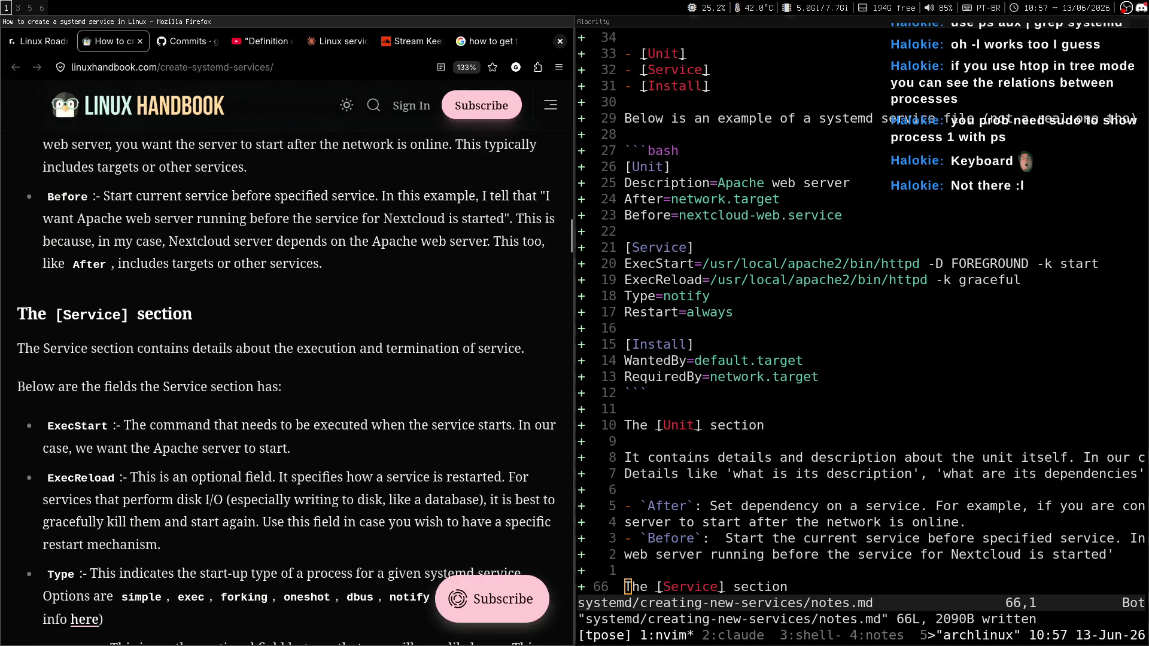
{"action": "scroll", "coordinate": [287, 383], "scroll_direction": "down", "scroll_amount": 3}
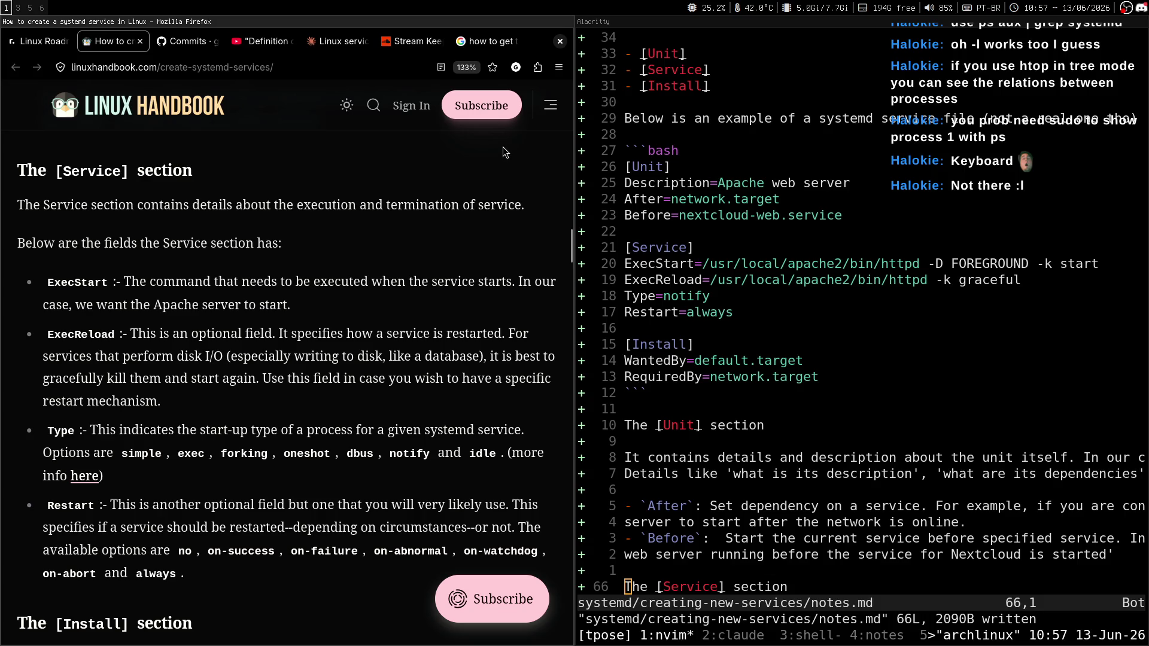
Step: Open and close the Firefox Extensions panel, then cycle workspaces back to the article and notes
{"action": "left_click", "coordinate": [537, 67]}
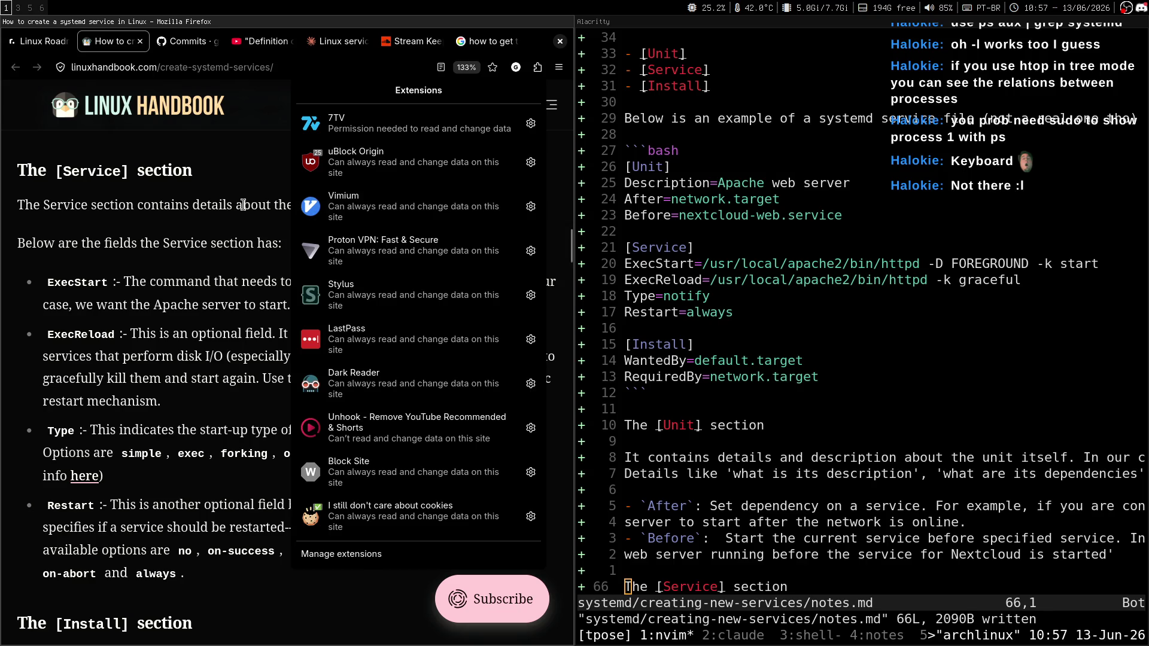
{"action": "key", "text": "Escape"}
{"action": "scroll", "coordinate": [441, 225], "scroll_direction": "up", "scroll_amount": 1}
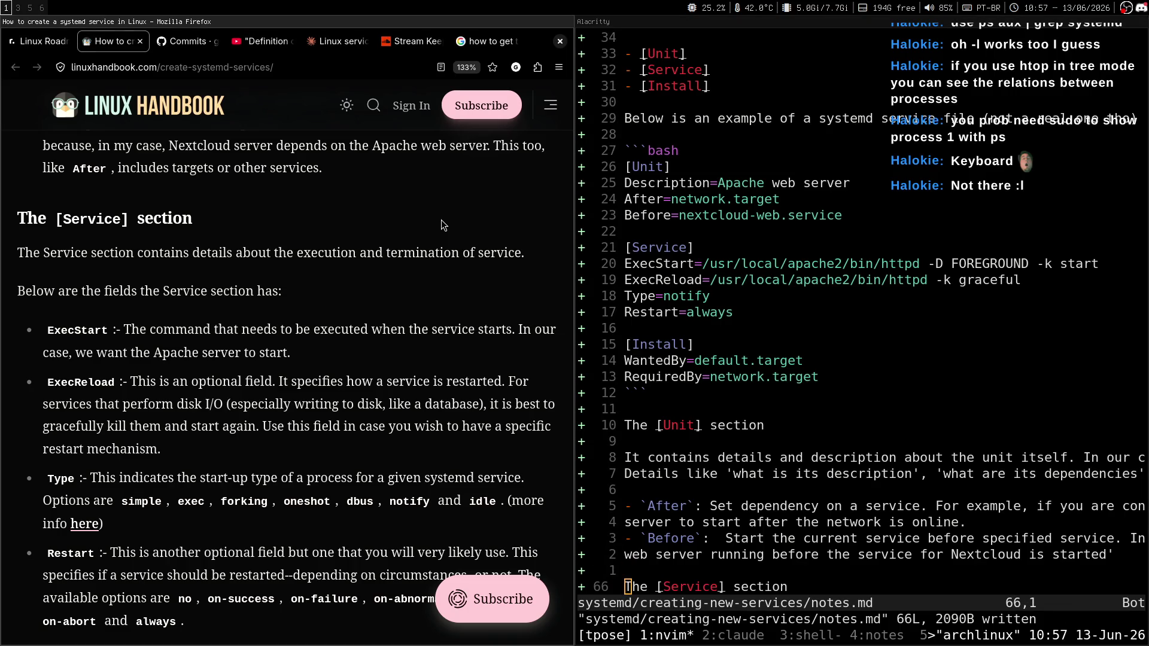
{"action": "key", "text": "super+5"}
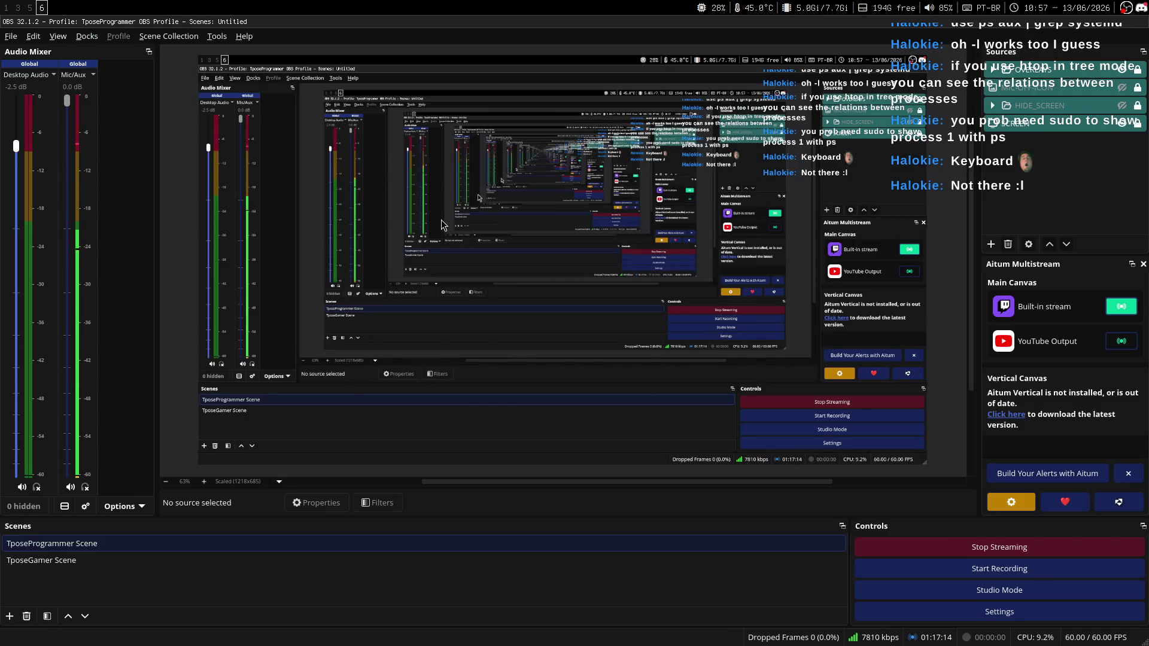
{"action": "key", "text": "super+3"}
{"action": "key", "text": "super+1"}
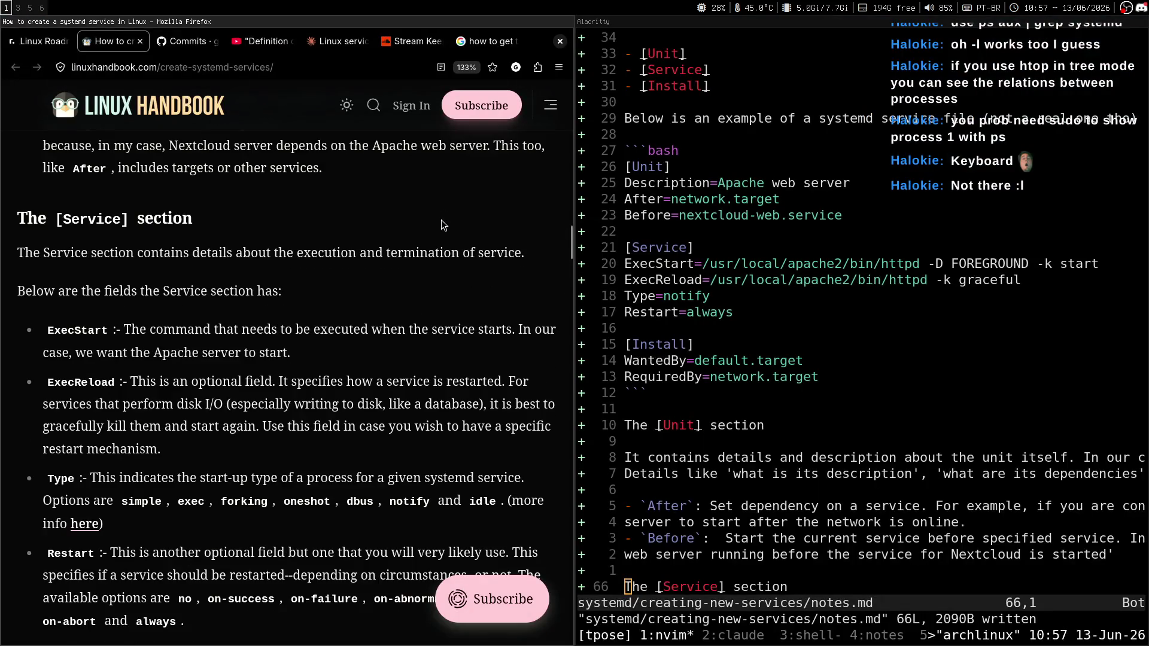
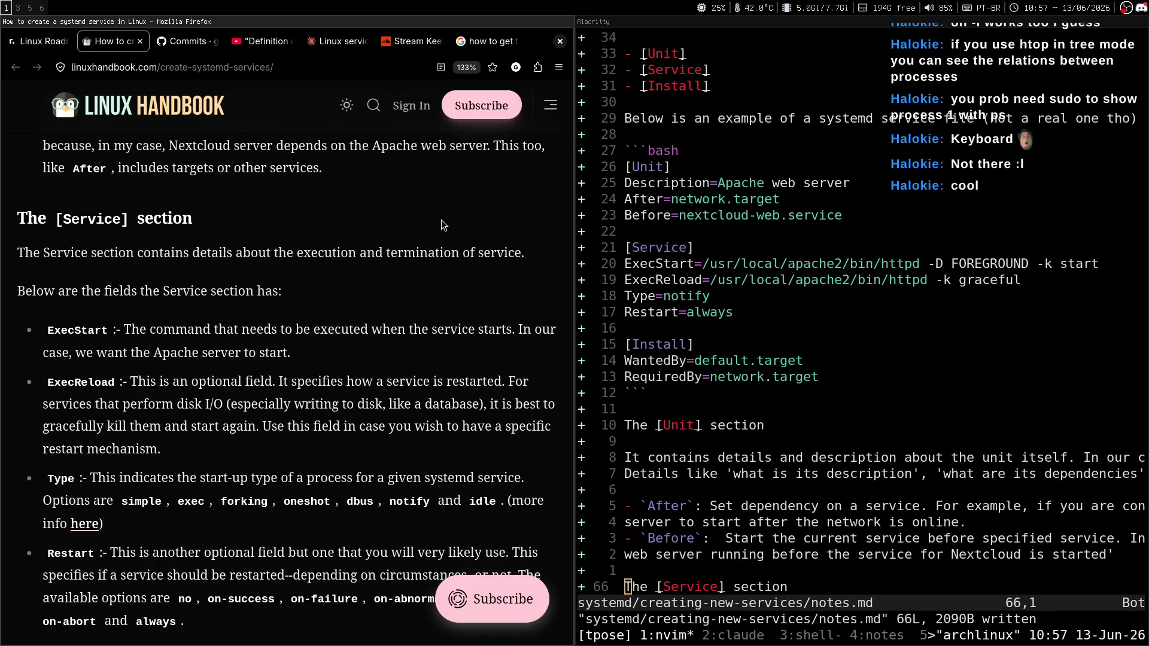
Step: Review the example service file in notes.md and move the editor to workspace 2
{"action": "key", "text": "k"}
{"action": "key", "text": "k"}
{"action": "key", "text": "k"}
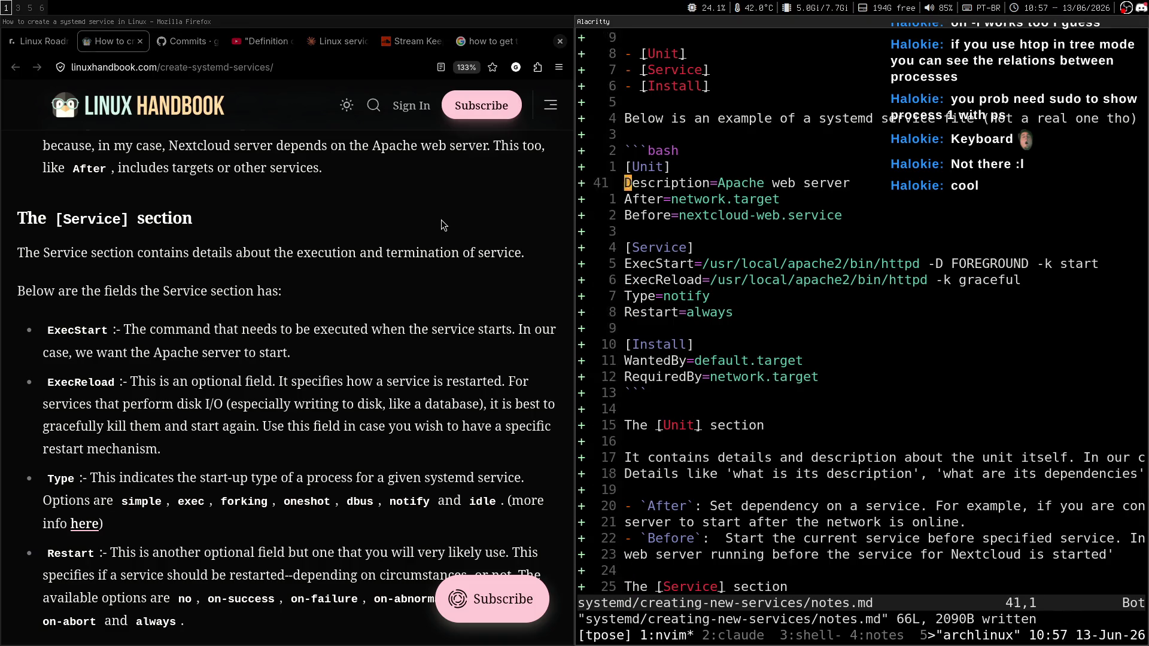
{"action": "key", "text": "k"}
{"action": "key", "text": "k"}
{"action": "key", "text": "k"}
{"action": "key", "text": "j"}
{"action": "key", "text": "j"}
{"action": "key", "text": "j"}
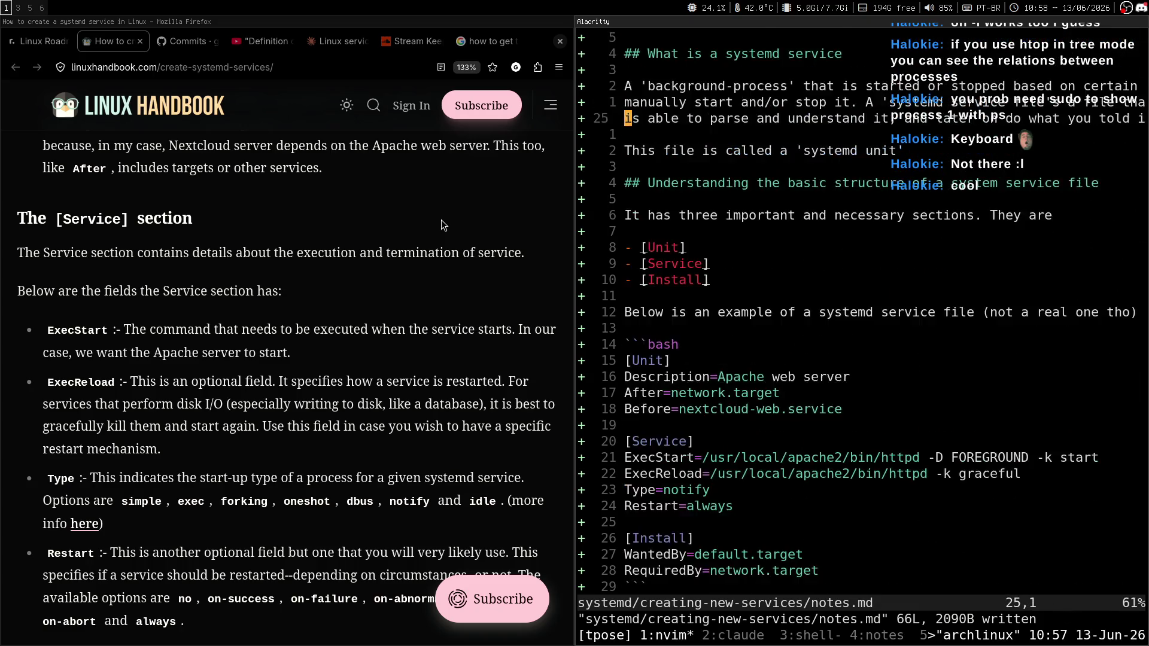
{"action": "key", "text": "j"}
{"action": "key", "text": "j"}
{"action": "key", "text": "j"}
{"action": "key", "text": "k"}
{"action": "key", "text": "k"}
{"action": "key", "text": "k"}
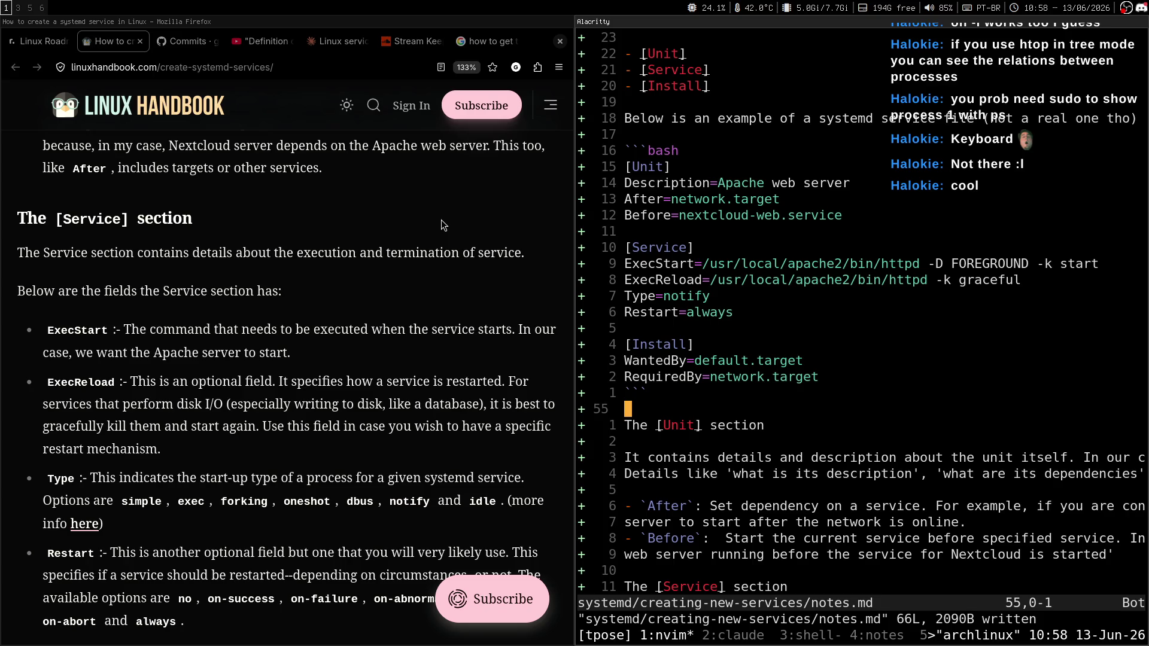
{"action": "key", "text": "super+shift+2"}
Step: Save notes.md with :w and return to the article on workspace 1
{"action": "key", "text": "k"}
{"action": "key", "text": "k"}
{"action": "key", "text": "k"}
{"action": "type", "text": ":w"}
{"action": "key", "text": "Return"}
{"action": "key", "text": "super+1"}
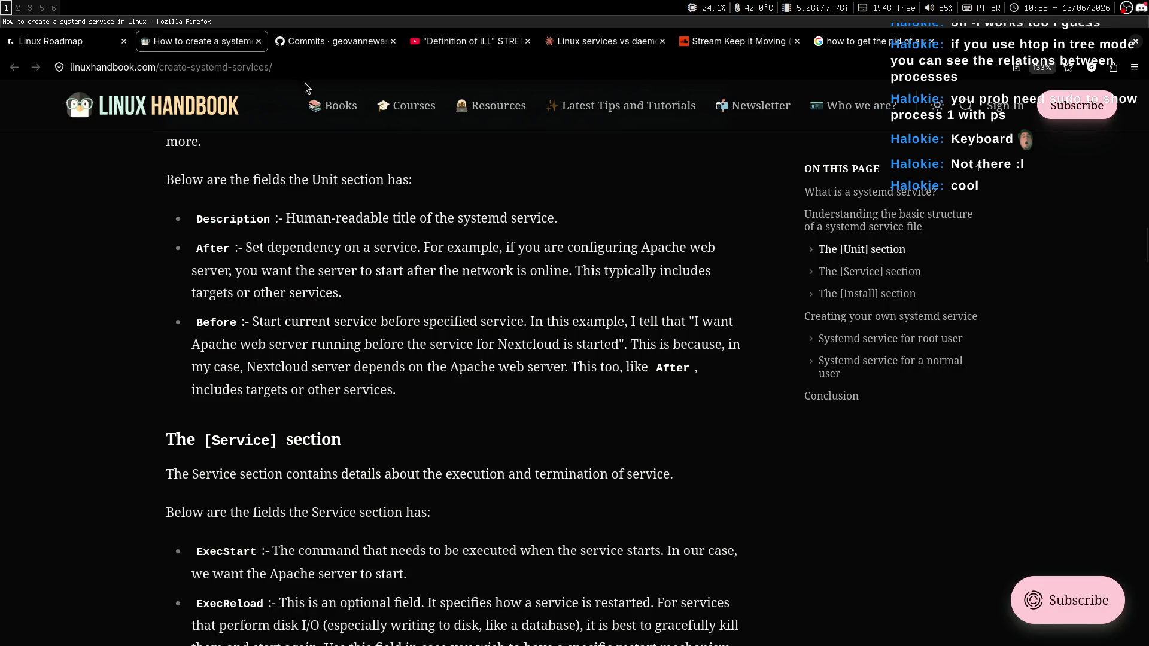
Step: Scroll the Linux Handbook article to the [Service] field descriptions, then return to Neovim on workspace 2
{"action": "scroll", "coordinate": [477, 435], "scroll_direction": "down", "scroll_amount": 3}
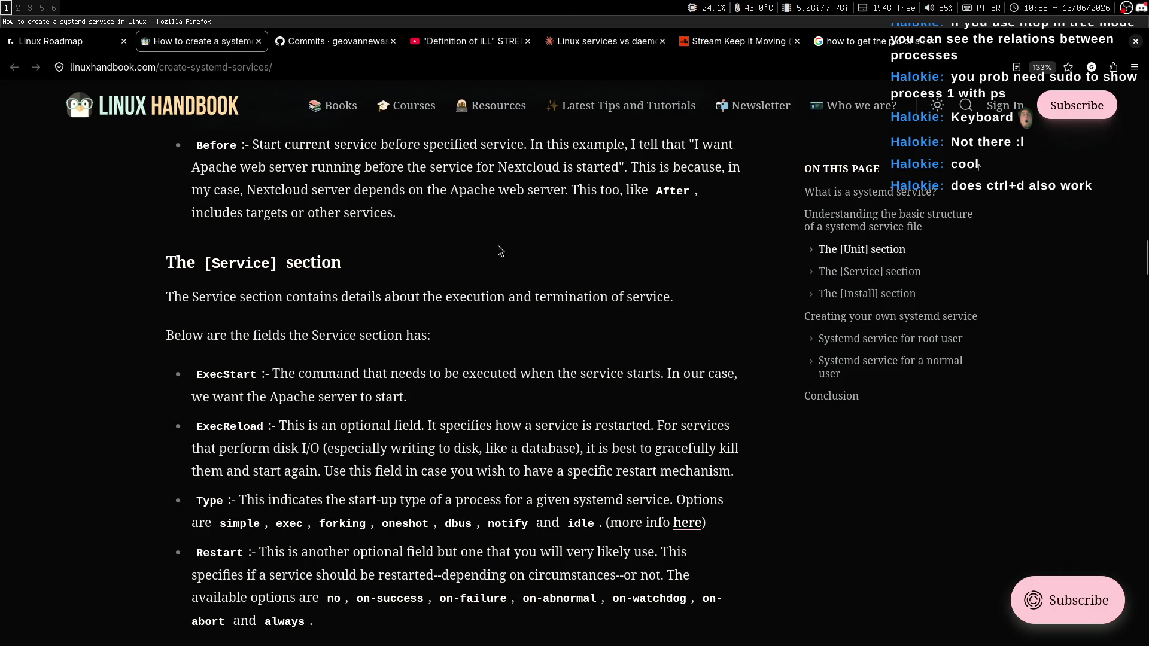
{"action": "middle_click", "coordinate": [705, 264]}
{"action": "scroll", "coordinate": [698, 287], "scroll_direction": "down", "scroll_amount": 1}
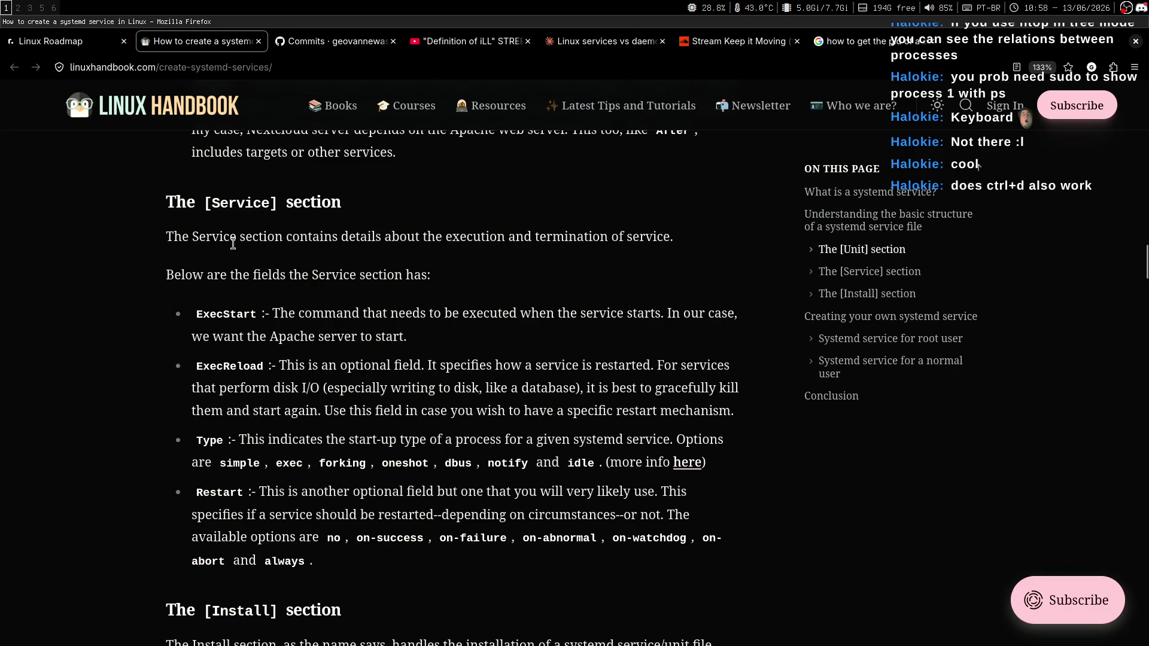
{"action": "key", "text": "alt+Tab"}
{"action": "key", "text": "alt+Tab"}
{"action": "key", "text": "super+2"}
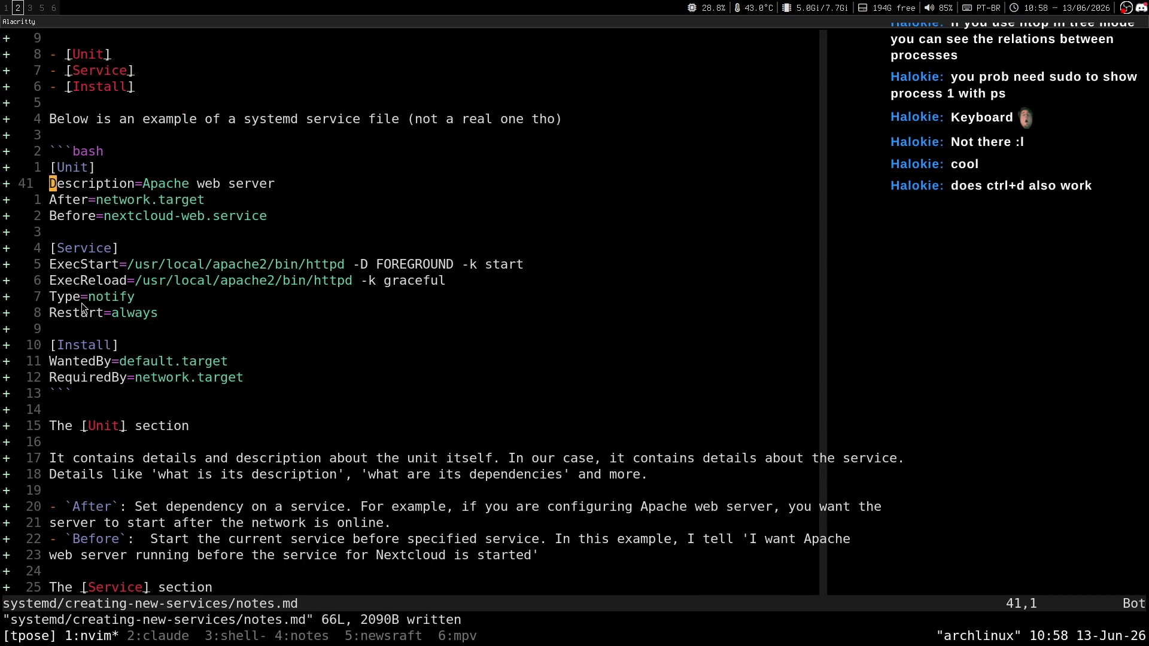
Step: In the article, highlight the ExecStart description and the line about starting the Apache server
{"action": "key", "text": "super+1"}
{"action": "scroll", "coordinate": [431, 279], "scroll_direction": "down", "scroll_amount": 1}
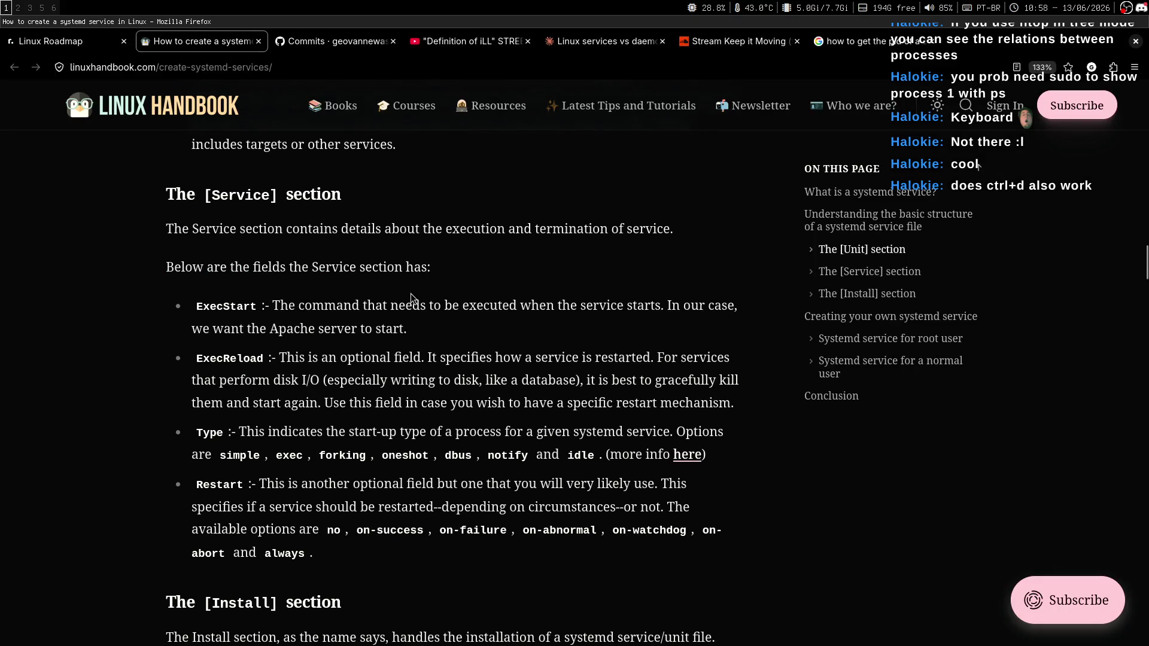
{"action": "scroll", "coordinate": [534, 281], "scroll_direction": "down", "scroll_amount": 1}
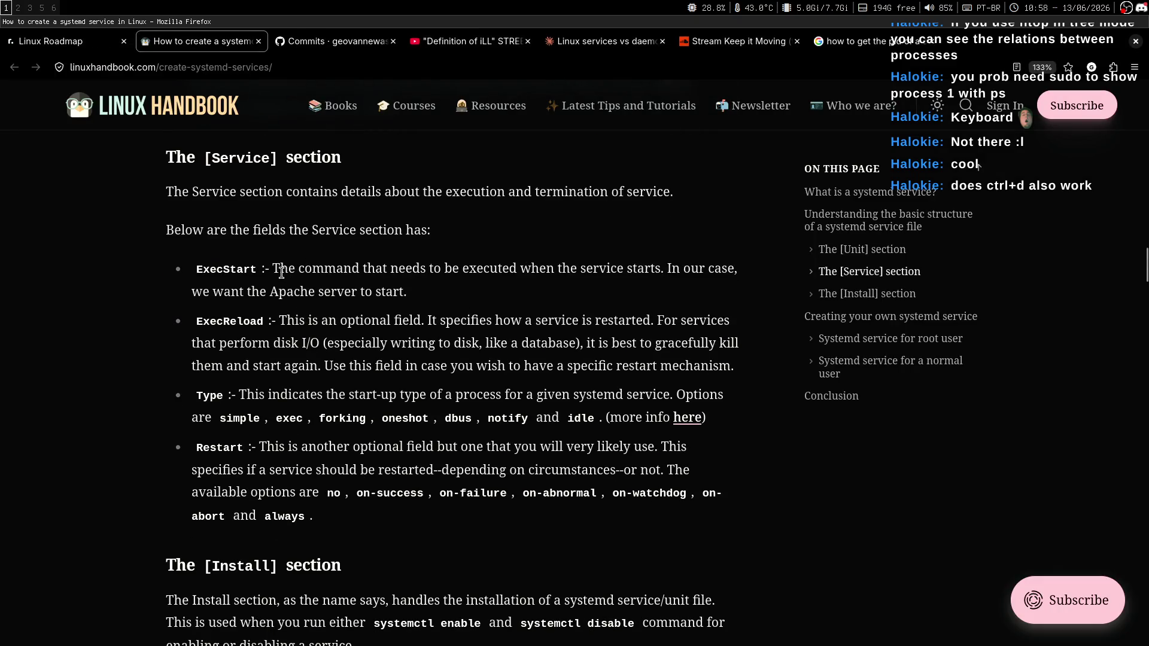
{"action": "left_click_drag", "start_coordinate": [276, 272], "coordinate": [661, 269]}
{"action": "left_click", "coordinate": [662, 268]}
{"action": "left_click_drag", "start_coordinate": [192, 292], "coordinate": [425, 301]}
Step: In notes.md, put the cursor on the start of the example's ExecStart path
{"action": "key", "text": "super+2"}
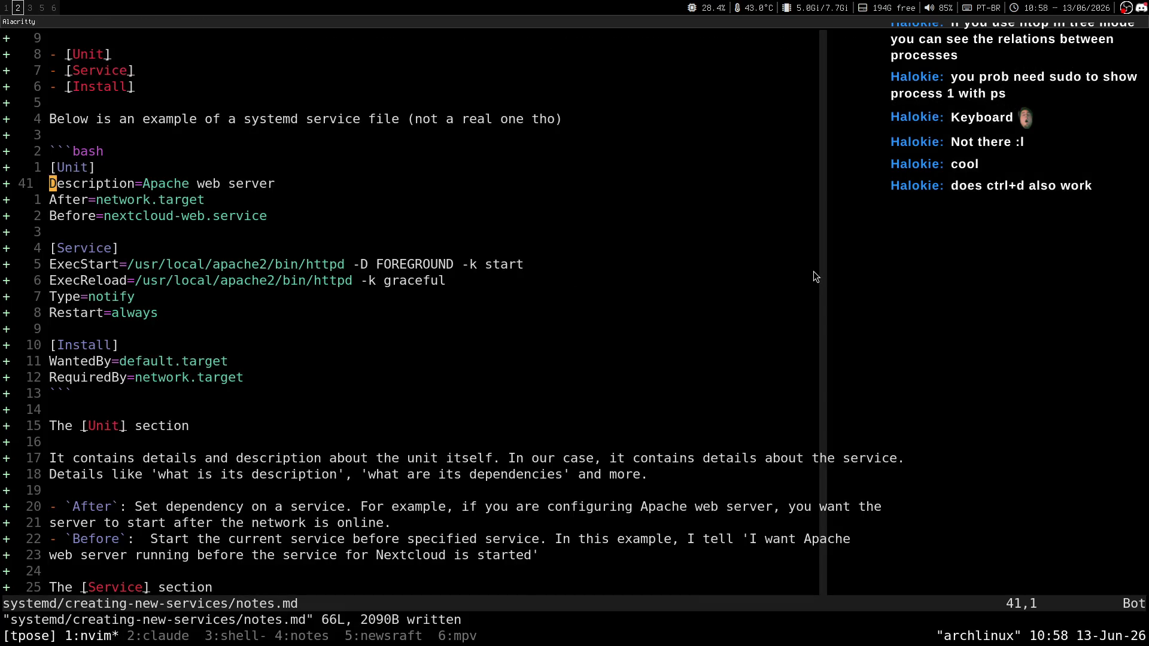
{"action": "key", "text": "j"}
{"action": "key", "text": "j"}
{"action": "key", "text": "j"}
{"action": "key", "text": "w"}
{"action": "key", "text": "w"}
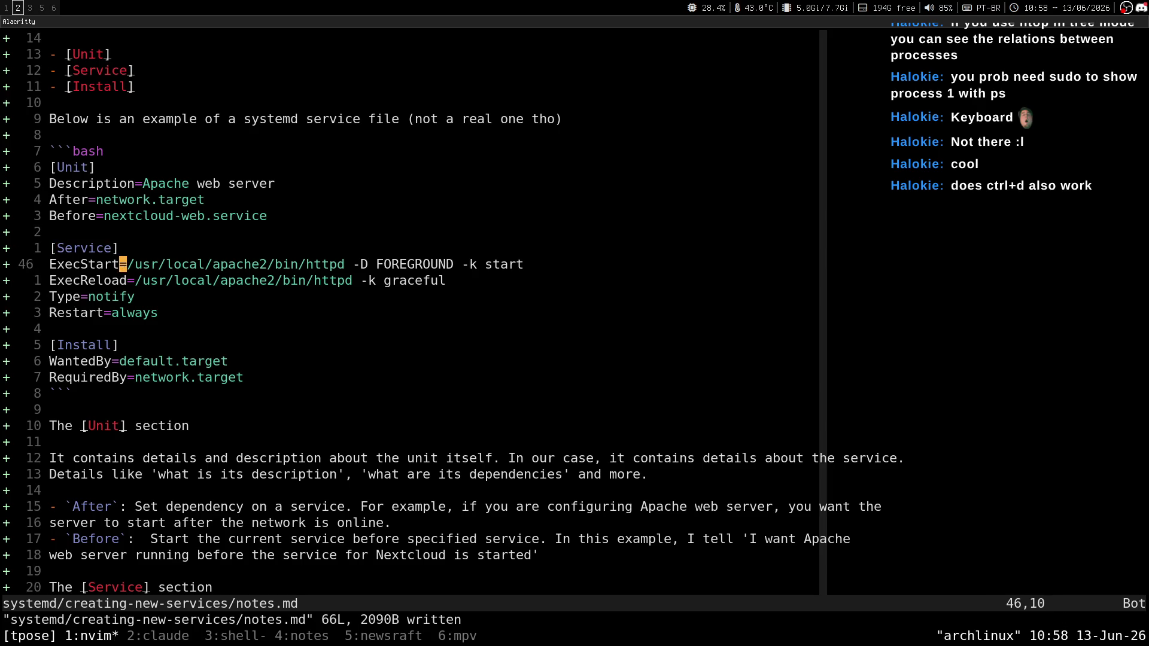
{"action": "key", "text": "h"}
Step: Read the ExecReload description, highlighting its restart, disk I/O and restart-mechanism sentences
{"action": "key", "text": "super+1"}
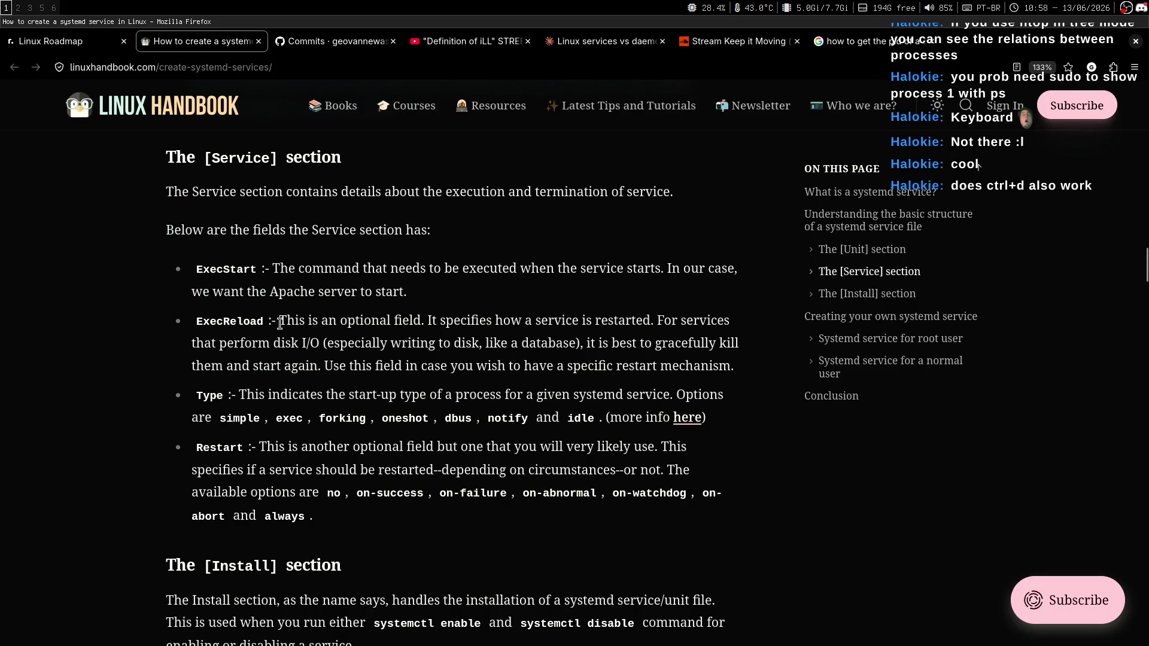
{"action": "left_click_drag", "start_coordinate": [279, 322], "coordinate": [409, 314]}
{"action": "left_click", "coordinate": [463, 328]}
{"action": "left_click_drag", "start_coordinate": [428, 321], "coordinate": [654, 320]}
{"action": "left_click", "coordinate": [660, 346]}
{"action": "left_click_drag", "start_coordinate": [193, 343], "coordinate": [421, 341]}
{"action": "left_click", "coordinate": [422, 340]}
{"action": "mouse_move", "coordinate": [324, 365]}
{"action": "left_mouse_down"}
{"action": "mouse_move", "coordinate": [685, 365]}
{"action": "mouse_move", "coordinate": [551, 360]}
{"action": "left_mouse_up"}
{"action": "left_click", "coordinate": [525, 383]}
Step: Glance at the notes, then highlight the Type field's first sentence in the article
{"action": "key", "text": "super+2"}
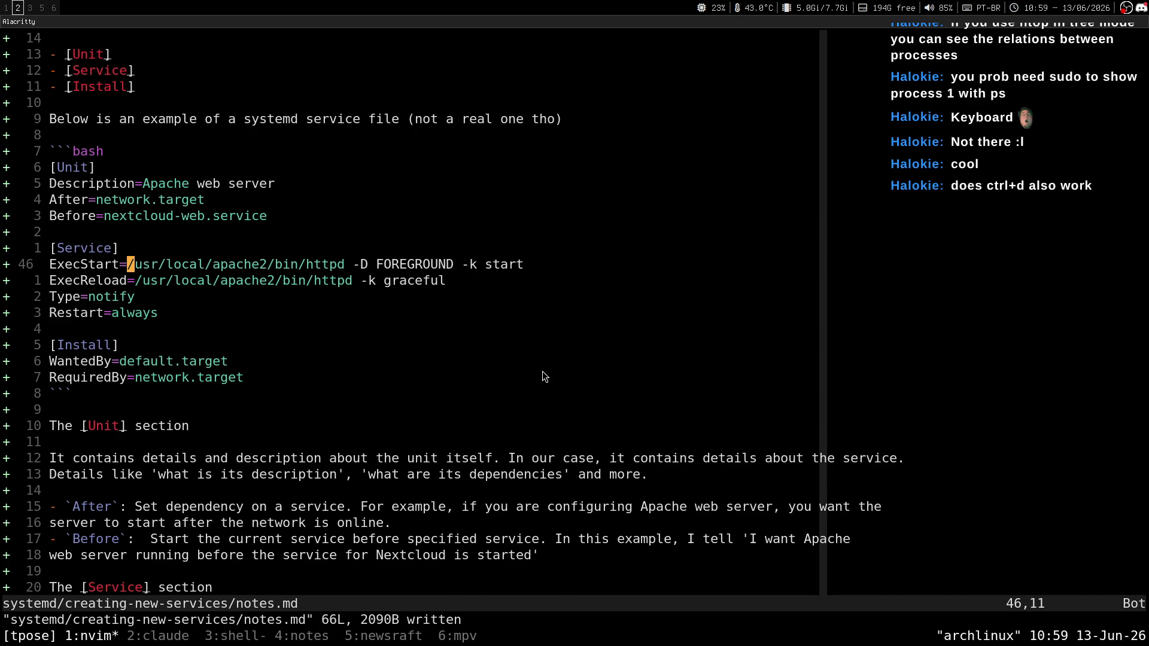
{"action": "key", "text": "super+1"}
{"action": "left_click", "coordinate": [319, 370]}
{"action": "scroll", "coordinate": [320, 370], "scroll_direction": "down", "scroll_amount": 1}
{"action": "left_click_drag", "start_coordinate": [240, 366], "coordinate": [521, 362]}
{"action": "left_click", "coordinate": [518, 366]}
{"action": "left_click_drag", "start_coordinate": [235, 367], "coordinate": [488, 365]}
{"action": "left_click", "coordinate": [486, 368]}
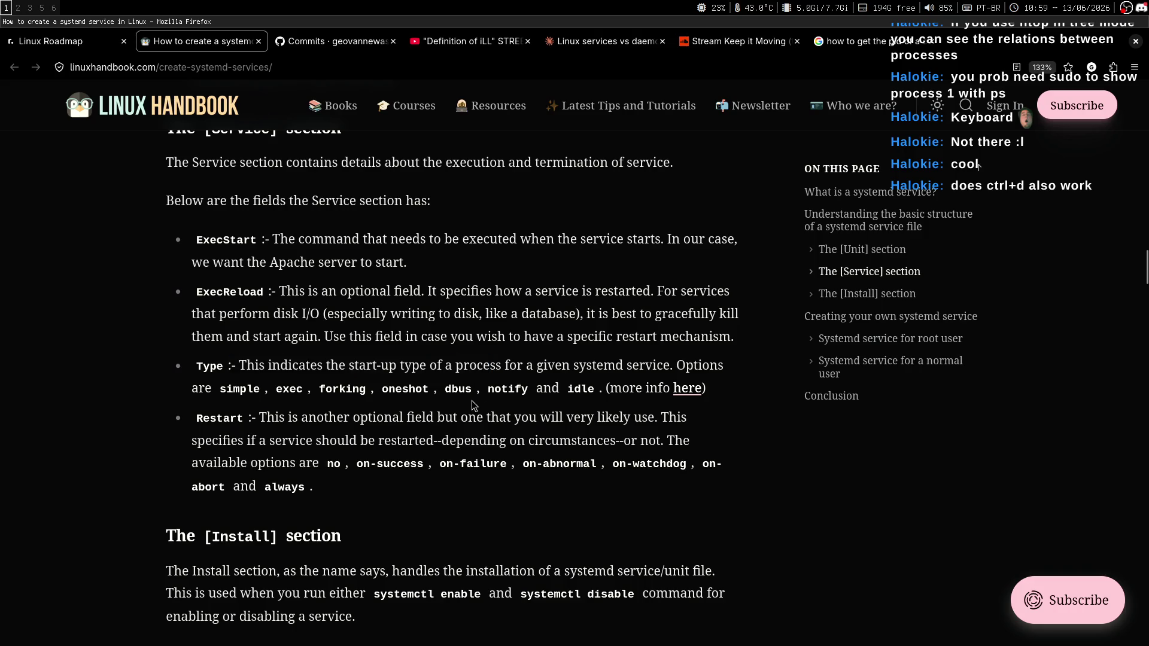
Step: Read the Type description, highlighting the given-service phrase and the list of Type options
{"action": "left_click_drag", "start_coordinate": [668, 367], "coordinate": [515, 368]}
{"action": "left_click", "coordinate": [476, 370]}
{"action": "key", "text": "super+2"}
{"action": "key", "text": "super+1"}
{"action": "left_click_drag", "start_coordinate": [183, 389], "coordinate": [506, 387]}
{"action": "left_click", "coordinate": [506, 387]}
{"action": "key", "text": "super+2"}
{"action": "key", "text": "super+1"}
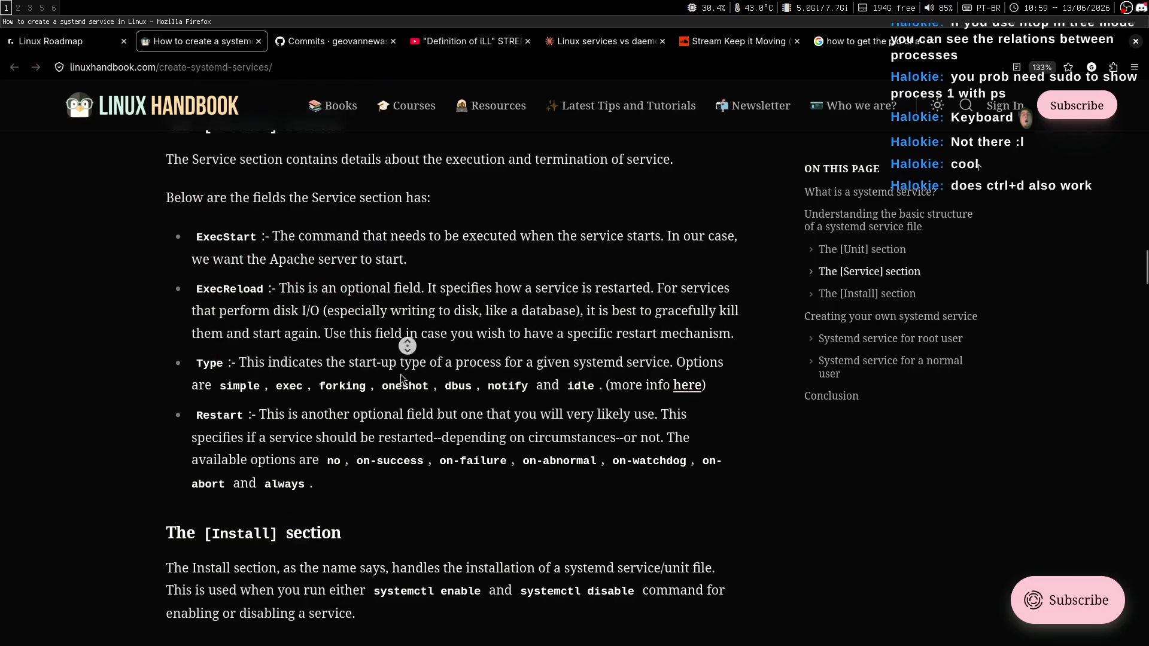
Step: Read the Restart description, highlighting the on-success, on-failure and on-abnormal options
{"action": "scroll", "coordinate": [396, 377], "scroll_direction": "down", "scroll_amount": 1}
{"action": "left_click_drag", "start_coordinate": [259, 366], "coordinate": [524, 366]}
{"action": "left_click", "coordinate": [463, 405]}
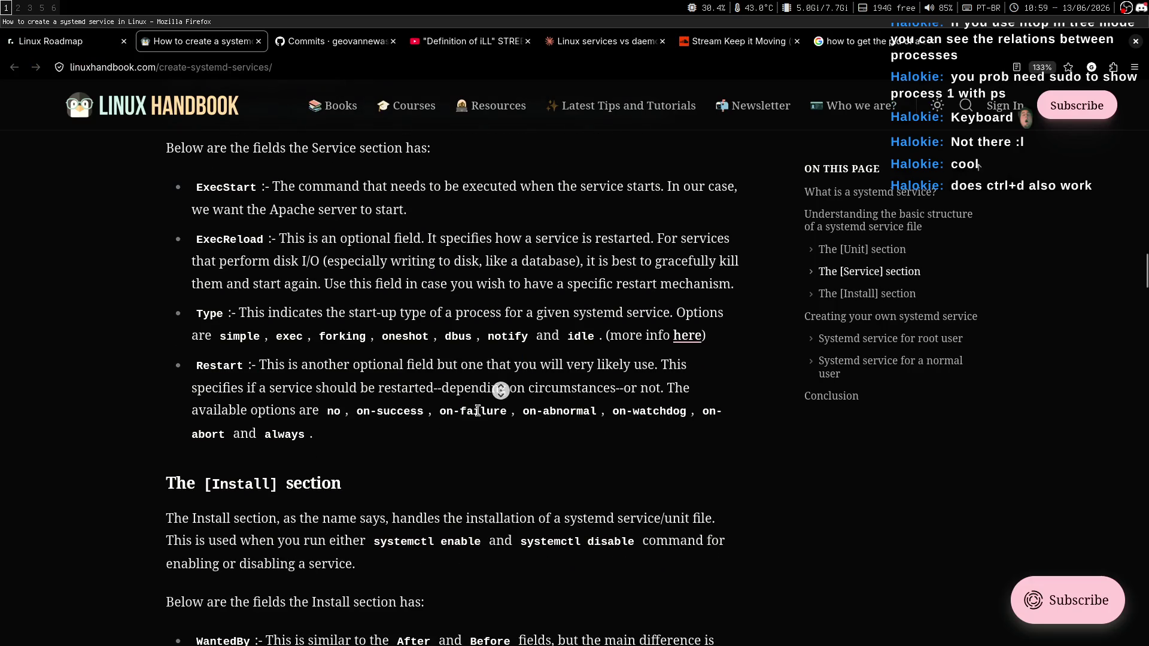
{"action": "scroll", "coordinate": [500, 393], "scroll_direction": "down", "scroll_amount": 1}
{"action": "left_click_drag", "start_coordinate": [255, 341], "coordinate": [542, 344]}
{"action": "left_click", "coordinate": [492, 385]}
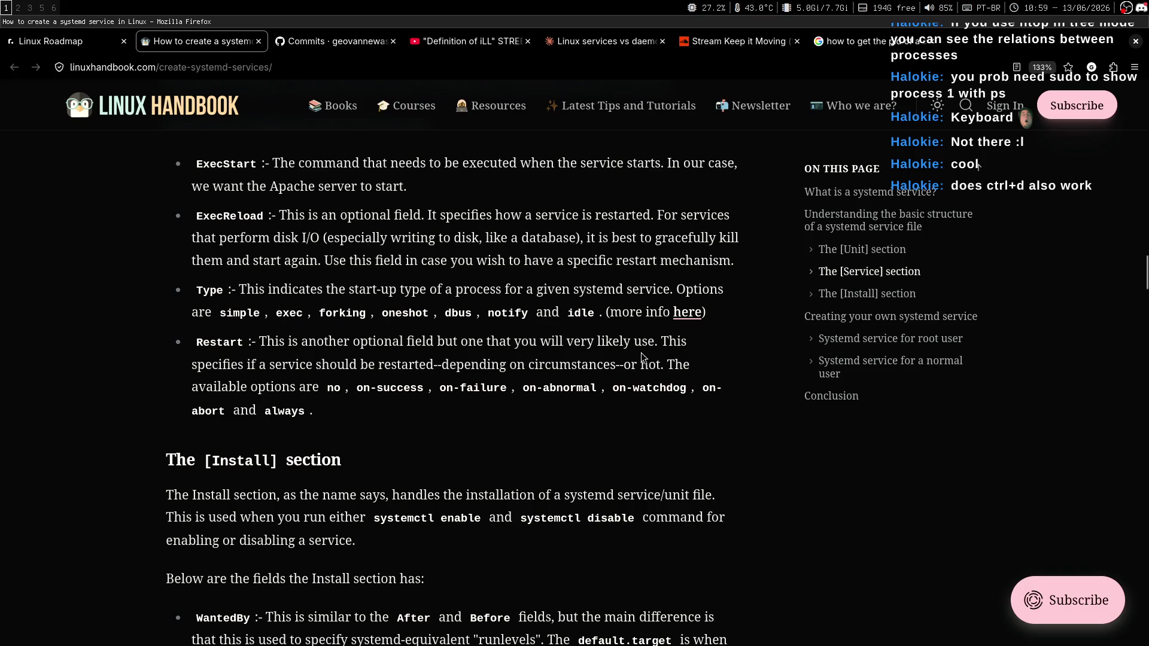
{"action": "left_click_drag", "start_coordinate": [658, 345], "coordinate": [312, 344]}
{"action": "left_click", "coordinate": [312, 344]}
{"action": "left_click_drag", "start_coordinate": [505, 368], "coordinate": [364, 365]}
{"action": "left_click", "coordinate": [364, 365]}
{"action": "left_click_drag", "start_coordinate": [353, 390], "coordinate": [598, 389]}
{"action": "left_click", "coordinate": [589, 427]}
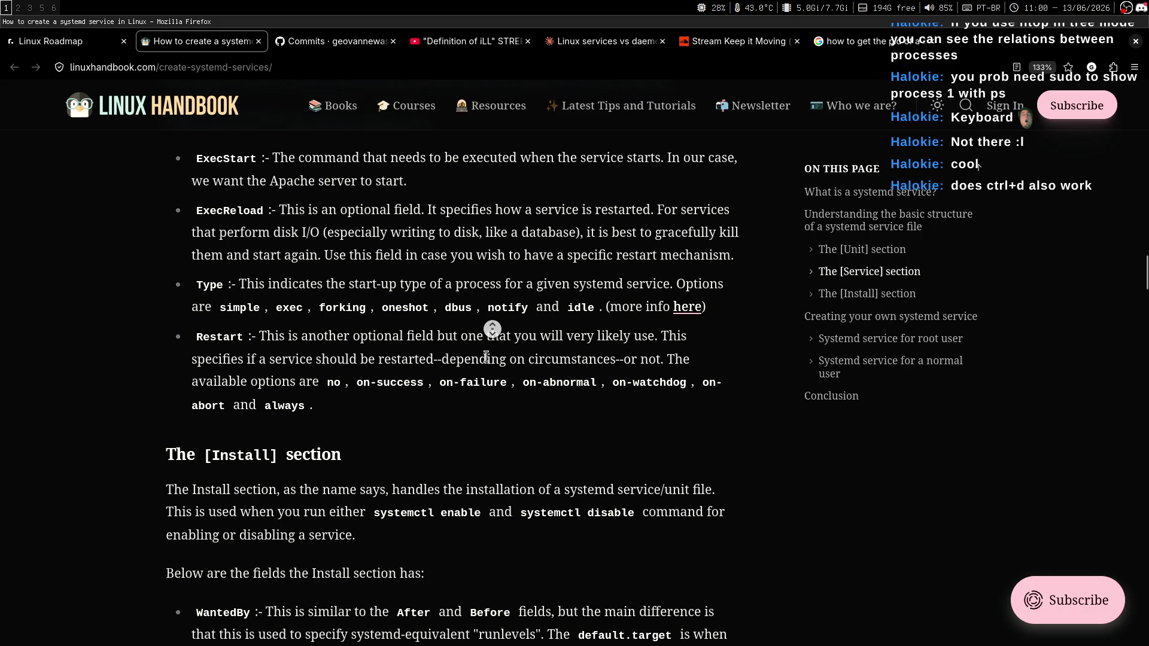
Step: Finish reading the Restart circumstances text, then switch to the Chatterino chat on workspace 3
{"action": "scroll", "coordinate": [490, 336], "scroll_direction": "down", "scroll_amount": 1}
{"action": "left_click_drag", "start_coordinate": [206, 307], "coordinate": [534, 314]}
{"action": "left_click", "coordinate": [508, 378]}
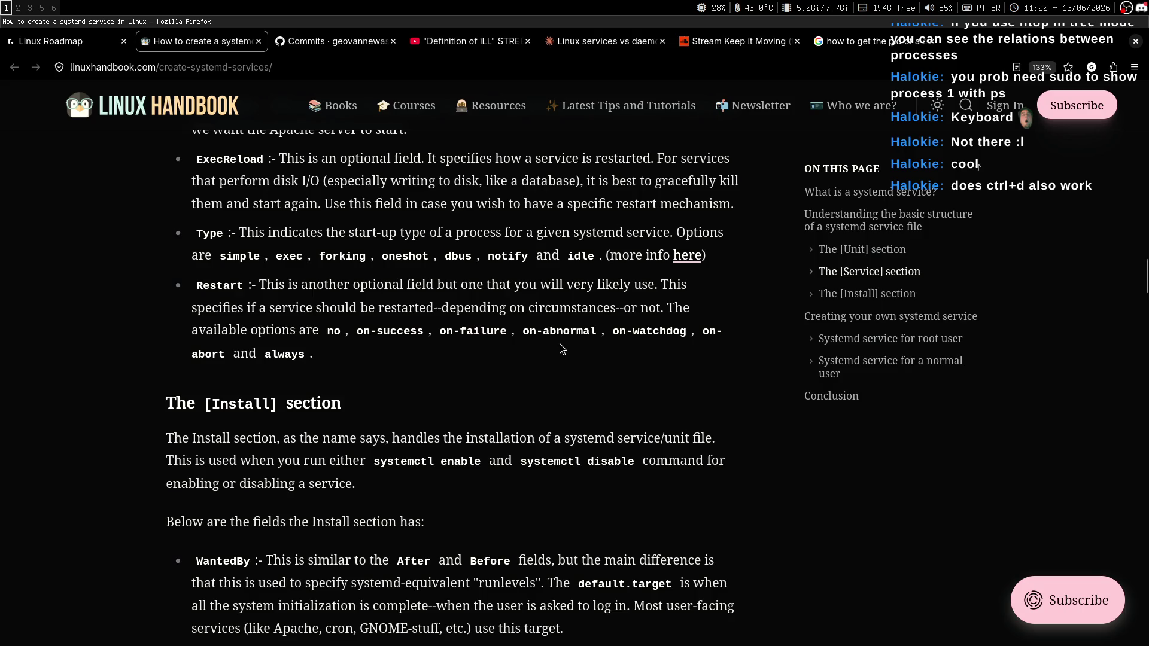
{"action": "double_click", "coordinate": [560, 308]}
{"action": "left_click", "coordinate": [546, 375]}
{"action": "double_click", "coordinate": [559, 308]}
{"action": "left_click", "coordinate": [559, 381]}
{"action": "mouse_move", "coordinate": [246, 308]}
{"action": "left_mouse_down"}
{"action": "mouse_move", "coordinate": [168, 325]}
{"action": "mouse_move", "coordinate": [598, 332]}
{"action": "left_mouse_up"}
{"action": "left_click", "coordinate": [573, 393]}
{"action": "scroll", "coordinate": [601, 366], "scroll_direction": "down", "scroll_amount": 1}
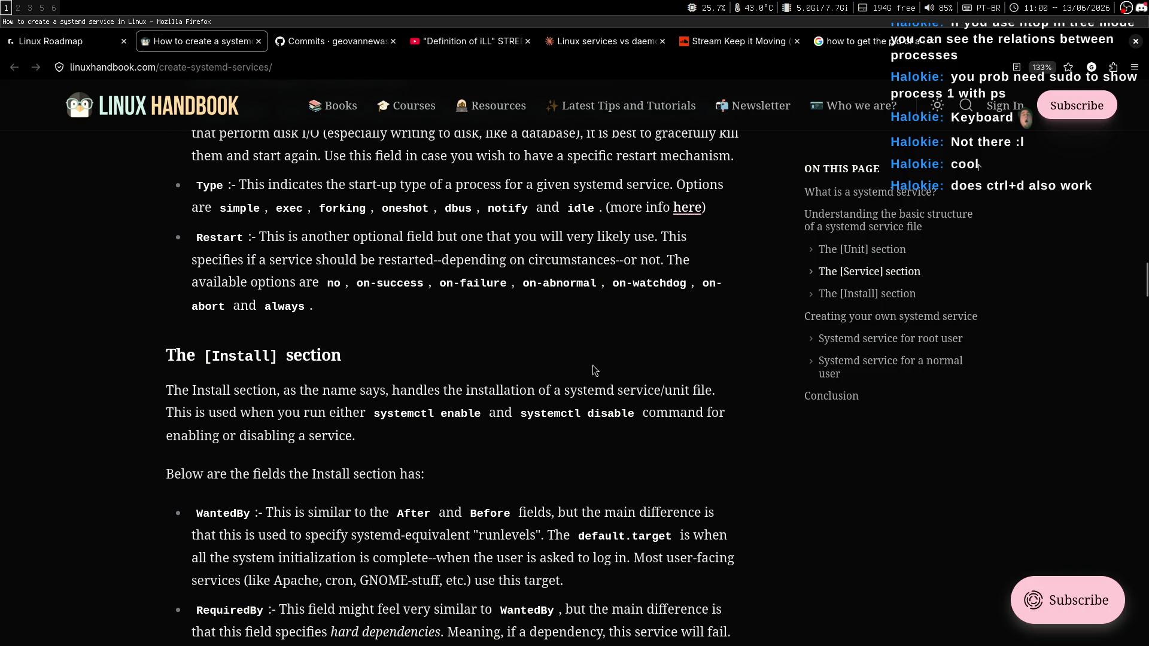
{"action": "scroll", "coordinate": [595, 353], "scroll_direction": "up", "scroll_amount": 3}
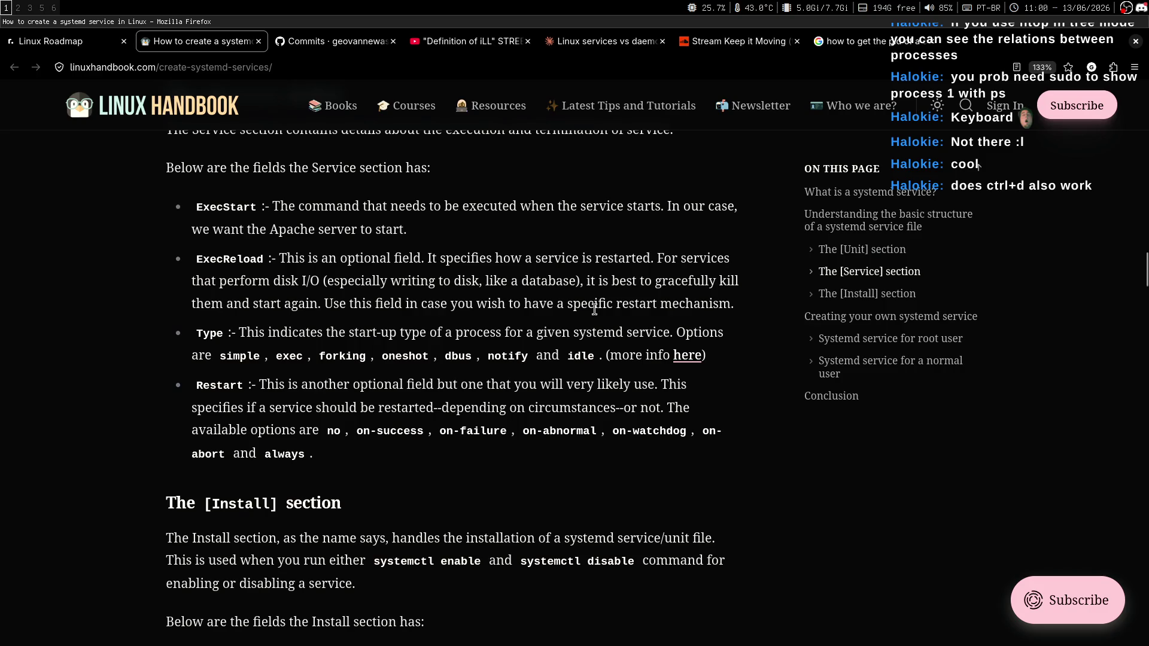
{"action": "key", "text": "super+2"}
{"action": "key", "text": "super+3"}
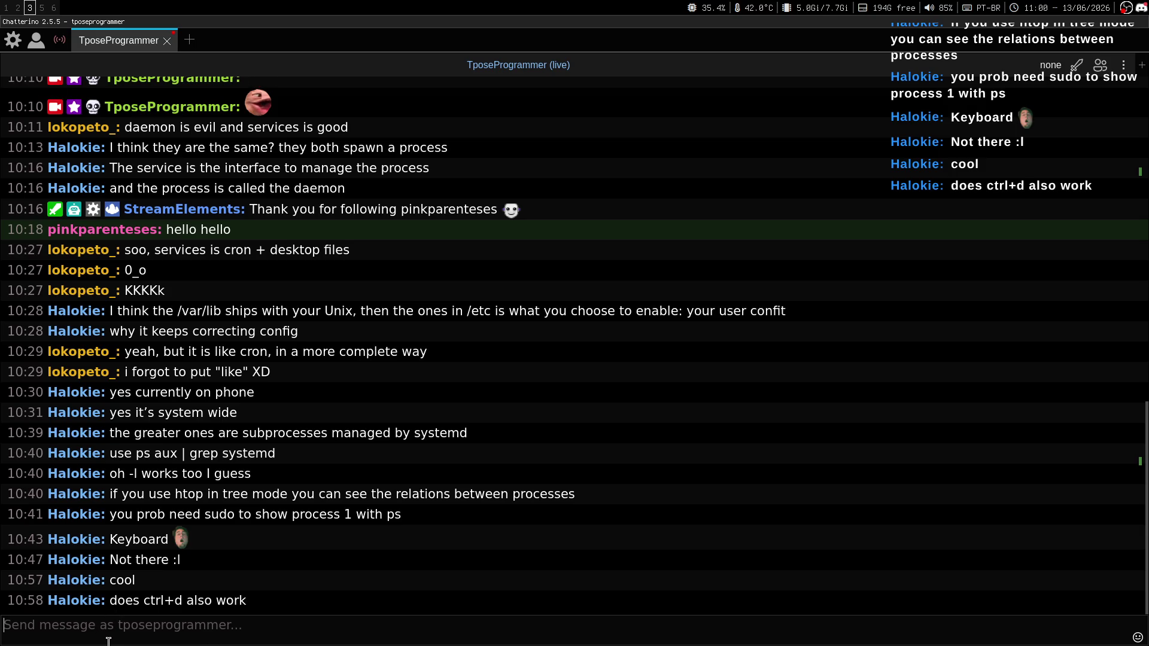
Step: Return to notes.md and add two blank lines at the end, below the Service heading
{"action": "key", "text": "super+1"}
{"action": "key", "text": "super+3"}
{"action": "key", "text": "super+1"}
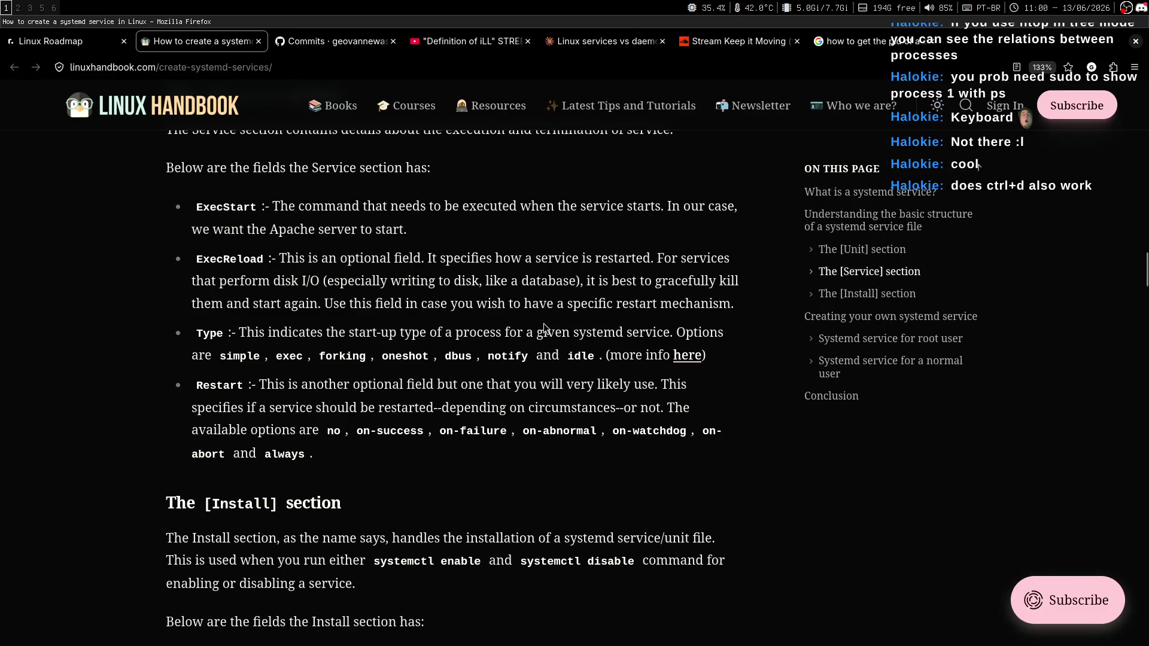
{"action": "key", "text": "super+2"}
{"action": "key", "text": "G"}
{"action": "key", "text": "o"}
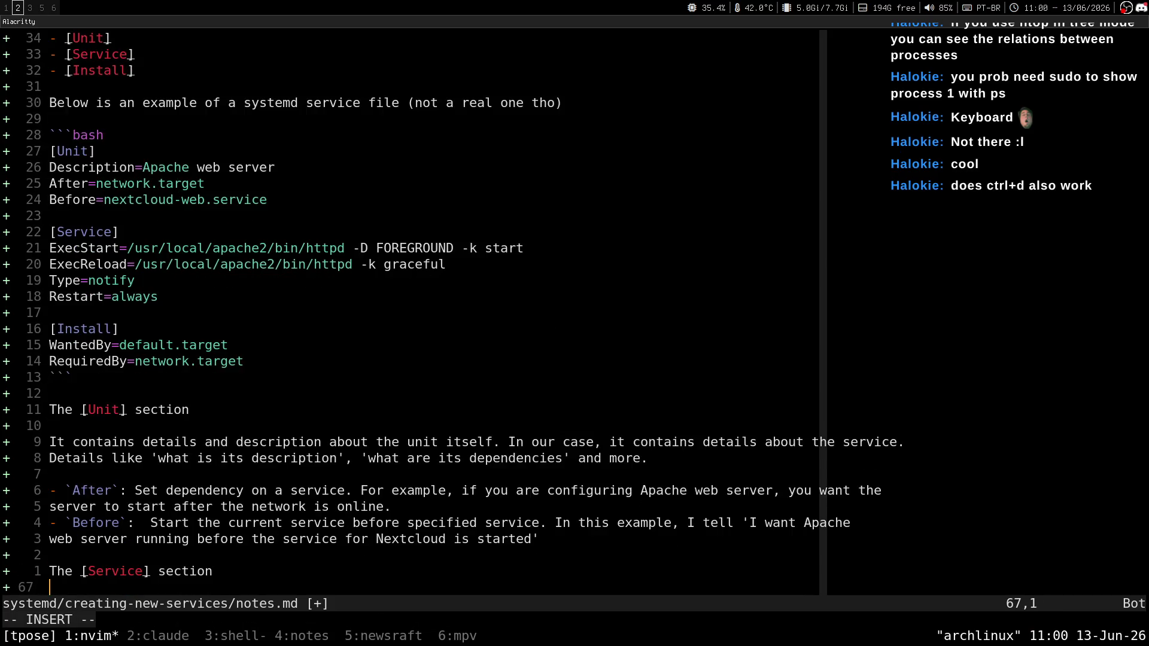
{"action": "key", "text": "Return"}
Step: Move the Neovim window to workspace 1 beside the Firefox article
{"action": "key", "text": "super+1"}
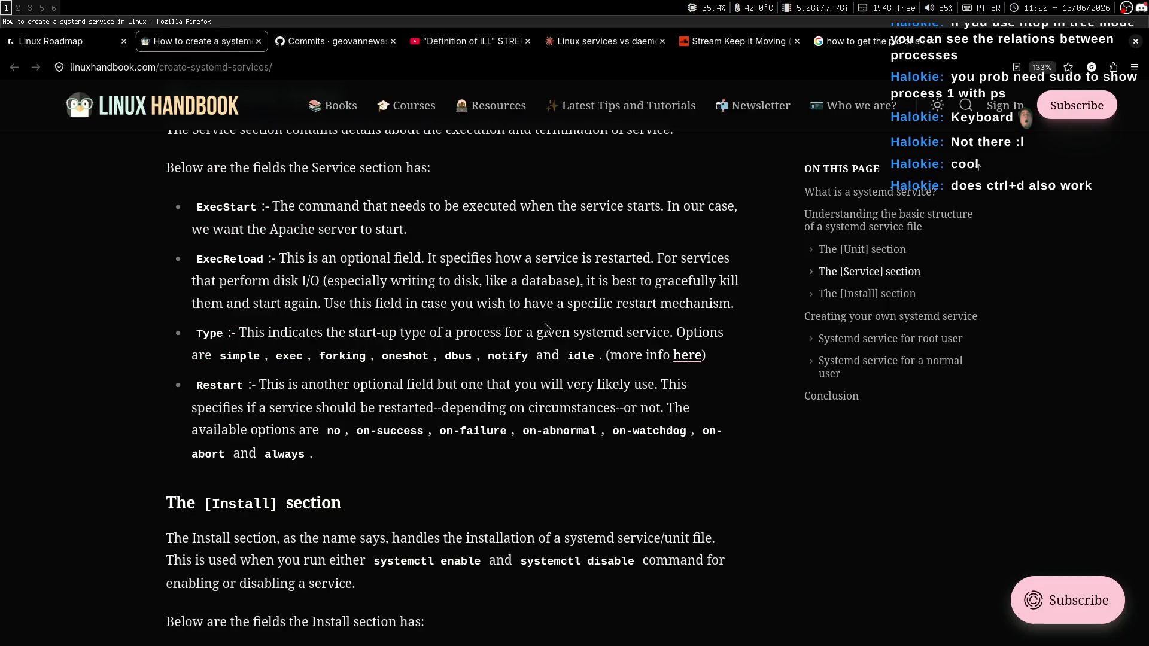
{"action": "key", "text": "super+2"}
{"action": "key", "text": "super+shift+1"}
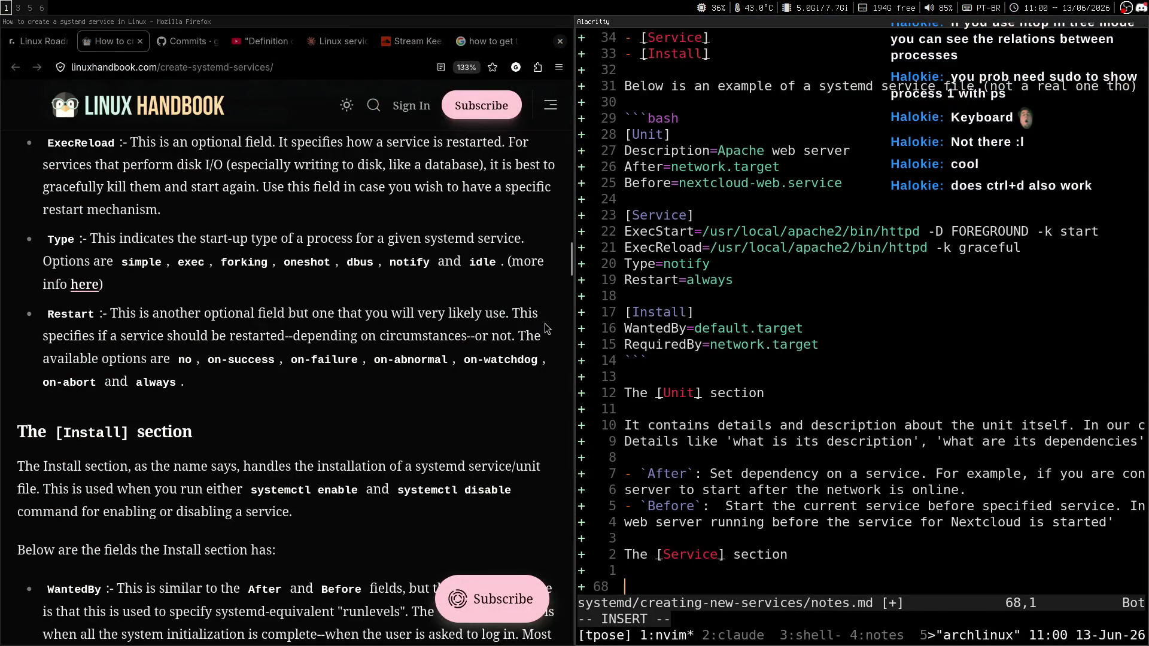
Step: Start bookmarking the systemd article twice with Ctrl+D, cancelling both times
{"action": "left_click", "coordinate": [546, 328]}
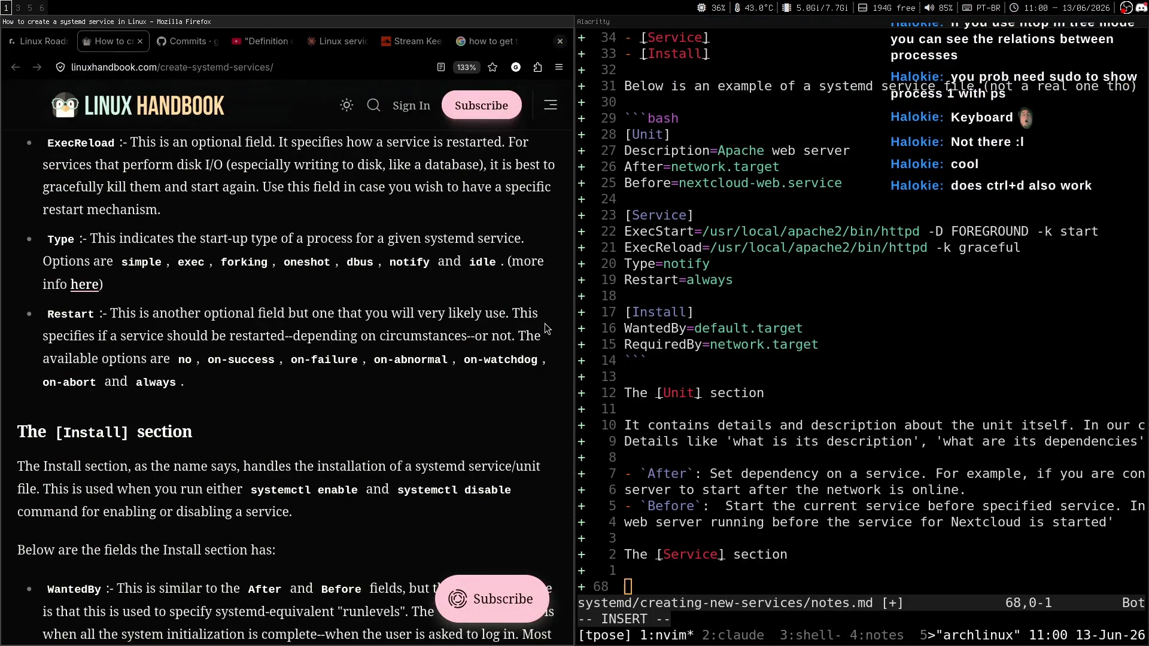
{"action": "key", "text": "ctrl+d"}
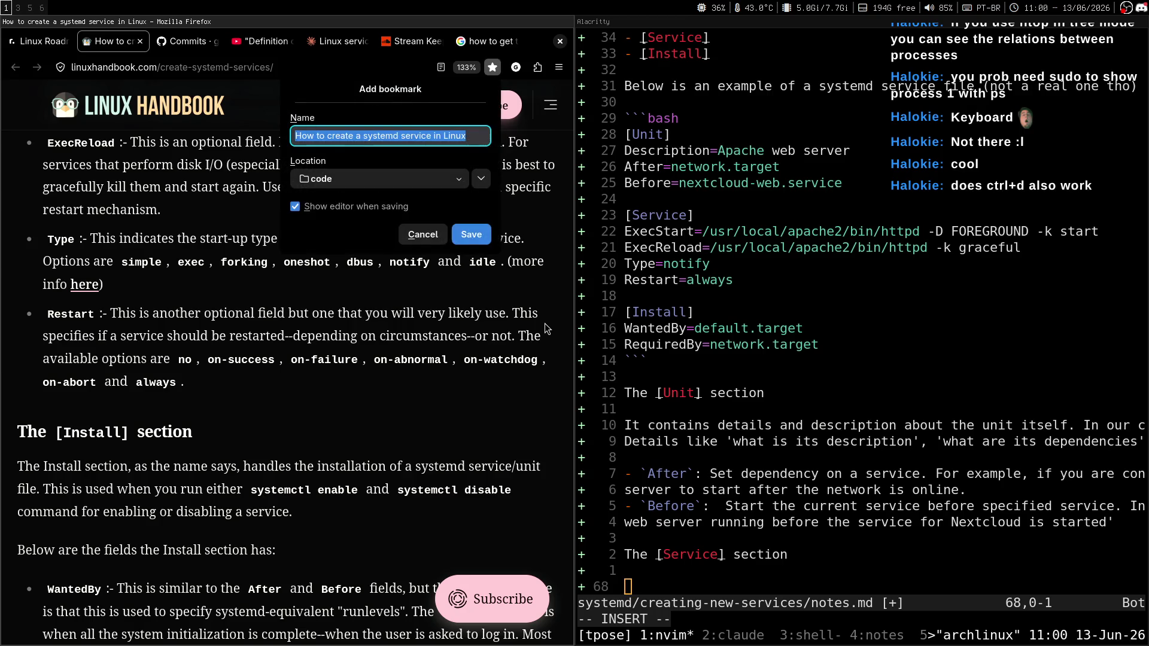
{"action": "left_click", "coordinate": [423, 234]}
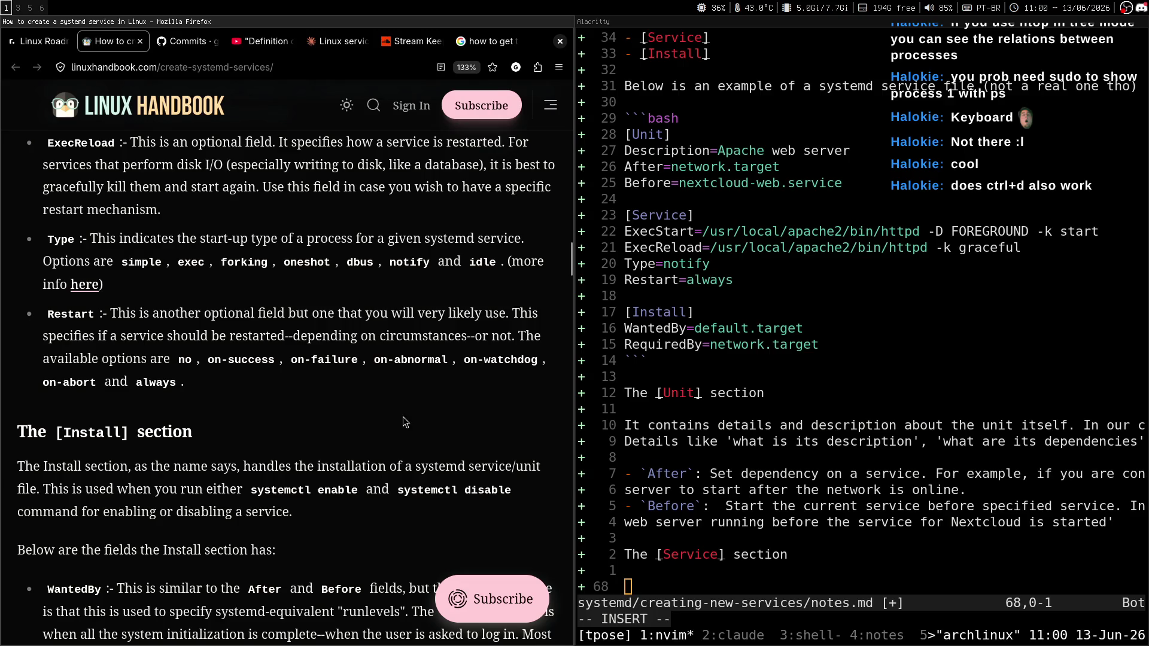
{"action": "key", "text": "ctrl+d"}
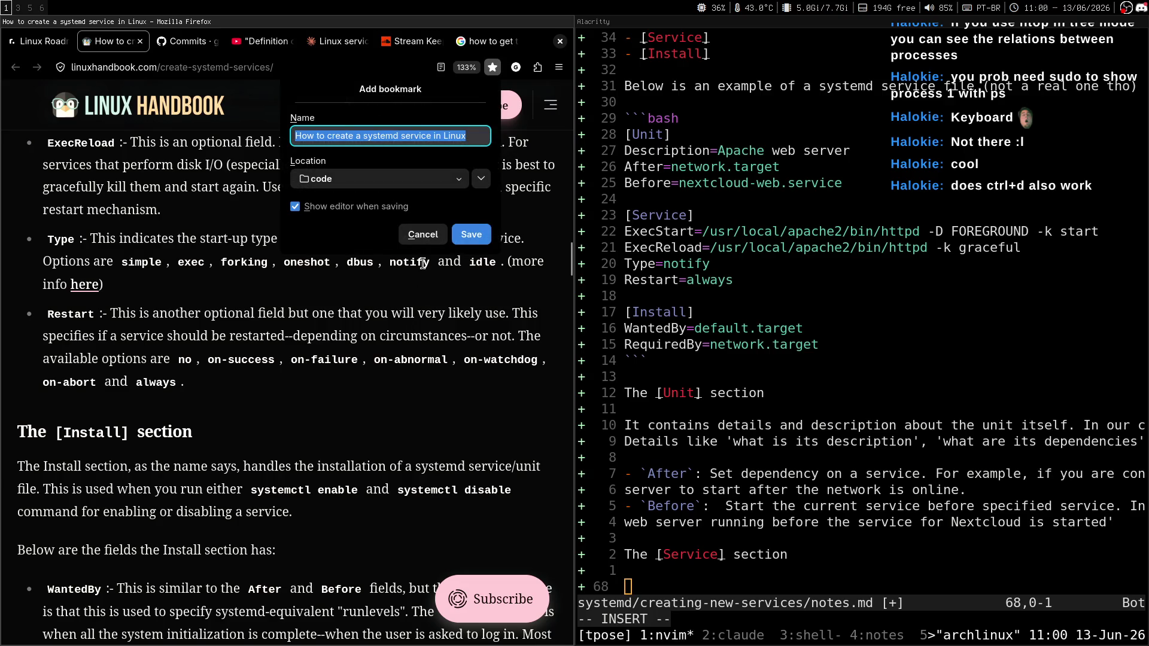
{"action": "left_click", "coordinate": [414, 234]}
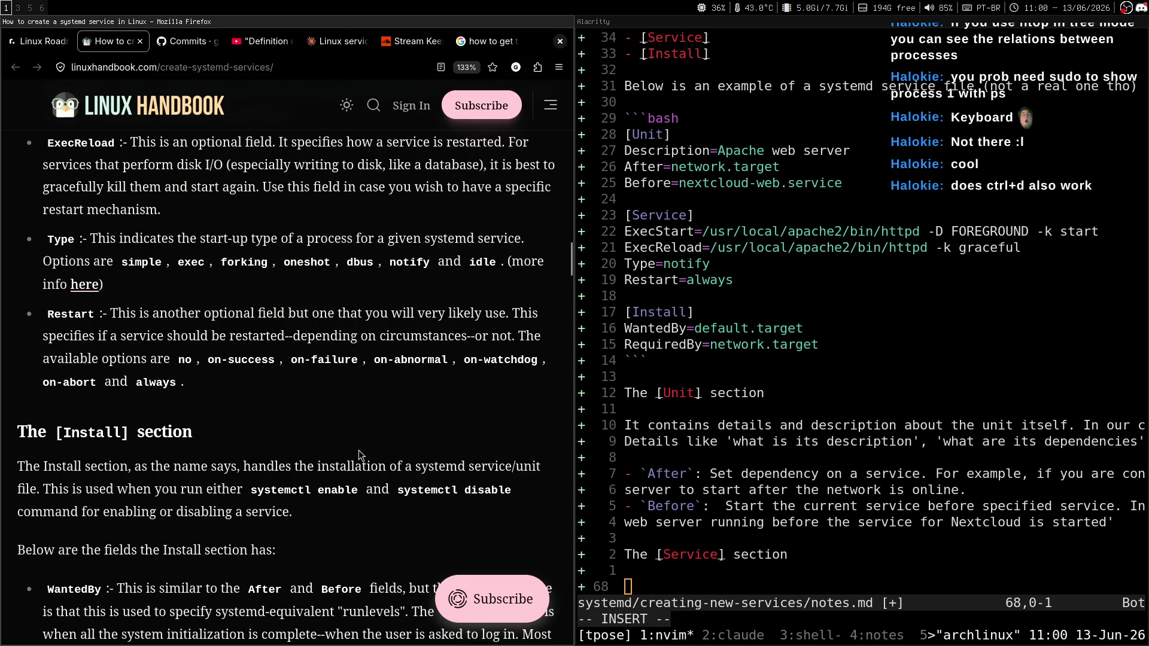
Step: From the GitHub roadmap-linux tab, open tposeprogrammer.com in a new tab
{"action": "left_click", "coordinate": [186, 42]}
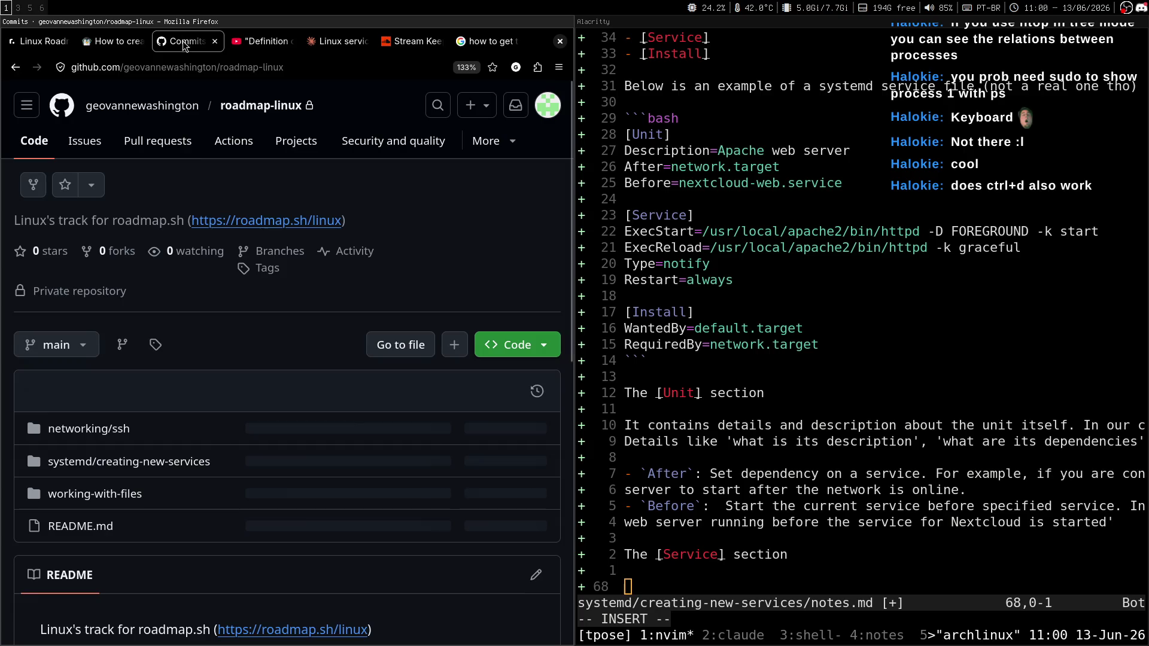
{"action": "scroll", "coordinate": [332, 328], "scroll_direction": "down", "scroll_amount": 7}
{"action": "scroll", "coordinate": [332, 328], "scroll_direction": "up", "scroll_amount": 6}
{"action": "scroll", "coordinate": [332, 328], "scroll_direction": "down", "scroll_amount": 2}
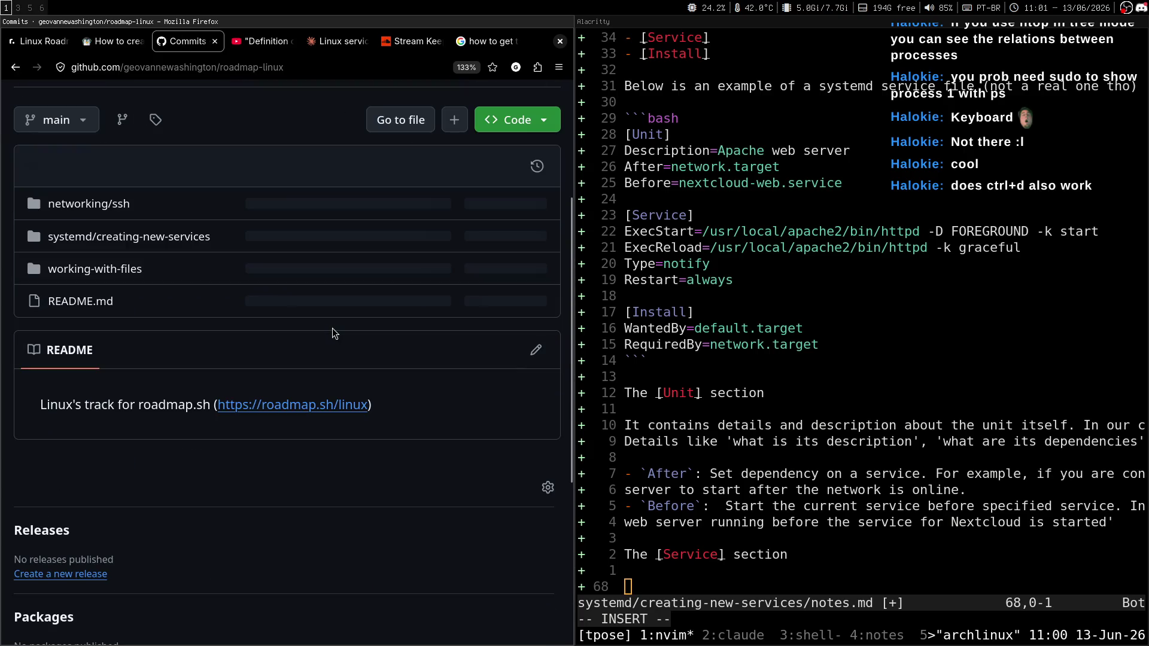
{"action": "key", "text": "ctrl+t"}
{"action": "type", "text": "tposeprogrammer.com"}
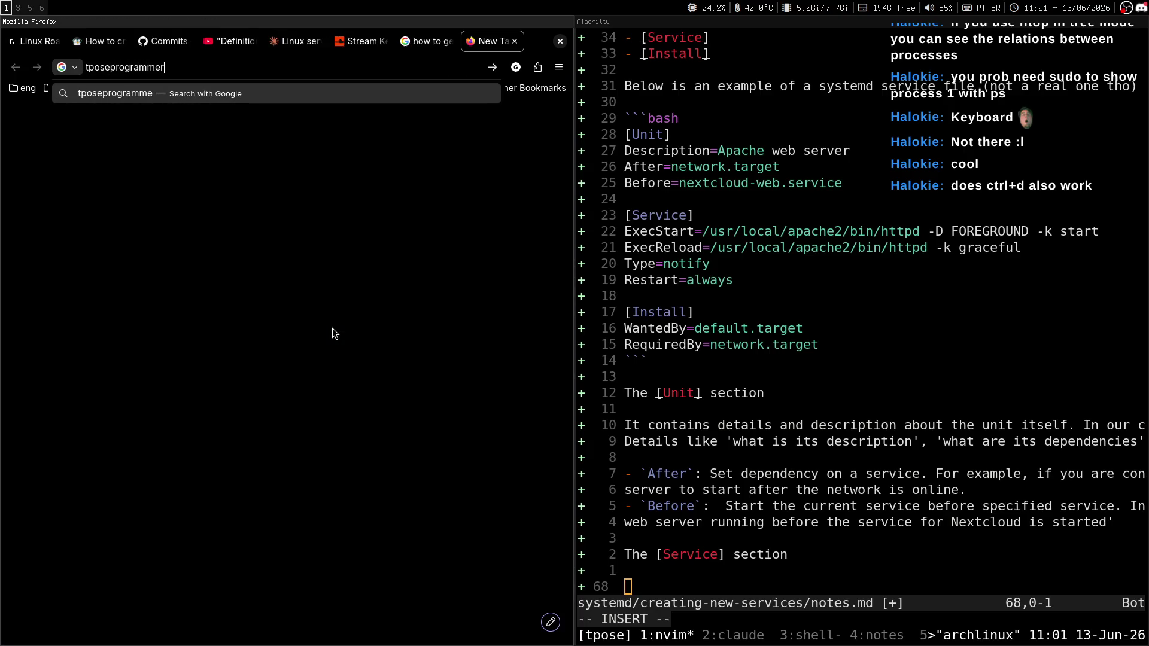
{"action": "key", "text": "Return"}
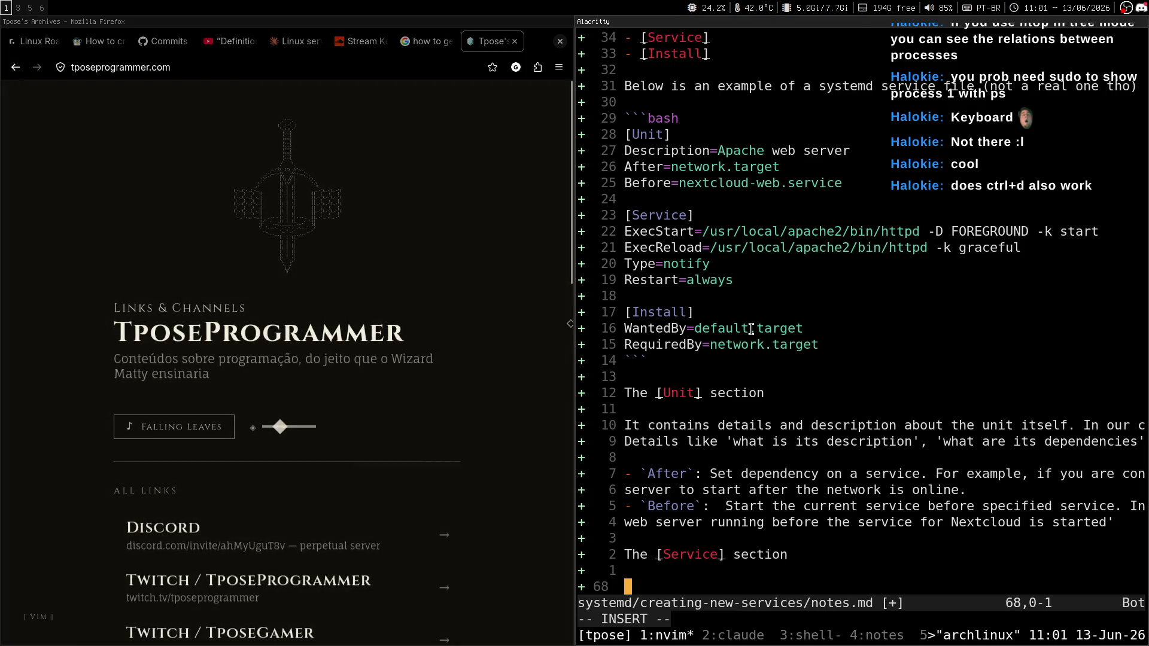
Step: Maximize Firefox, check Vimium's exclusion rules for the site without adding one, and play Falling Leaves
{"action": "key", "text": "super+f"}
{"action": "left_click", "coordinate": [1113, 67]}
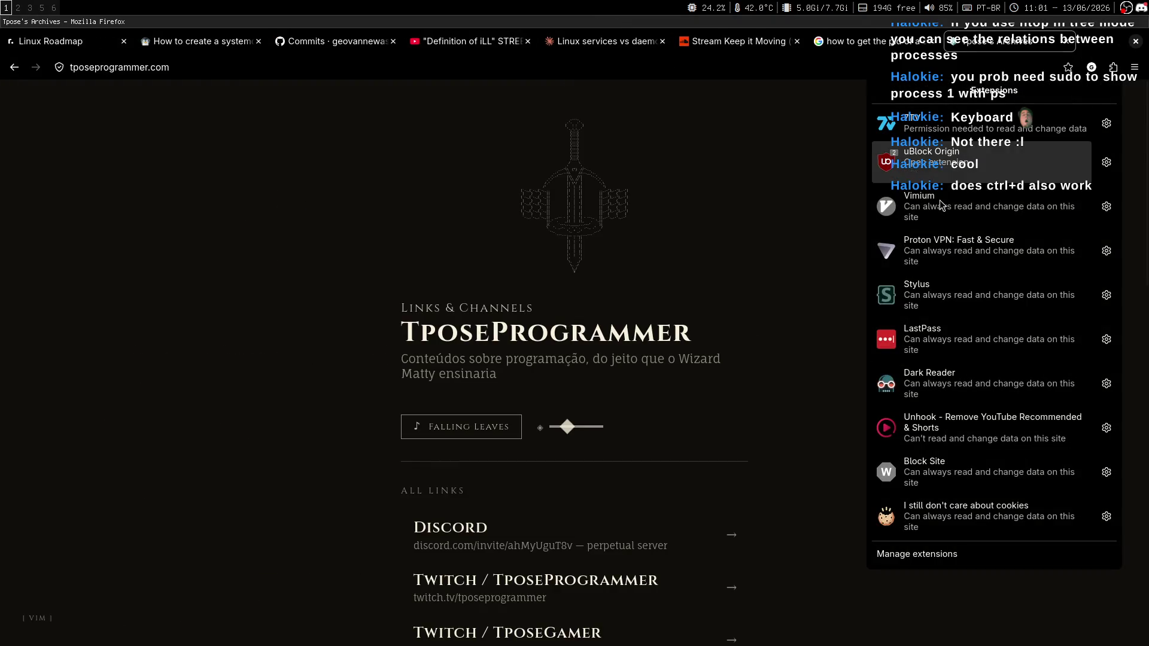
{"action": "left_click", "coordinate": [958, 207]}
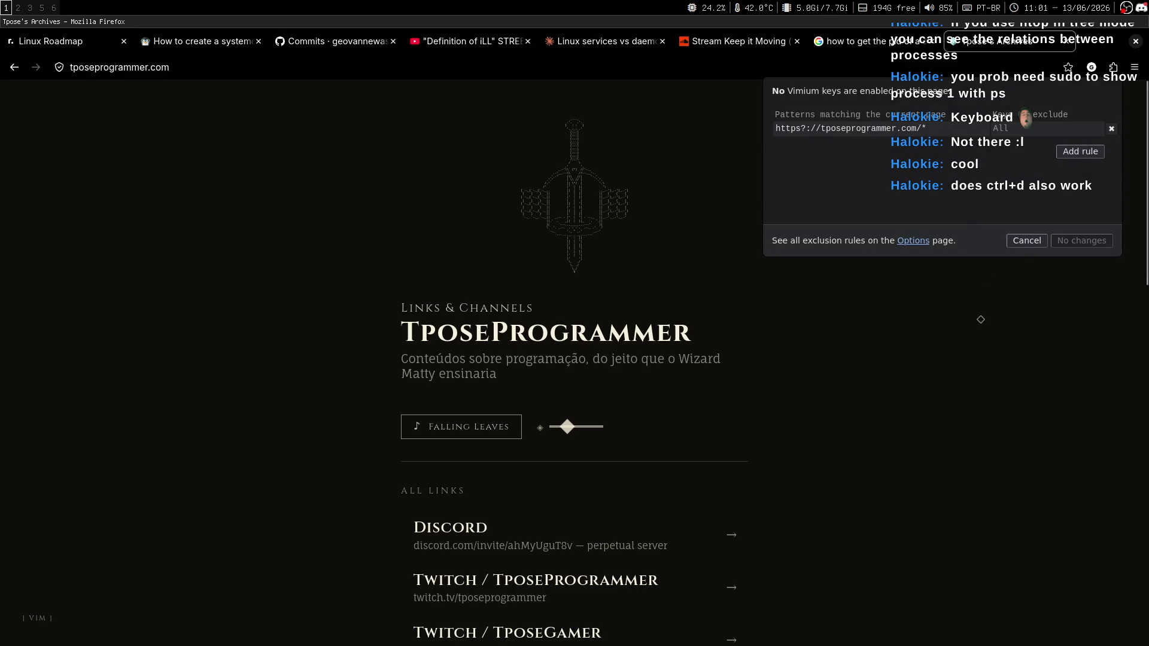
{"action": "left_click", "coordinate": [1113, 68]}
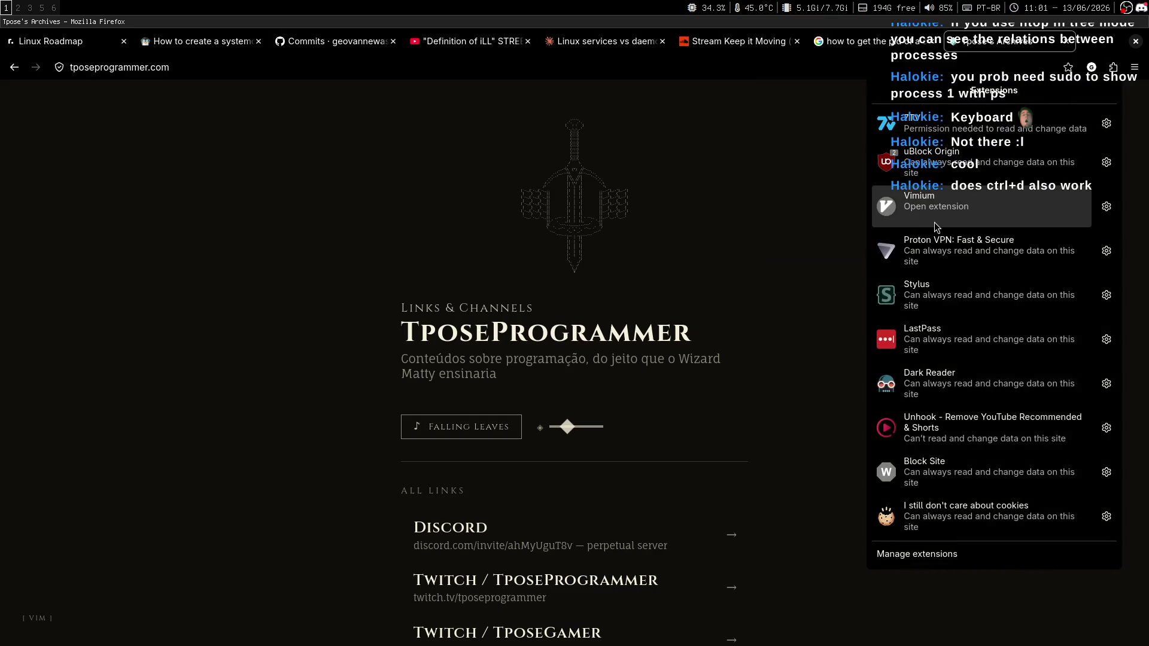
{"action": "left_click", "coordinate": [937, 225]}
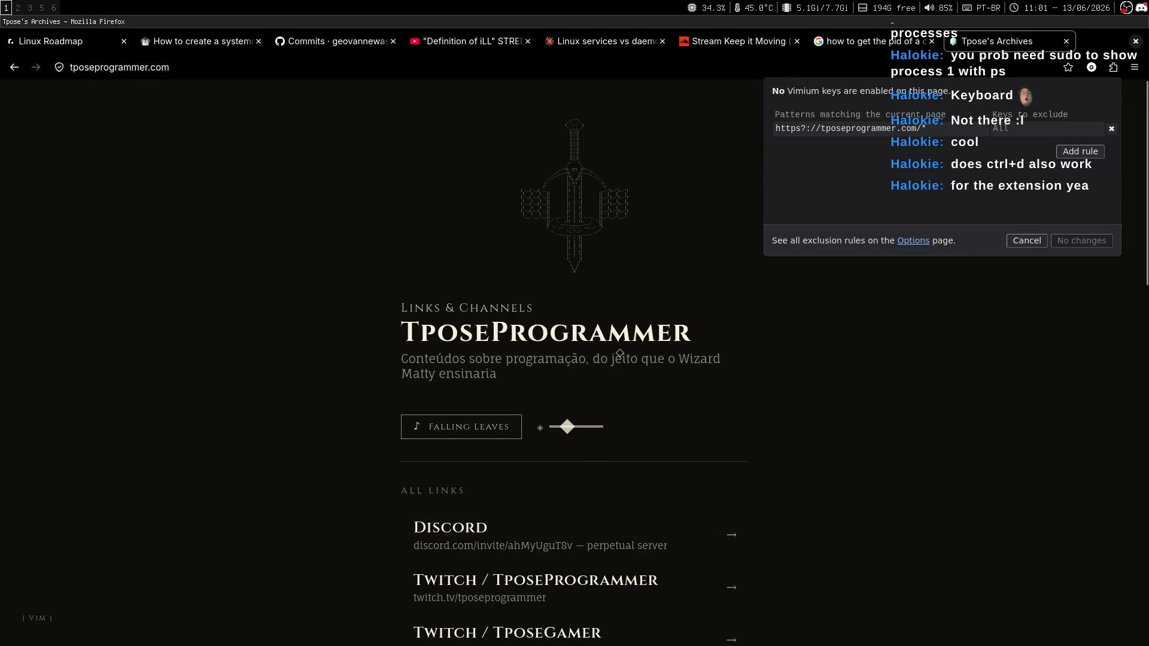
{"action": "left_click", "coordinate": [828, 351]}
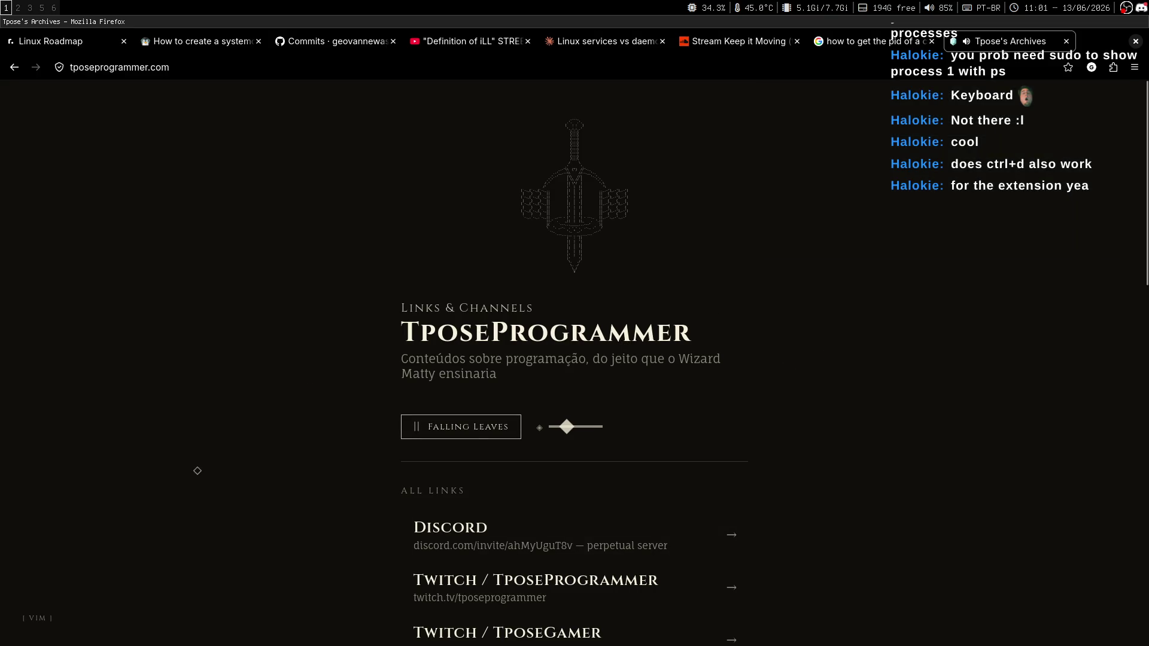
Step: Pause the music, toggle the ? shortcut manual, and jump between page top and bottom
{"action": "left_click", "coordinate": [443, 426]}
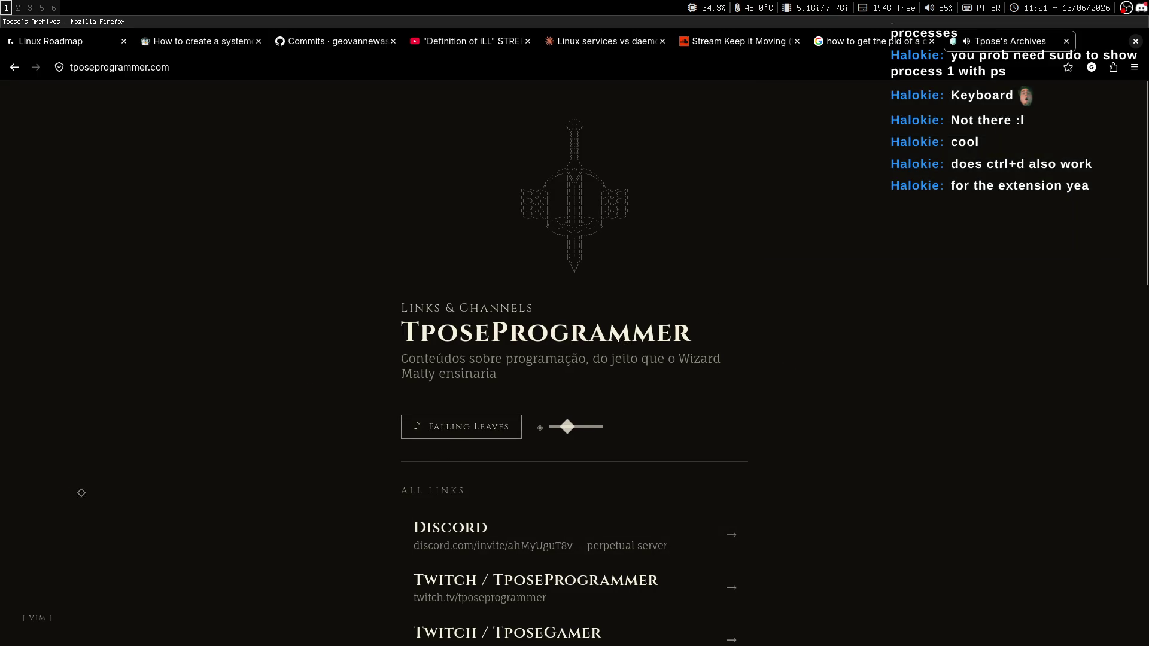
{"action": "key", "text": "question"}
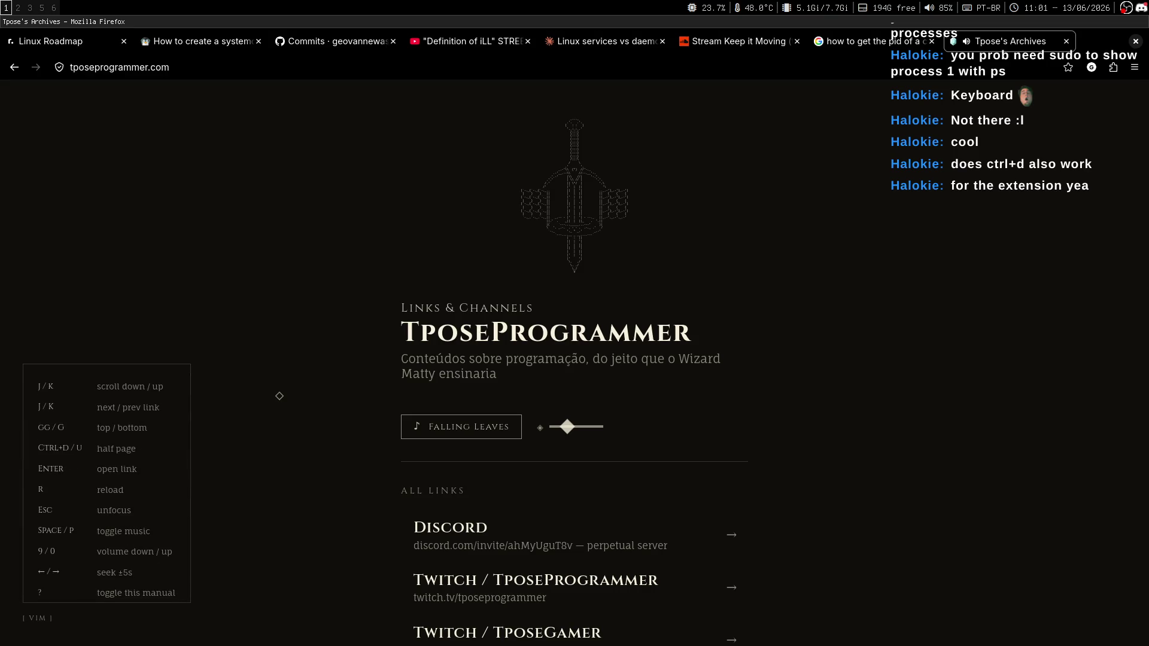
{"action": "key", "text": "question"}
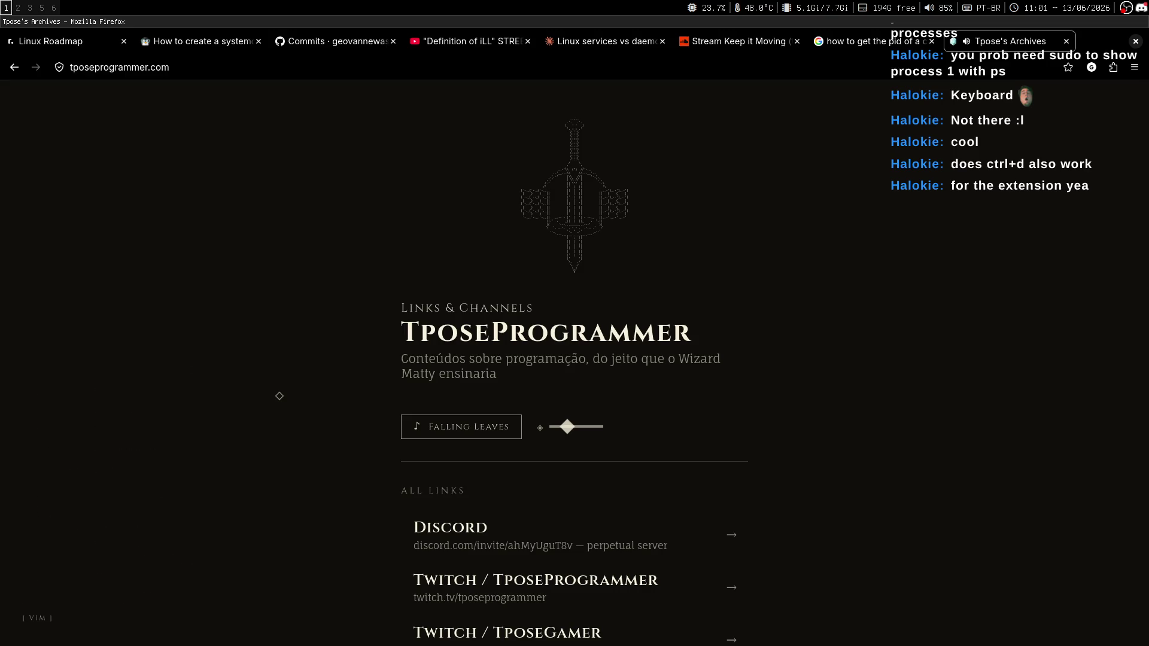
{"action": "key", "text": "shift+g"}
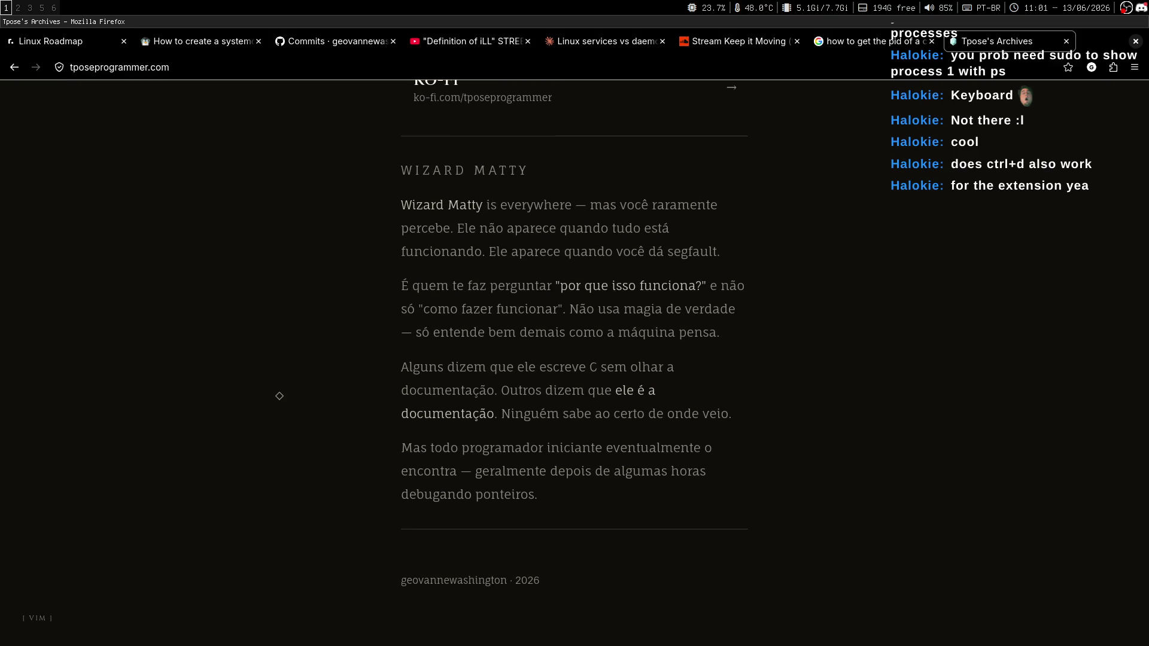
{"action": "key", "text": "g"}
{"action": "key", "text": "g"}
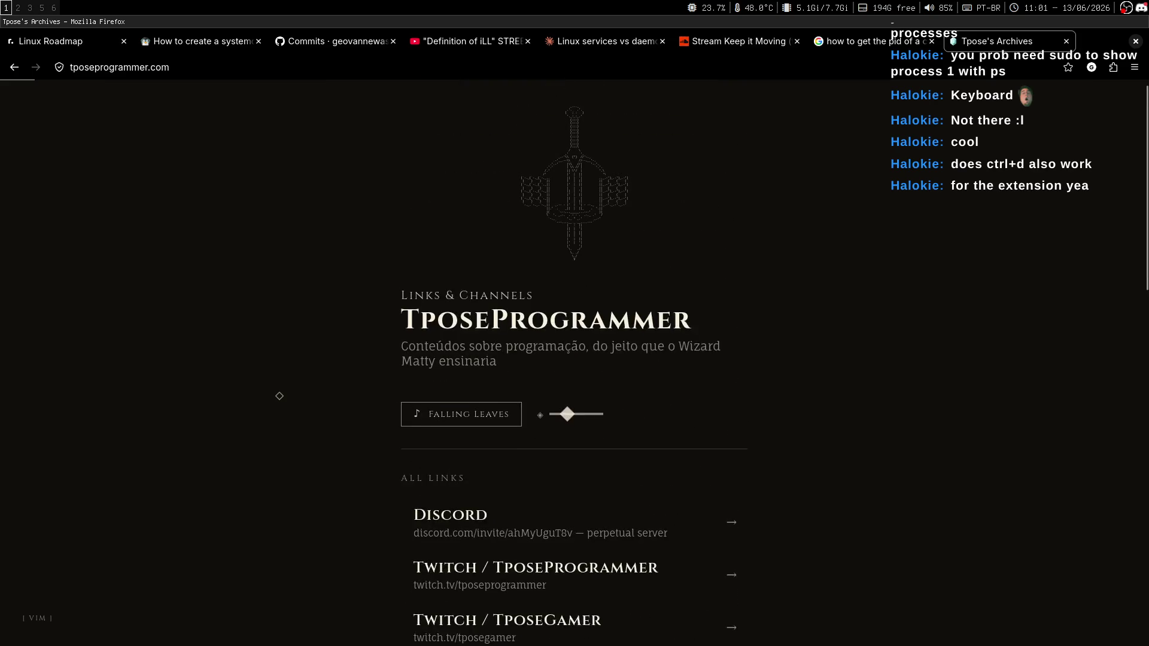
{"action": "key", "text": "shift+g"}
{"action": "key", "text": "ctrl+u"}
{"action": "key", "text": "ctrl+d"}
{"action": "key", "text": "ctrl+u"}
{"action": "key", "text": "g"}
{"action": "key", "text": "g"}
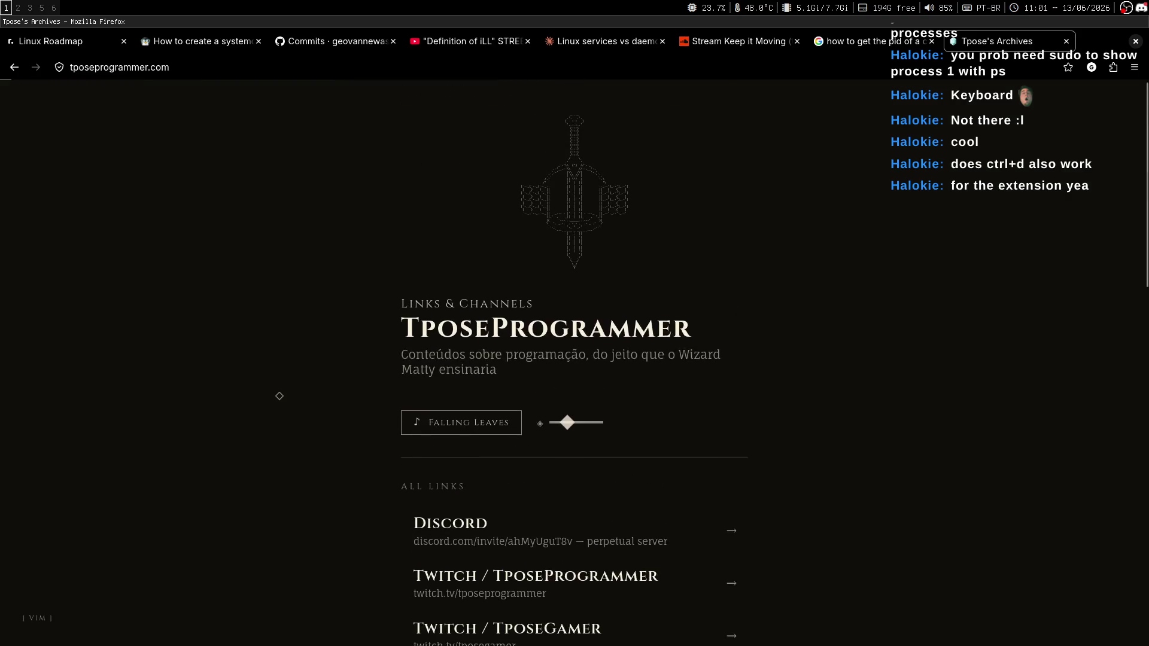
Step: Step through the links list from GitHub to Twitch and Email (alt), then return to the top
{"action": "key", "text": "j"}
{"action": "key", "text": "j"}
{"action": "key", "text": "j"}
{"action": "key", "text": "k"}
{"action": "key", "text": "k"}
{"action": "key", "text": "j"}
{"action": "key", "text": "j"}
{"action": "key", "text": "j"}
{"action": "key", "text": "ctrl+u"}
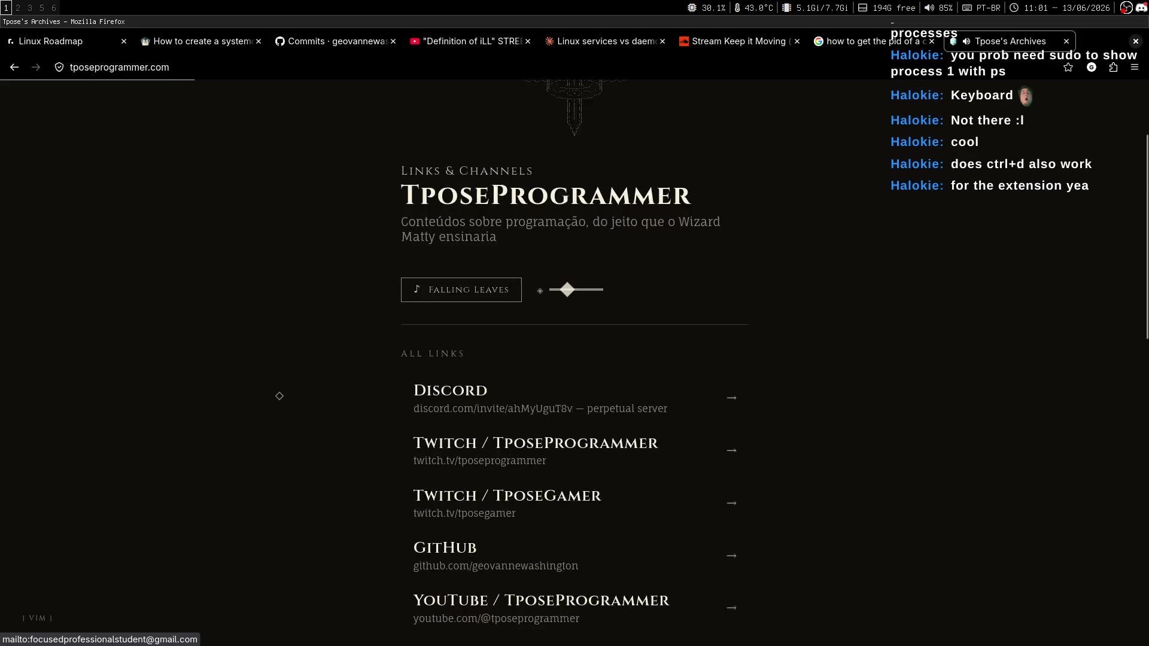
{"action": "key", "text": "ctrl+d"}
{"action": "key", "text": "ctrl+d"}
{"action": "key", "text": "g"}
{"action": "key", "text": "g"}
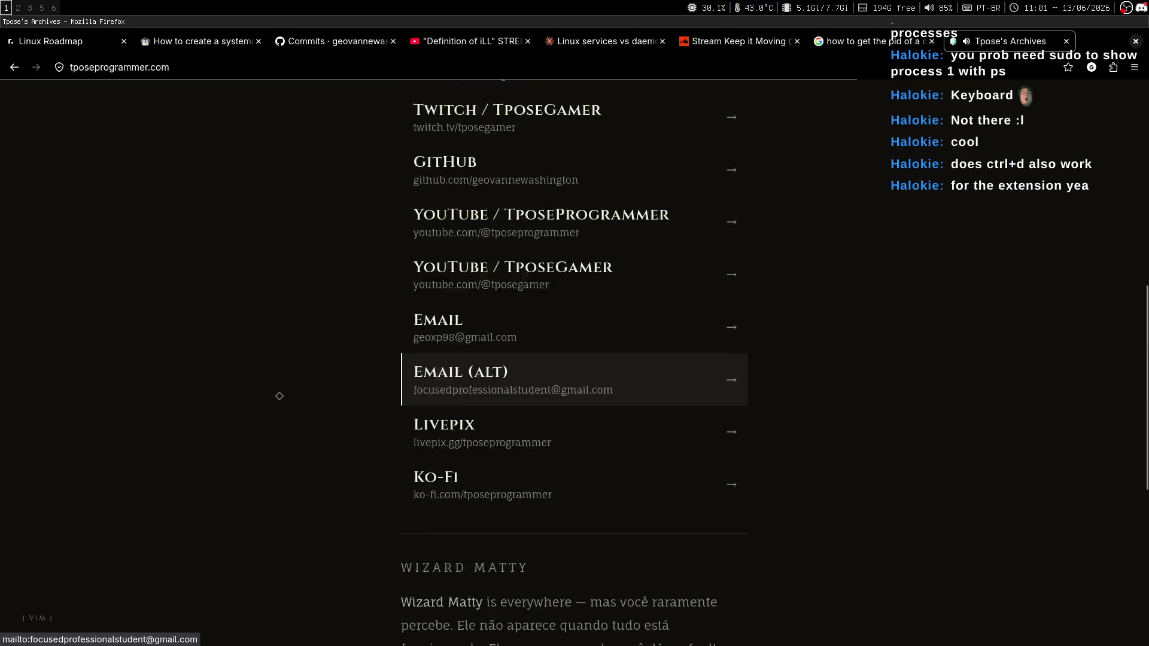
Step: Toggle the shortcut manual, restart the Falling Leaves music, and close the Tpose's Archives tab
{"action": "key", "text": "question"}
{"action": "key", "text": "question"}
{"action": "key", "text": "question"}
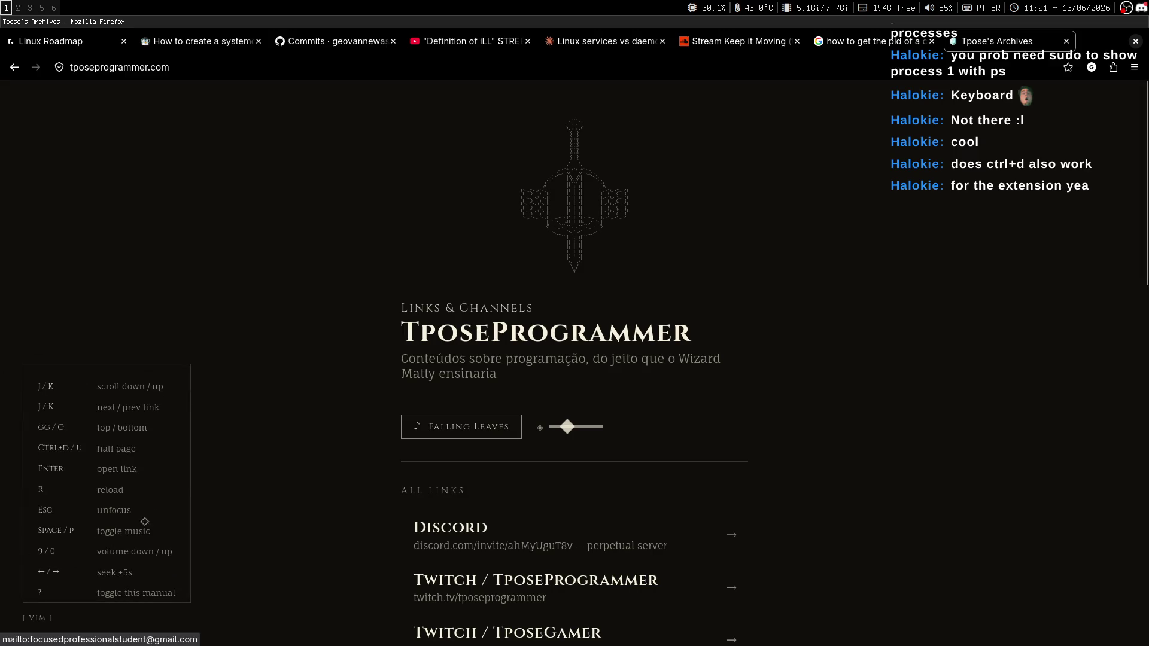
{"action": "key", "text": "p"}
{"action": "key", "text": "question"}
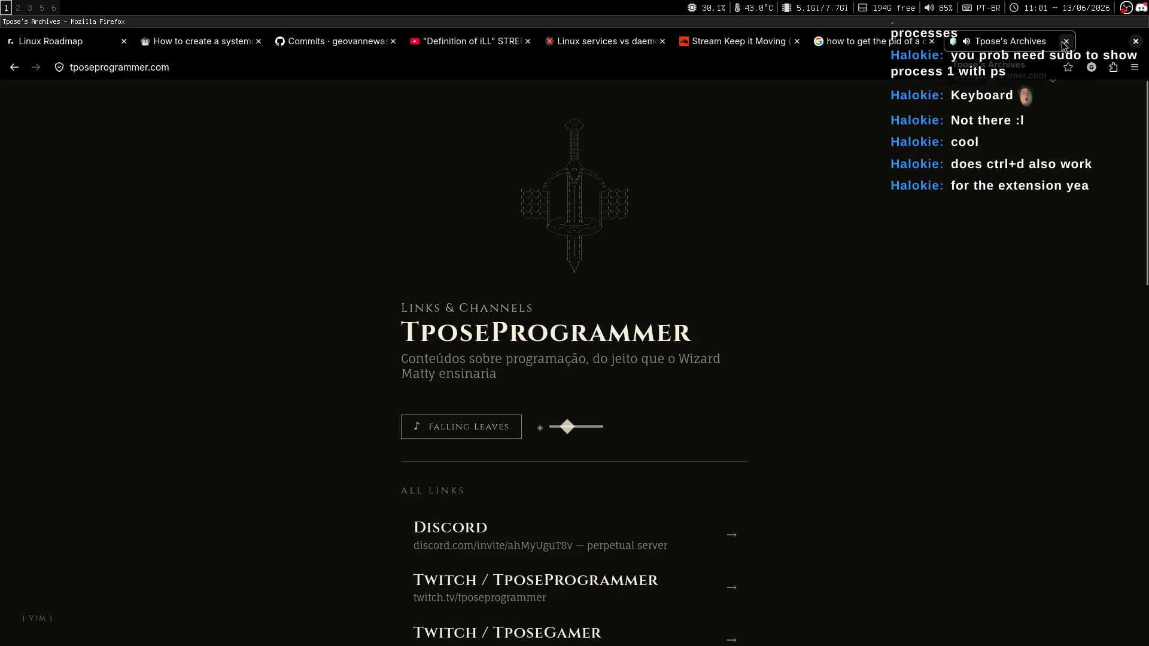
{"action": "left_click", "coordinate": [1067, 41]}
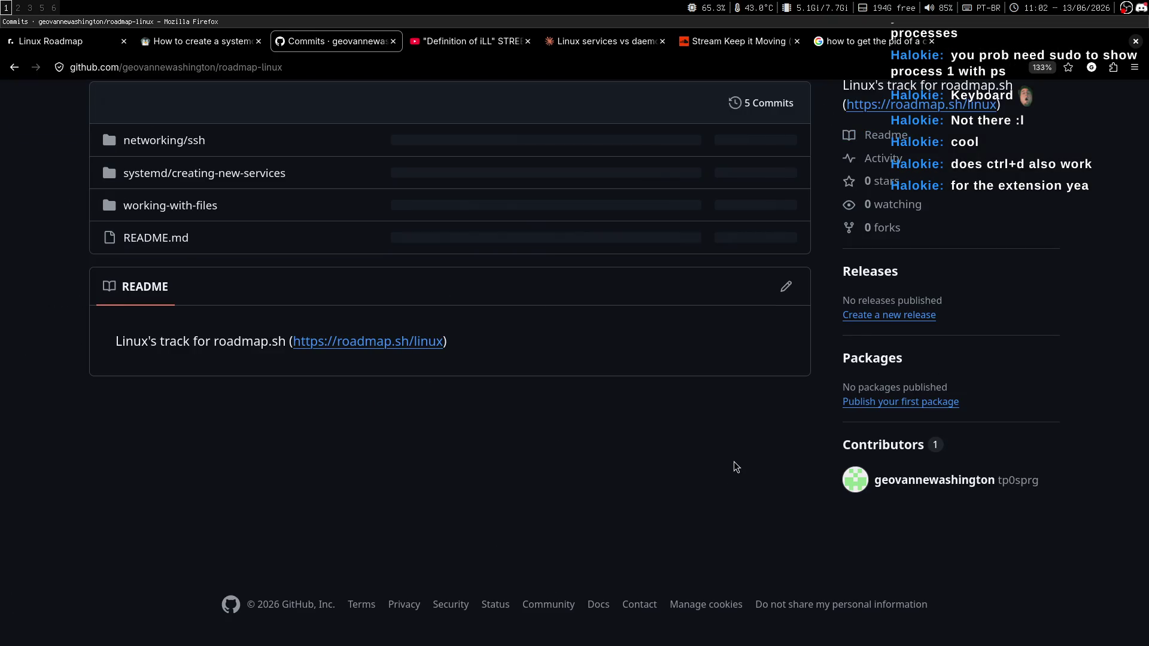
Step: Switch to the Linux Handbook tab and place the notes editor beside the browser
{"action": "left_click", "coordinate": [192, 41]}
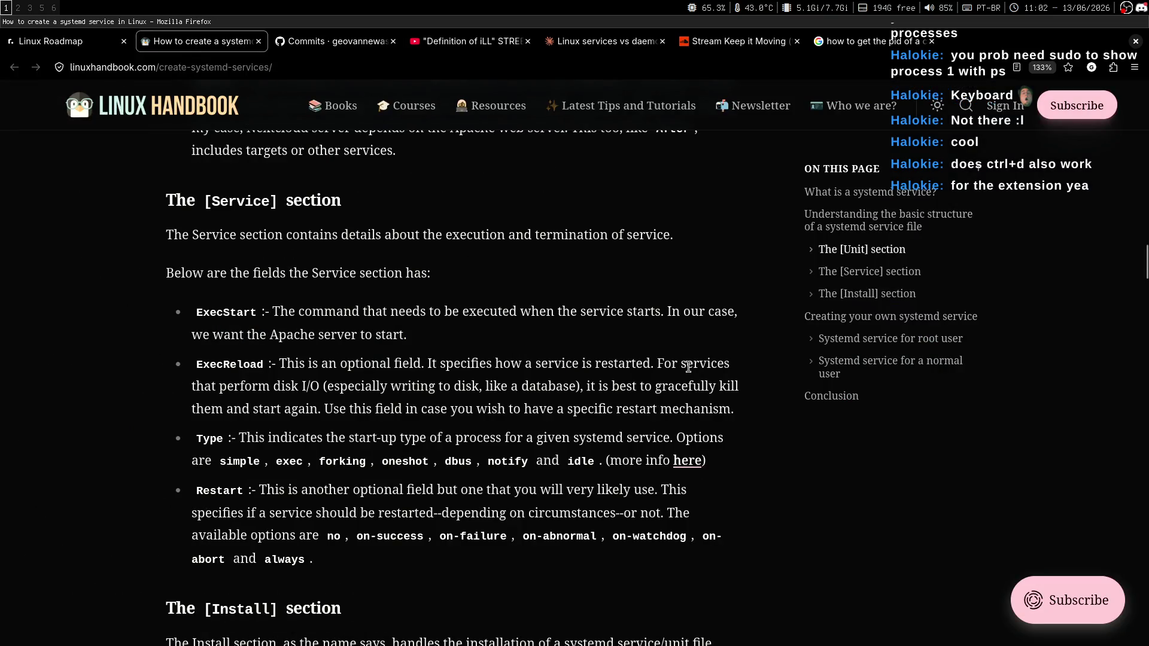
{"action": "key", "text": "super+2"}
{"action": "key", "text": "super+shift+1"}
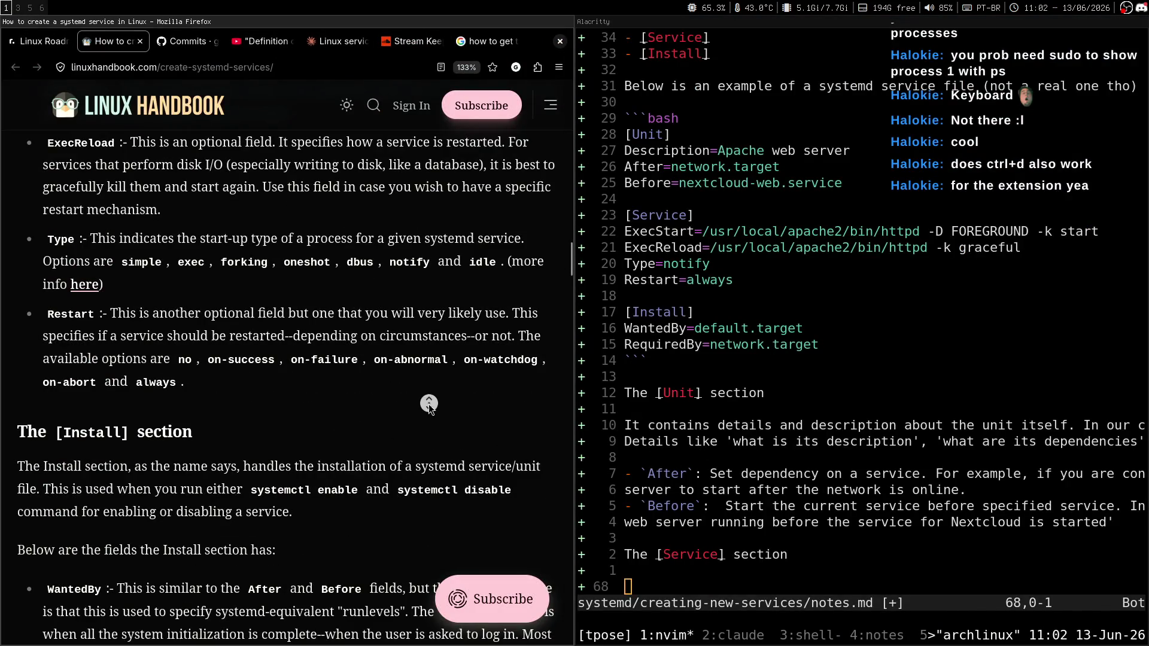
{"action": "scroll", "coordinate": [427, 334], "scroll_direction": "up", "scroll_amount": 3}
Step: After checking the chat, scroll the article up to the Service heading and toggle insert mode in notes.md
{"action": "key", "text": "super+3"}
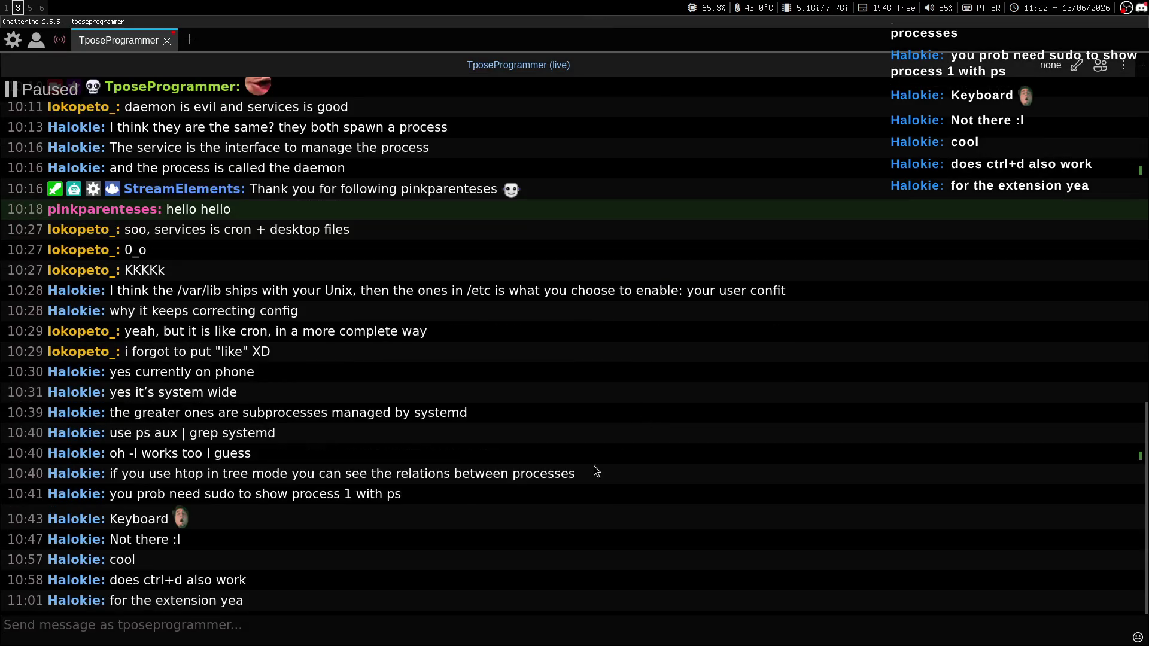
{"action": "key", "text": "super+1"}
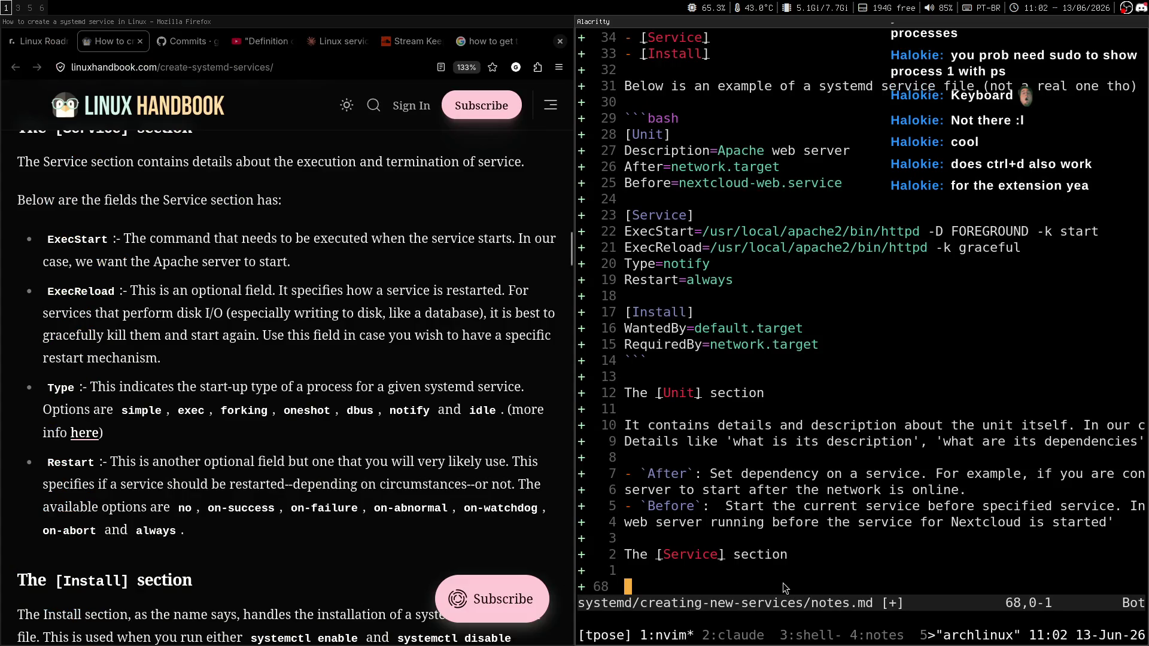
{"action": "scroll", "coordinate": [529, 431], "scroll_direction": "up", "scroll_amount": 1}
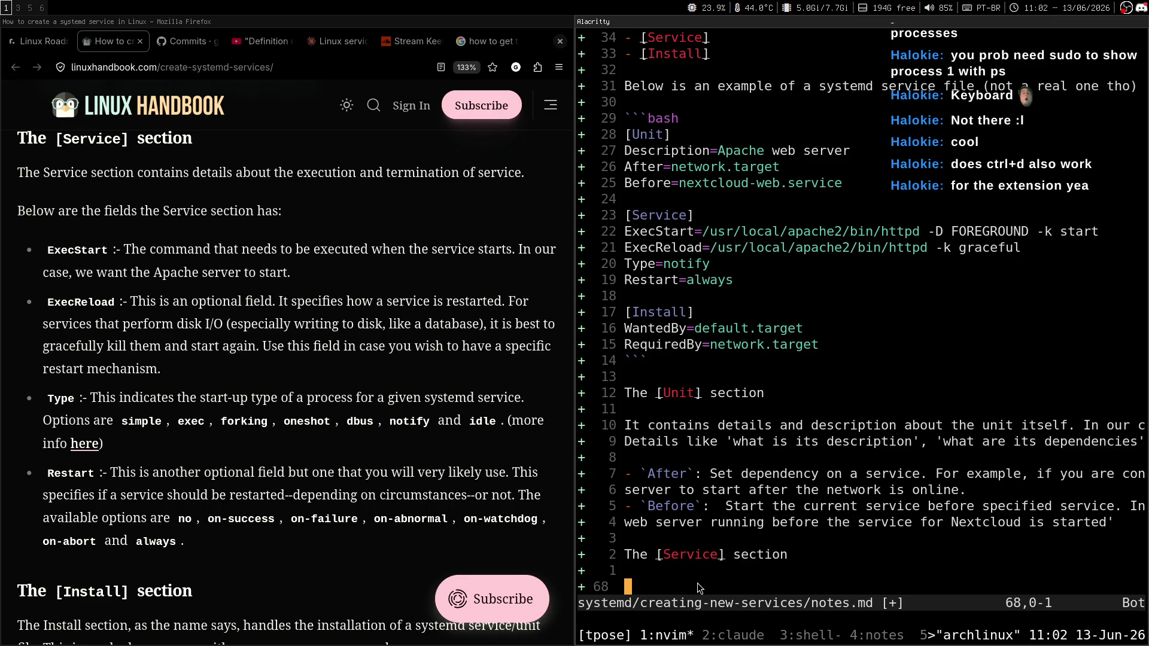
{"action": "key", "text": "i"}
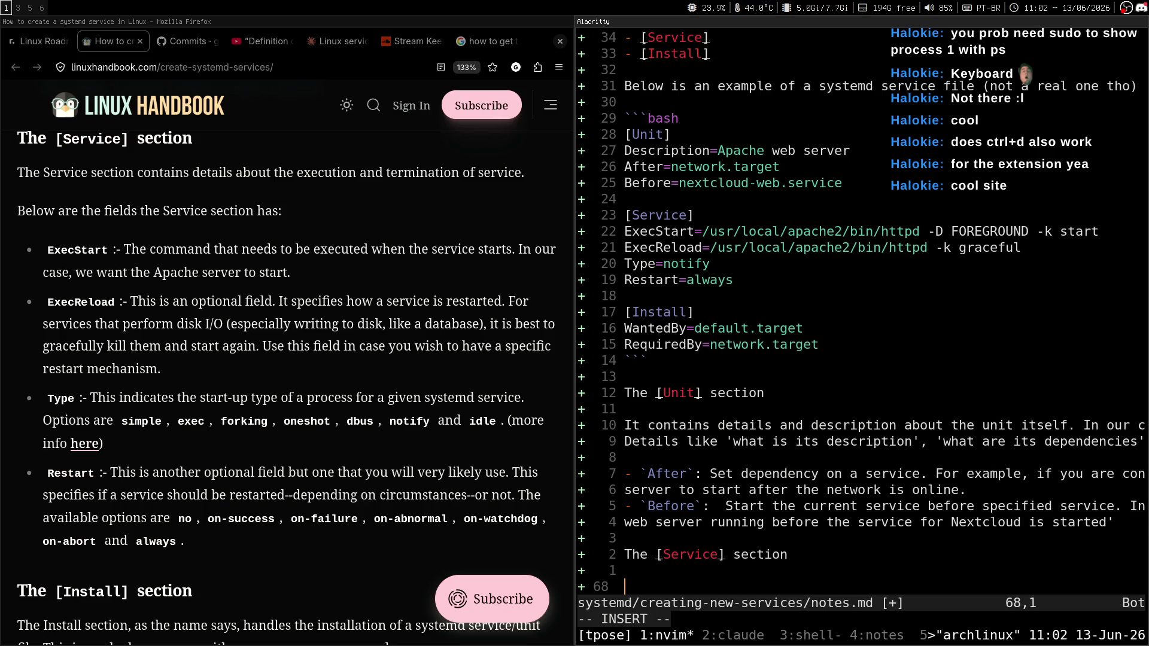
{"action": "key", "text": "Escape"}
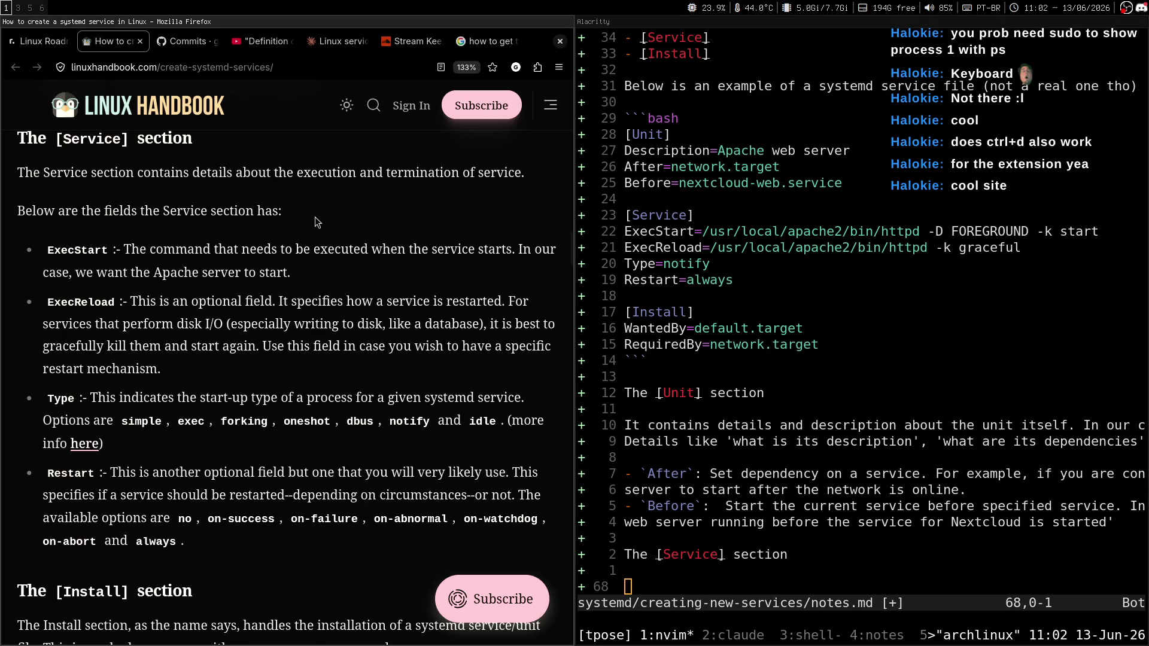
Step: Highlight the article's Service field descriptions from ExecStart down through the Restart options
{"action": "mouse_move", "coordinate": [127, 272]}
{"action": "left_mouse_down"}
{"action": "mouse_move", "coordinate": [119, 434]}
{"action": "mouse_move", "coordinate": [221, 526]}
{"action": "mouse_move", "coordinate": [138, 302]}
{"action": "mouse_move", "coordinate": [48, 249]}
{"action": "mouse_move", "coordinate": [119, 324]}
{"action": "left_mouse_up"}
{"action": "left_click", "coordinate": [222, 526]}
{"action": "left_click", "coordinate": [244, 474]}
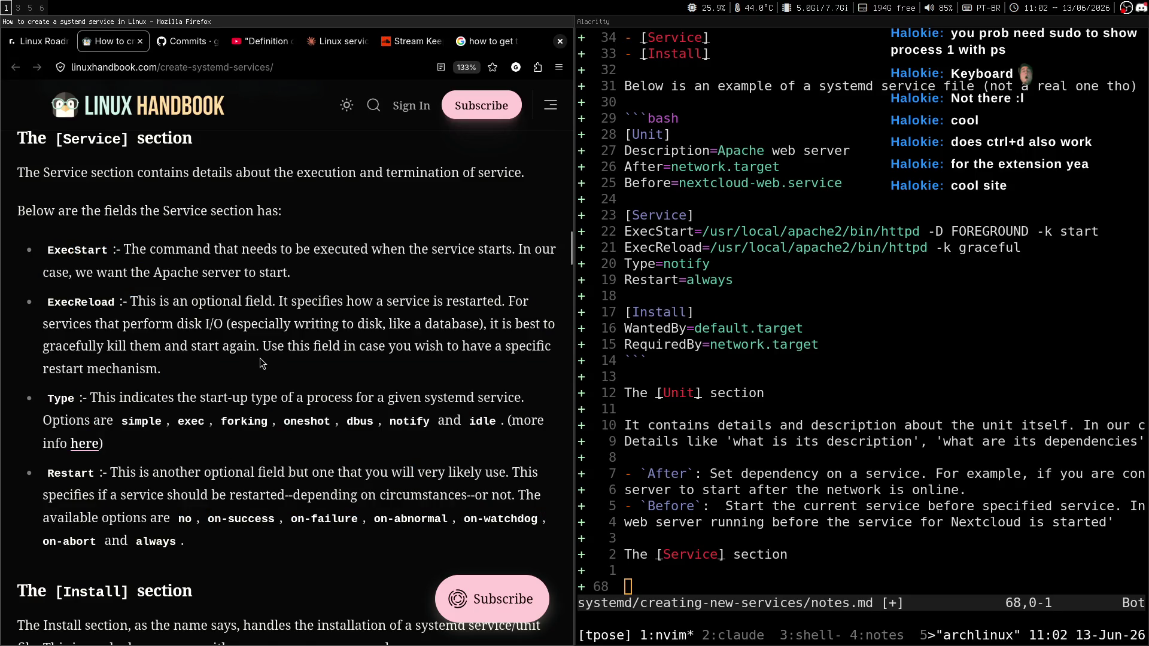
{"action": "mouse_move", "coordinate": [46, 250]}
{"action": "left_mouse_down"}
{"action": "mouse_move", "coordinate": [119, 497]}
{"action": "mouse_move", "coordinate": [233, 533]}
{"action": "left_mouse_up"}
{"action": "left_click", "coordinate": [233, 534]}
{"action": "left_click_drag", "start_coordinate": [66, 250], "coordinate": [191, 542]}
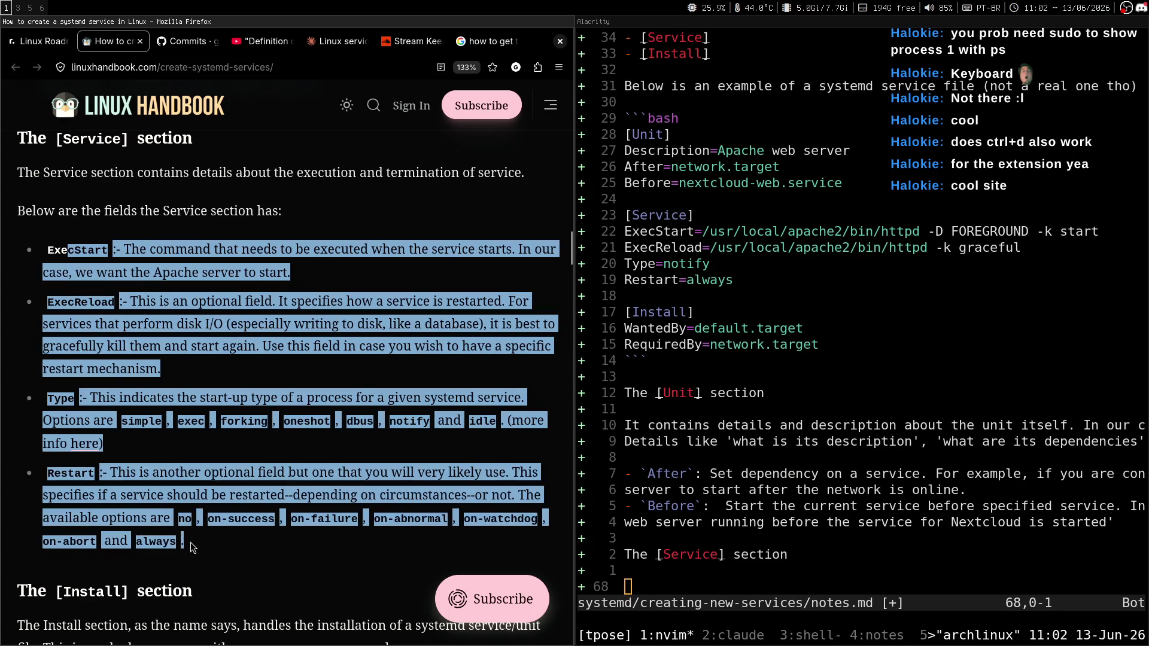
{"action": "left_click", "coordinate": [192, 541]}
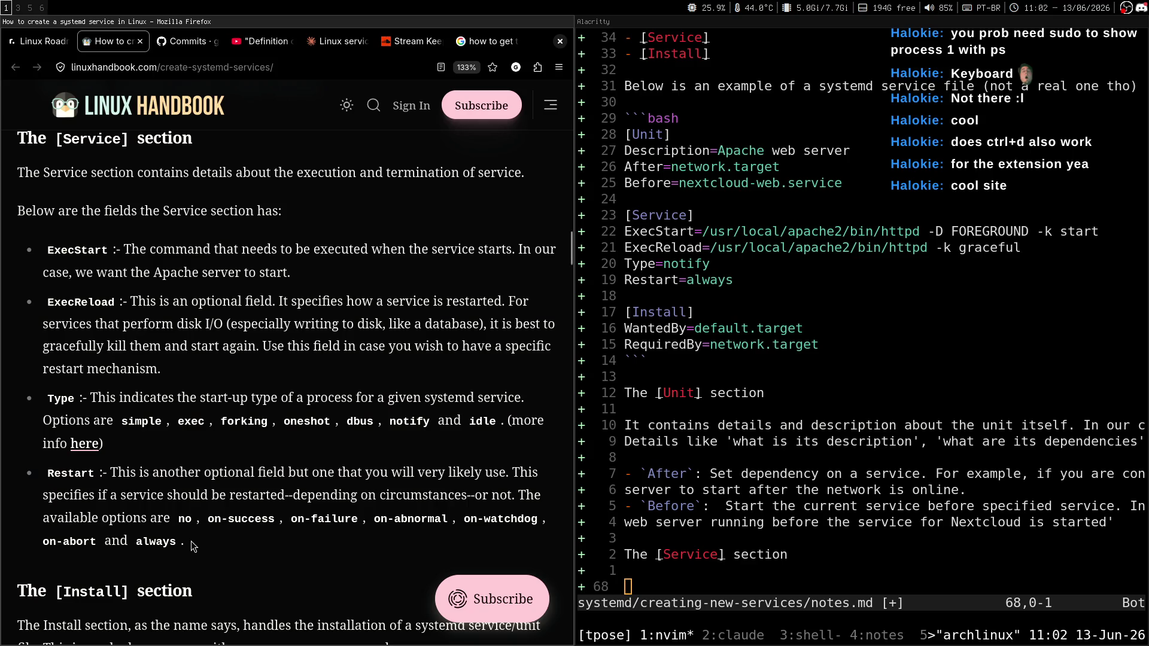
{"action": "mouse_move", "coordinate": [77, 249]}
{"action": "left_mouse_down"}
{"action": "mouse_move", "coordinate": [119, 324]}
{"action": "mouse_move", "coordinate": [204, 547]}
{"action": "mouse_move", "coordinate": [46, 248]}
{"action": "mouse_move", "coordinate": [219, 543]}
{"action": "left_mouse_up"}
{"action": "left_click", "coordinate": [207, 553]}
{"action": "left_click", "coordinate": [47, 247]}
{"action": "left_click", "coordinate": [219, 544]}
{"action": "mouse_move", "coordinate": [74, 249]}
{"action": "left_mouse_down"}
{"action": "mouse_move", "coordinate": [206, 525]}
{"action": "mouse_move", "coordinate": [172, 472]}
{"action": "mouse_move", "coordinate": [185, 542]}
{"action": "left_mouse_up"}
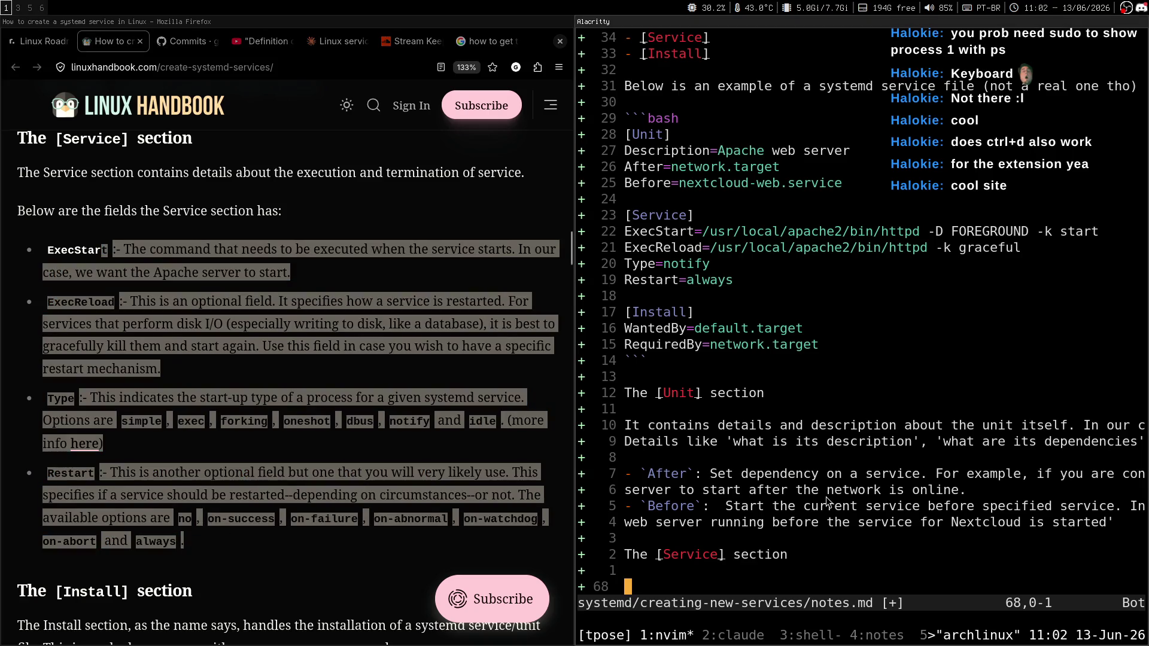
Step: Briefly line-select the After/Before bullets, clear the article highlight, and switch to OBS on workspace 6
{"action": "key", "text": "k"}
{"action": "key", "text": "k"}
{"action": "key", "text": "k"}
{"action": "key", "text": "shift+v"}
{"action": "key", "text": "j"}
{"action": "key", "text": "j"}
{"action": "key", "text": "j"}
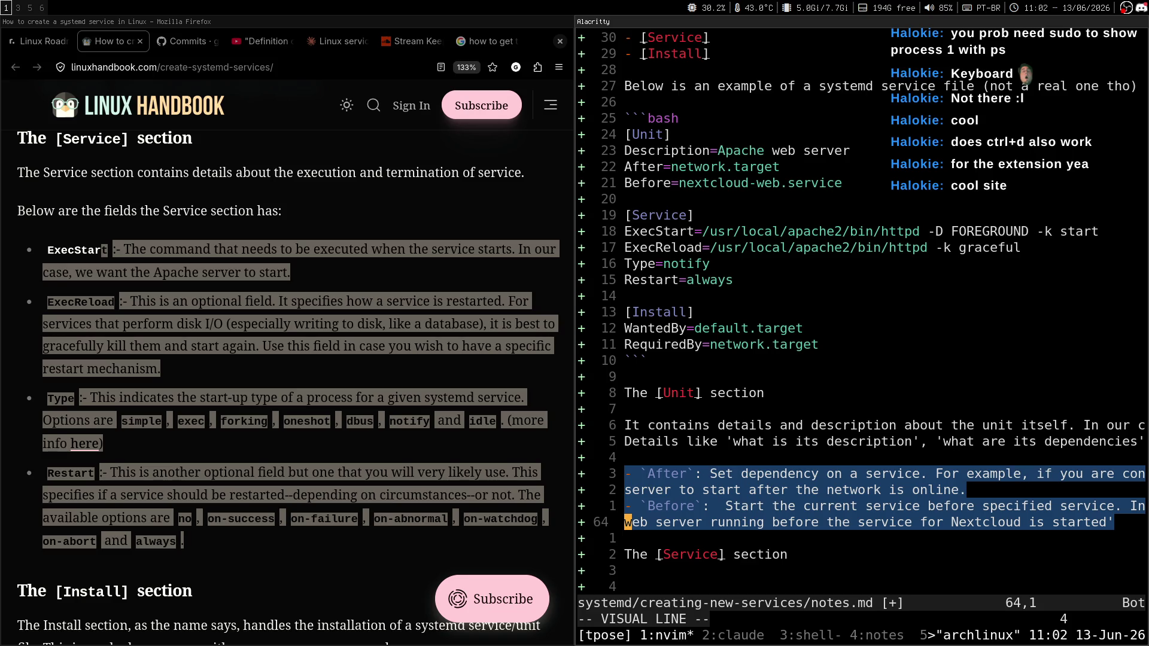
{"action": "key", "text": "Escape"}
{"action": "key", "text": "k"}
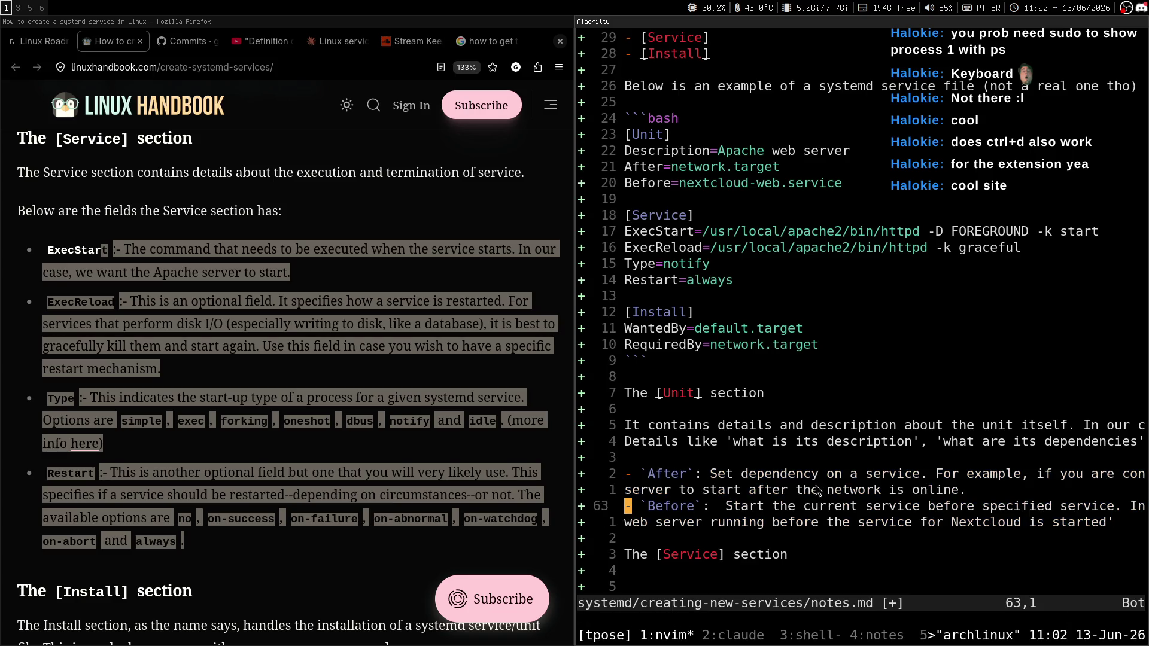
{"action": "left_click", "coordinate": [377, 465]}
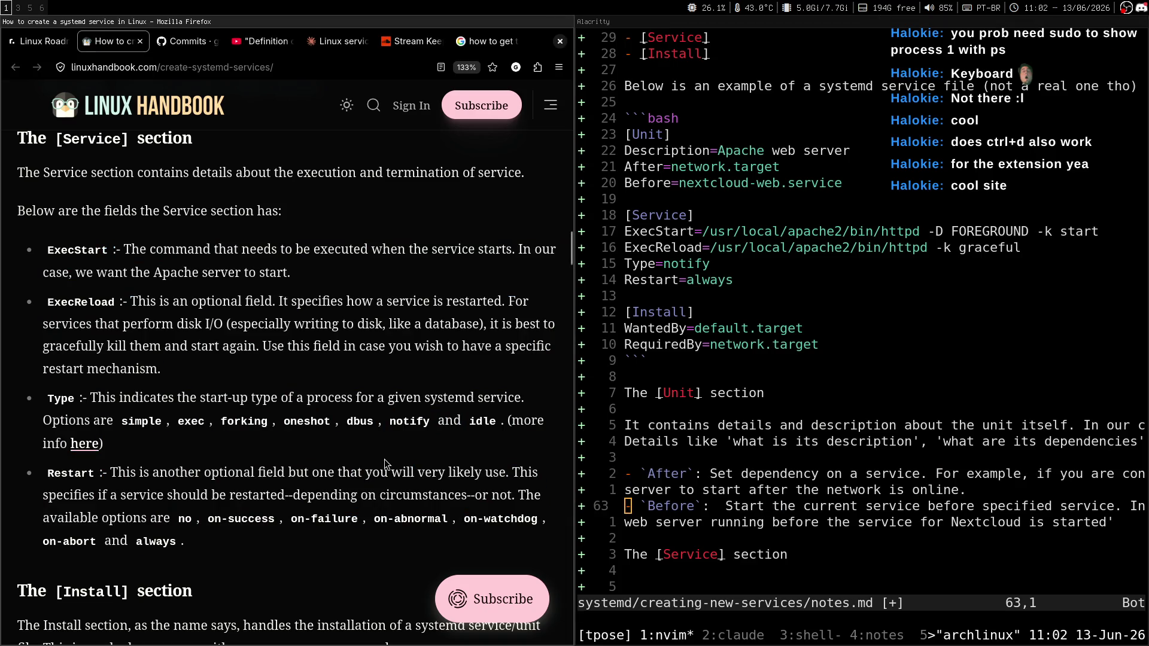
{"action": "key", "text": "super+6"}
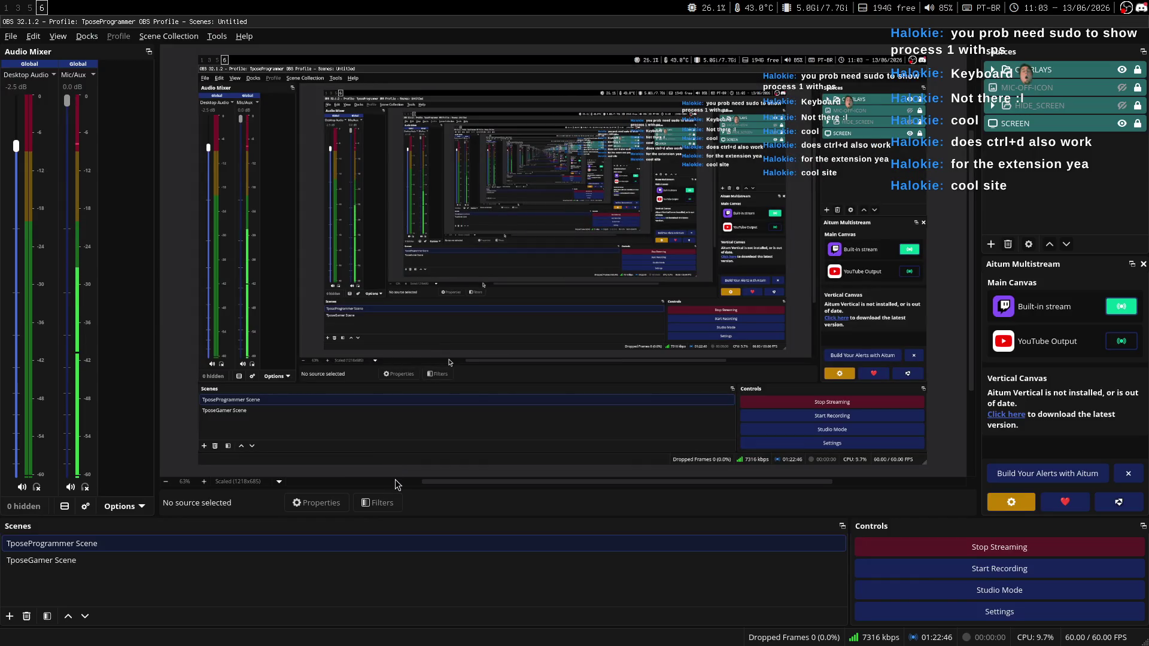
Step: Scroll the Linux Handbook article further down, glance at the Chatterino chat, and return to the article
{"action": "key", "text": "super+1"}
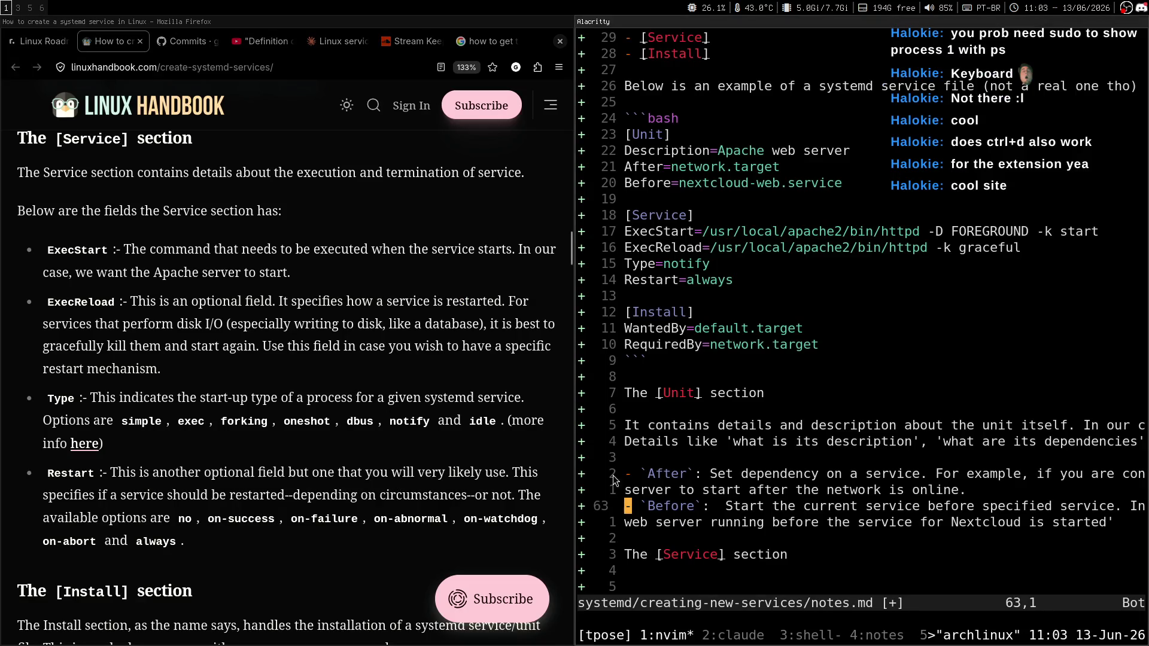
{"action": "scroll", "coordinate": [363, 355], "scroll_direction": "down", "scroll_amount": 4}
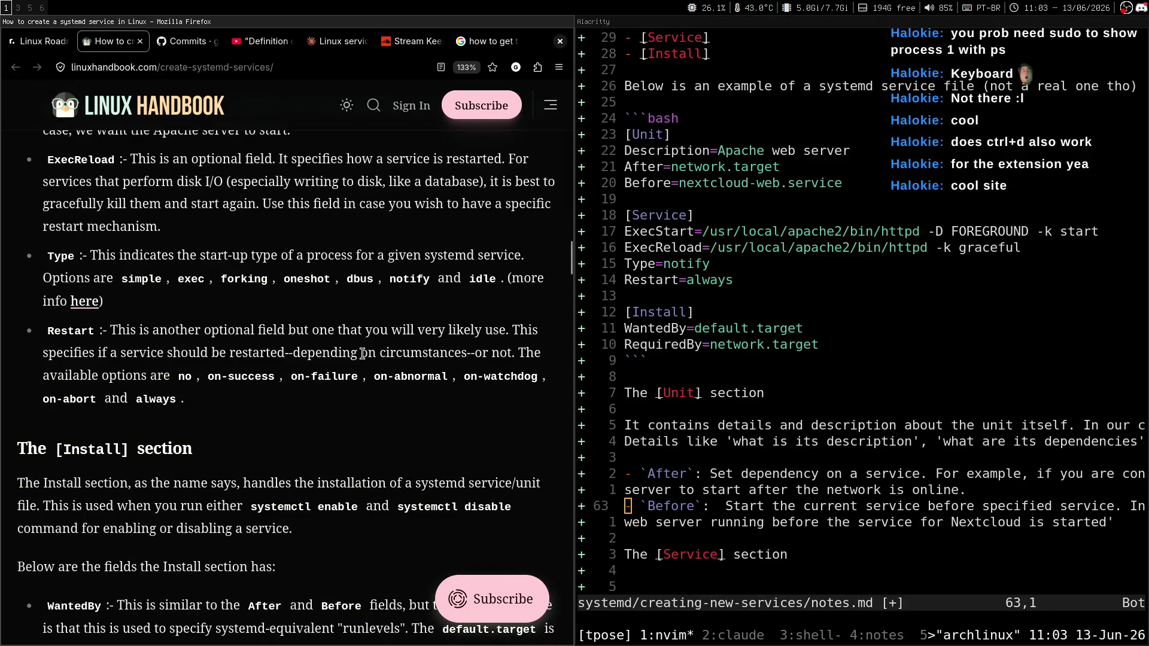
{"action": "scroll", "coordinate": [305, 359], "scroll_direction": "down", "scroll_amount": 5}
{"action": "key", "text": "super+3"}
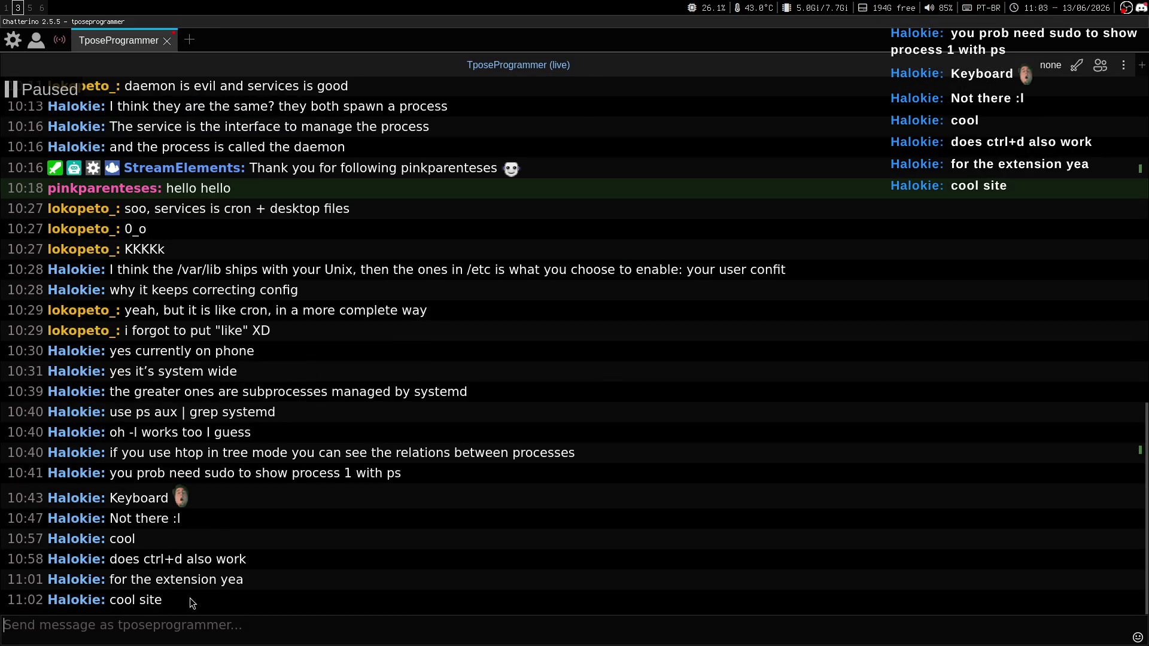
{"action": "key", "text": "super+1"}
{"action": "left_click", "coordinate": [482, 42]}
{"action": "left_click", "coordinate": [115, 43]}
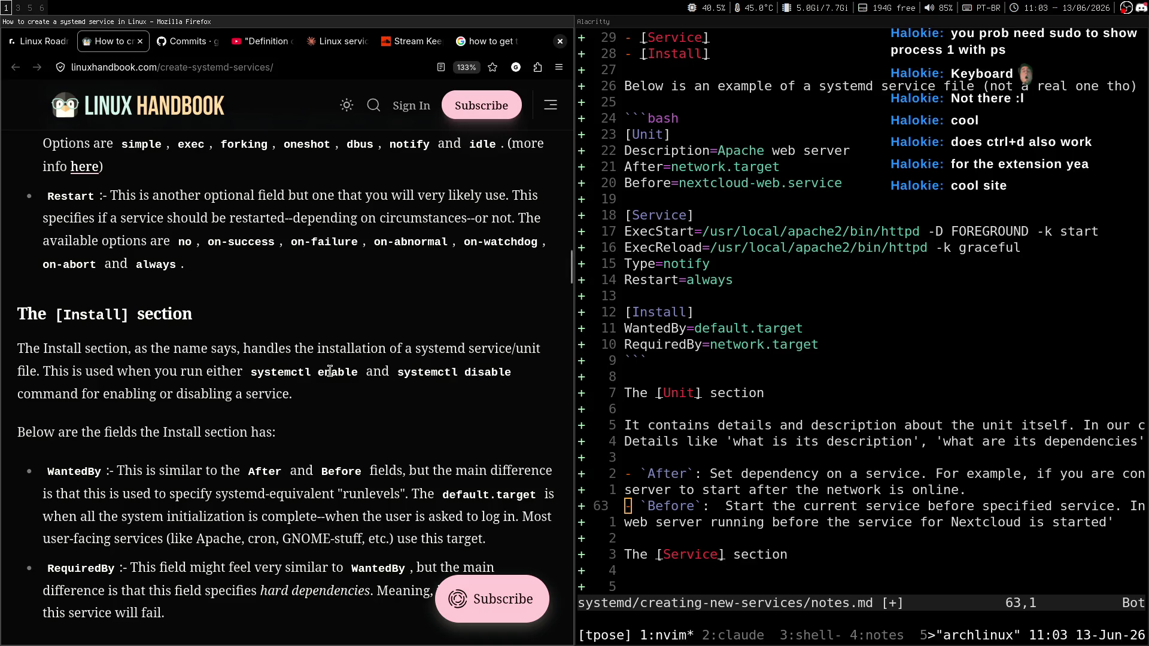
Step: Scroll the Linux Handbook article down to the Install section
{"action": "scroll", "coordinate": [350, 367], "scroll_direction": "down", "scroll_amount": 1}
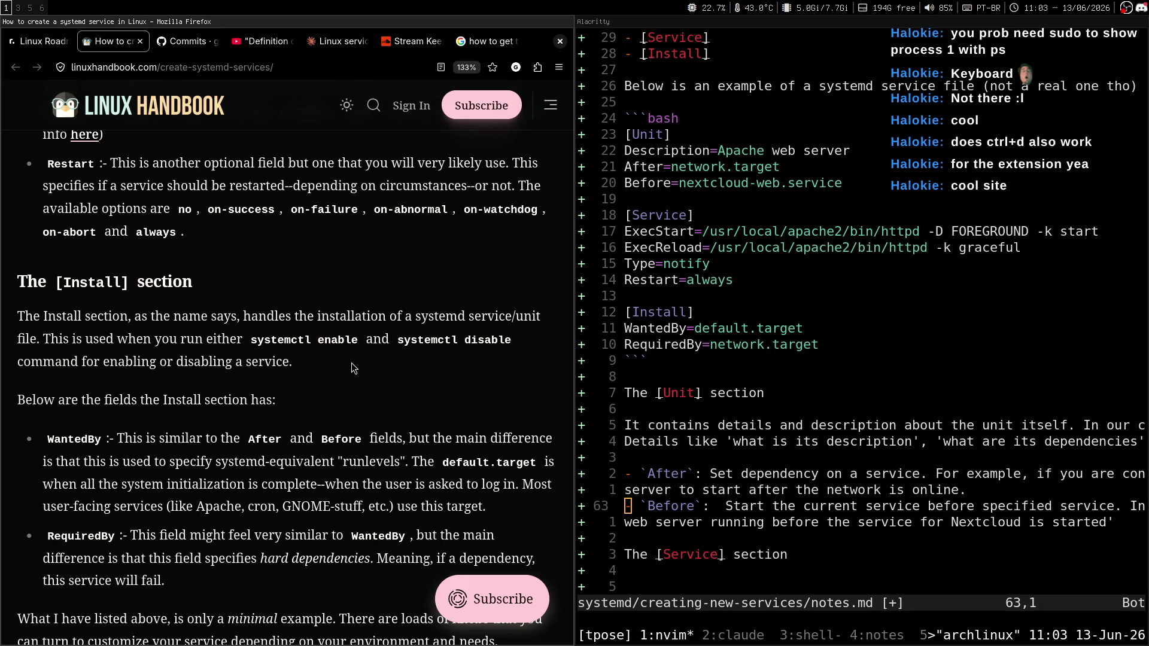
{"action": "scroll", "coordinate": [352, 366], "scroll_direction": "down", "scroll_amount": 2}
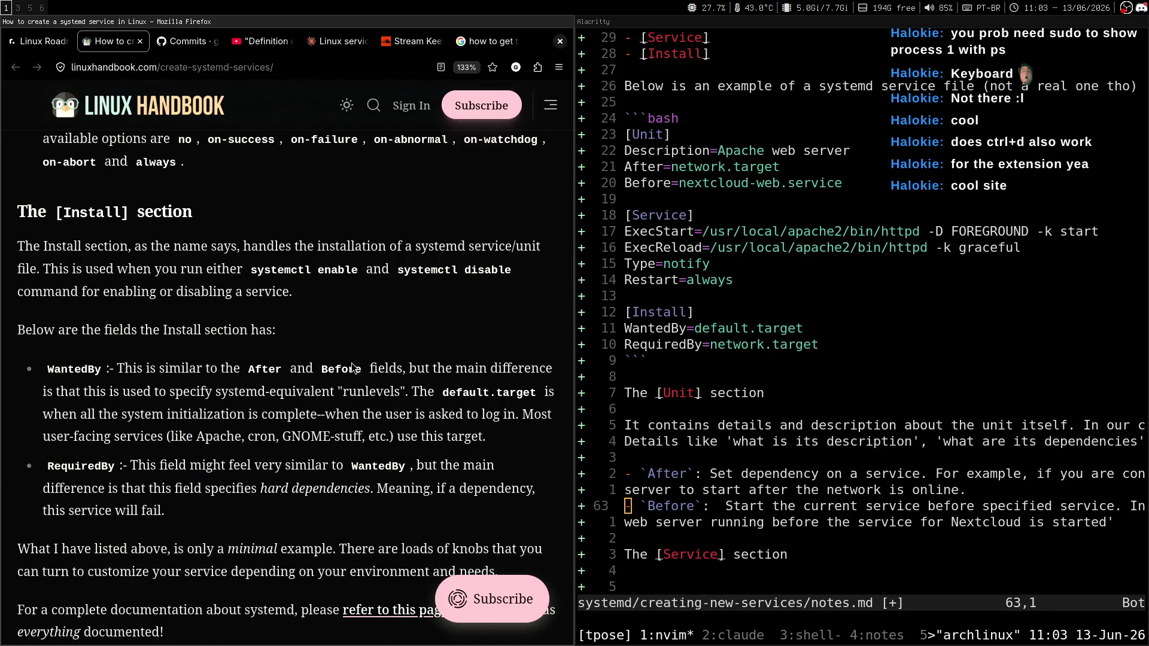
{"action": "scroll", "coordinate": [352, 366], "scroll_direction": "down", "scroll_amount": 2}
{"action": "scroll", "coordinate": [352, 366], "scroll_direction": "up", "scroll_amount": 2}
{"action": "scroll", "coordinate": [352, 366], "scroll_direction": "down", "scroll_amount": 1}
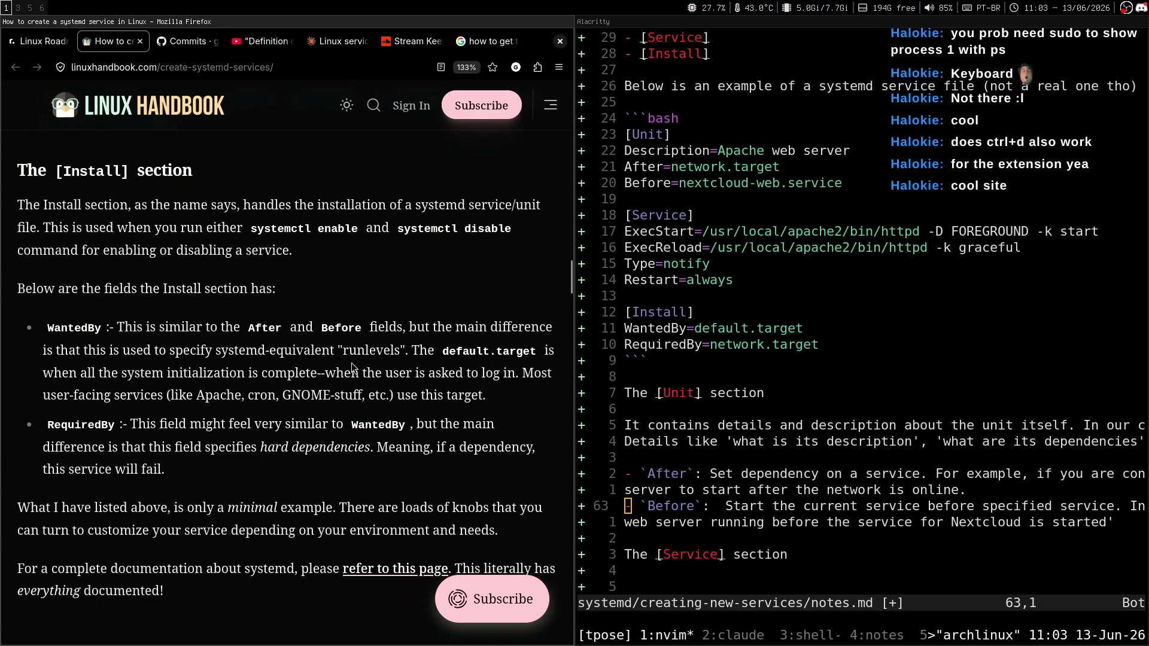
{"action": "scroll", "coordinate": [352, 367], "scroll_direction": "up", "scroll_amount": 1}
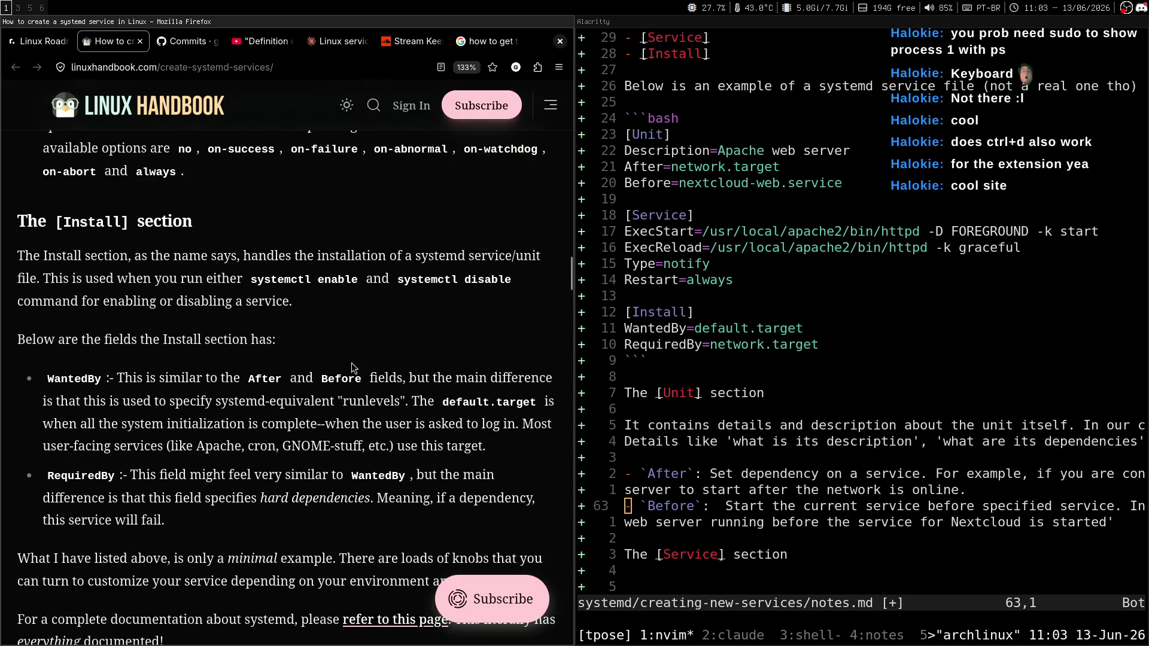
{"action": "scroll", "coordinate": [352, 367], "scroll_direction": "down", "scroll_amount": 2}
{"action": "scroll", "coordinate": [351, 362], "scroll_direction": "down", "scroll_amount": 1}
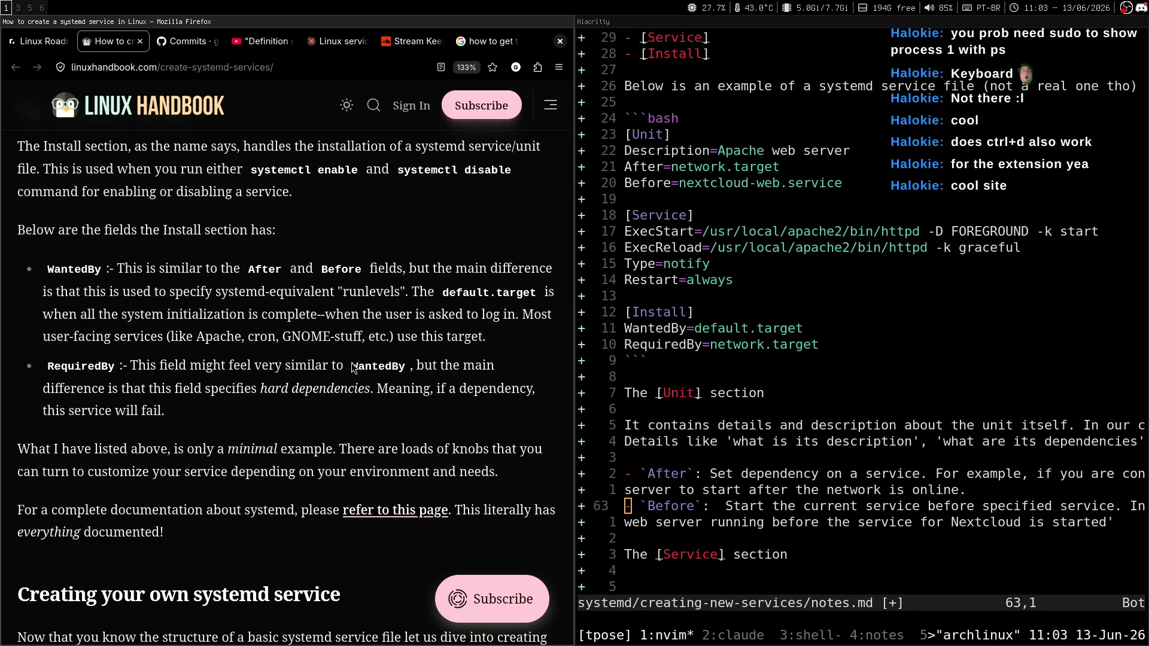
{"action": "scroll", "coordinate": [352, 366], "scroll_direction": "up", "scroll_amount": 1}
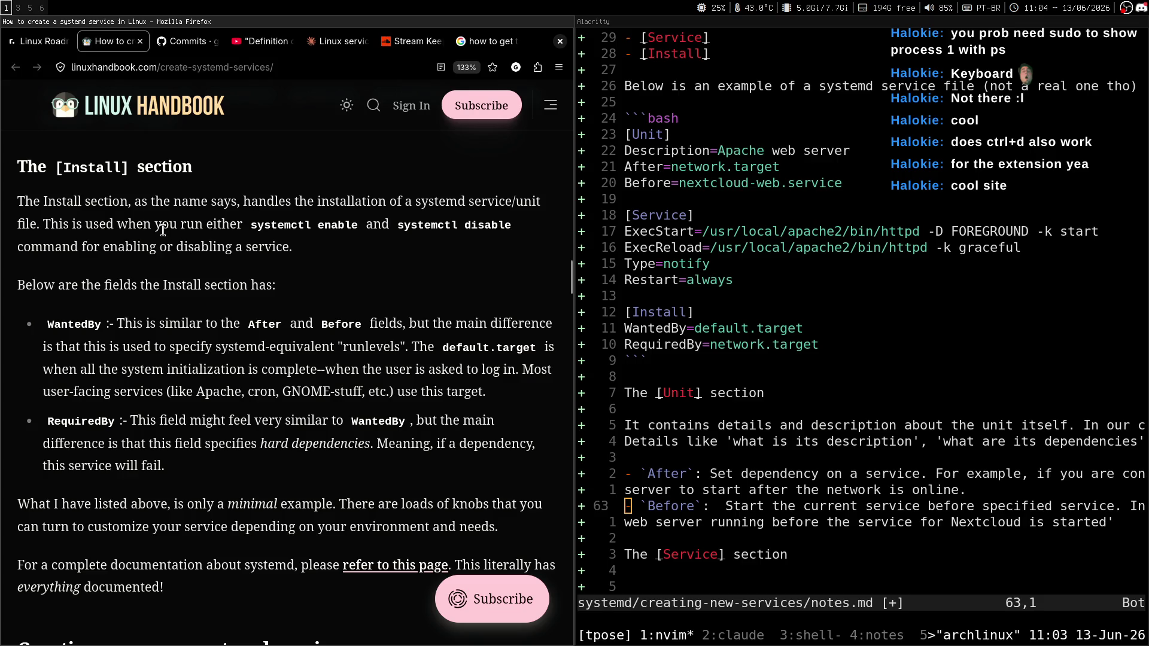
Step: Highlight Install section lines, including the systemctl disable command, while reading them
{"action": "left_click_drag", "start_coordinate": [25, 201], "coordinate": [453, 204]}
{"action": "left_click", "coordinate": [484, 201]}
{"action": "left_click_drag", "start_coordinate": [522, 237], "coordinate": [434, 230]}
{"action": "left_click", "coordinate": [426, 231]}
{"action": "left_click_drag", "start_coordinate": [312, 254], "coordinate": [397, 230]}
{"action": "left_click", "coordinate": [233, 273]}
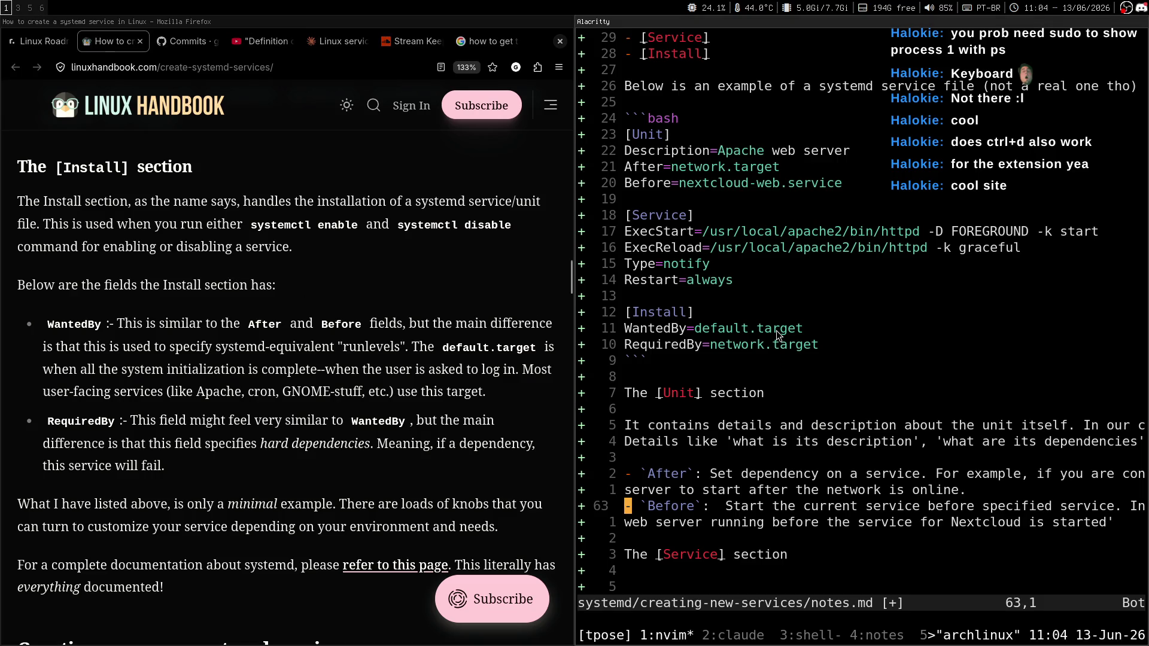
{"action": "key", "text": "k"}
{"action": "key", "text": "k"}
{"action": "key", "text": "k"}
{"action": "key", "text": "V"}
{"action": "key", "text": "j"}
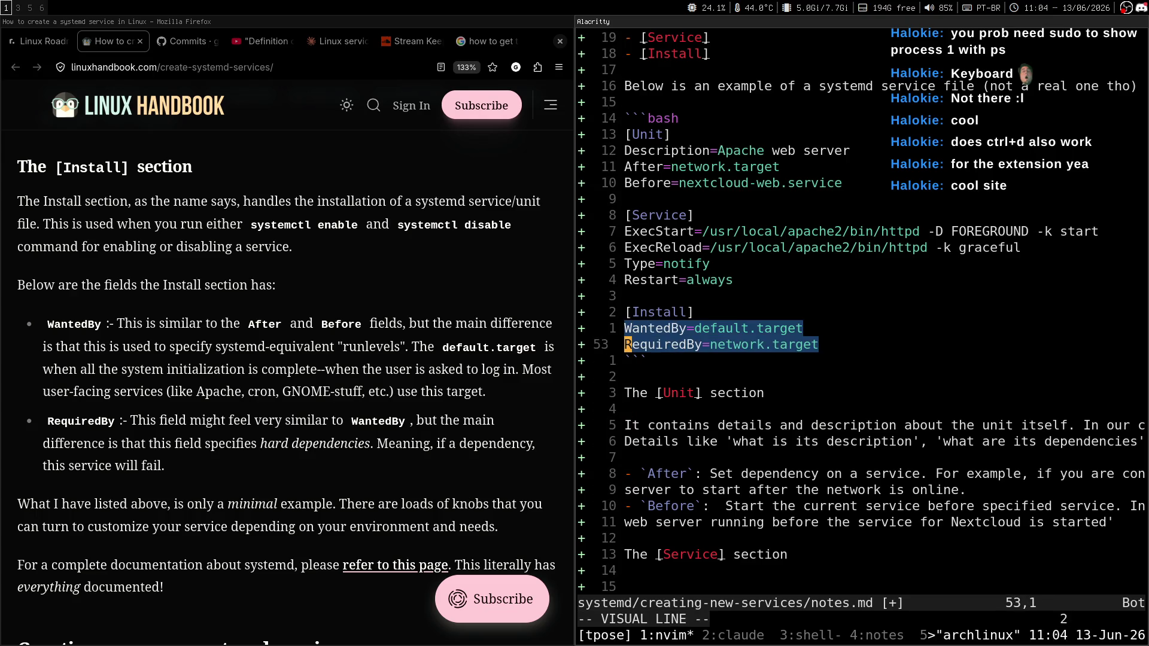
{"action": "key", "text": "y"}
{"action": "key", "text": "j"}
{"action": "key", "text": "V"}
{"action": "key", "text": "k"}
{"action": "key", "text": "Escape"}
{"action": "key", "text": "j"}
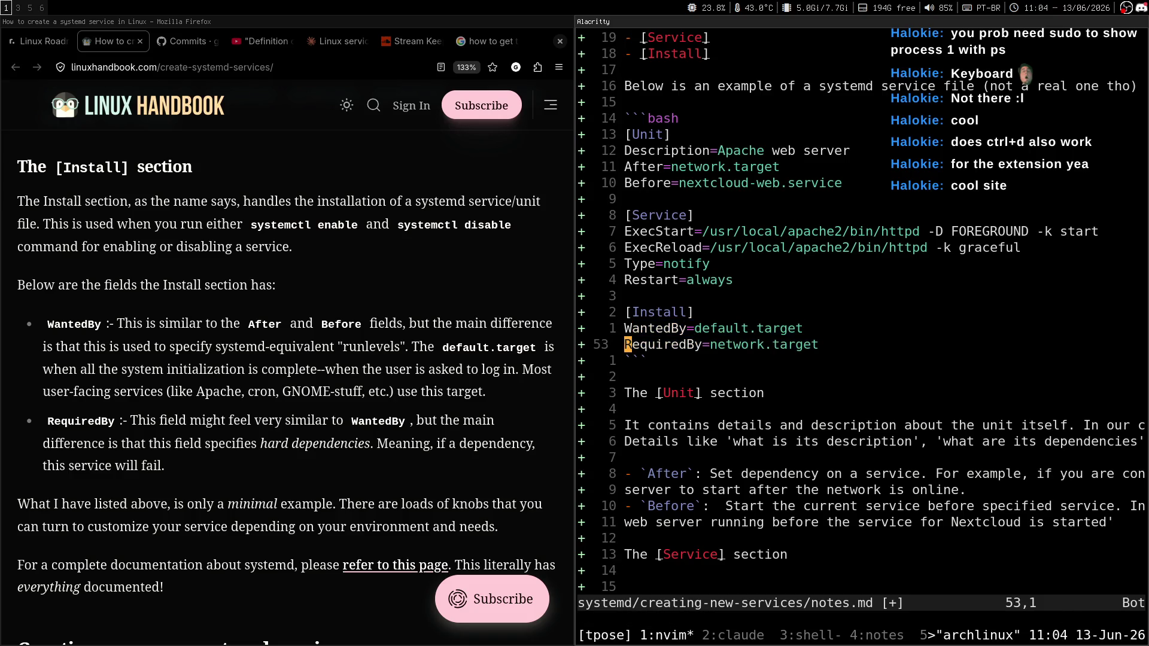
{"action": "key", "text": "super+Left"}
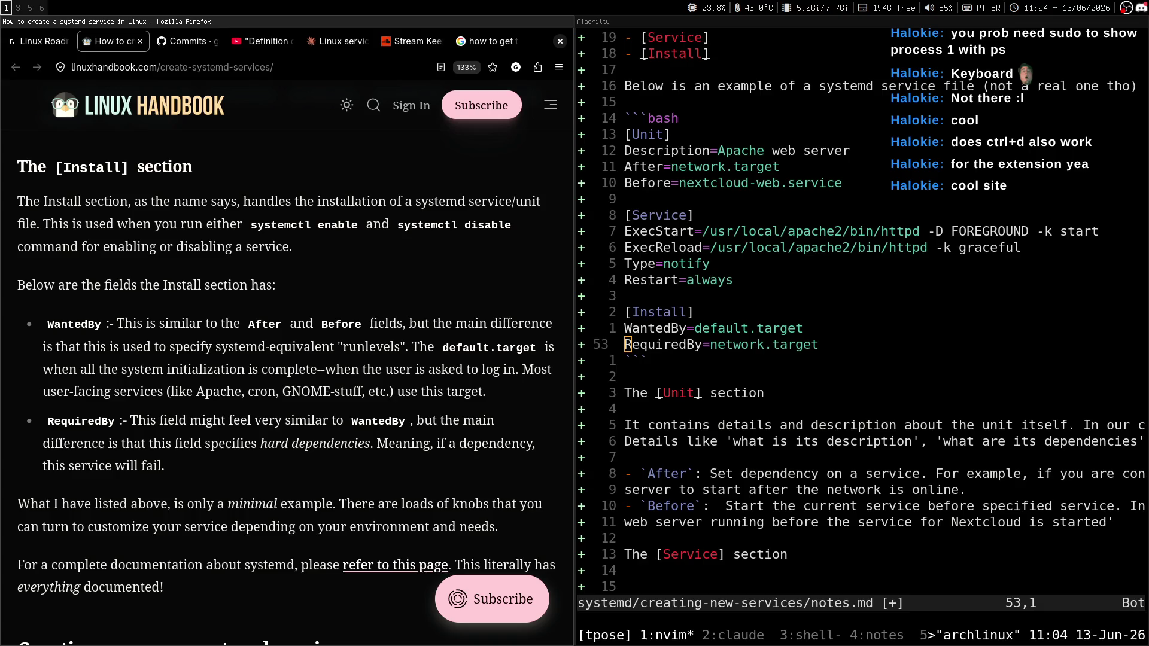
{"action": "scroll", "coordinate": [313, 351], "scroll_direction": "down", "scroll_amount": 2}
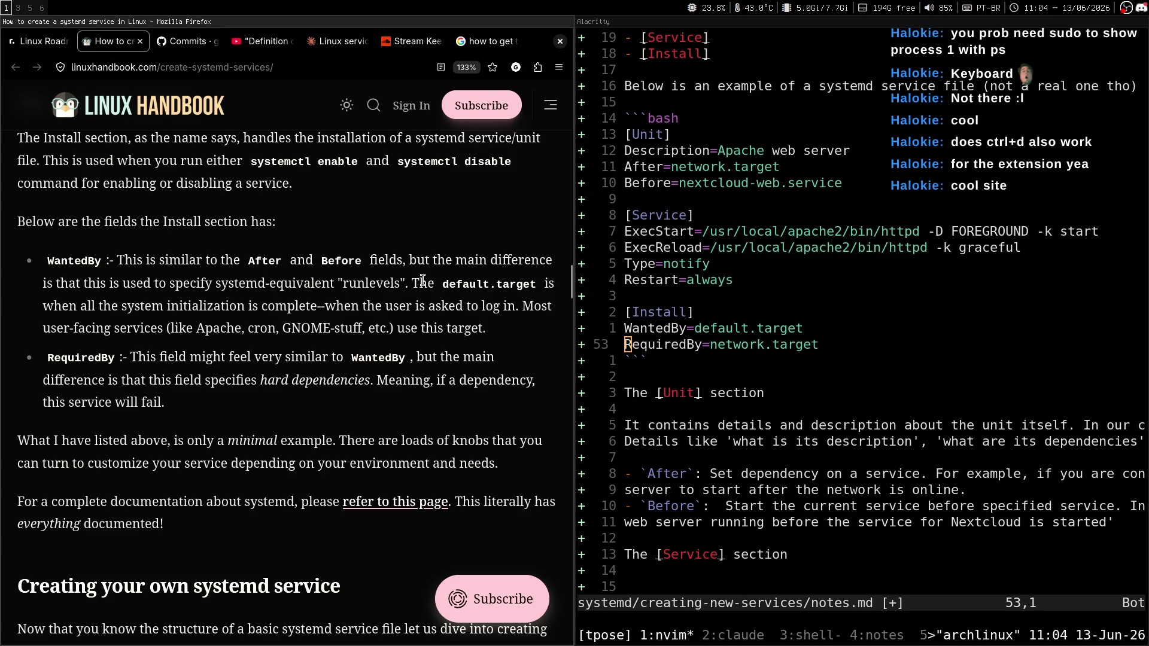
{"action": "left_click_drag", "start_coordinate": [48, 285], "coordinate": [329, 286]}
{"action": "left_click", "coordinate": [253, 324]}
{"action": "left_click_drag", "start_coordinate": [445, 289], "coordinate": [538, 288]}
{"action": "left_click", "coordinate": [536, 288]}
{"action": "left_click_drag", "start_coordinate": [519, 316], "coordinate": [317, 306]}
{"action": "left_click", "coordinate": [325, 341]}
{"action": "scroll", "coordinate": [389, 287], "scroll_direction": "down", "scroll_amount": 1}
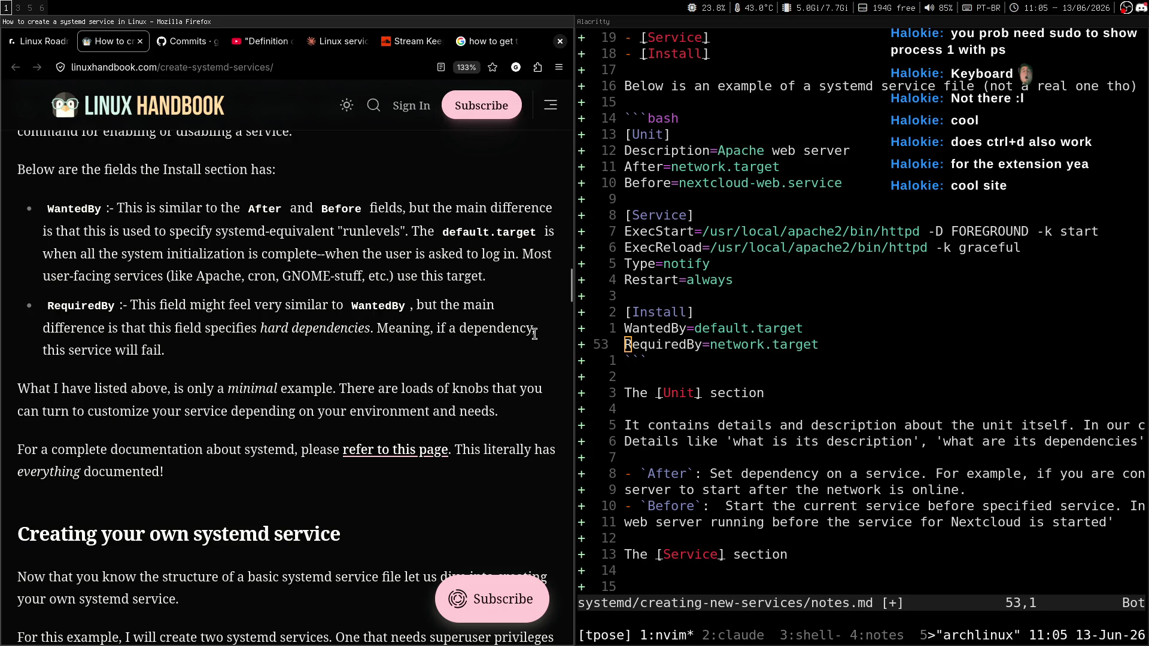
{"action": "left_click_drag", "start_coordinate": [379, 329], "coordinate": [430, 352]}
{"action": "left_click", "coordinate": [419, 349]}
{"action": "left_click", "coordinate": [430, 352]}
{"action": "scroll", "coordinate": [508, 359], "scroll_direction": "down", "scroll_amount": 2}
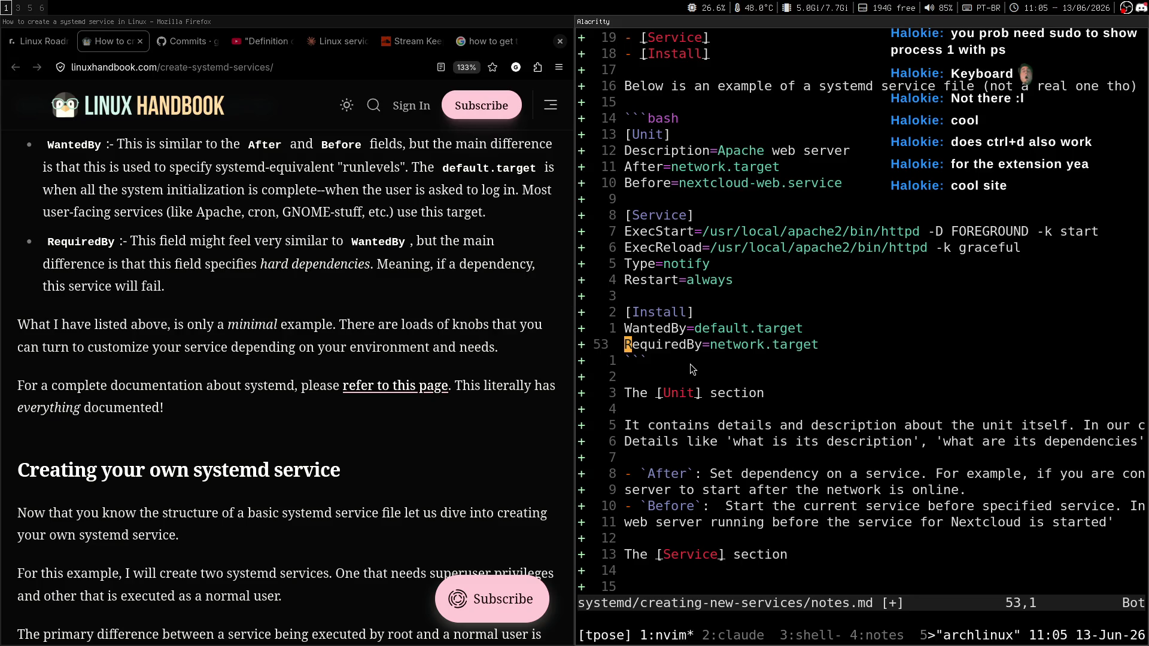
{"action": "double_click", "coordinate": [688, 330]}
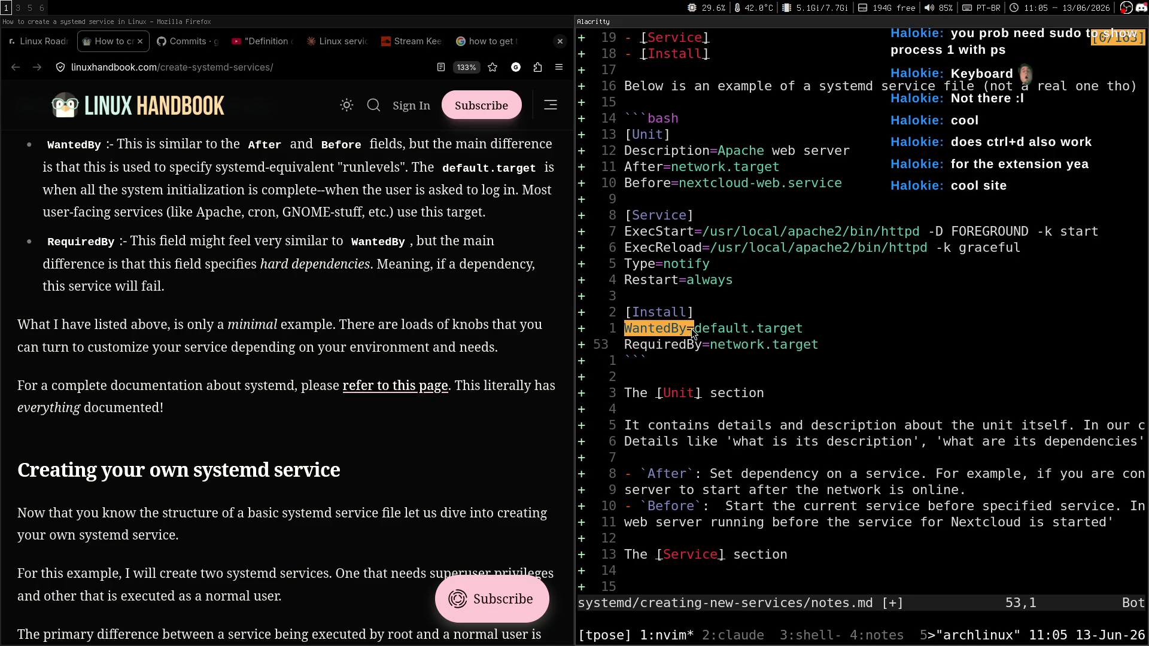
{"action": "key", "text": "Escape"}
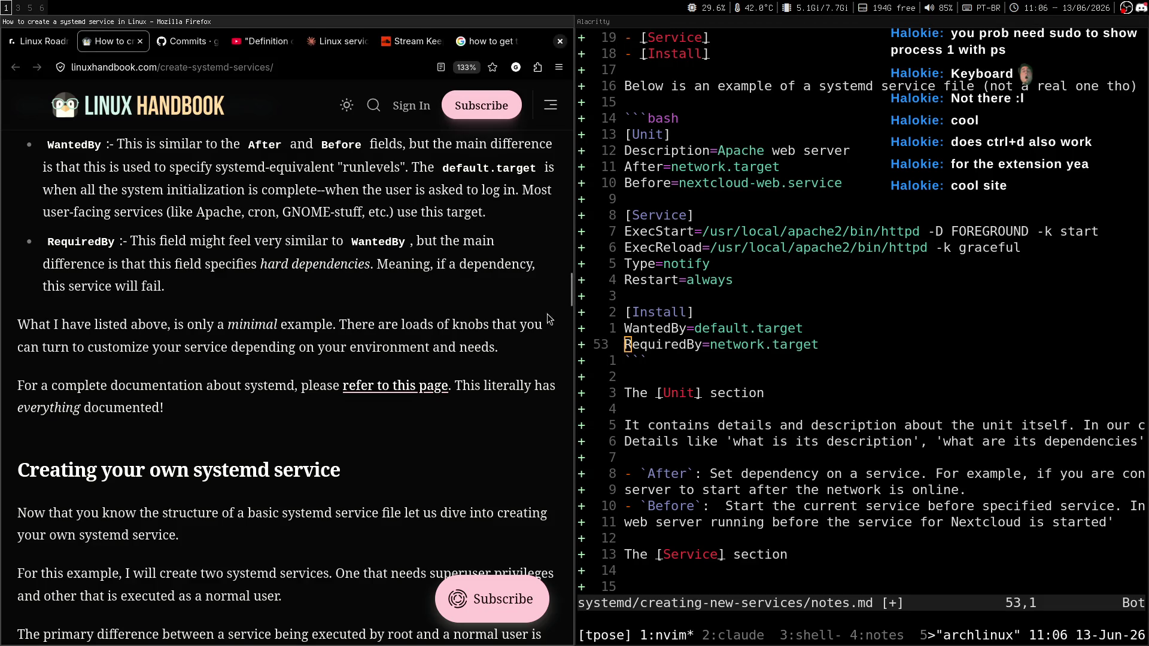
{"action": "scroll", "coordinate": [471, 290], "scroll_direction": "up", "scroll_amount": 3}
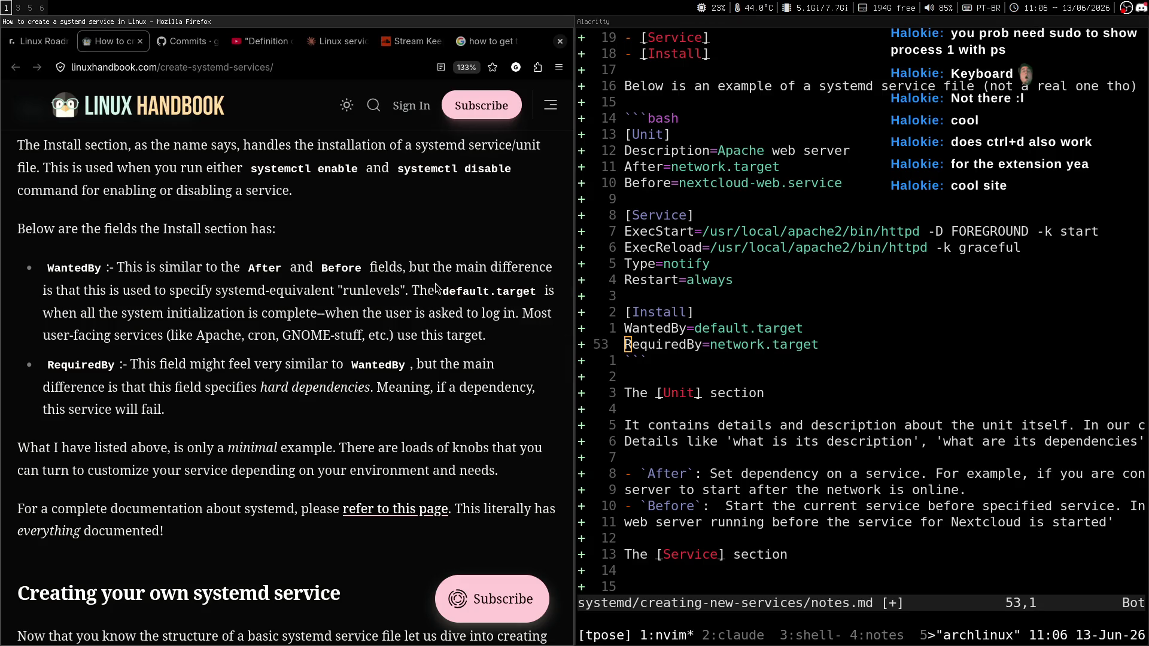
{"action": "scroll", "coordinate": [434, 242], "scroll_direction": "down", "scroll_amount": 1}
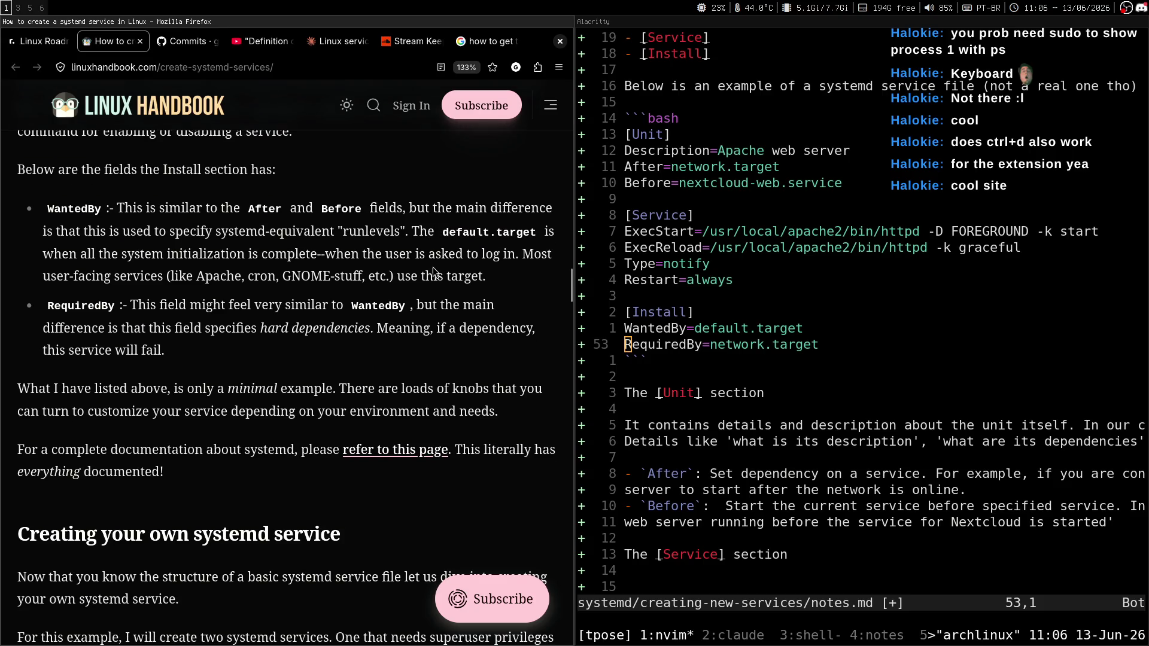
{"action": "scroll", "coordinate": [453, 238], "scroll_direction": "down", "scroll_amount": 1}
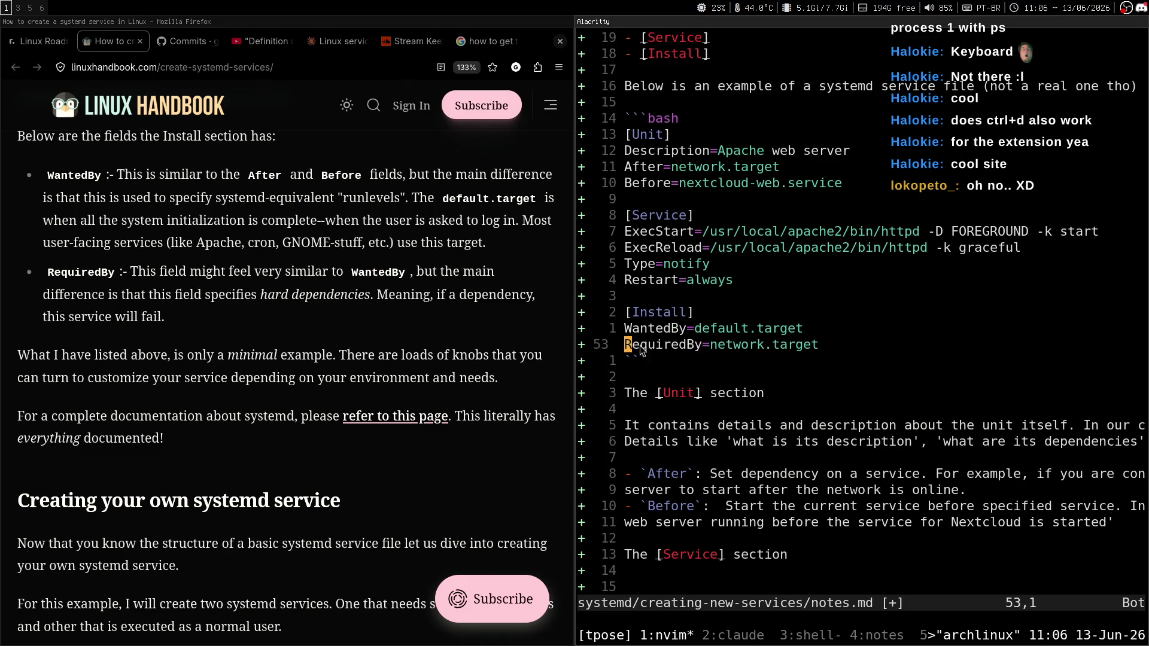
{"action": "mouse_move", "coordinate": [627, 346]}
{"action": "left_mouse_down"}
{"action": "mouse_move", "coordinate": [715, 349]}
{"action": "mouse_move", "coordinate": [701, 350]}
{"action": "left_mouse_up"}
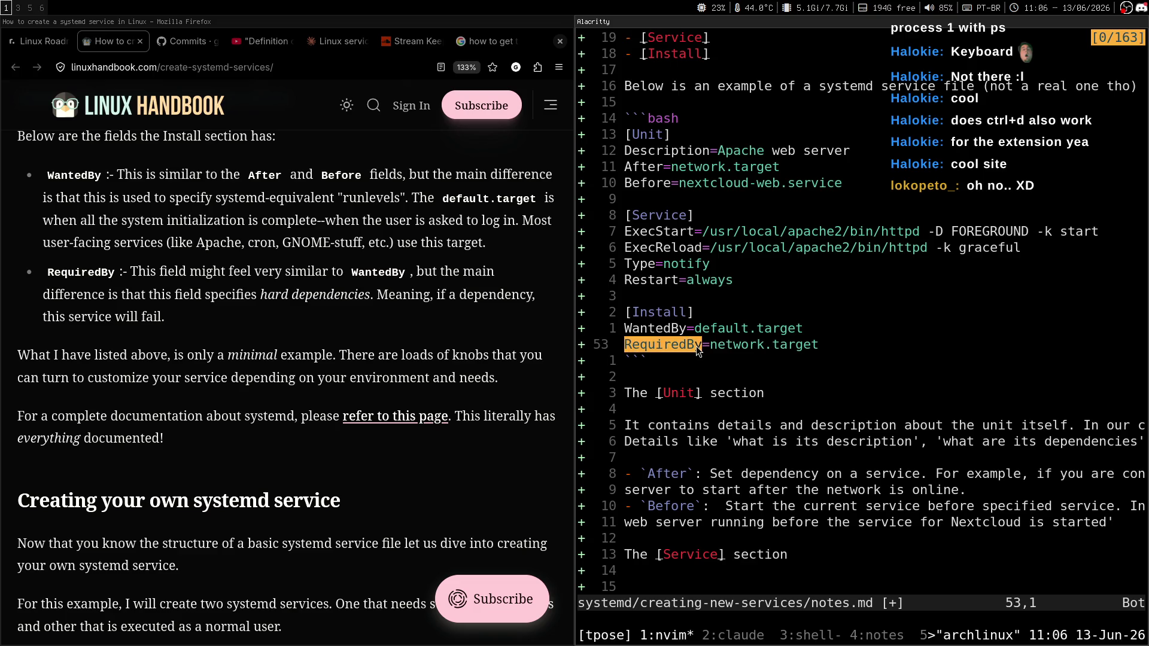
{"action": "key", "text": "y"}
{"action": "left_click_drag", "start_coordinate": [771, 171], "coordinate": [627, 172]}
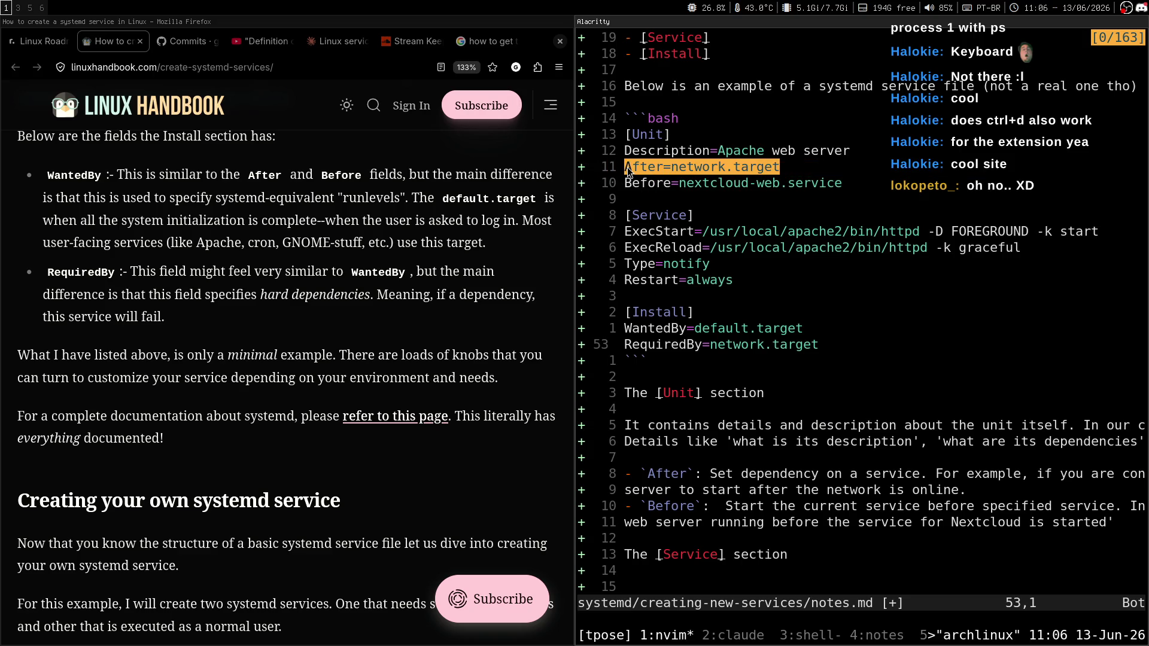
{"action": "key", "text": "y"}
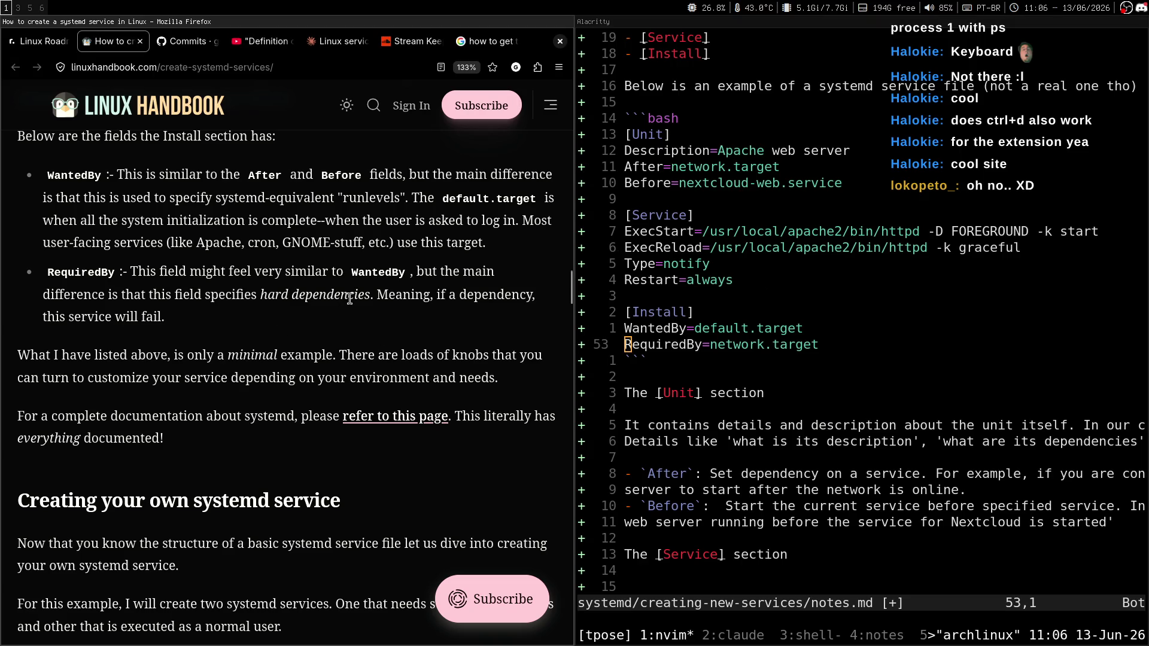
{"action": "scroll", "coordinate": [390, 315], "scroll_direction": "down", "scroll_amount": 1}
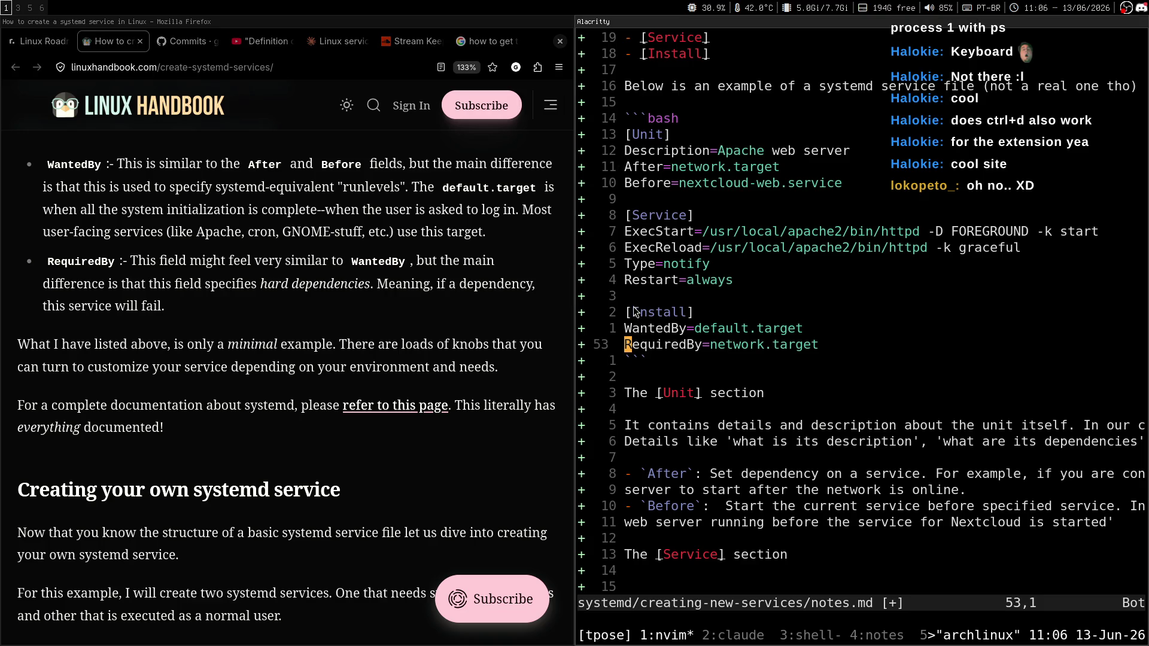
{"action": "left_click_drag", "start_coordinate": [626, 312], "coordinate": [691, 316]}
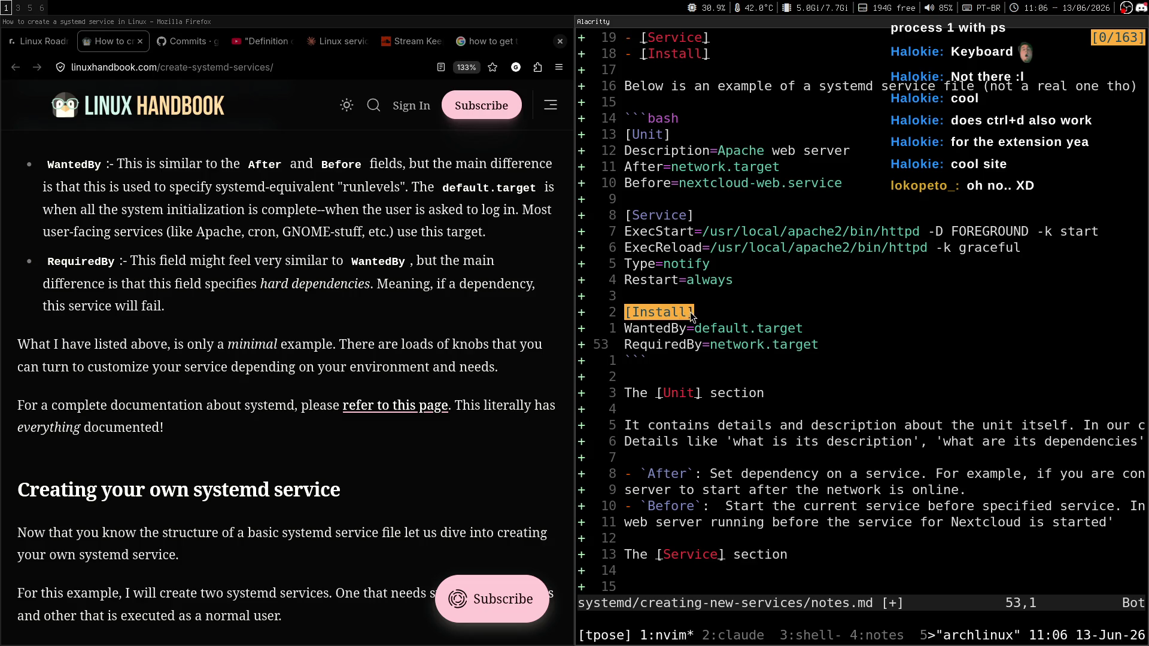
{"action": "left_click_drag", "start_coordinate": [625, 135], "coordinate": [674, 139]}
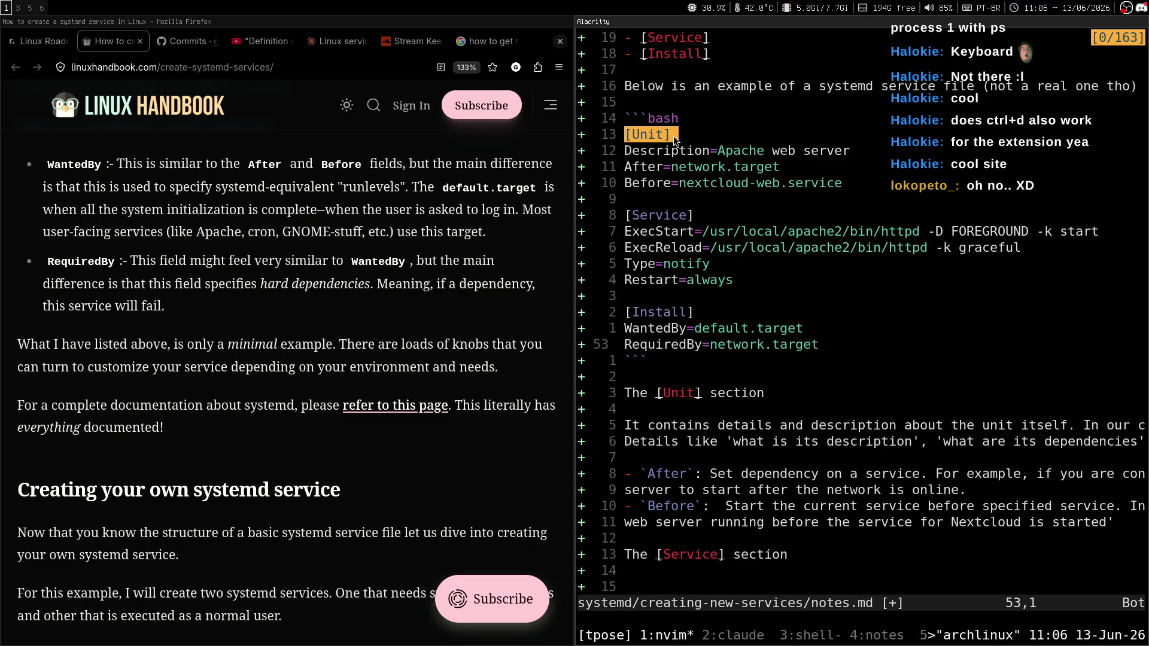
{"action": "left_click", "coordinate": [674, 140]}
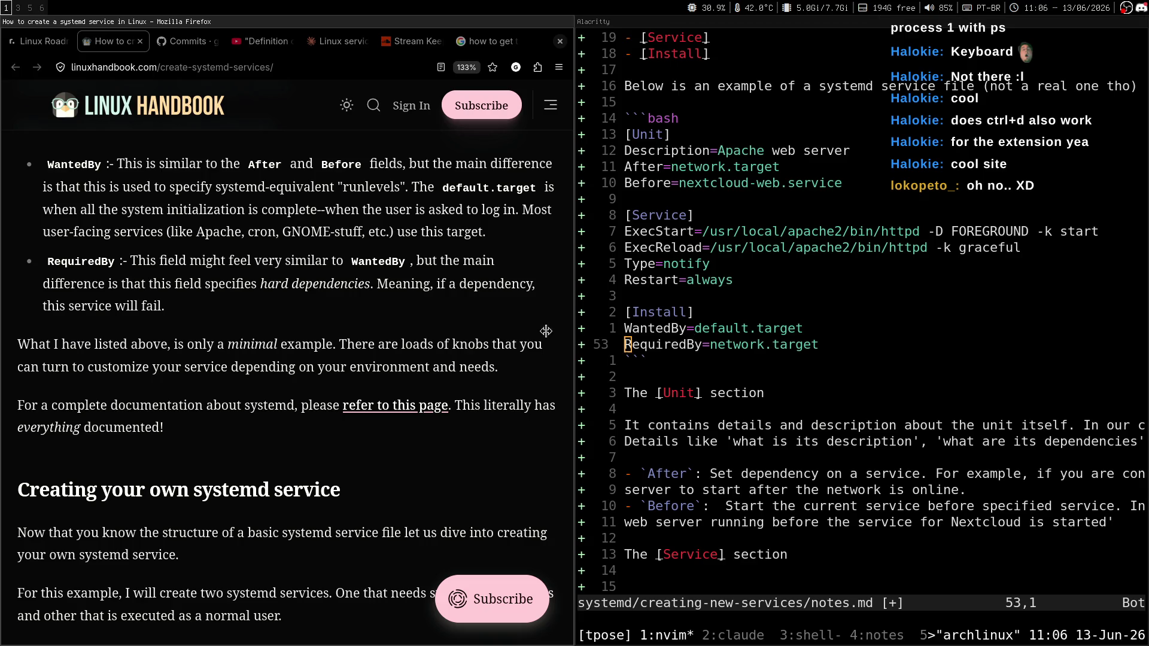
{"action": "middle_click", "coordinate": [301, 271]}
{"action": "left_click", "coordinate": [256, 295]}
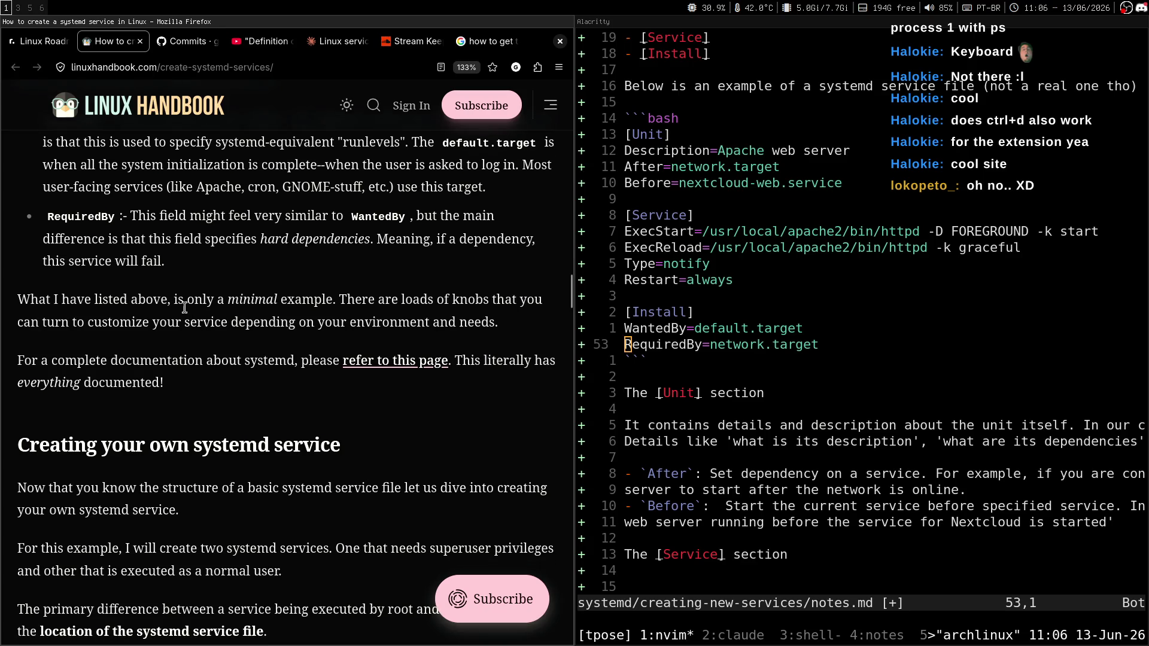
{"action": "left_click_drag", "start_coordinate": [29, 299], "coordinate": [325, 299]}
{"action": "left_click", "coordinate": [183, 308]}
{"action": "left_click", "coordinate": [324, 323]}
{"action": "left_click_drag", "start_coordinate": [50, 327], "coordinate": [306, 322]}
{"action": "left_click", "coordinate": [274, 343]}
{"action": "mouse_move", "coordinate": [499, 326]}
{"action": "left_mouse_down"}
{"action": "mouse_move", "coordinate": [347, 299]}
{"action": "mouse_move", "coordinate": [50, 294]}
{"action": "mouse_move", "coordinate": [66, 296]}
{"action": "left_mouse_up"}
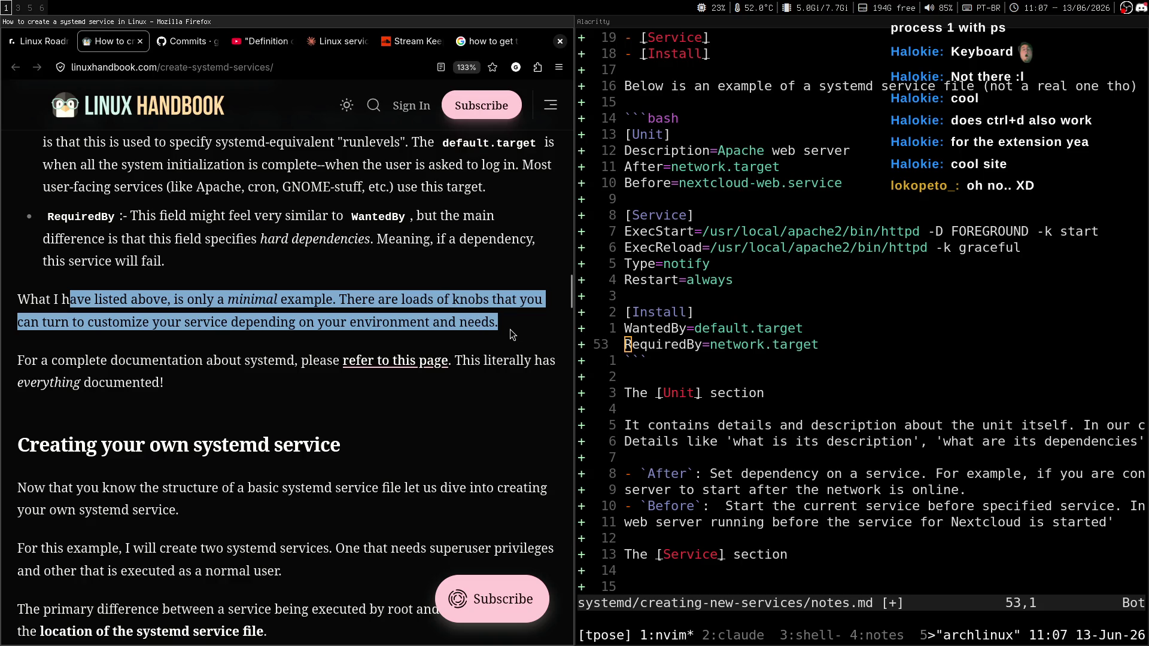
{"action": "mouse_move", "coordinate": [506, 328]}
{"action": "left_mouse_down"}
{"action": "mouse_move", "coordinate": [442, 323]}
{"action": "mouse_move", "coordinate": [407, 299]}
{"action": "mouse_move", "coordinate": [127, 300]}
{"action": "left_mouse_up"}
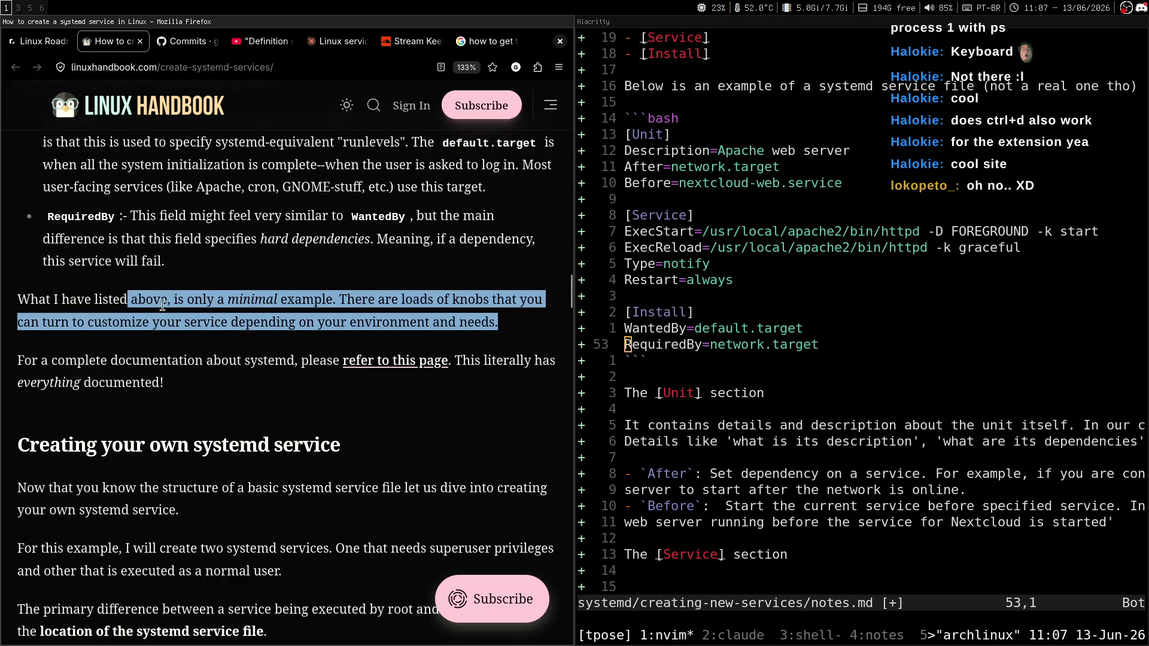
{"action": "left_click", "coordinate": [163, 305]}
{"action": "scroll", "coordinate": [255, 286], "scroll_direction": "down", "scroll_amount": 2}
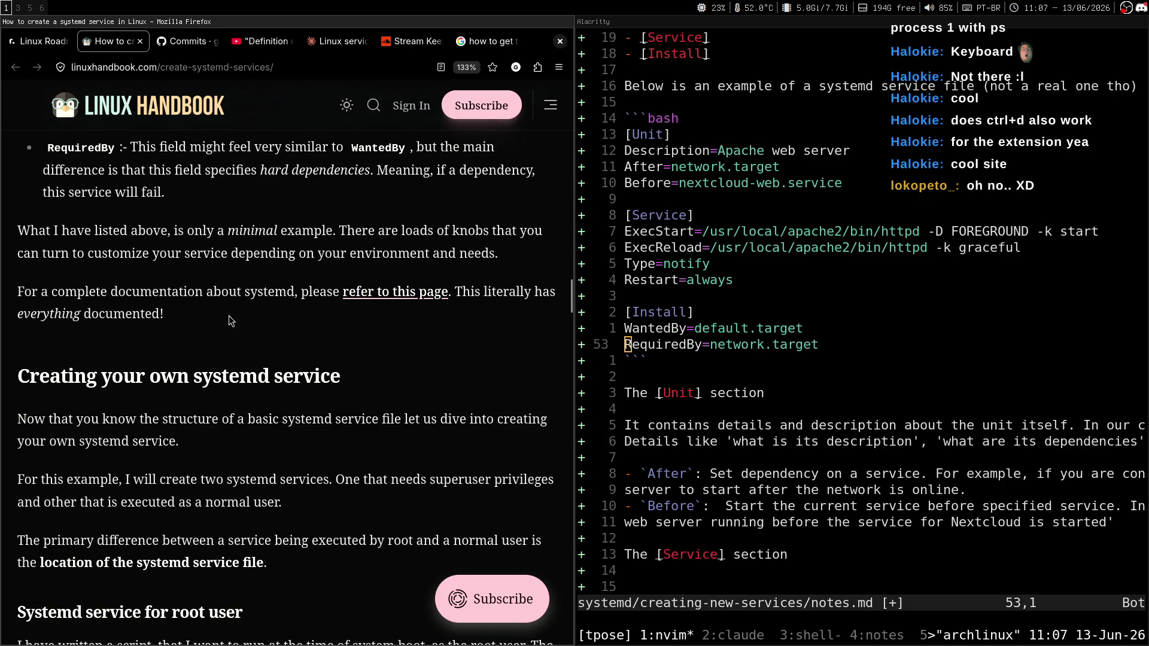
{"action": "left_click_drag", "start_coordinate": [21, 293], "coordinate": [286, 302]}
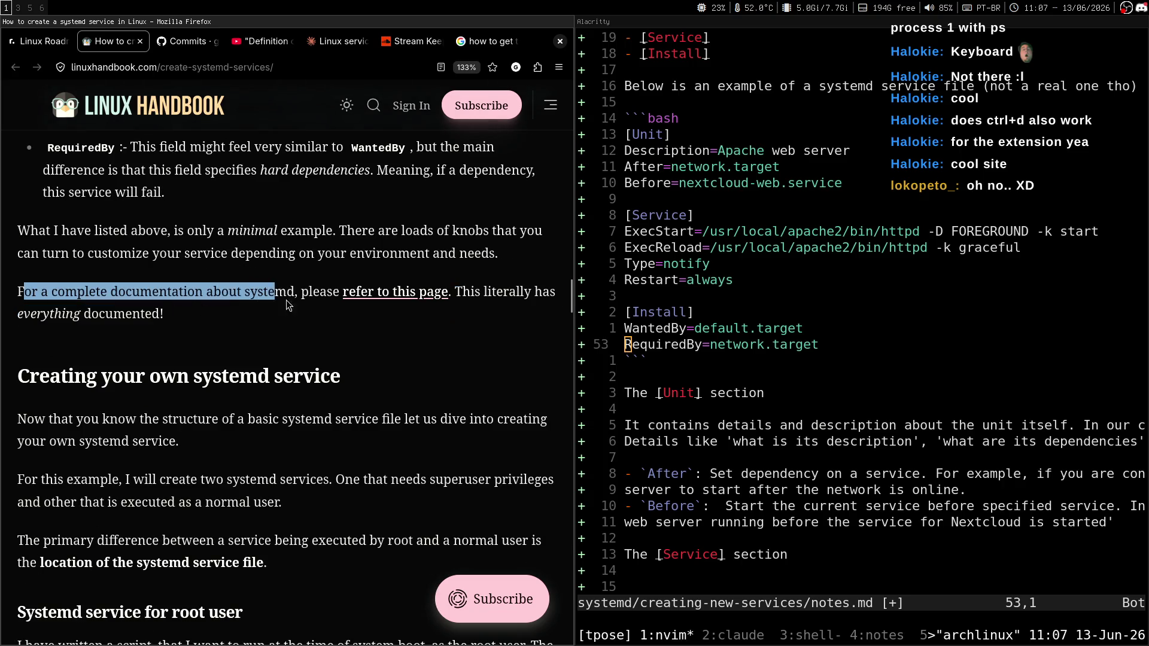
{"action": "left_click", "coordinate": [340, 304]}
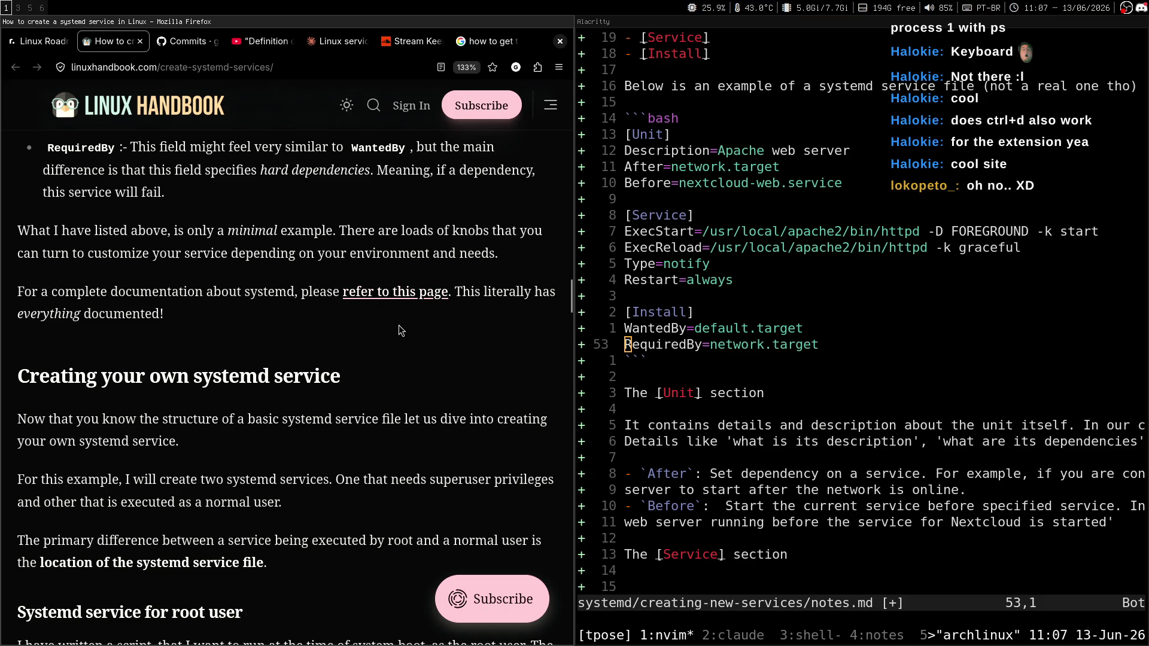
{"action": "key", "text": "j"}
{"action": "key", "text": "j"}
{"action": "key", "text": "j"}
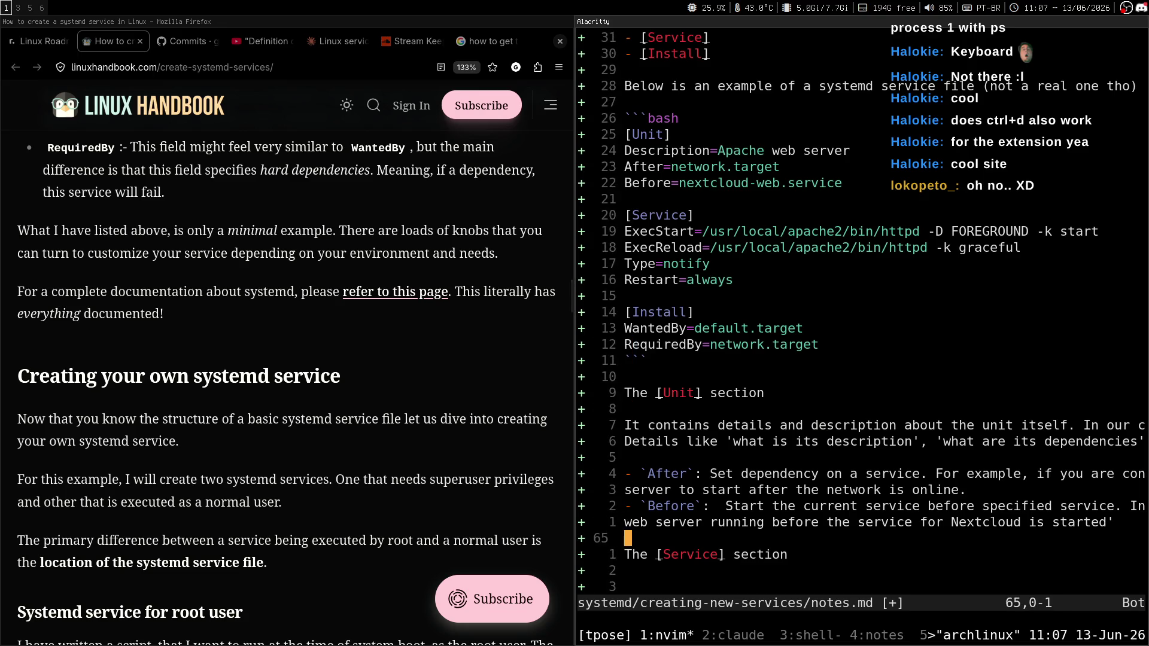
Step: Delete the stray '[Service] section' line and save notes.md
{"action": "key", "text": "d"}
{"action": "key", "text": "d"}
{"action": "key", "text": "ctrl+c"}
{"action": "key", "text": "d"}
{"action": "key", "text": "d"}
{"action": "type", "text": ":w"}
{"action": "key", "text": "Return"}
Step: Start a '💡 +INFO' callout on a new last line, asking what the difference is
{"action": "key", "text": "j"}
{"action": "key", "text": "i"}
{"action": "key", "text": "super+period"}
{"action": "key", "text": "Return"}
{"action": "key", "text": "Escape"}
{"action": "type", "text": "a +INFO:"}
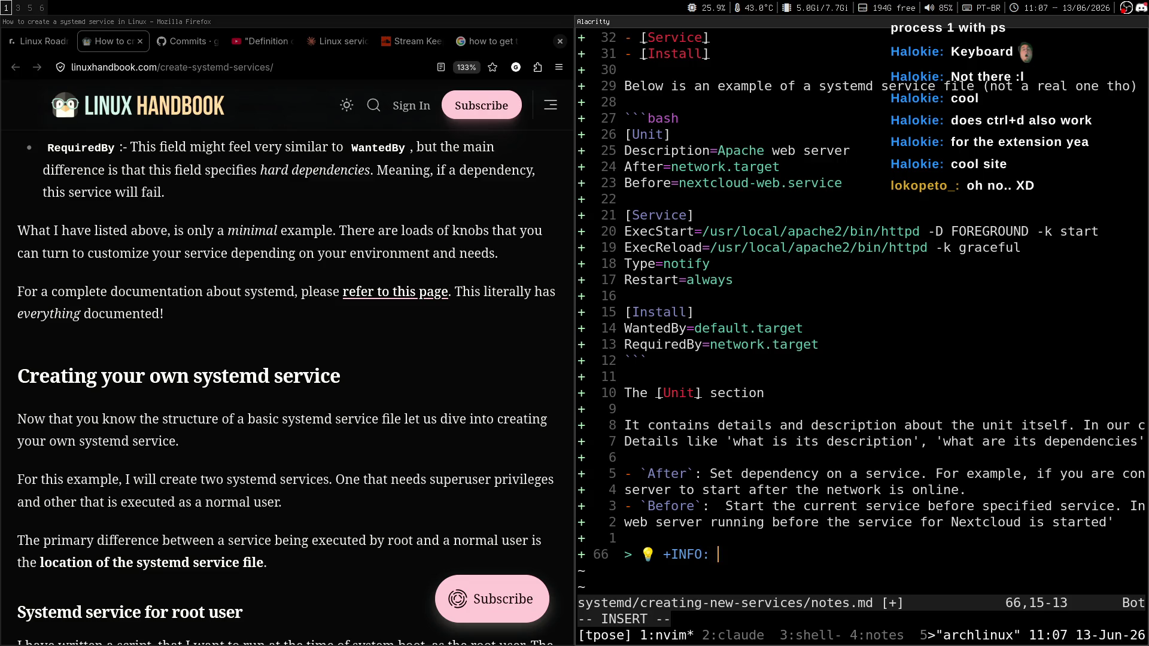
{"action": "type", "text": "hat is the differenc"}
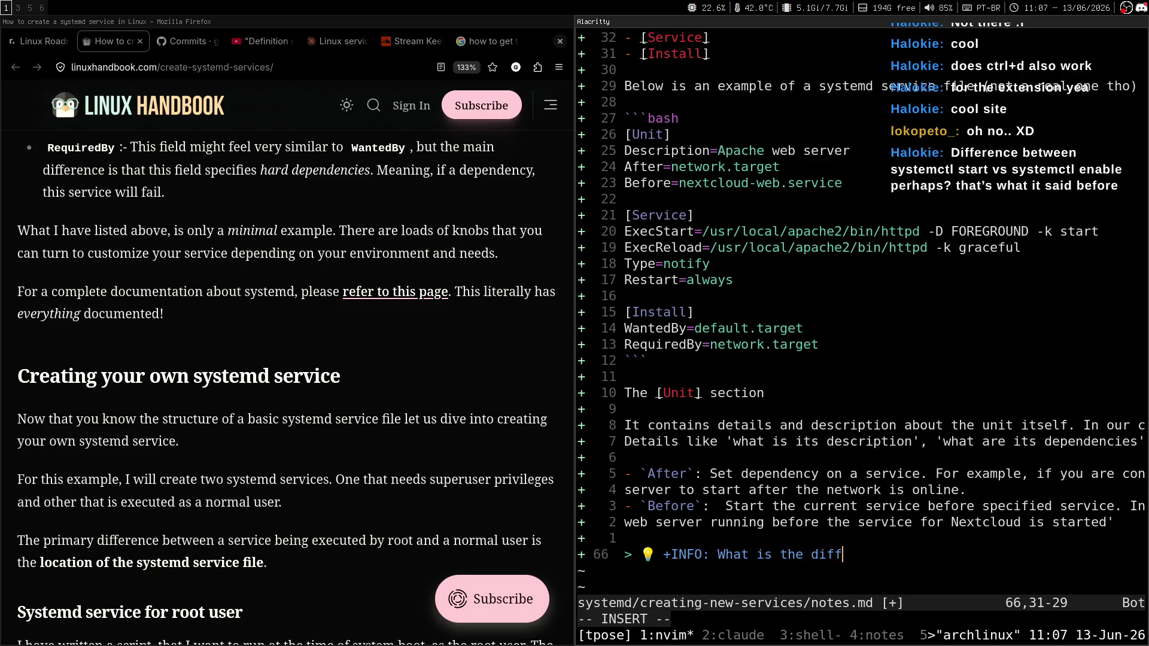